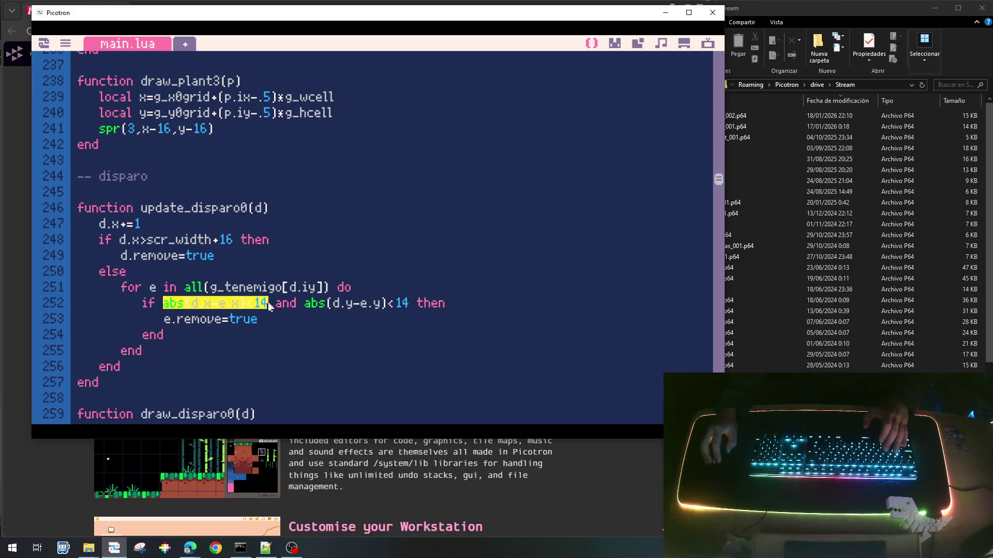
# Add d.remove=true and break after e.remove=true inside the collision block of update_disparo0.
pyautogui.click(222, 320)
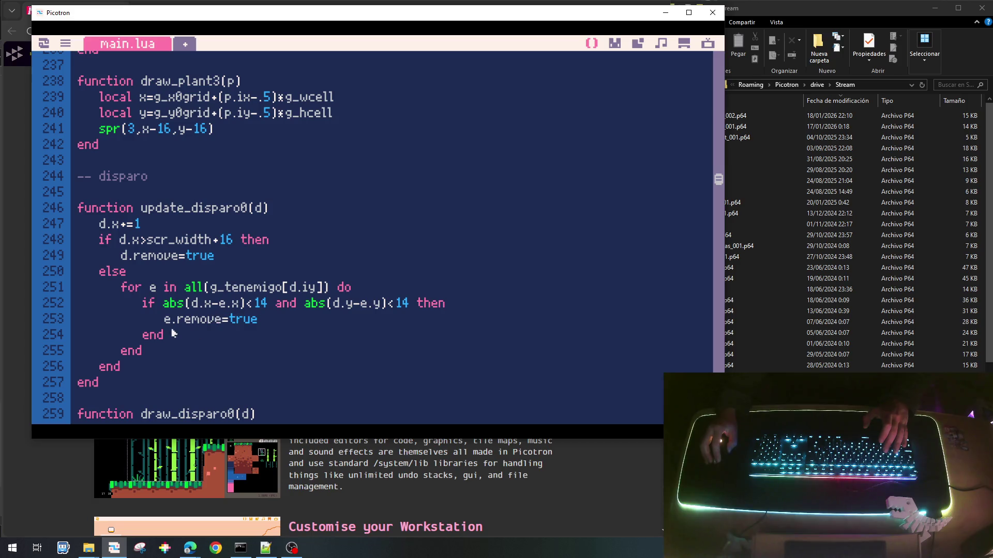
pyautogui.click(261, 319)
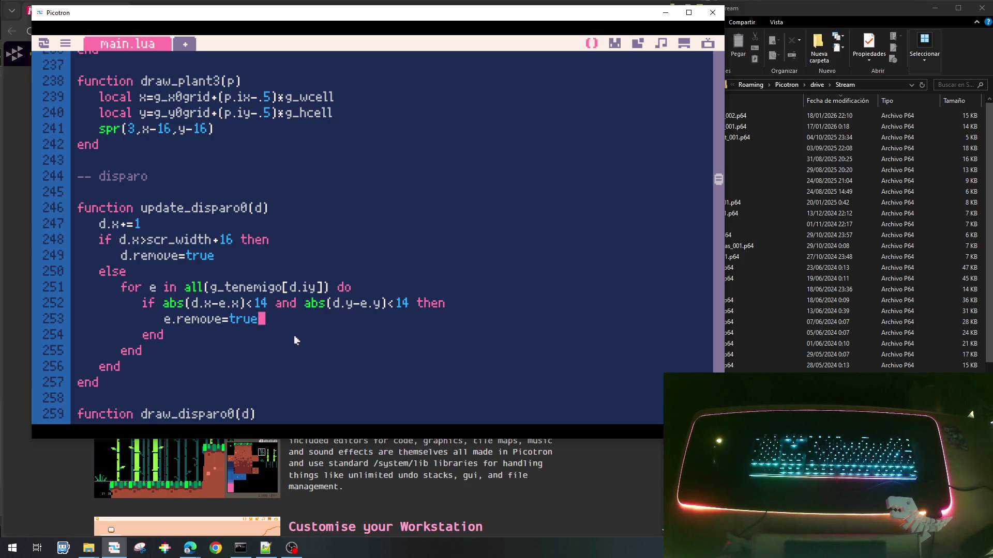
pyautogui.press('Return')
pyautogui.write('d')
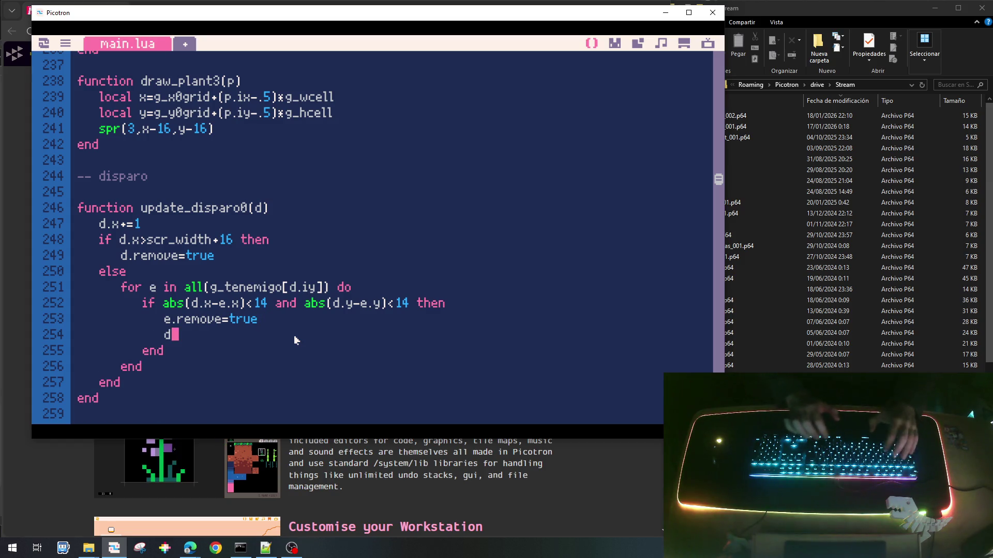
pyautogui.write('.remo')
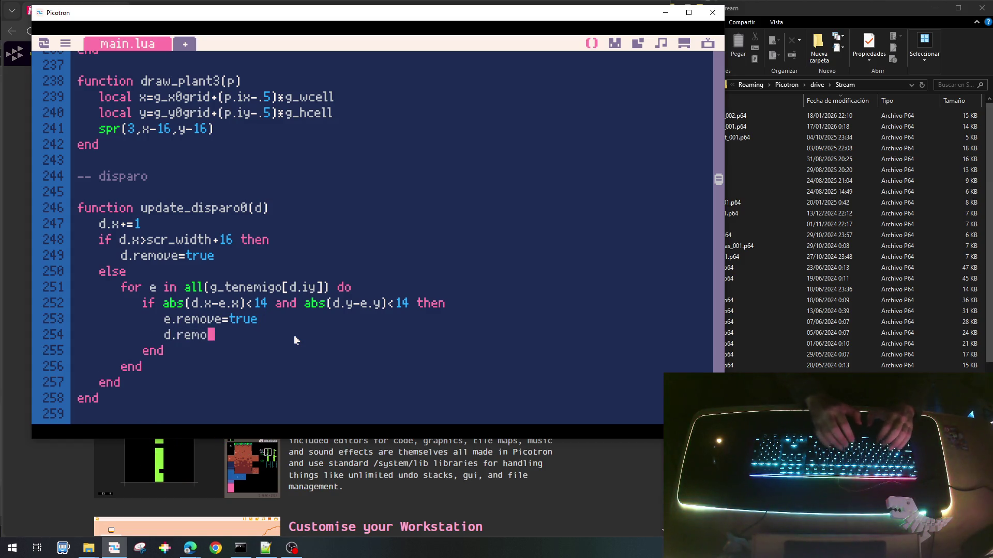
pyautogui.write('ve=')
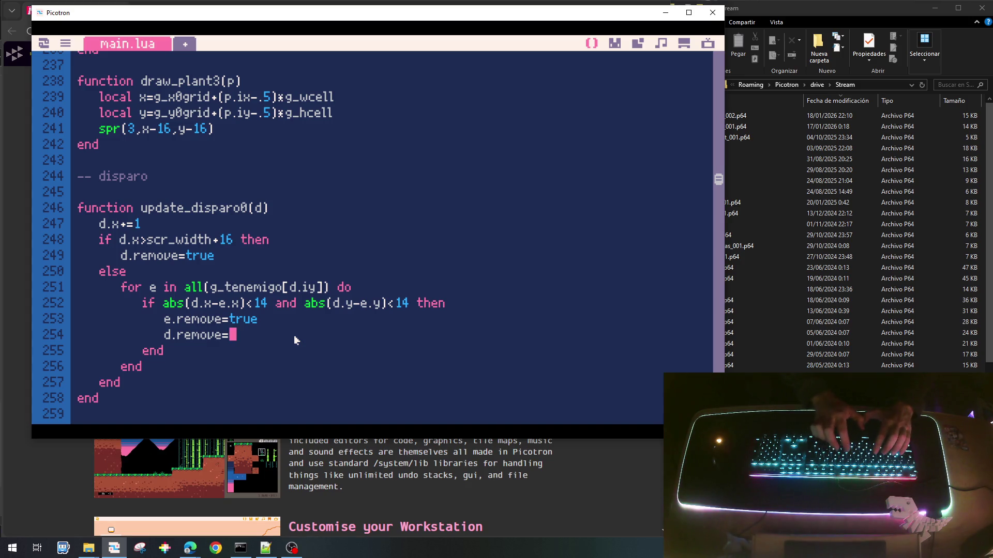
pyautogui.write('true')
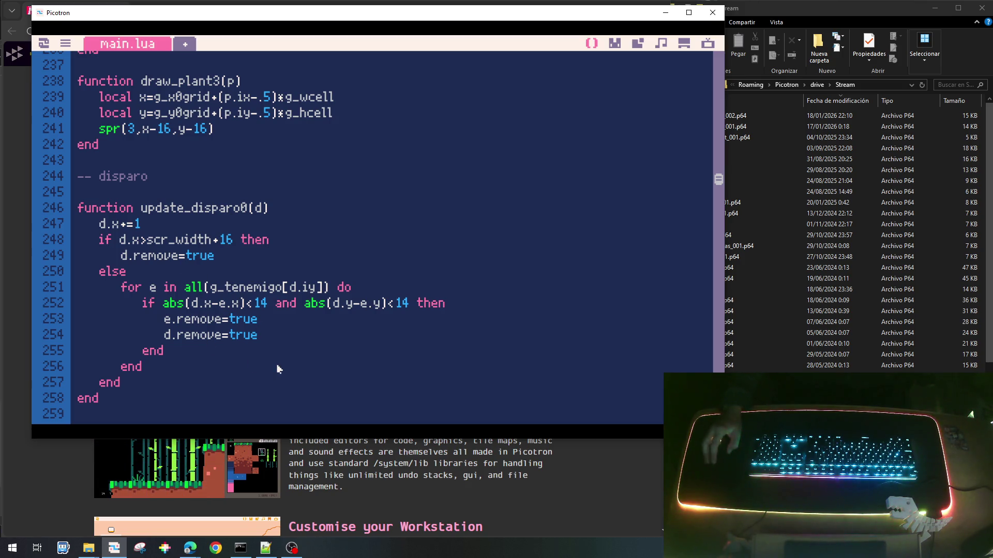
pyautogui.press('Return')
pyautogui.write('br')
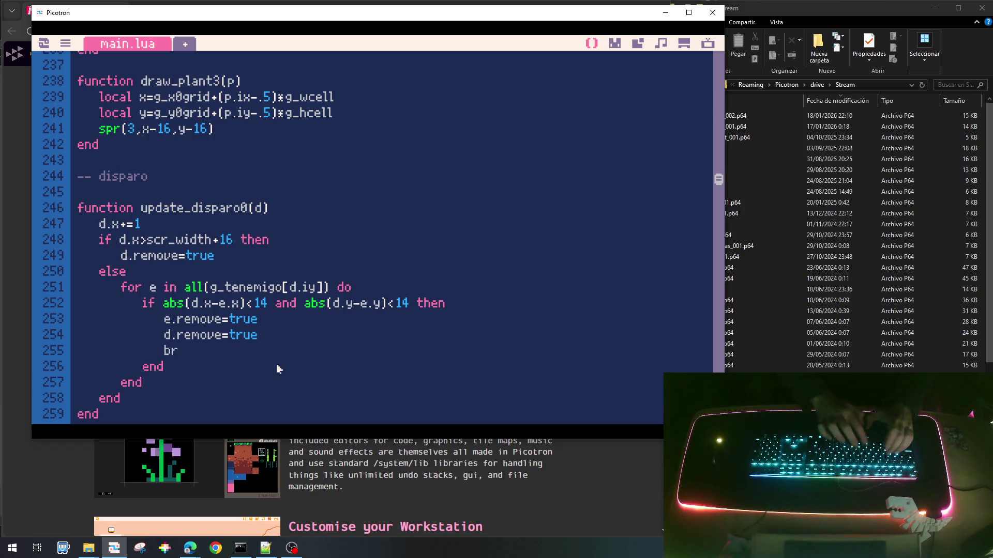
pyautogui.write('eak')
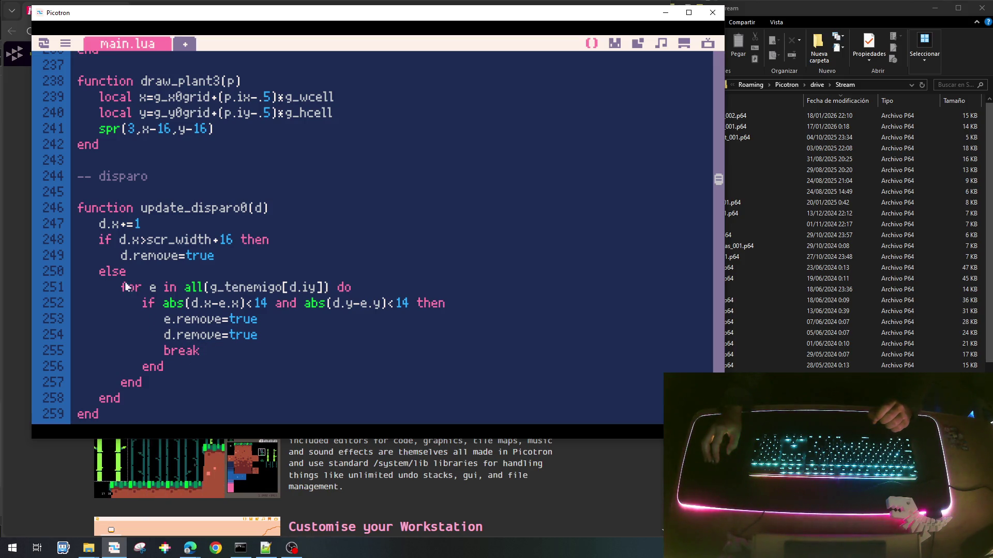
pyautogui.moveTo(173, 289); pyautogui.dragTo(356, 294)
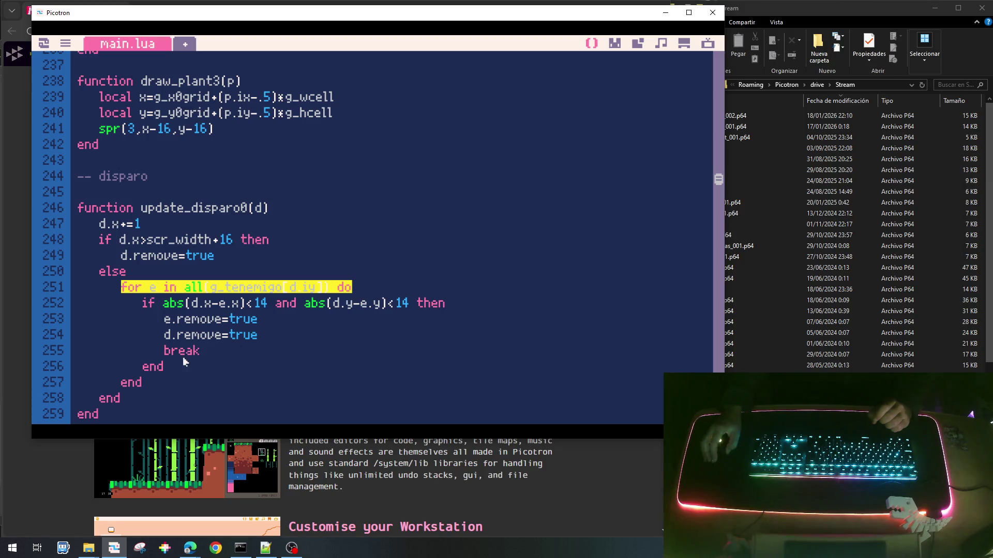
pyautogui.click(202, 353)
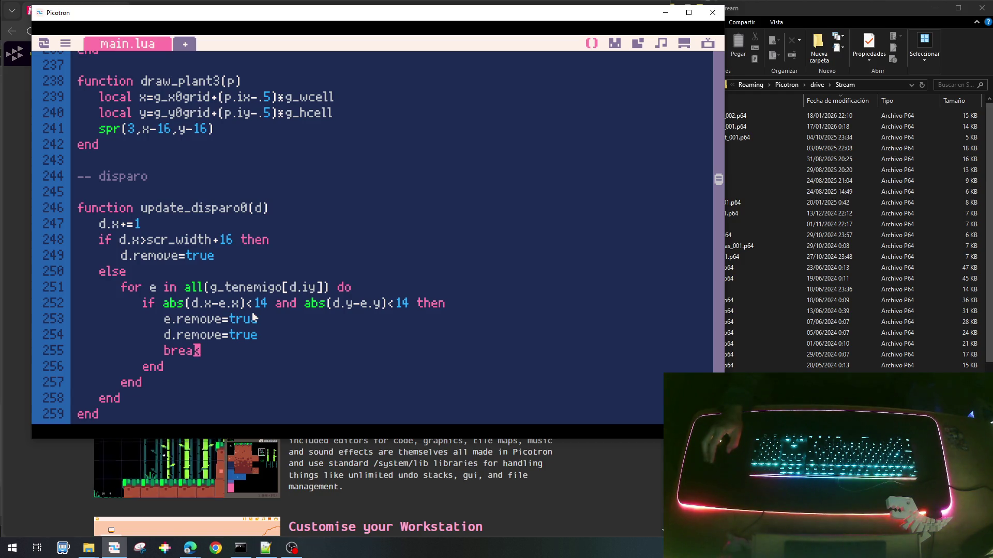
# Change the shot deletion to del(g_tdisparo[iy],d), copying [iy] from the loop line.
pyautogui.scroll(-1, 253, 316)
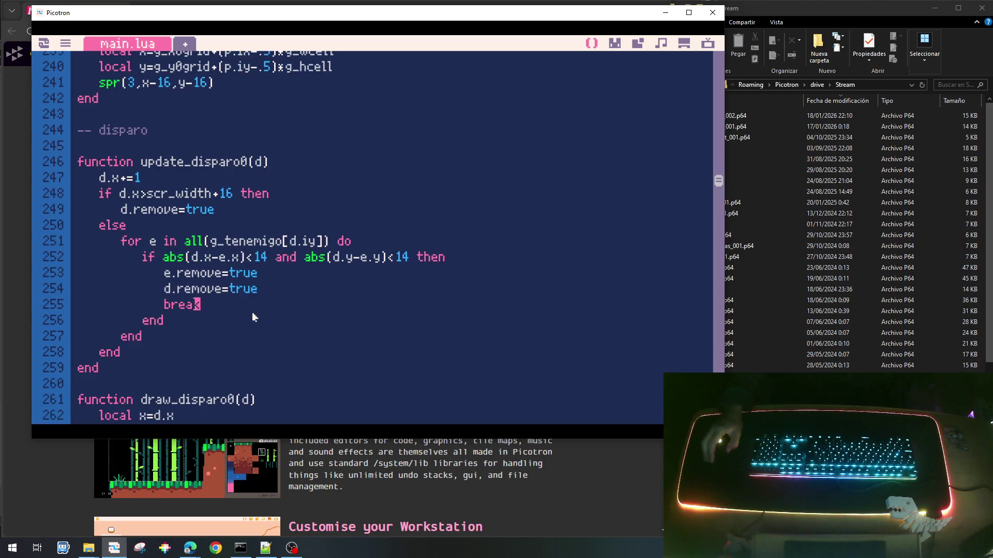
pyautogui.scroll(-5, 253, 317)
pyautogui.scroll(1, 253, 316)
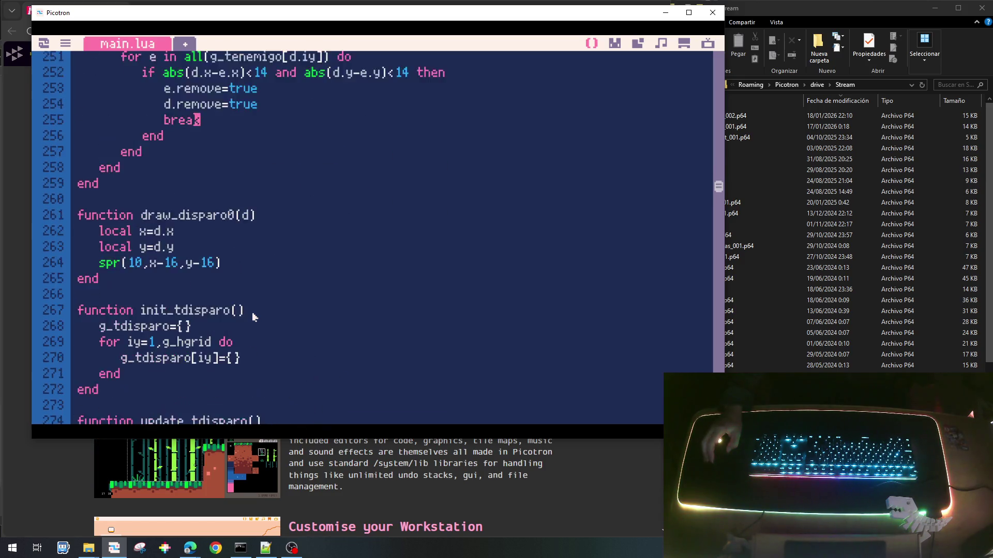
pyautogui.scroll(-4, 253, 316)
pyautogui.moveTo(190, 332); pyautogui.dragTo(200, 344)
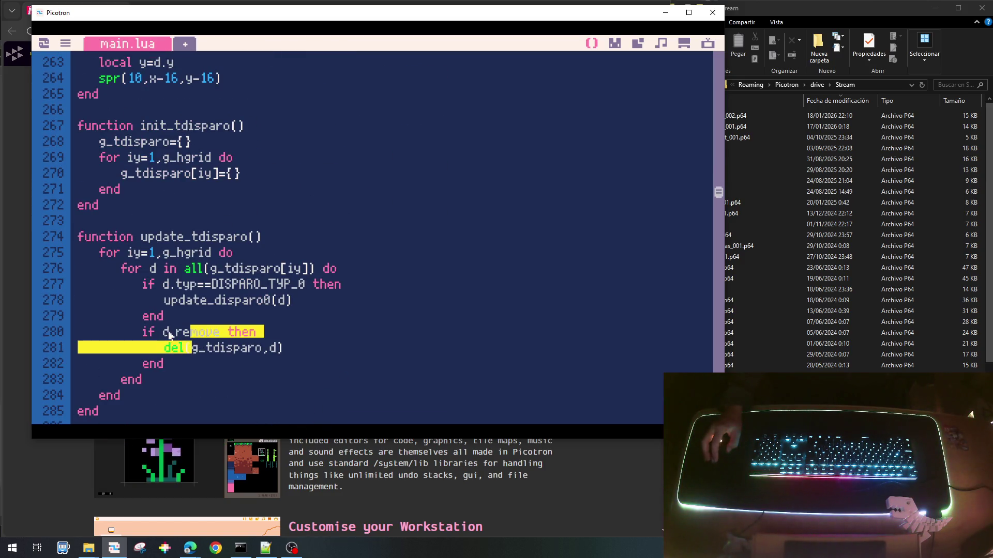
pyautogui.click(209, 349)
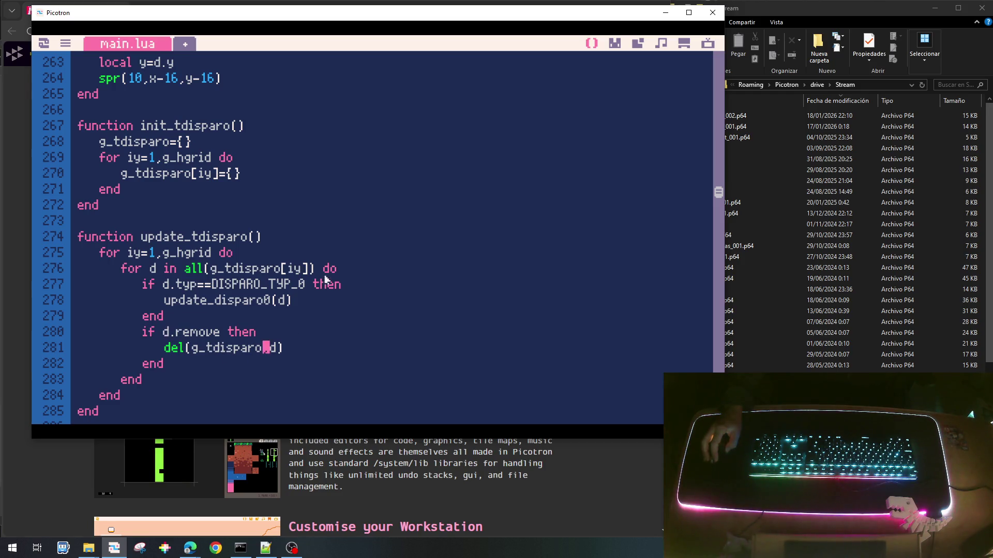
pyautogui.moveTo(293, 268); pyautogui.dragTo(286, 269)
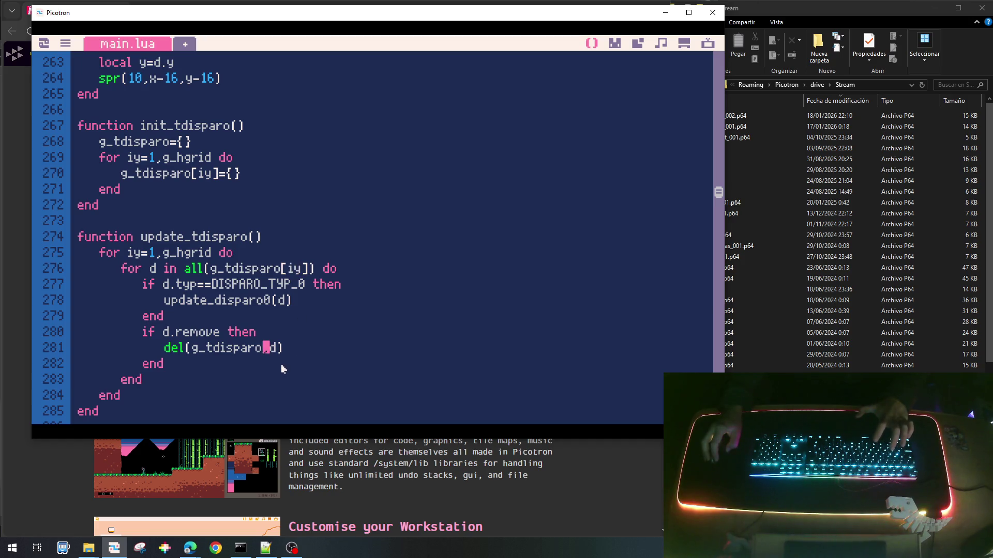
pyautogui.write('[iy]')
# Save the cart as plantas_bichos_002.p64 and run the game.
pyautogui.scroll(7, 310, 282)
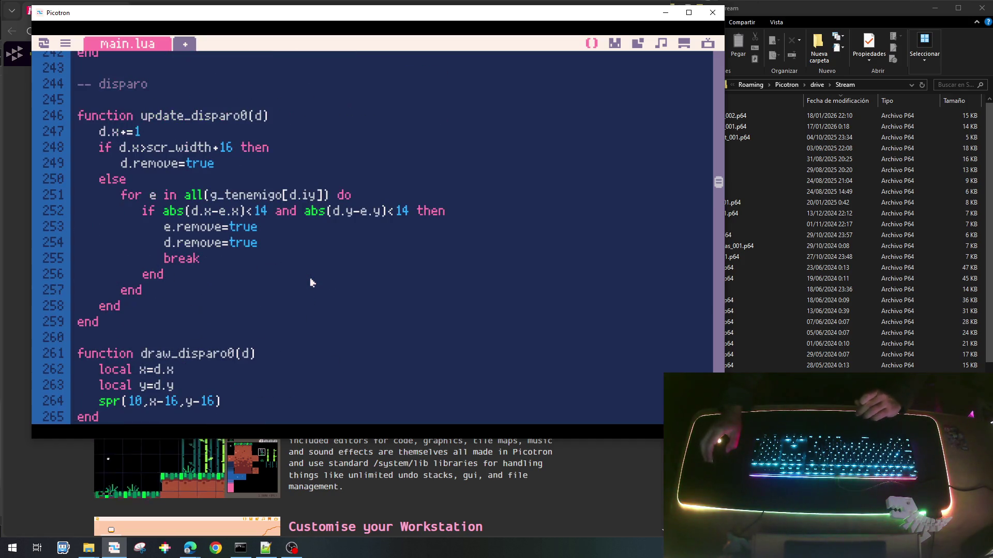
pyautogui.scroll(1, 311, 282)
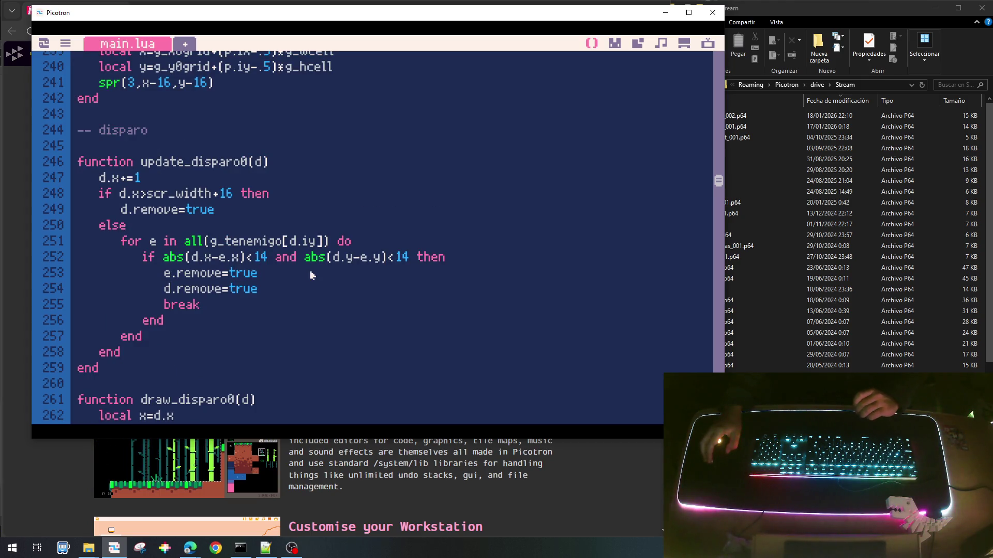
pyautogui.hotkey('ctrl', 's')
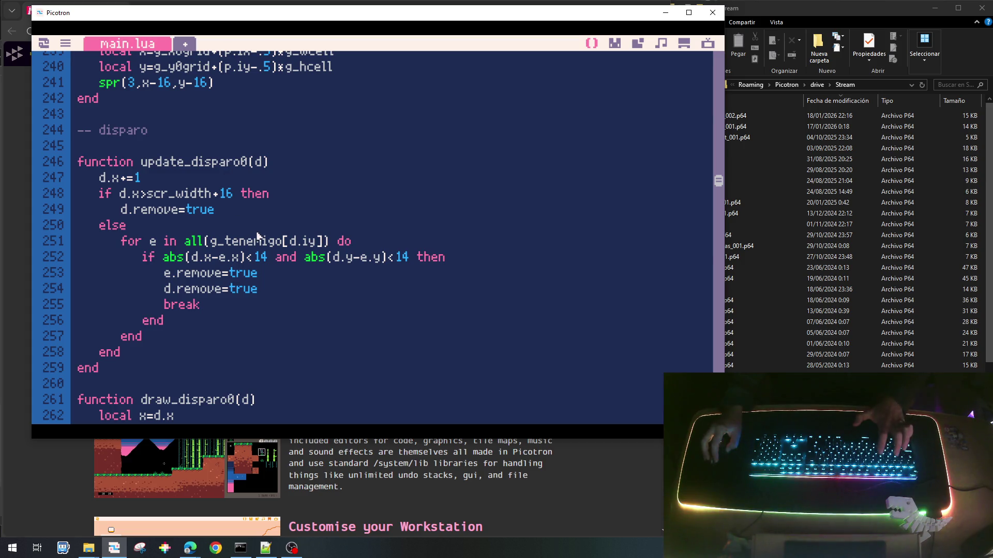
pyautogui.hotkey('ctrl', 'r')
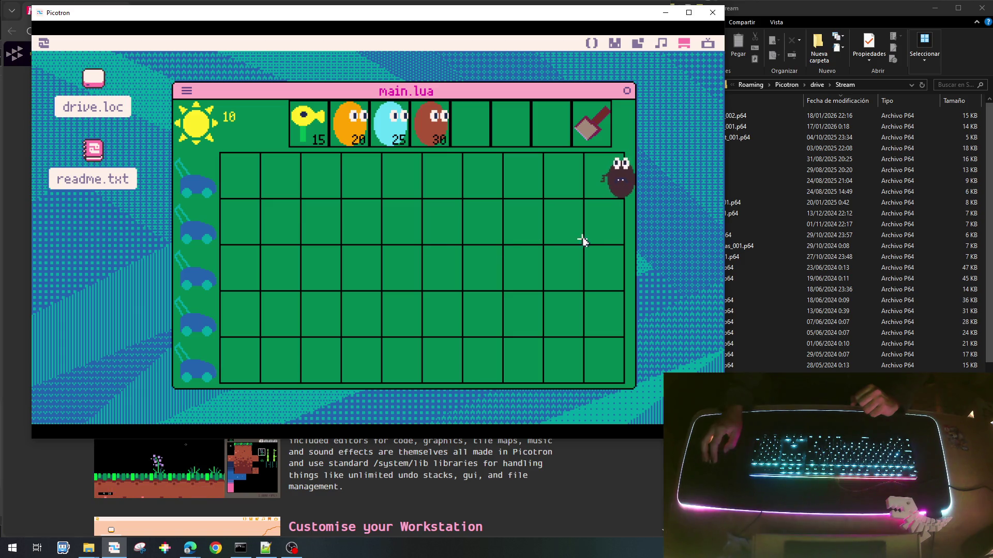
# Collect suns, plant a sunflower top-left, and place 15-sun plants bottom-left and in row 3.
pyautogui.click(360, 153)
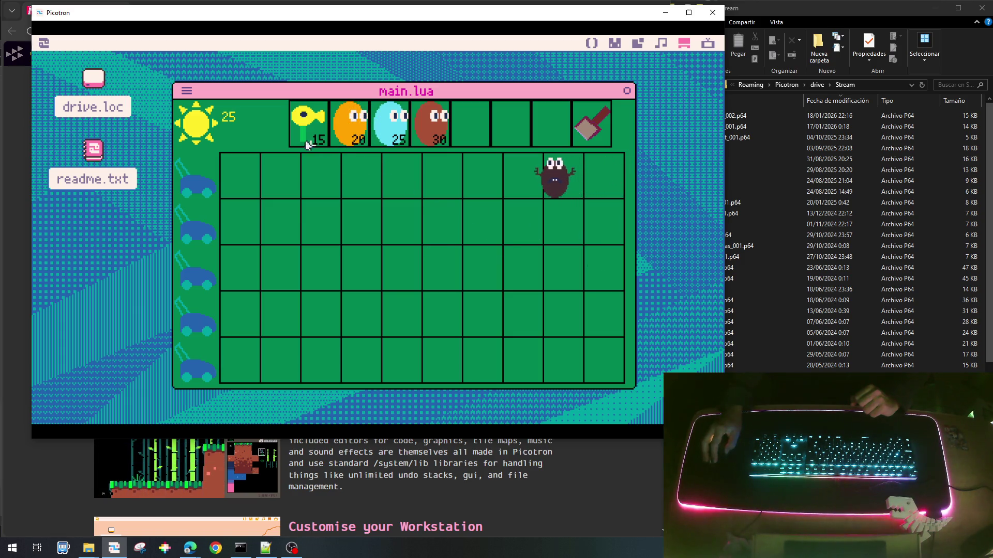
pyautogui.click(240, 169)
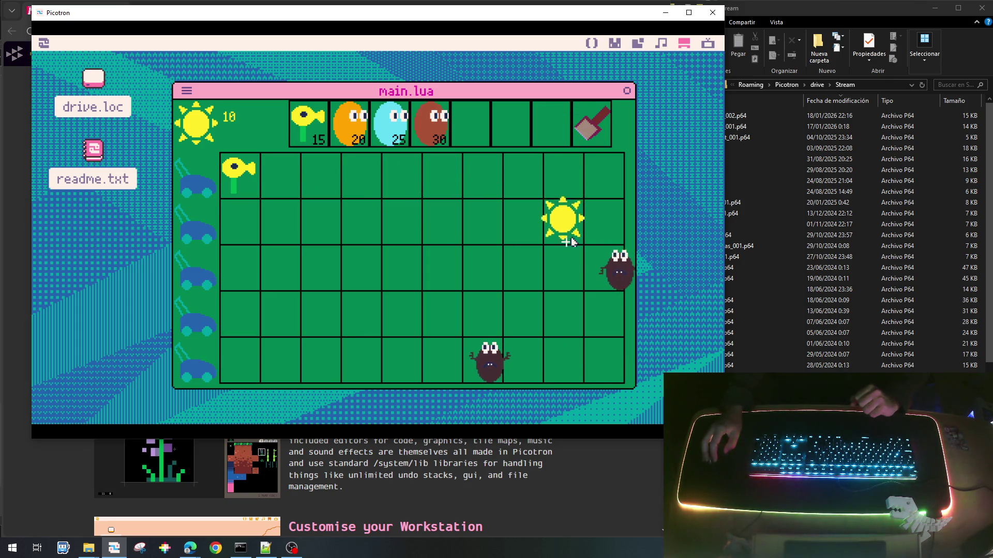
pyautogui.click(569, 240)
pyautogui.click(309, 124)
pyautogui.click(248, 362)
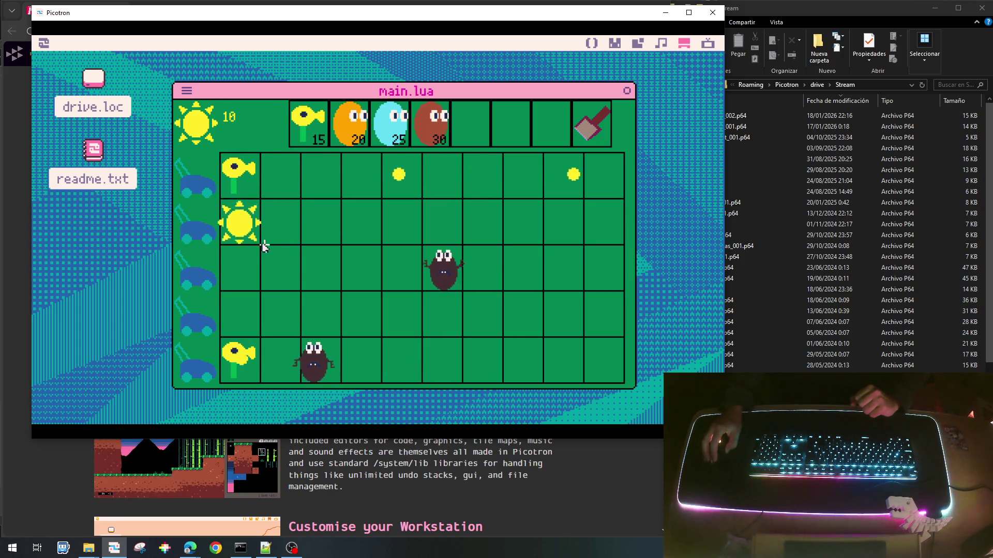
pyautogui.click(259, 240)
pyautogui.click(309, 124)
pyautogui.click(248, 274)
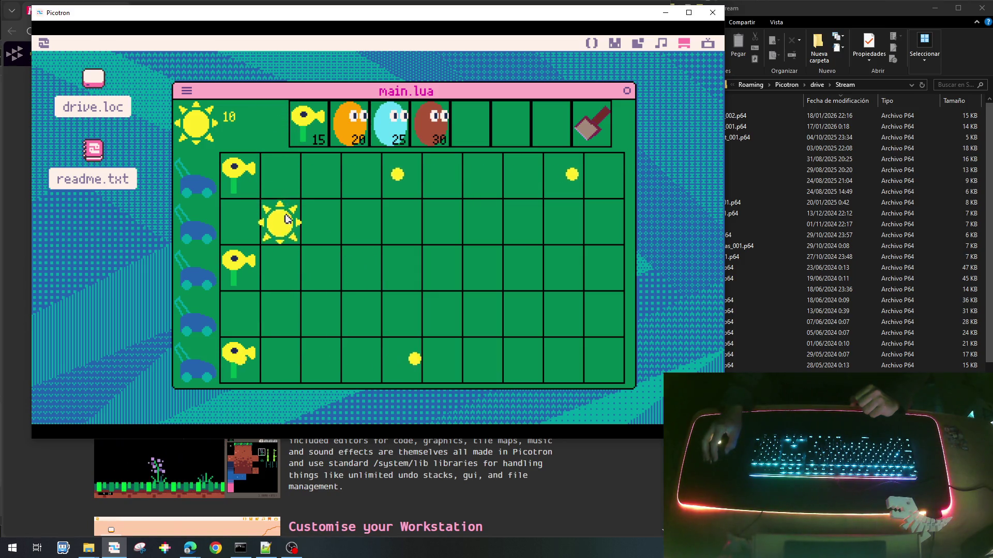
# Collect more suns, plant a 15-sun plant in row 4, then stop the game and return to main.lua.
pyautogui.click(286, 219)
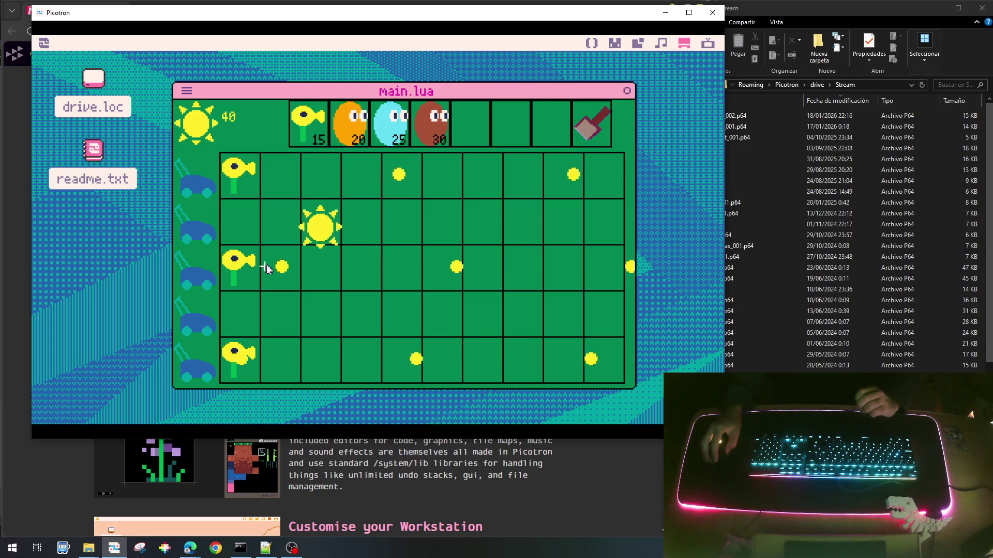
pyautogui.click(316, 242)
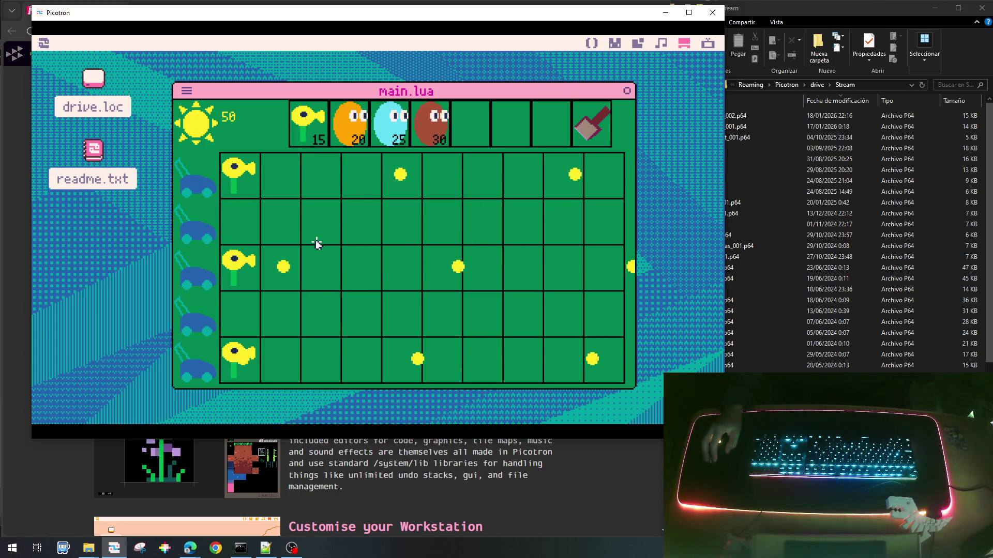
pyautogui.click(239, 182)
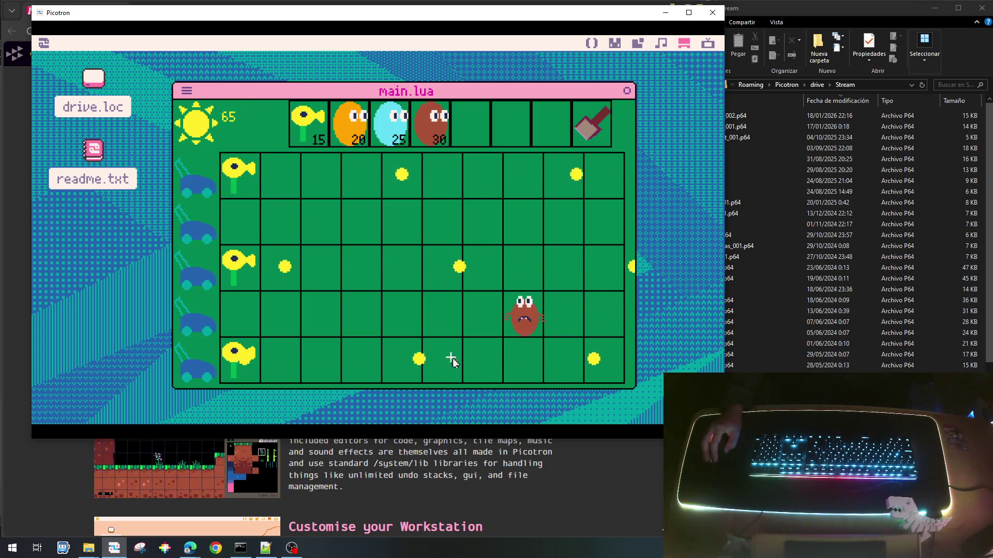
pyautogui.click(478, 171)
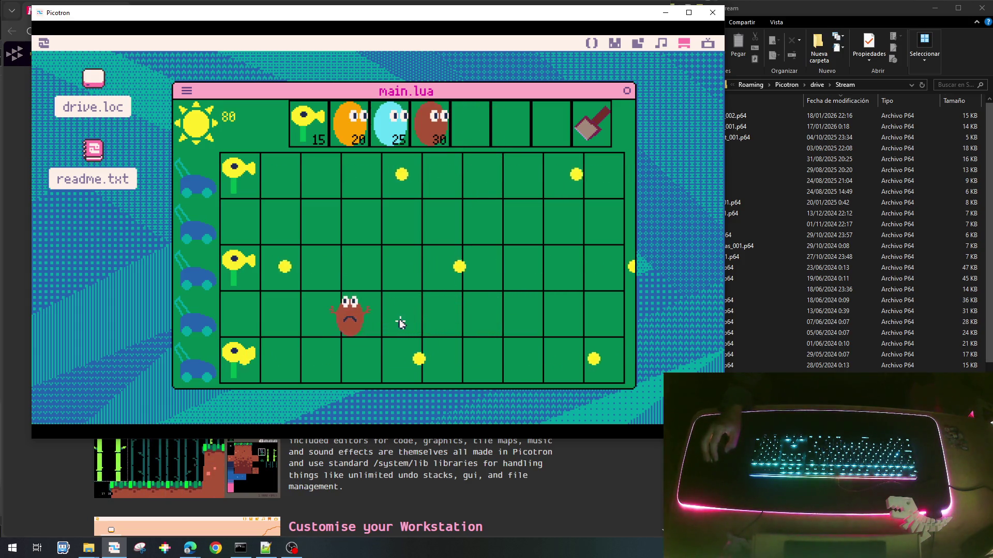
pyautogui.click(309, 124)
pyautogui.click(251, 316)
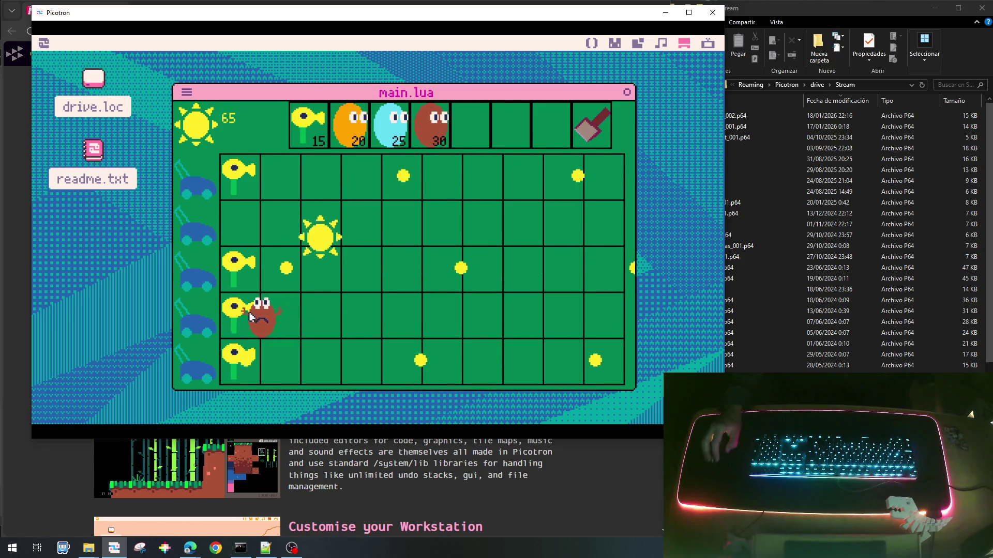
pyautogui.click(321, 326)
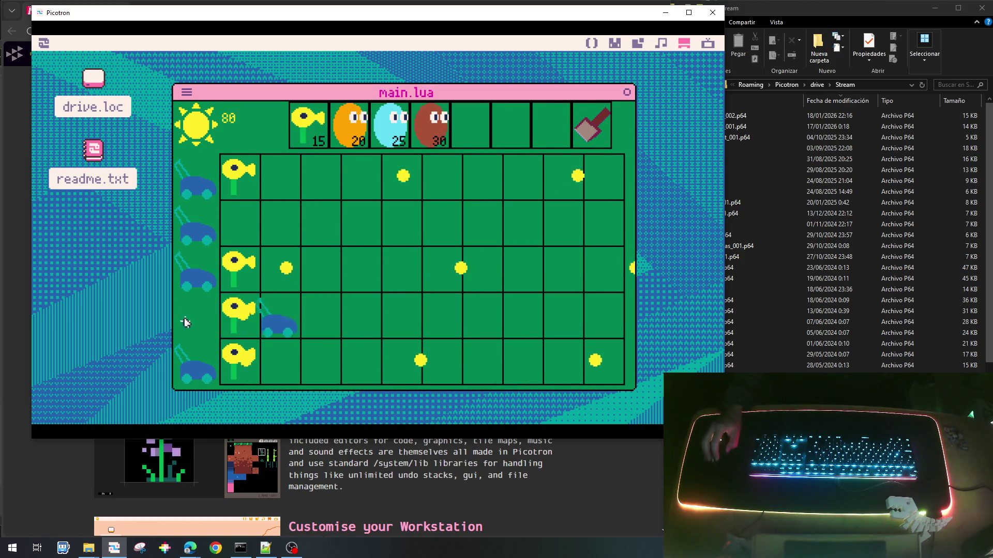
pyautogui.click(568, 182)
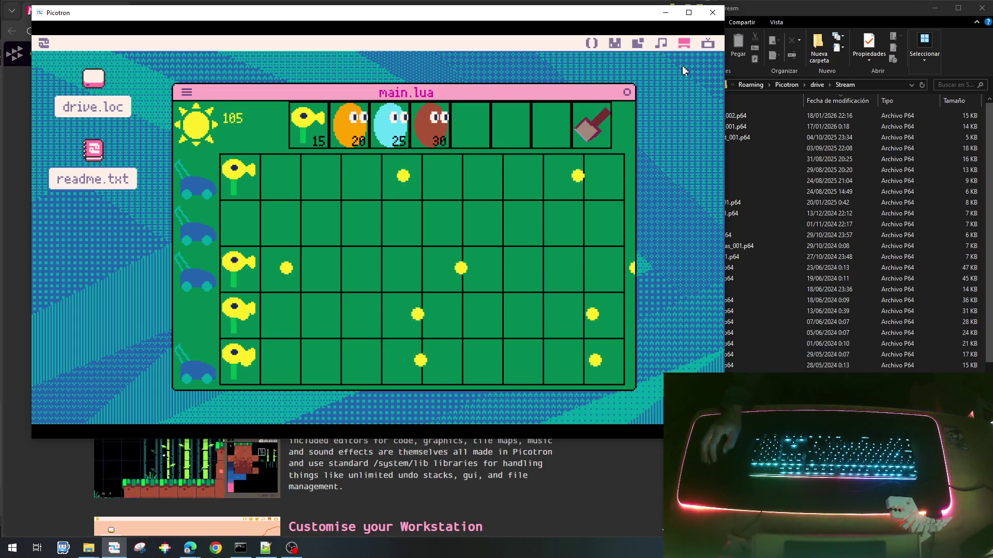
pyautogui.press('Escape')
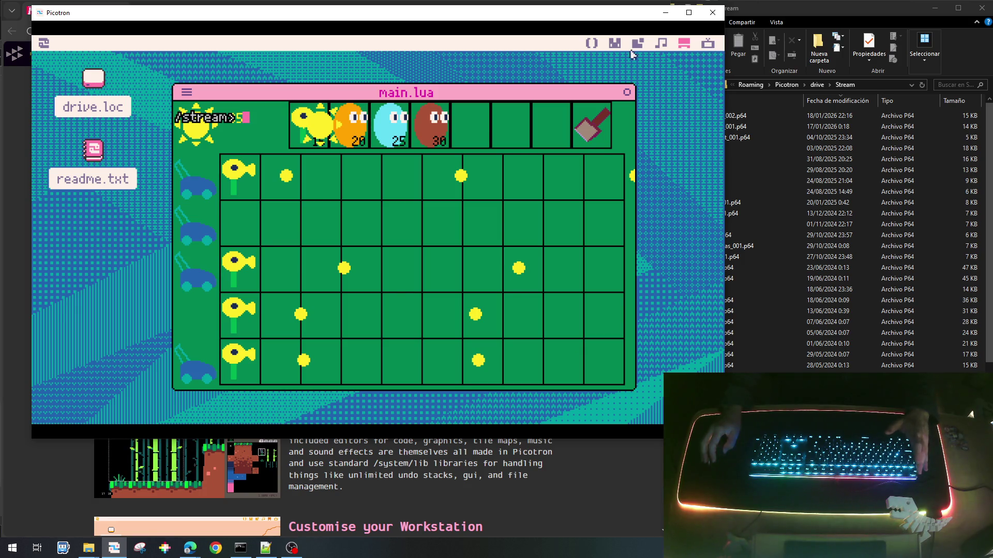
pyautogui.click(592, 43)
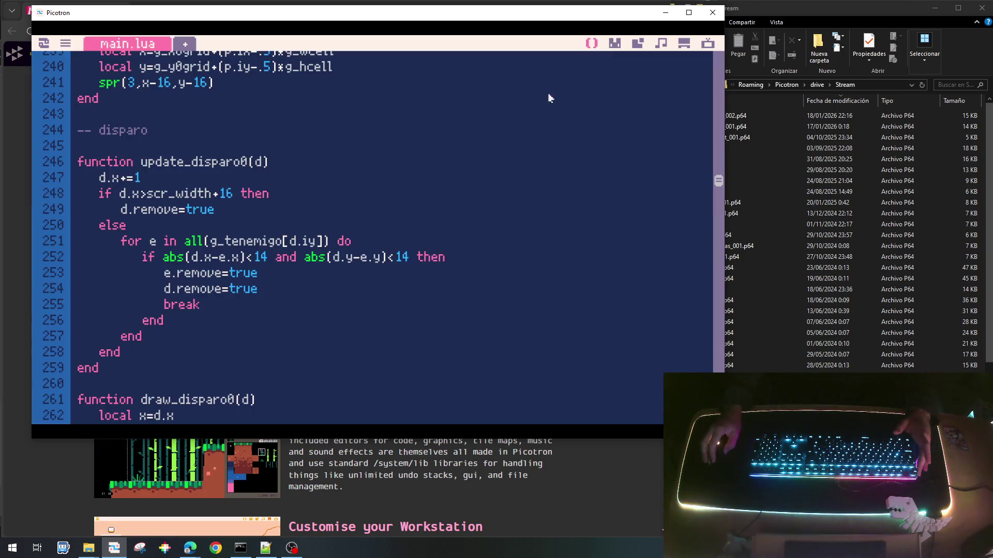
pyautogui.scroll(2, 395, 267)
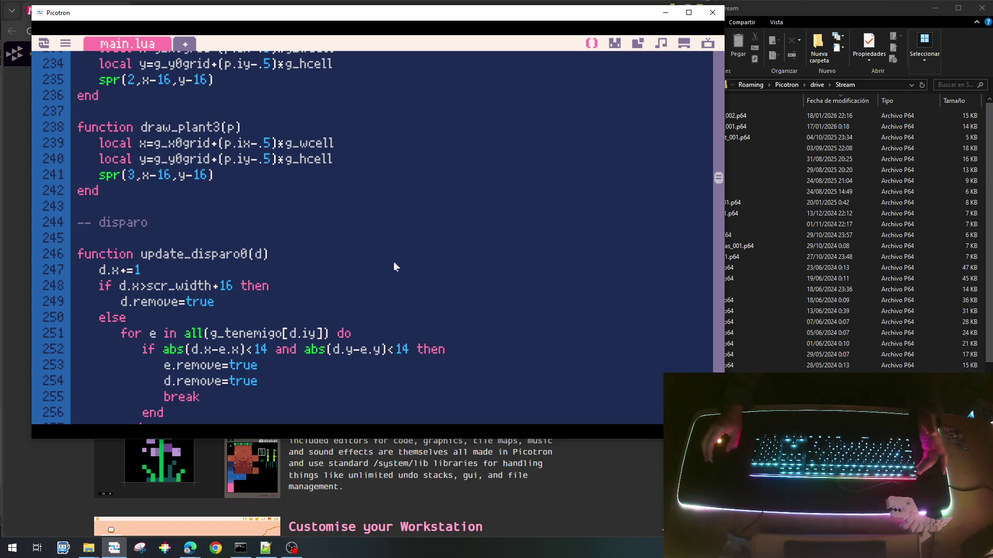
pyautogui.scroll(15, 396, 267)
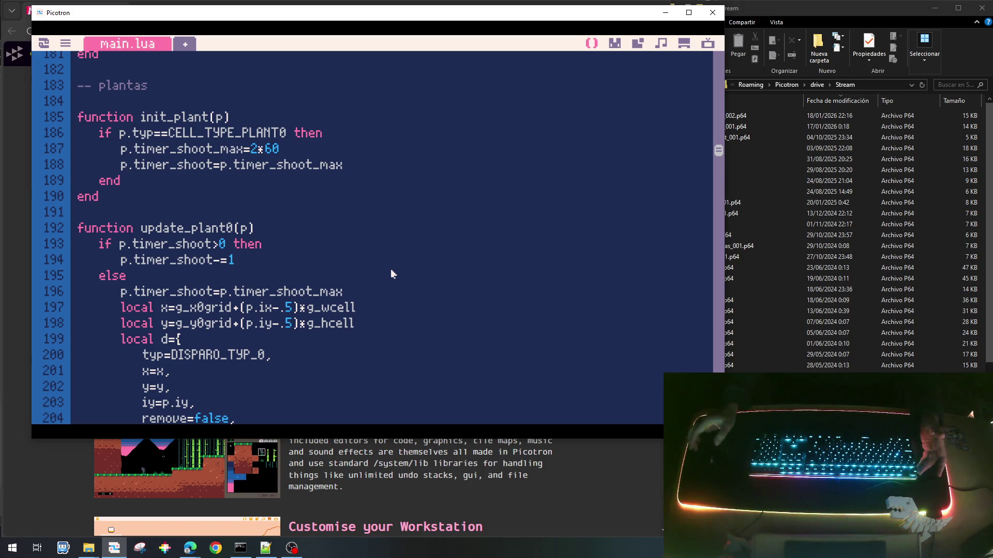
pyautogui.scroll(-2, 392, 273)
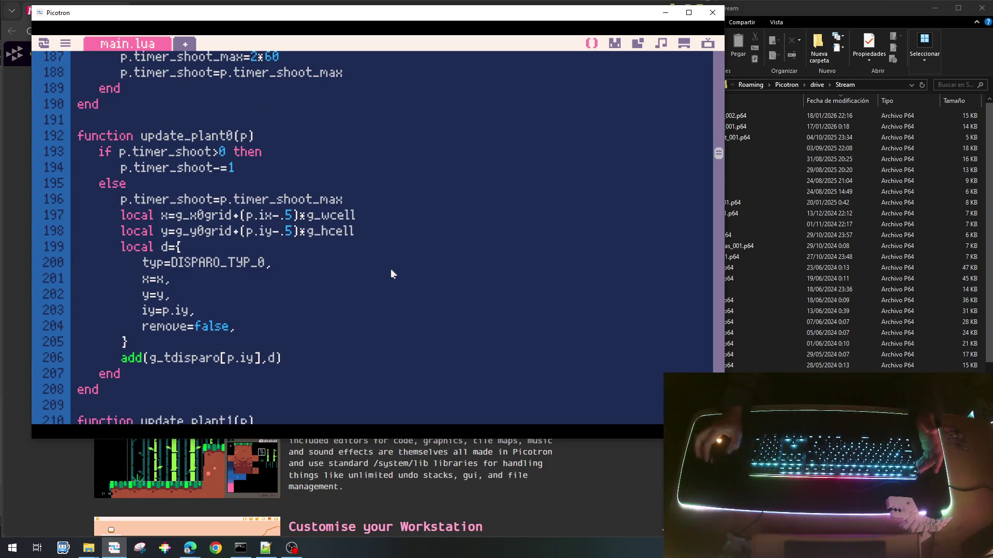
pyautogui.scroll(6, 392, 274)
pyautogui.scroll(-6, 396, 236)
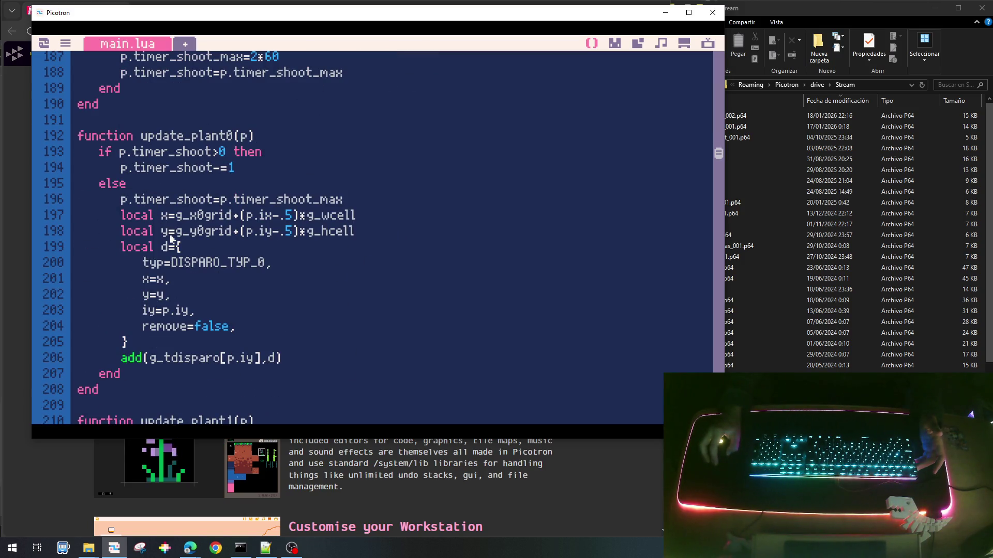
pyautogui.scroll(4, 181, 236)
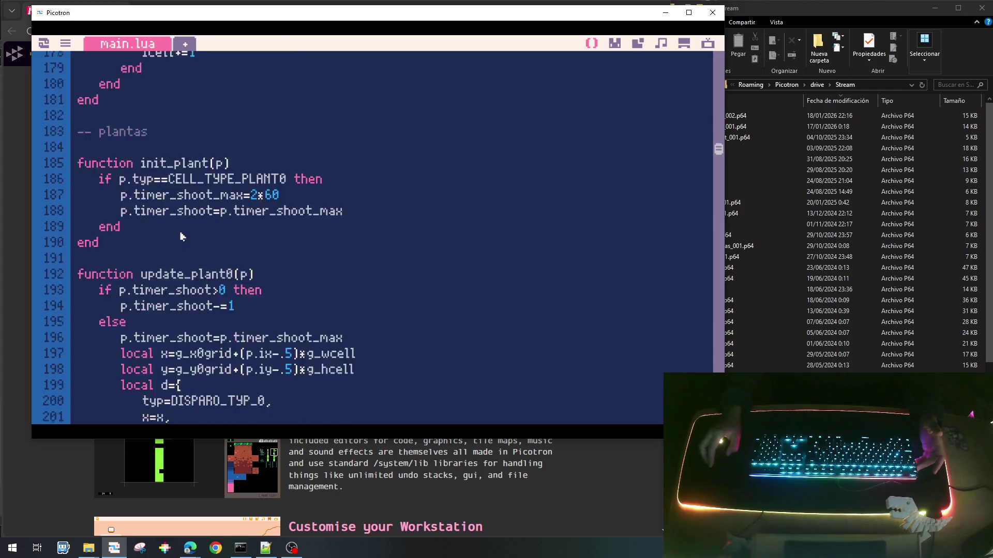
pyautogui.scroll(-6, 190, 285)
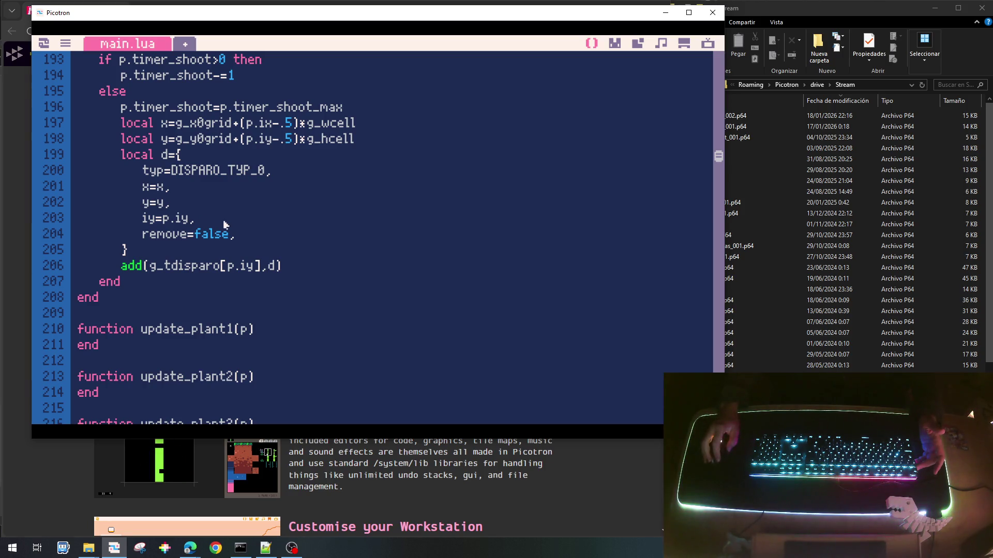
# Add damage=1, after iy=p.iy in the shot table created by update_plant0.
pyautogui.click(224, 222)
pyautogui.press('Return')
pyautogui.write('dama')
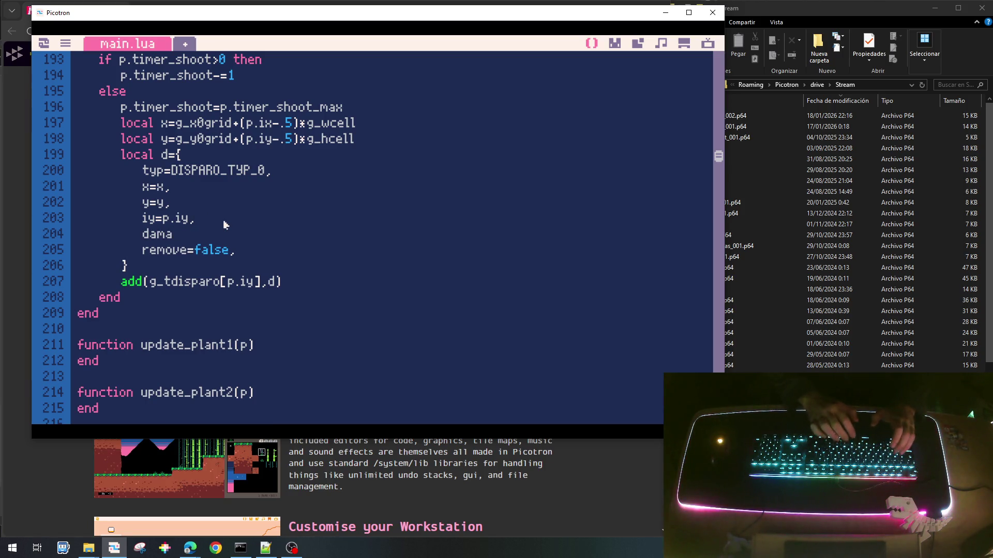
pyautogui.write('ge=')
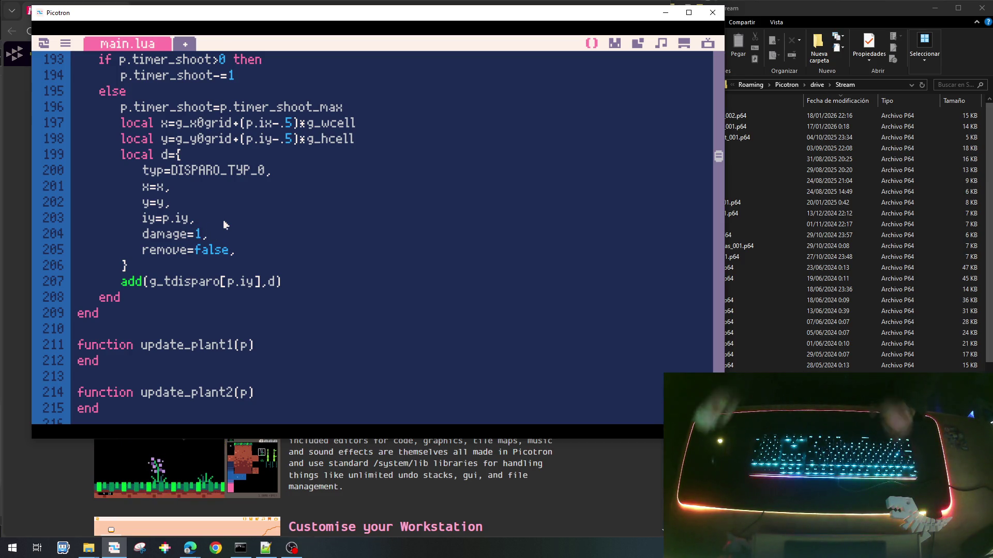
pyautogui.write('1,')
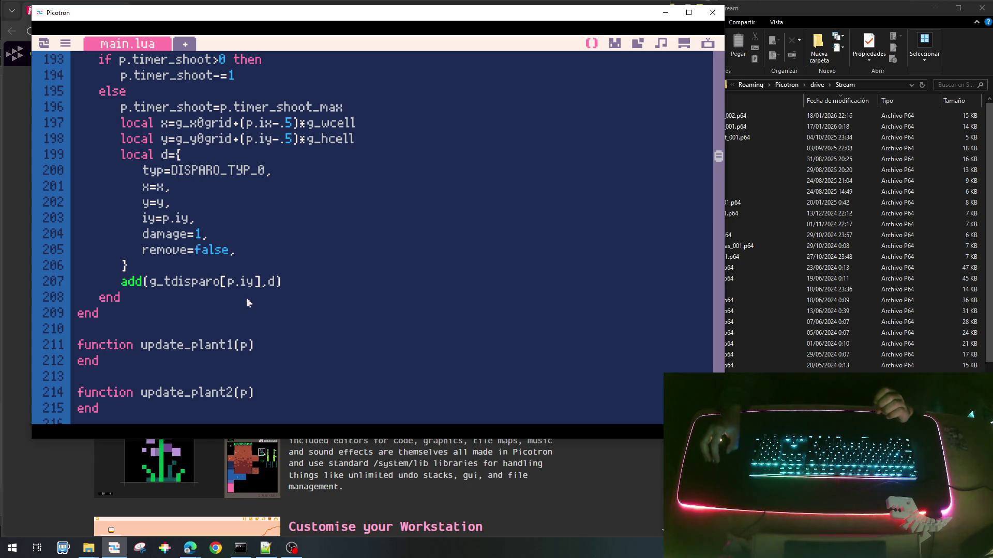
pyautogui.scroll(5, 247, 303)
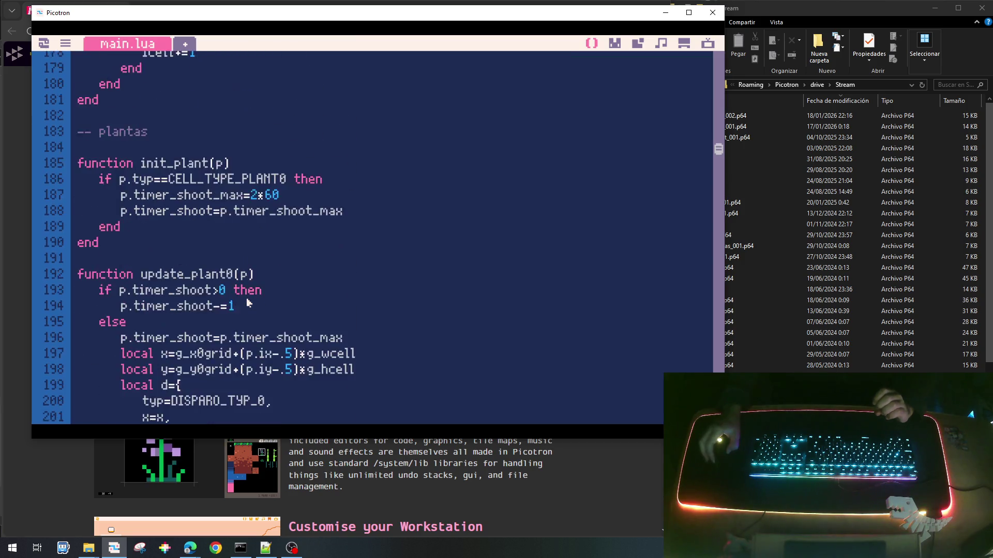
pyautogui.scroll(5, 247, 303)
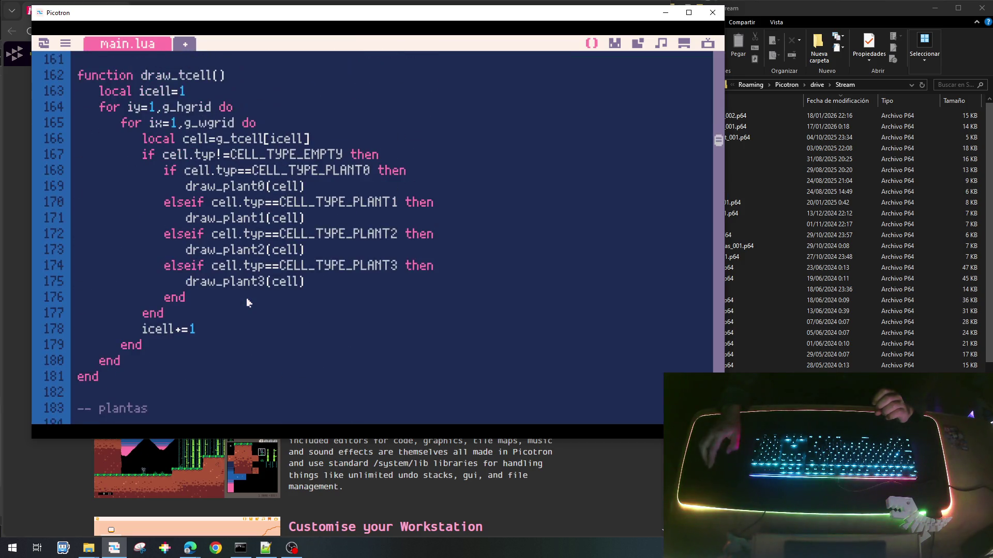
# Add e.health=3 to the ENEMY_TYPE_0 branch of init_enemigo.
pyautogui.scroll(-15, 247, 303)
pyautogui.scroll(-13, 248, 303)
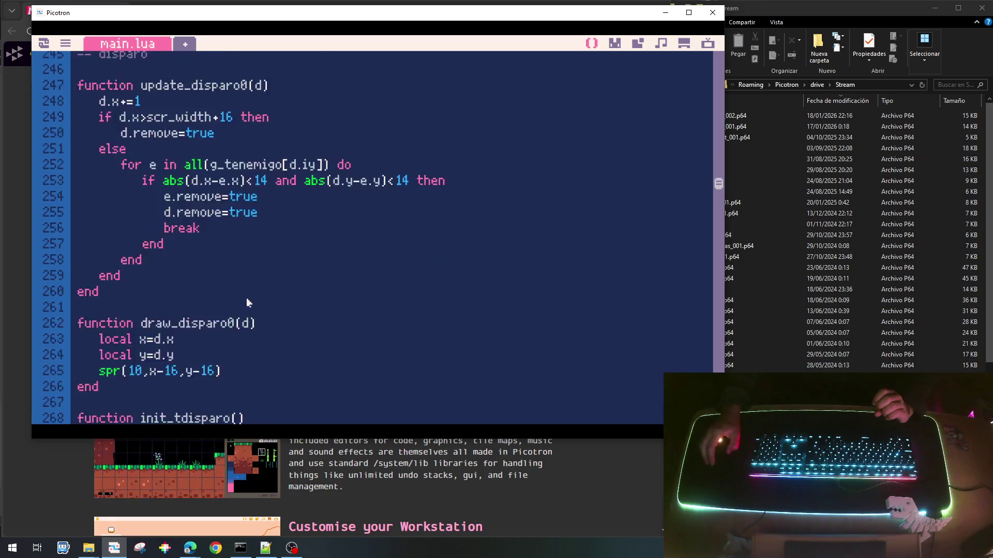
pyautogui.scroll(-8, 247, 302)
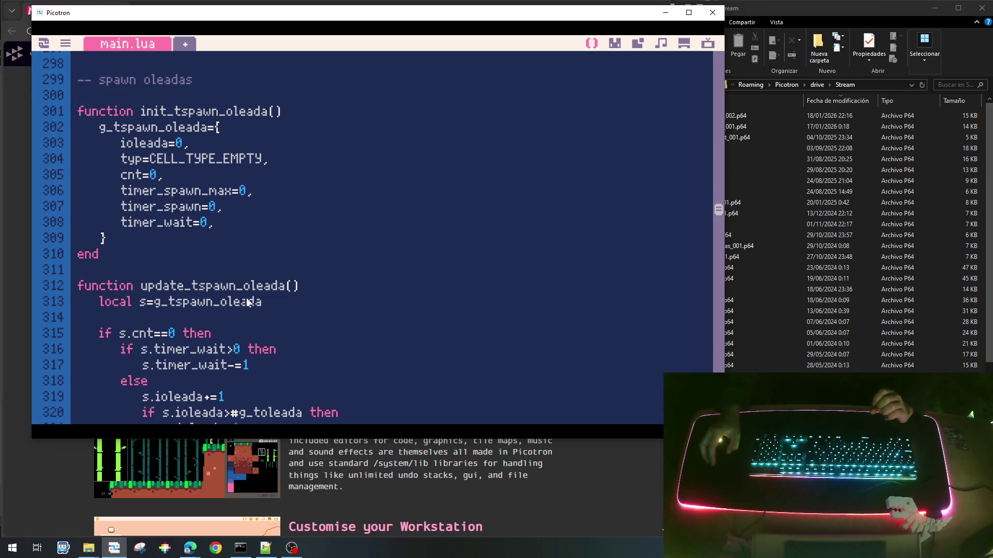
pyautogui.scroll(-12, 247, 303)
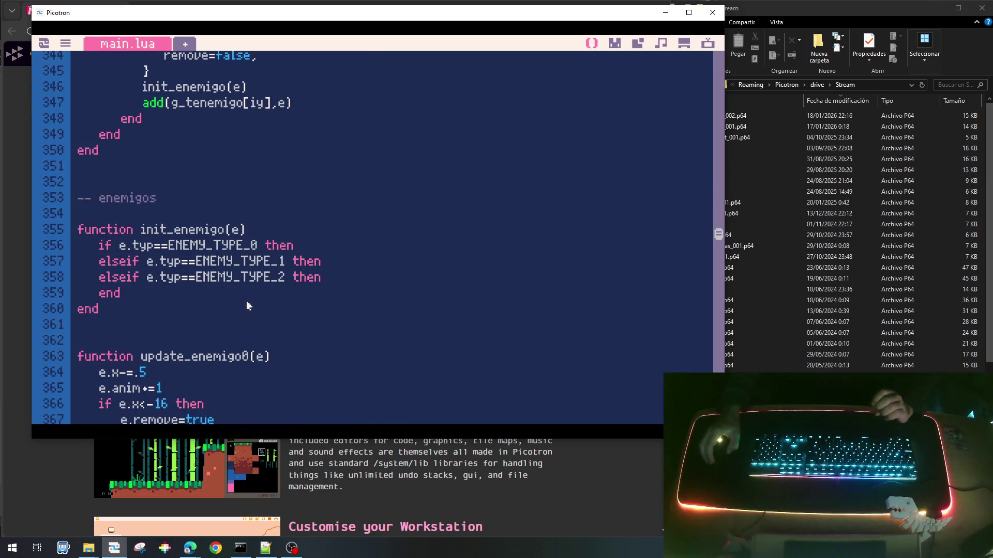
pyautogui.click(306, 248)
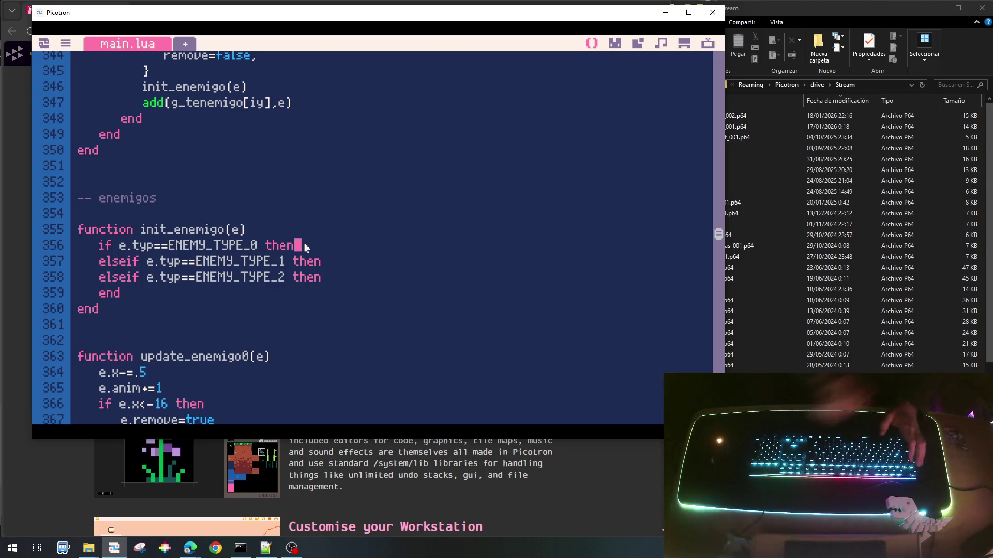
pyautogui.press('Return')
pyautogui.write('e.heal')
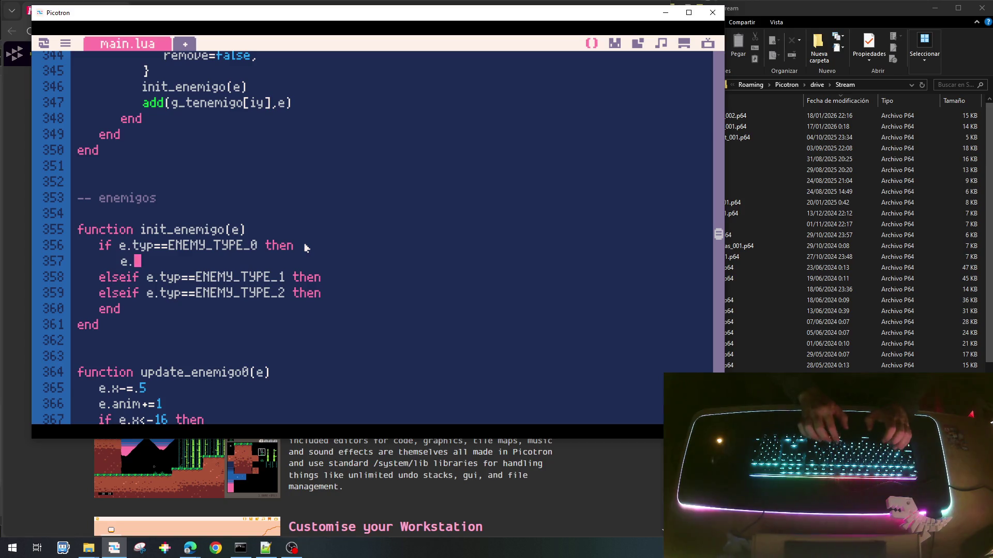
pyautogui.write('th=3')
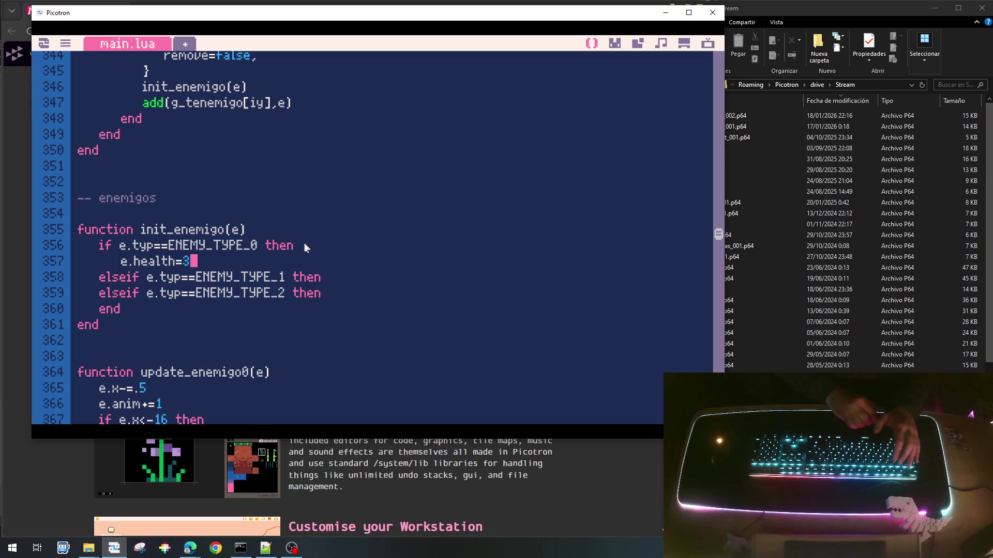
# Copy the health line into the ENEMY_TYPE_1 and ENEMY_TYPE_2 branches with values 6 and 9, then save.
pyautogui.hotkey('shift', 'Home')
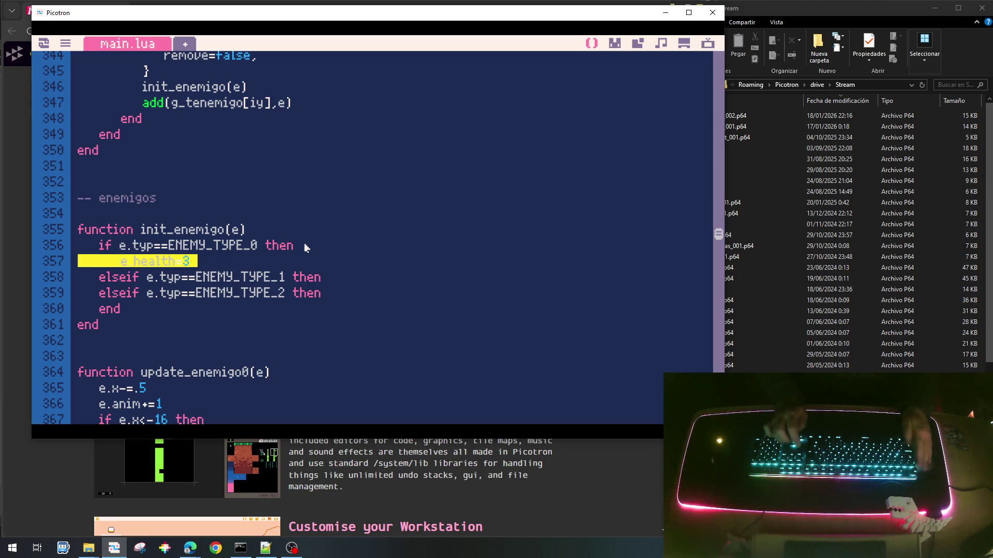
pyautogui.hotkey('ctrl', 'c')
pyautogui.press('Down')
pyautogui.press('Down')
pyautogui.hotkey('ctrl', 'v')
pyautogui.press('Return')
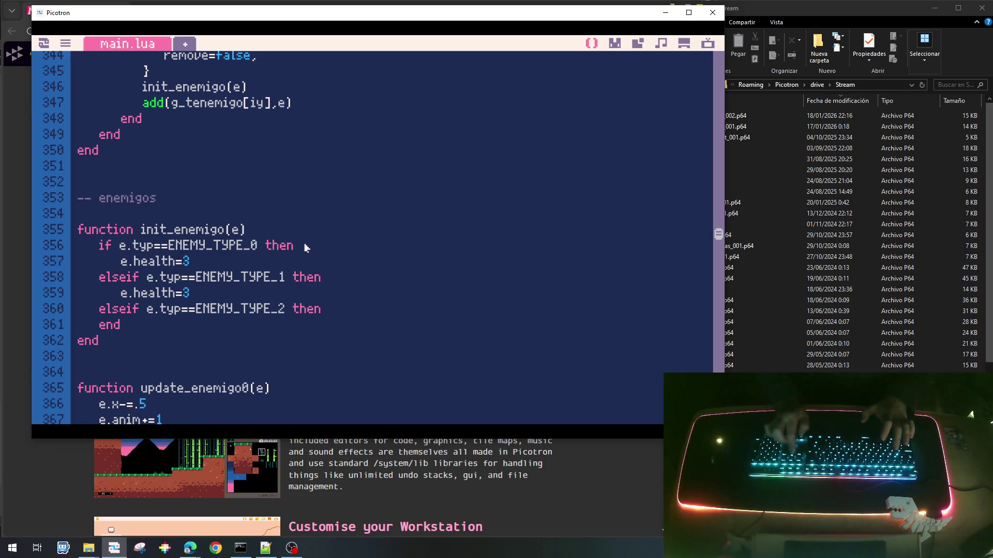
pyautogui.press('Down')
pyautogui.press('Down')
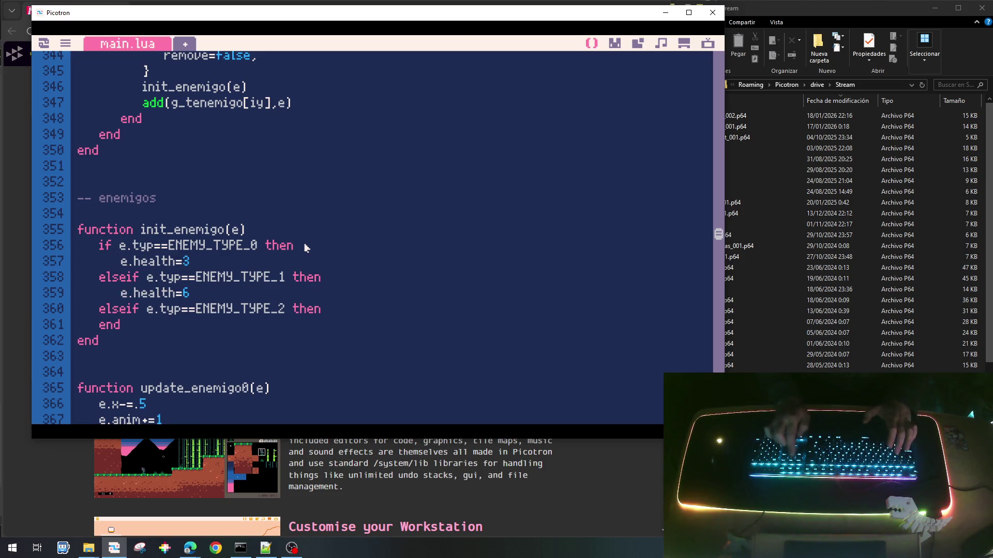
pyautogui.hotkey('ctrl', 'v')
pyautogui.press('Return')
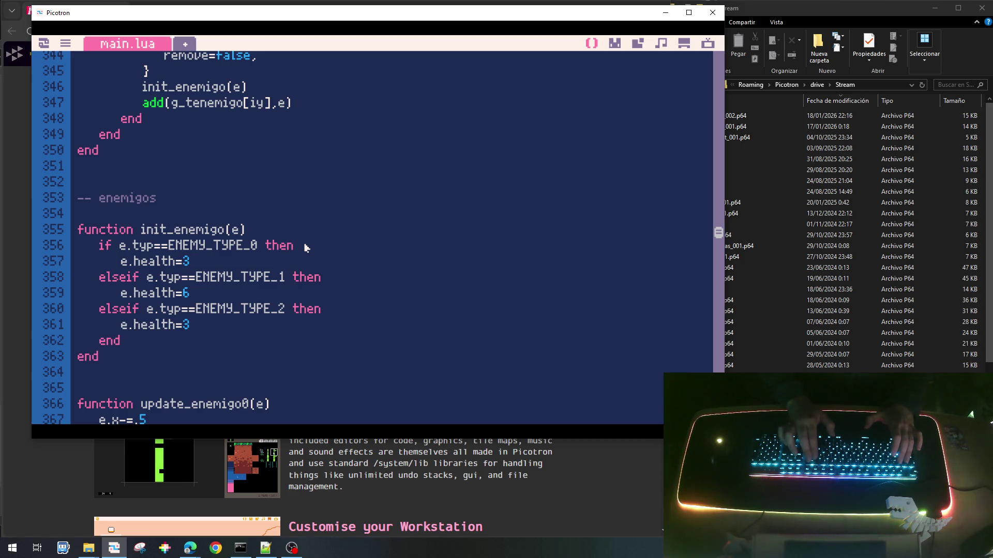
pyautogui.press('BackSpace')
pyautogui.write('9')
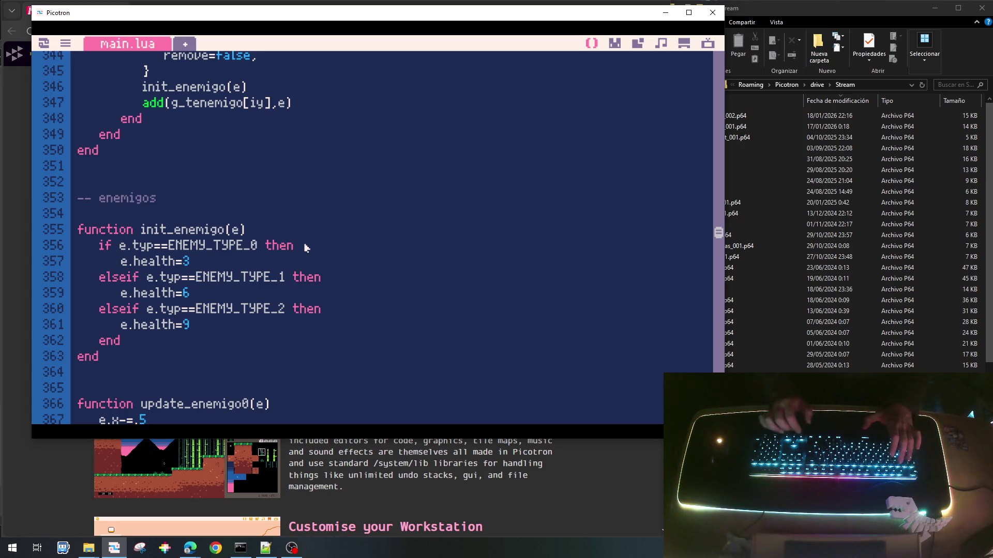
pyautogui.hotkey('ctrl', 's')
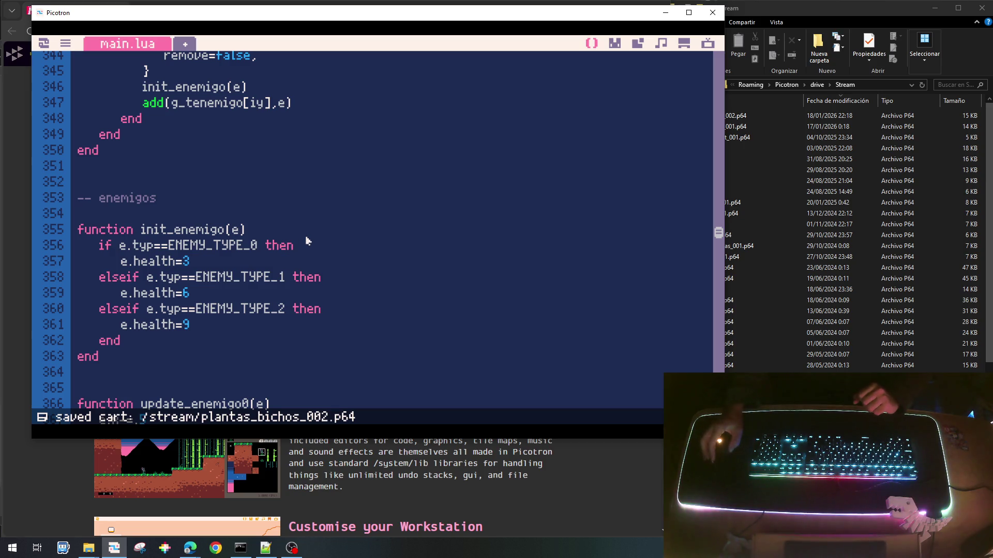
# In update_disparo0, replace e.remove=true with the condition if e.health>d.damage.
pyautogui.scroll(5, 267, 294)
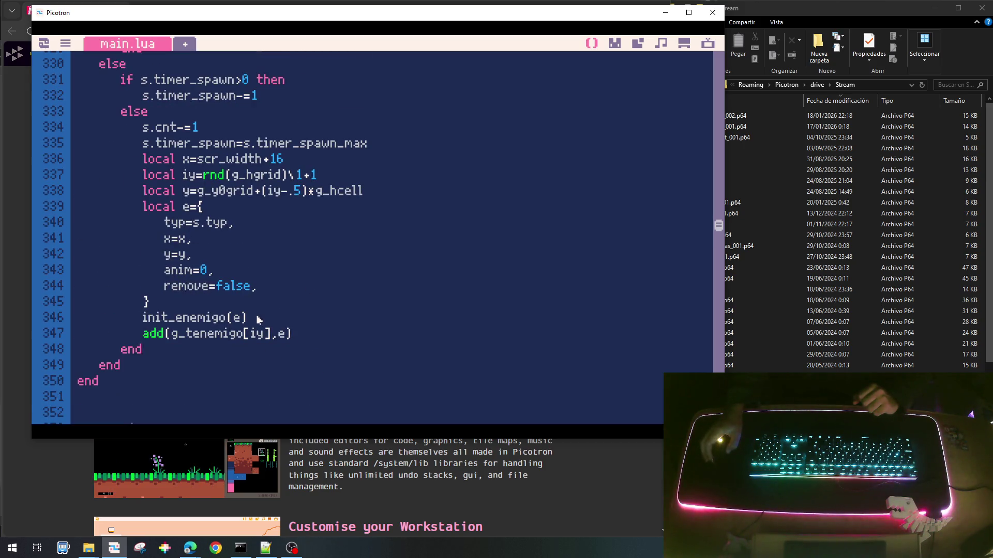
pyautogui.scroll(3, 258, 319)
pyautogui.scroll(15, 258, 319)
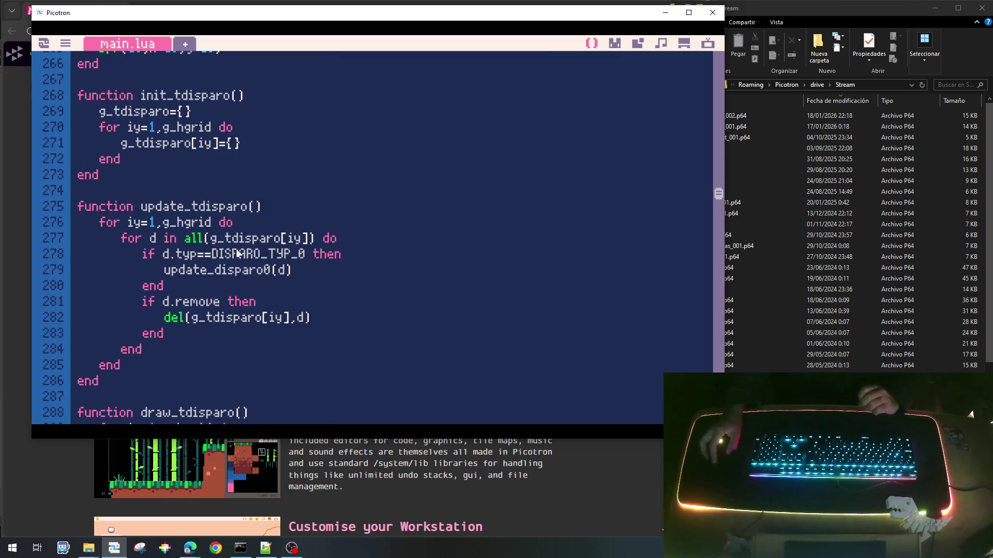
pyautogui.scroll(6, 266, 288)
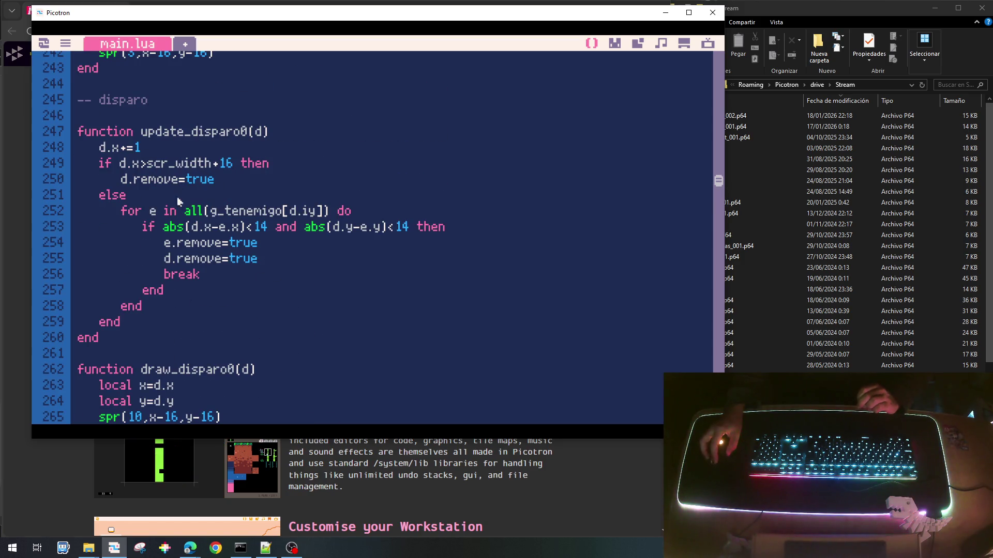
pyautogui.click(167, 243)
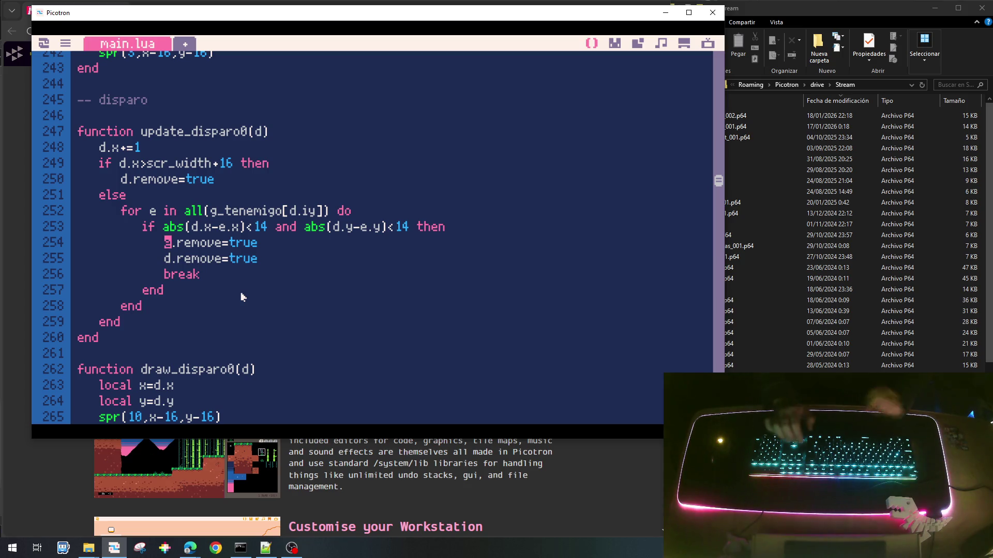
pyautogui.hotkey('shift', 'End')
pyautogui.press('Delete')
pyautogui.press('Return')
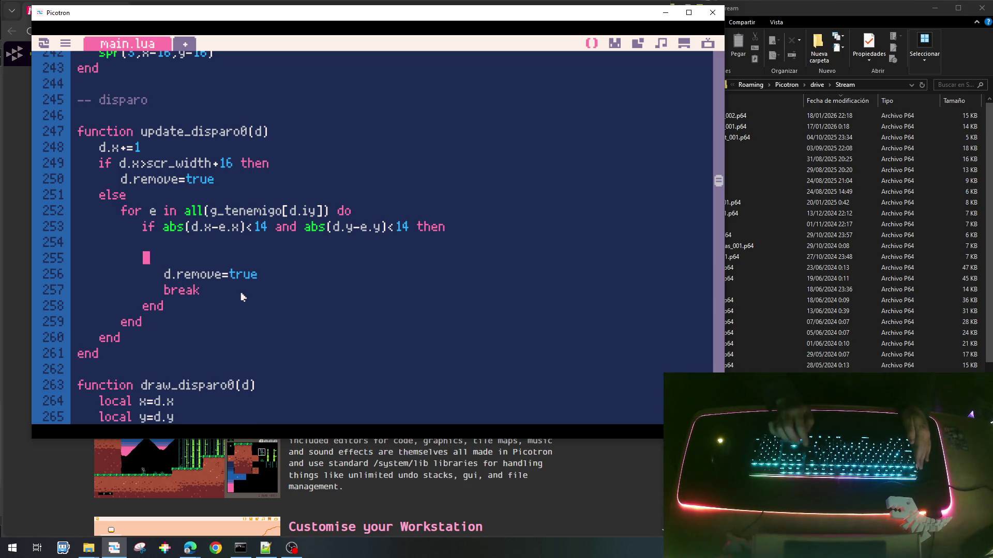
pyautogui.press('Up')
pyautogui.press('Tab')
pyautogui.write('if')
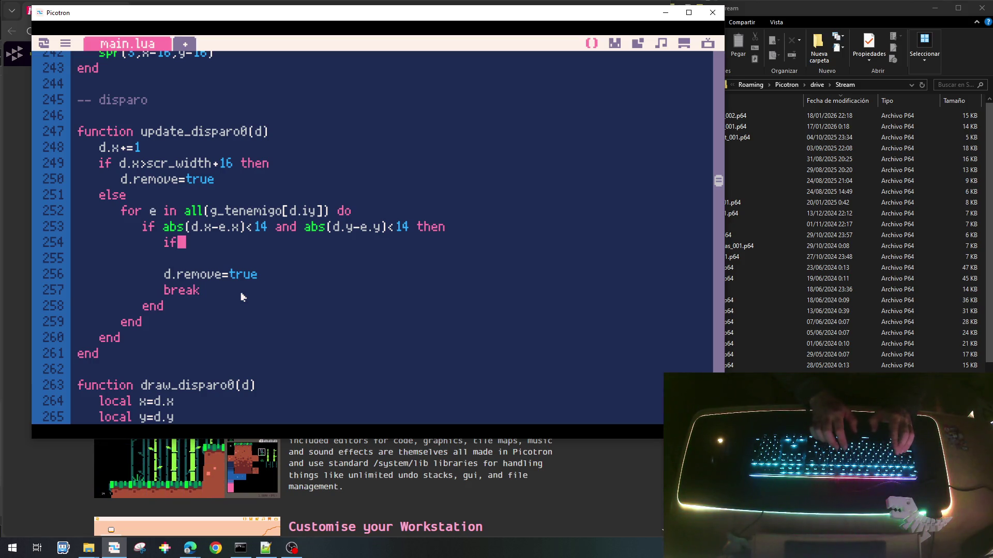
pyautogui.write(' e.')
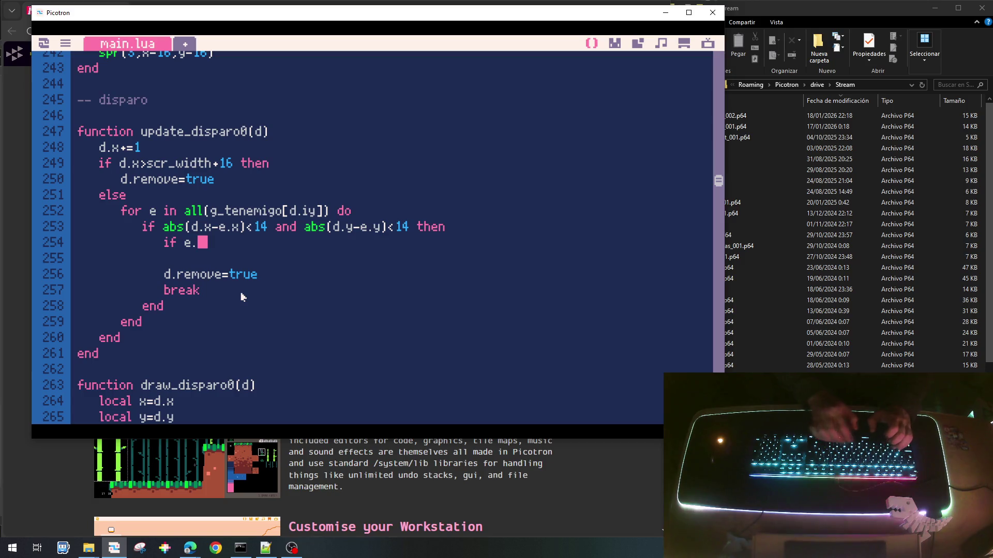
pyautogui.write('health>')
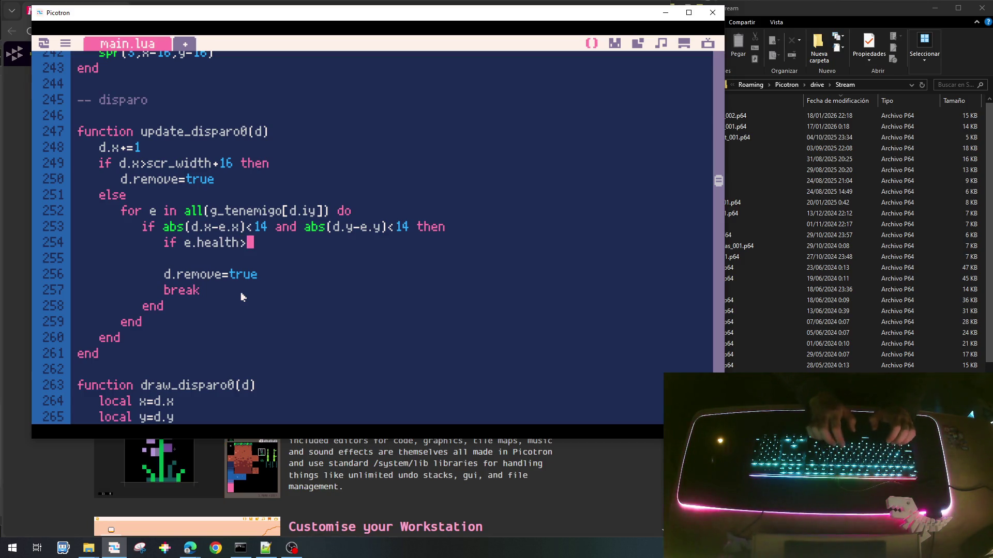
pyautogui.write('d')
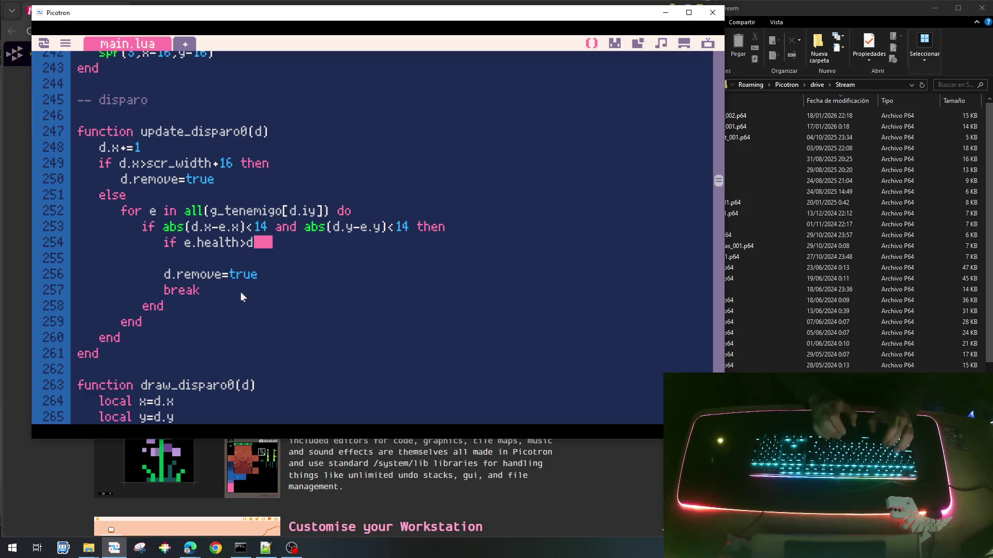
pyautogui.write('.dama')
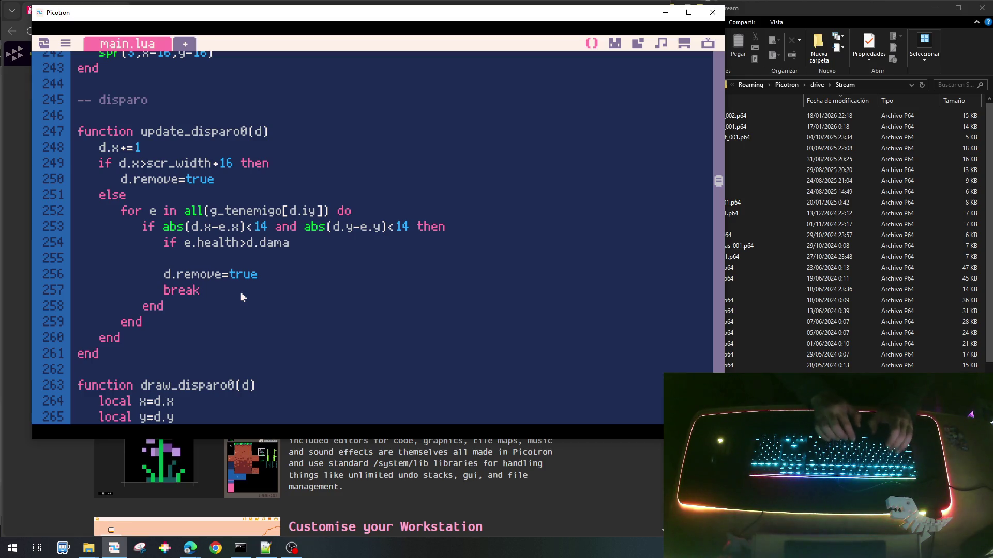
pyautogui.write('ge then')
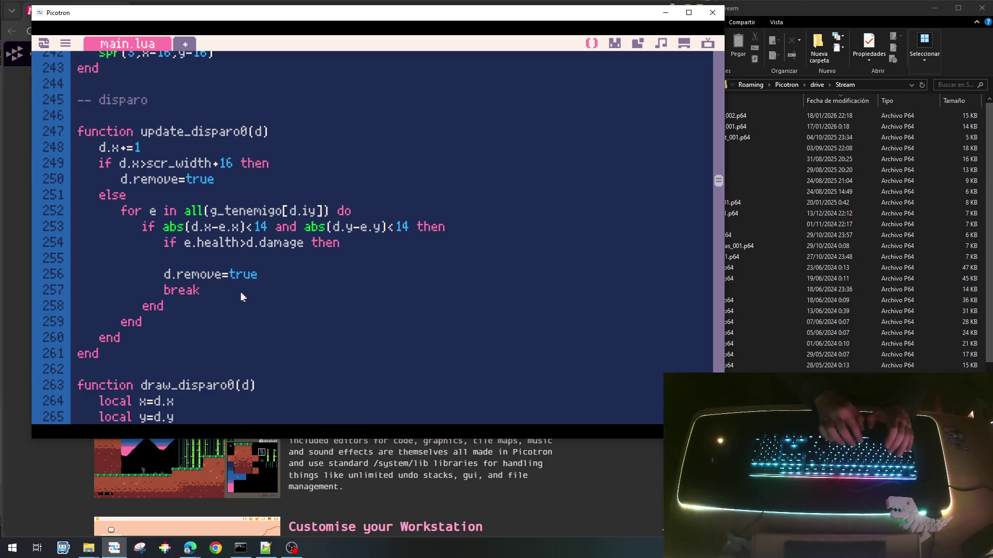
pyautogui.press('Return')
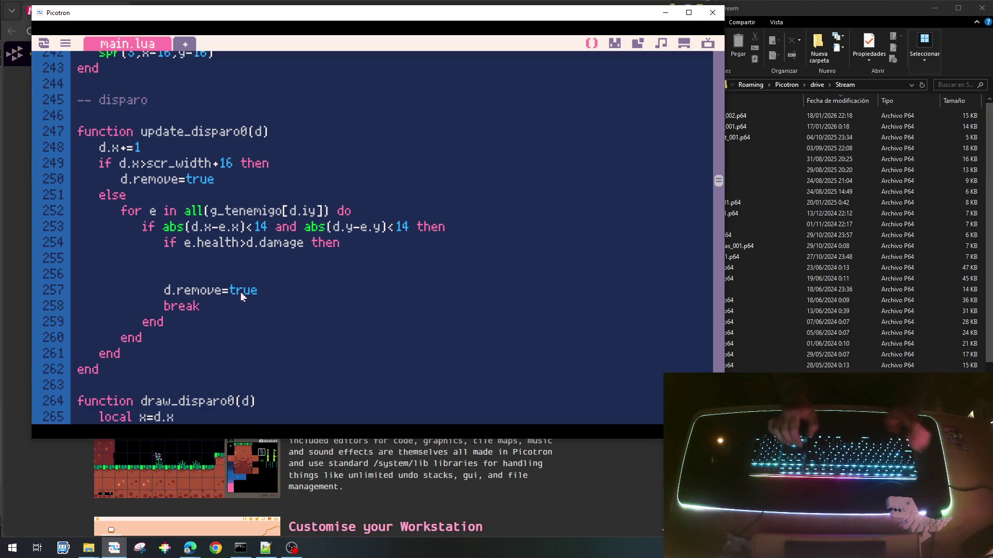
# Add the line e.health-=d.damage under the health check.
pyautogui.hotkey('shift', 'Right')
pyautogui.hotkey('shift', 'Right')
pyautogui.hotkey('shift', 'Right')
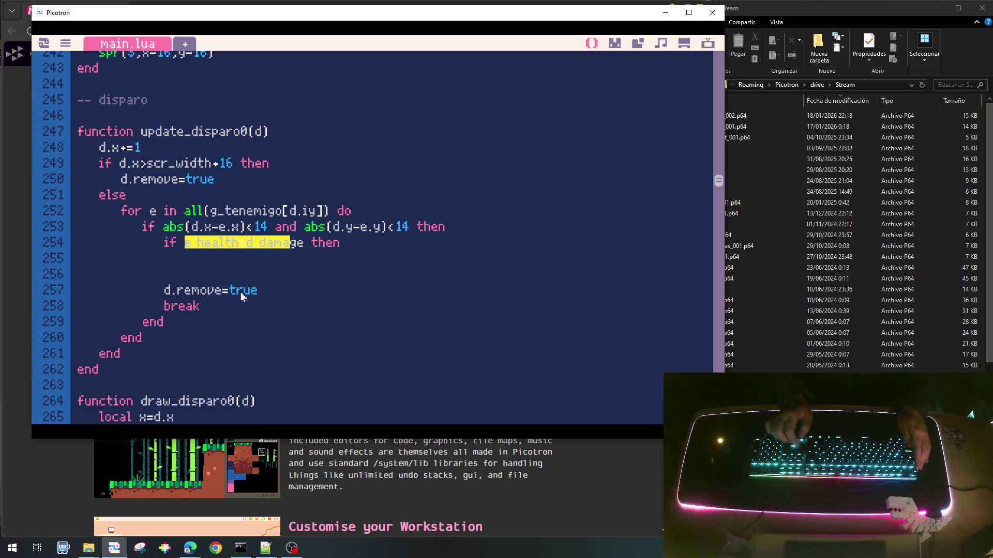
pyautogui.hotkey('ctrl', 'c')
pyautogui.press('Down')
pyautogui.hotkey('ctrl', 'v')
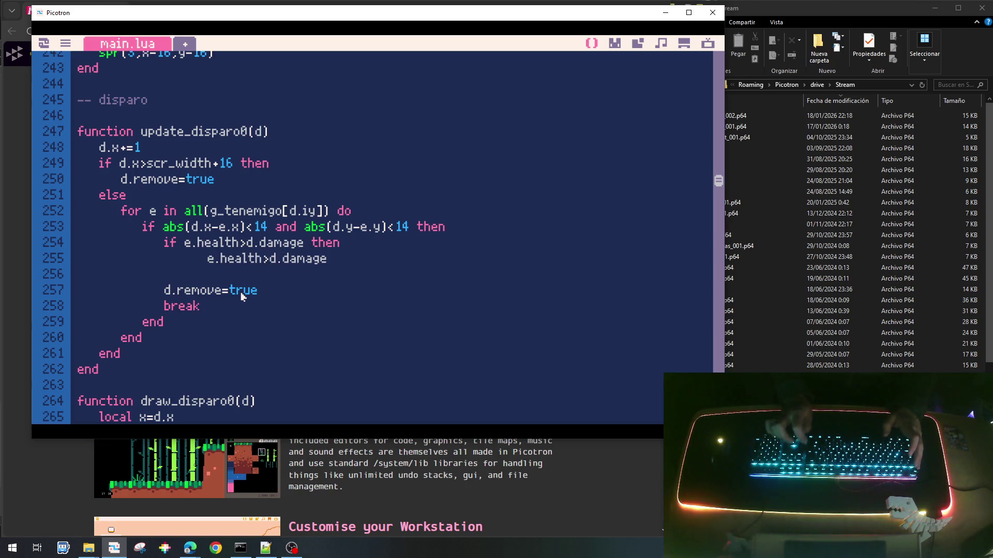
pyautogui.press('BackSpace')
pyautogui.write('-=')
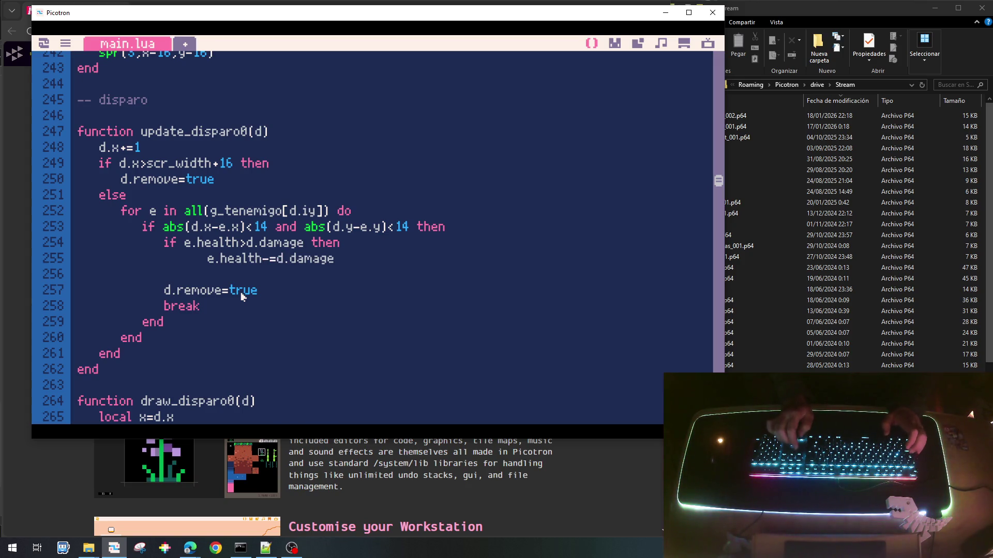
pyautogui.write('e')
pyautogui.press('Return')
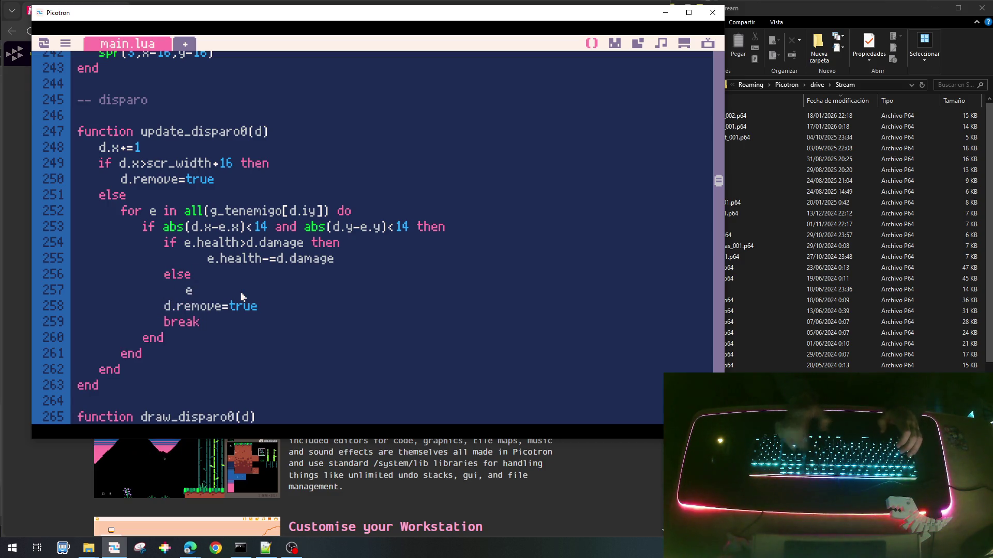
pyautogui.press('Up')
pyautogui.press('Up')
pyautogui.press('BackSpace')
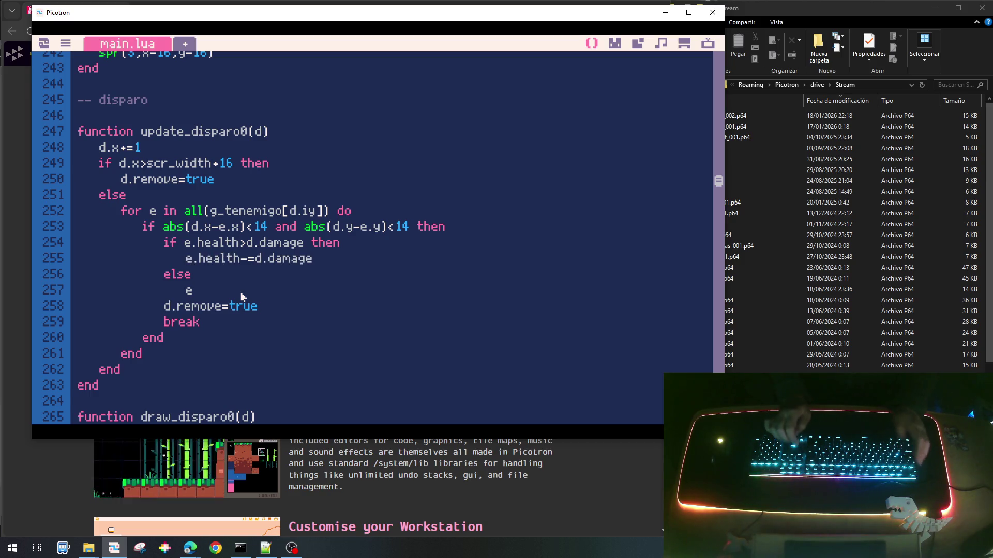
# Add an else branch setting e.health=0 and close the block with end.
pyautogui.hotkey('shift', 'Right')
pyautogui.hotkey('shift', 'Right')
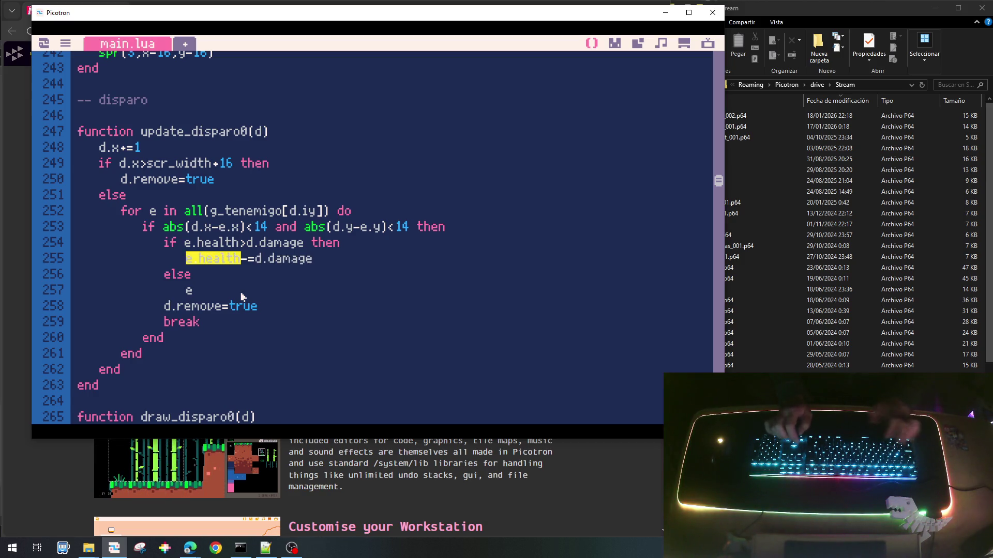
pyautogui.hotkey('ctrl', 'c')
pyautogui.press('Down')
pyautogui.press('Down')
pyautogui.press('BackSpace')
pyautogui.hotkey('ctrl', 'v')
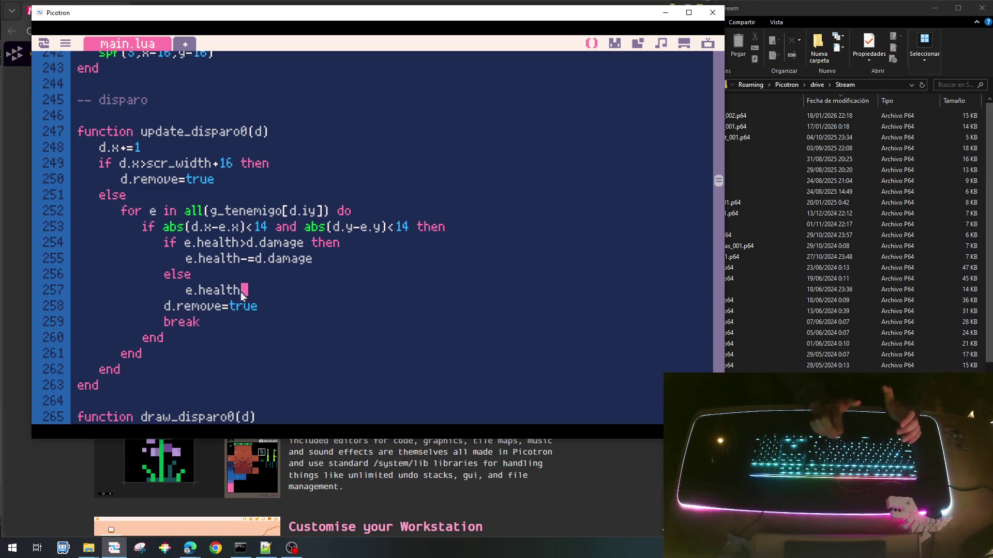
pyautogui.write('=')
pyautogui.hotkey('ctrl', 'v')
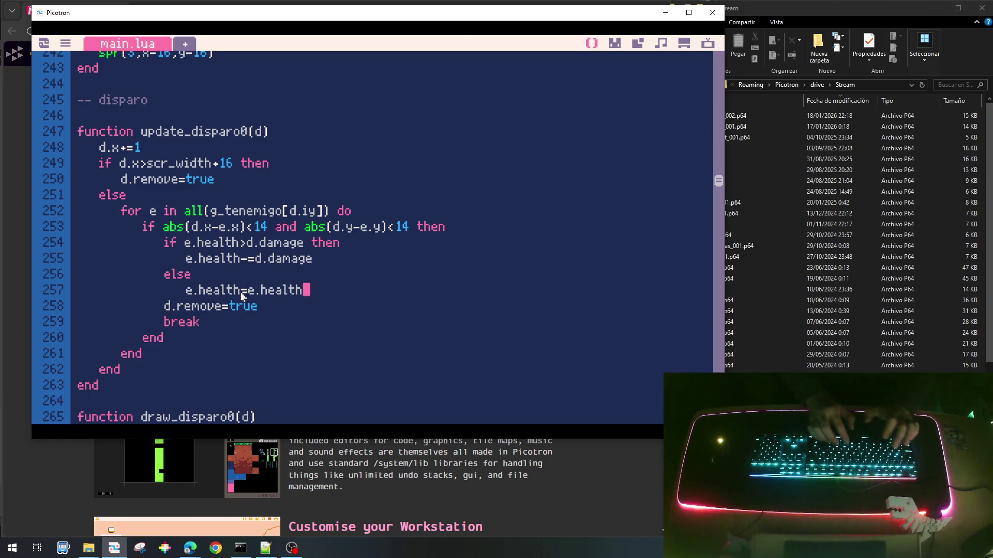
pyautogui.press('BackSpace')
pyautogui.press('BackSpace')
pyautogui.press('BackSpace')
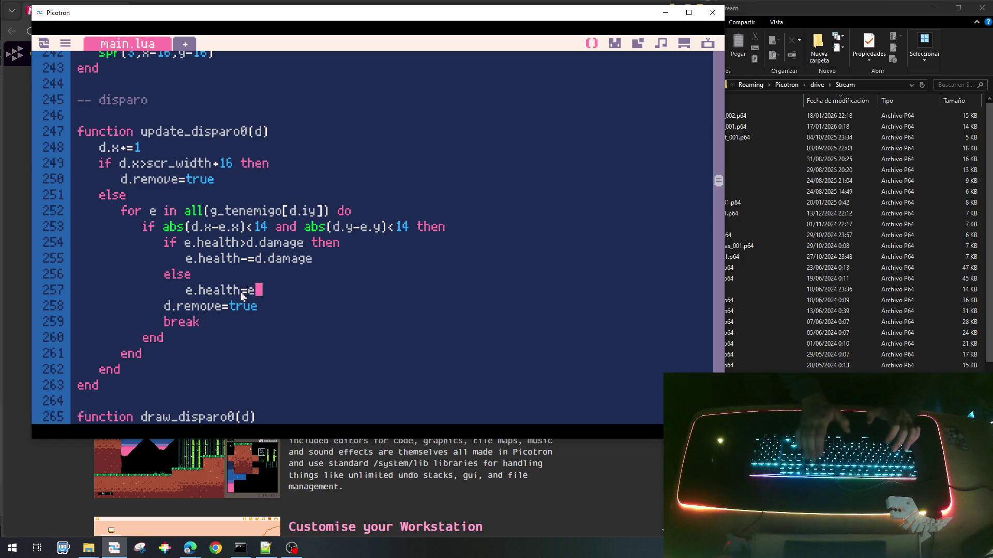
pyautogui.press('BackSpace')
pyautogui.write('0')
pyautogui.press('Return')
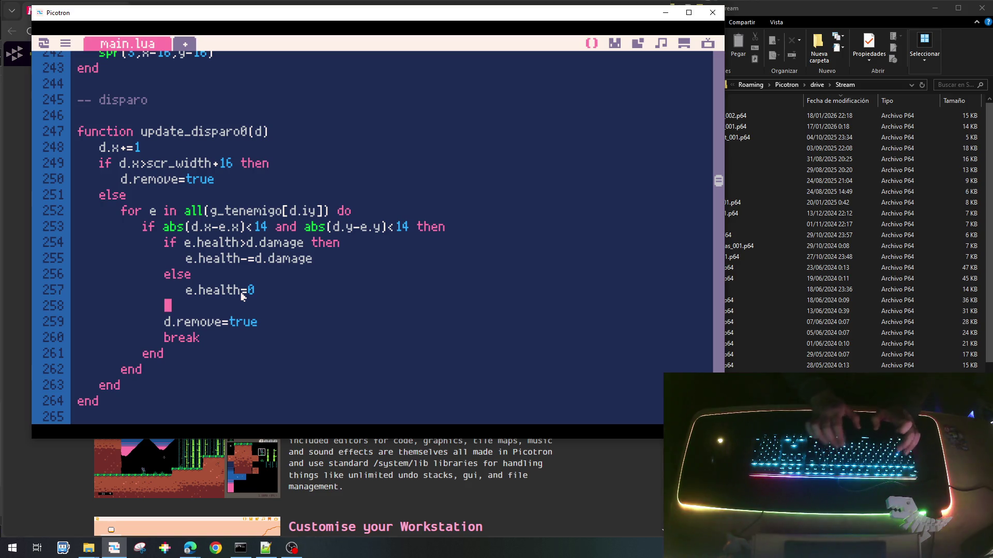
pyautogui.write('end')
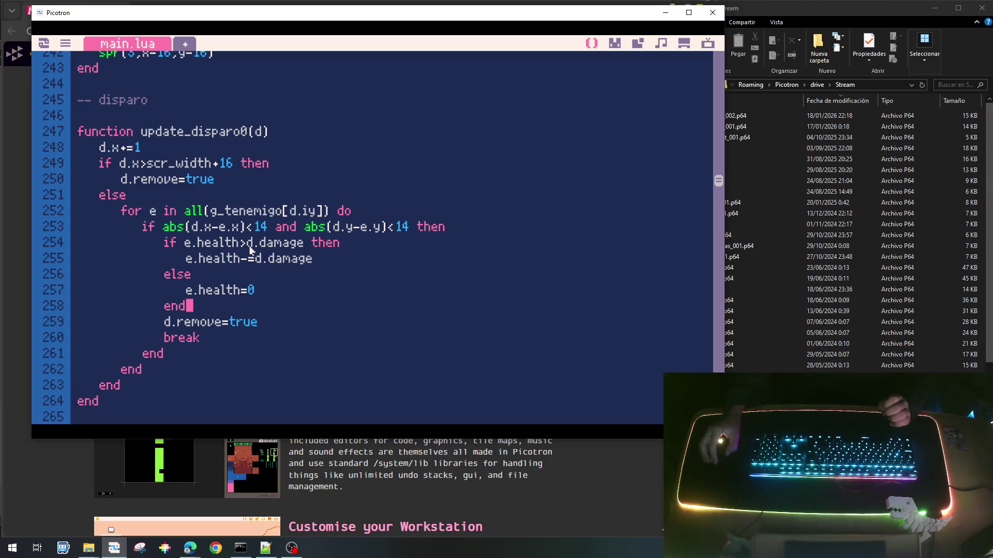
# Review the new health code in update_disparo0, then scroll down to update_enemigo0.
pyautogui.moveTo(256, 290); pyautogui.dragTo(244, 290)
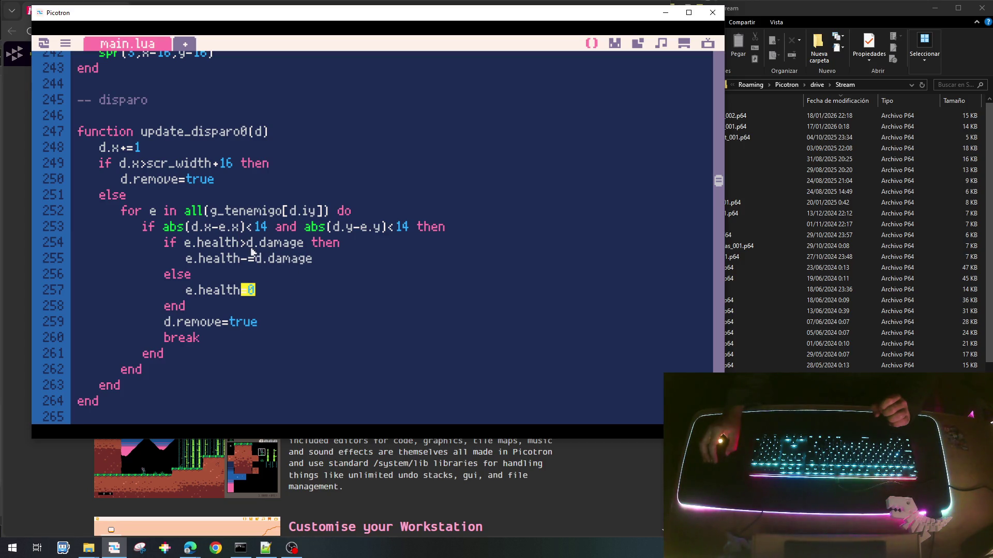
pyautogui.press('Right')
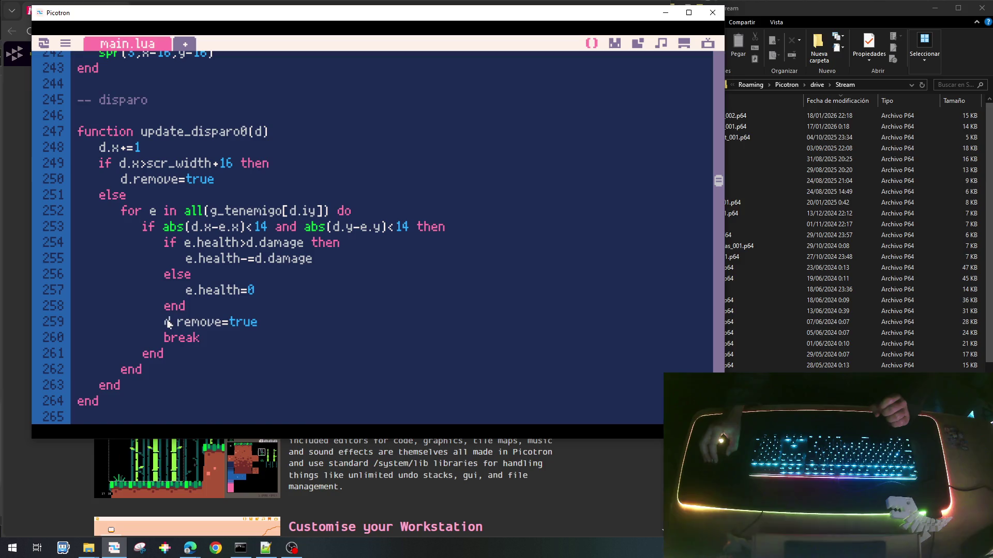
pyautogui.moveTo(164, 321); pyautogui.dragTo(228, 323)
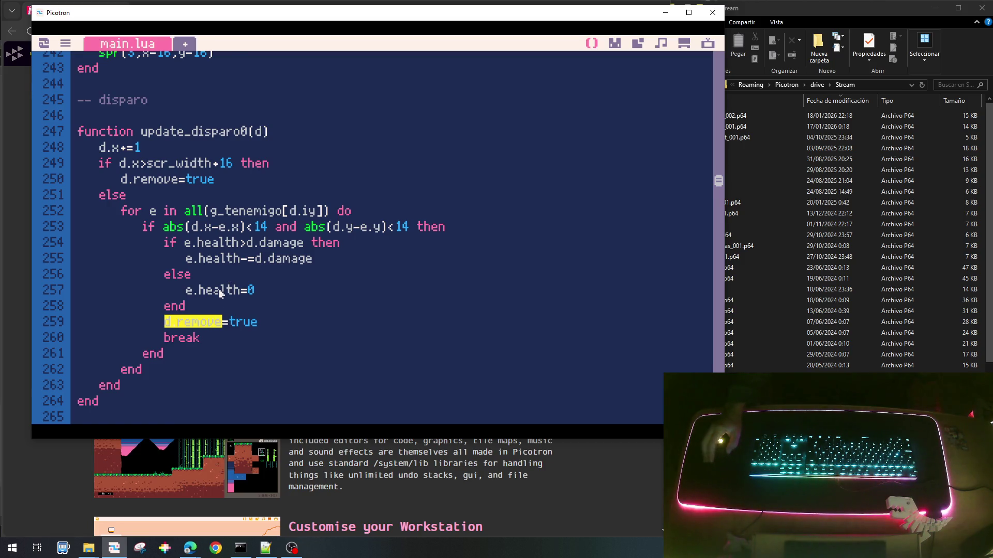
pyautogui.scroll(2, 220, 291)
pyautogui.scroll(-10, 220, 291)
pyautogui.scroll(-20, 219, 291)
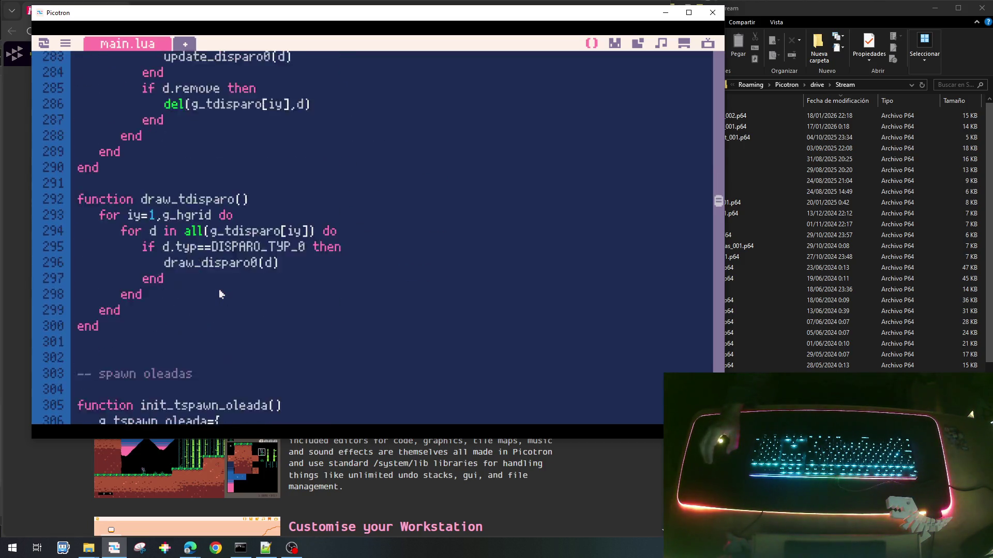
pyautogui.scroll(-3, 219, 294)
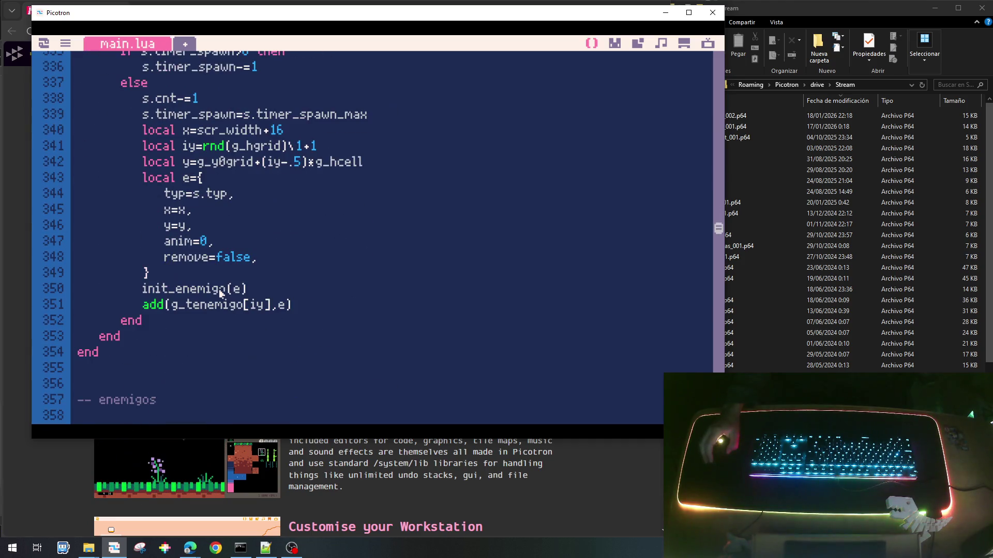
pyautogui.scroll(3, 219, 293)
pyautogui.scroll(-5, 220, 293)
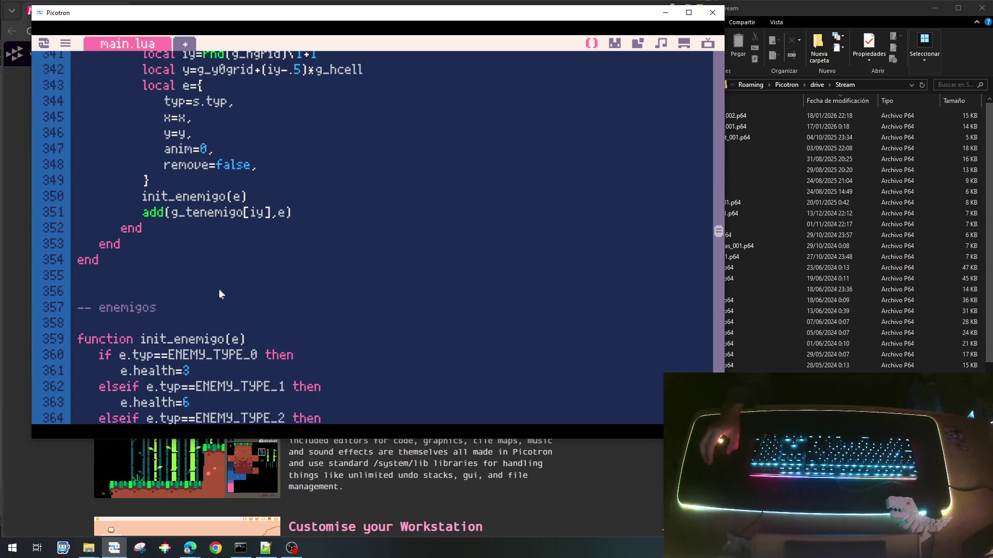
pyautogui.scroll(-1, 220, 294)
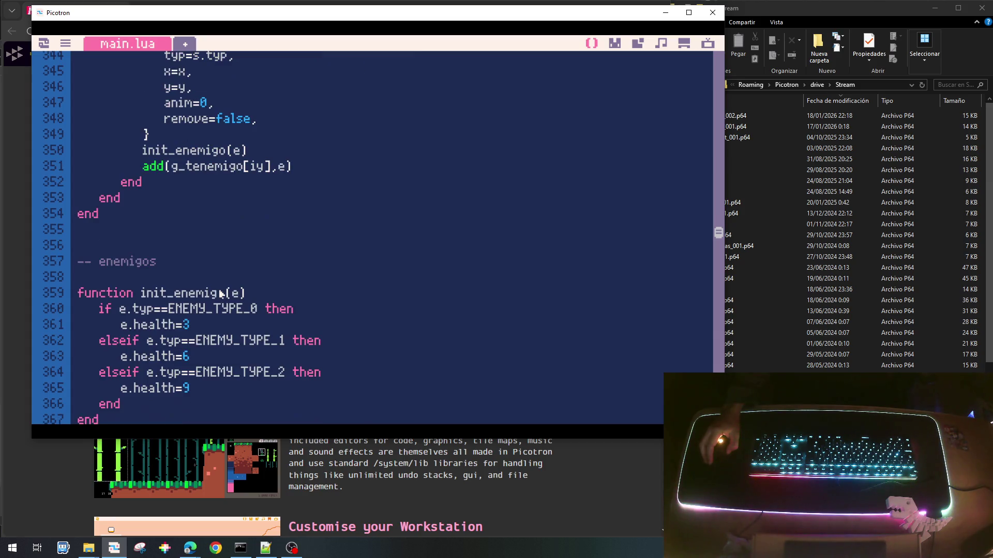
pyautogui.scroll(-2, 219, 227)
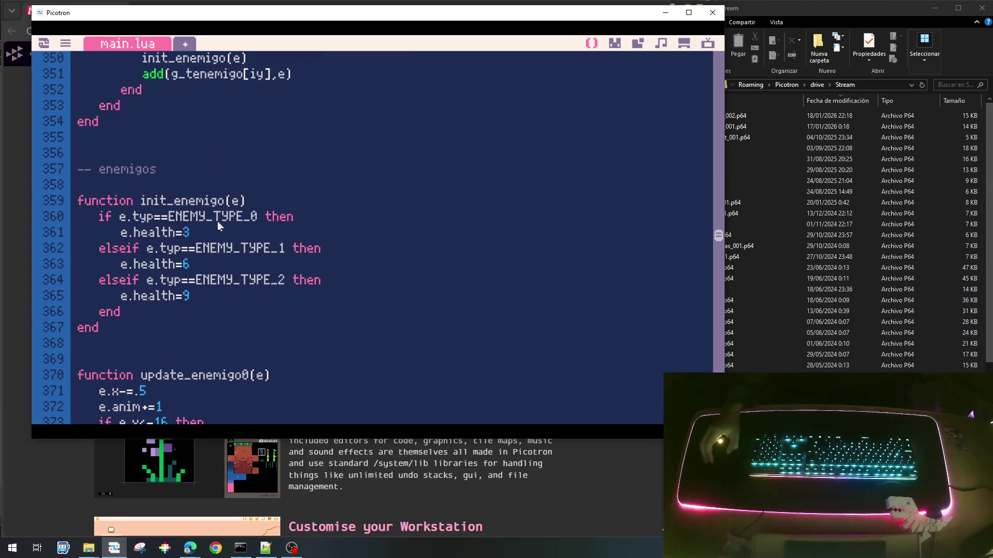
pyautogui.scroll(-3, 220, 226)
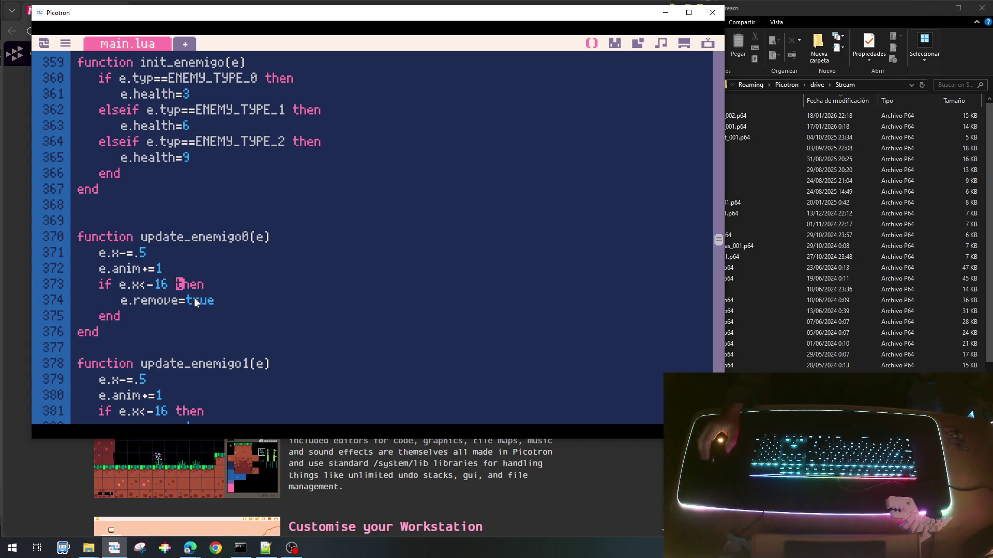
# Add 'if e.health<=0 then e.remove=true end' to update_enemigo0 after the edge check.
pyautogui.click(152, 321)
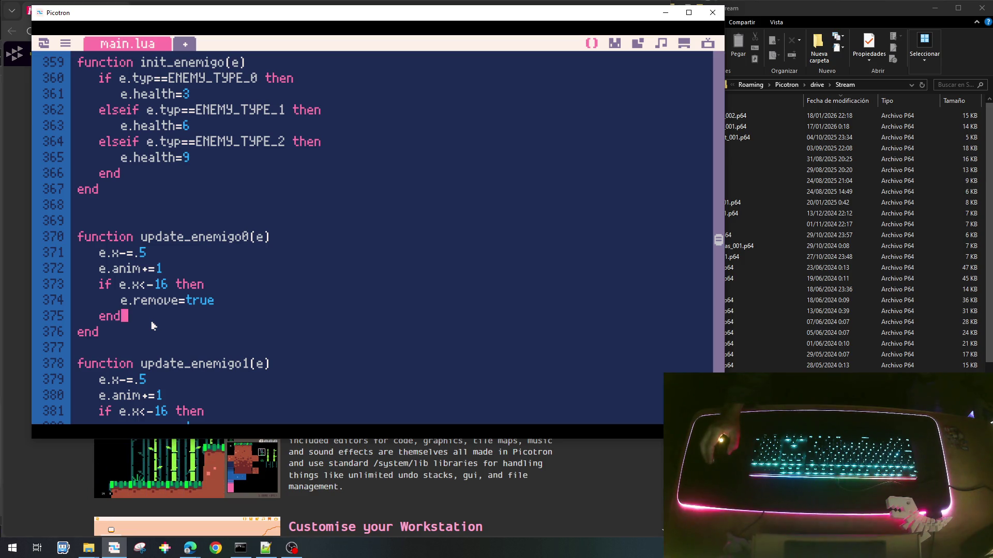
pyautogui.press('Return')
pyautogui.write('if ')
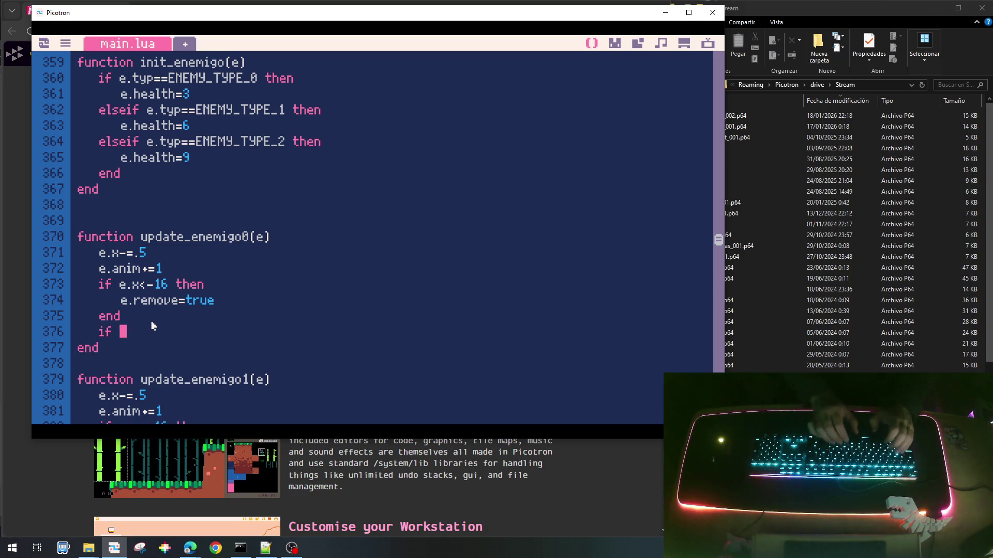
pyautogui.write('e.')
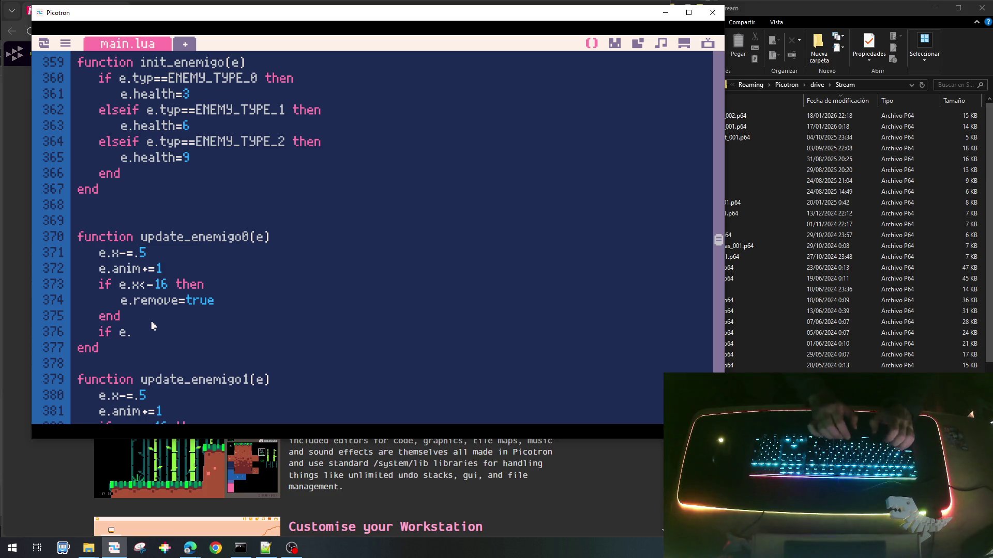
pyautogui.write('heal')
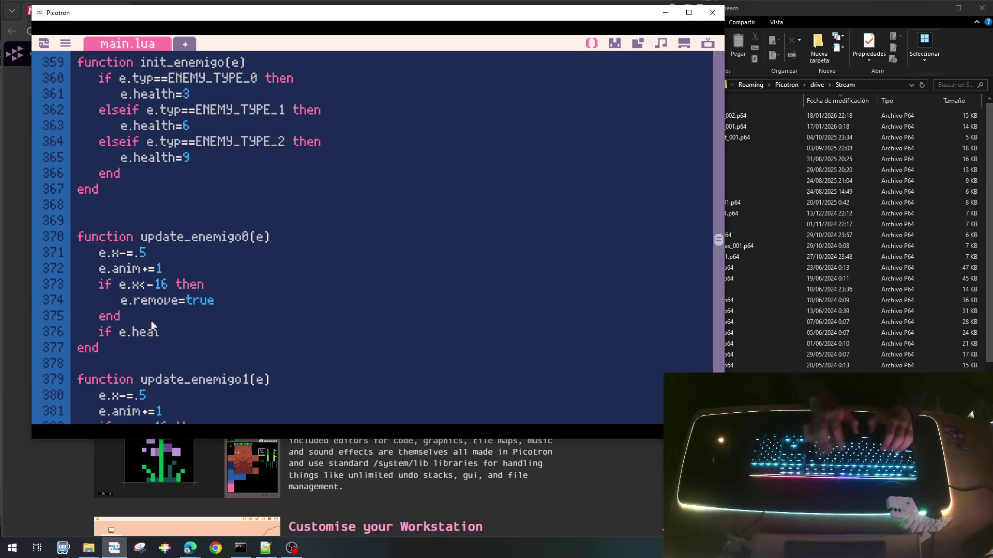
pyautogui.write('th<=0 then')
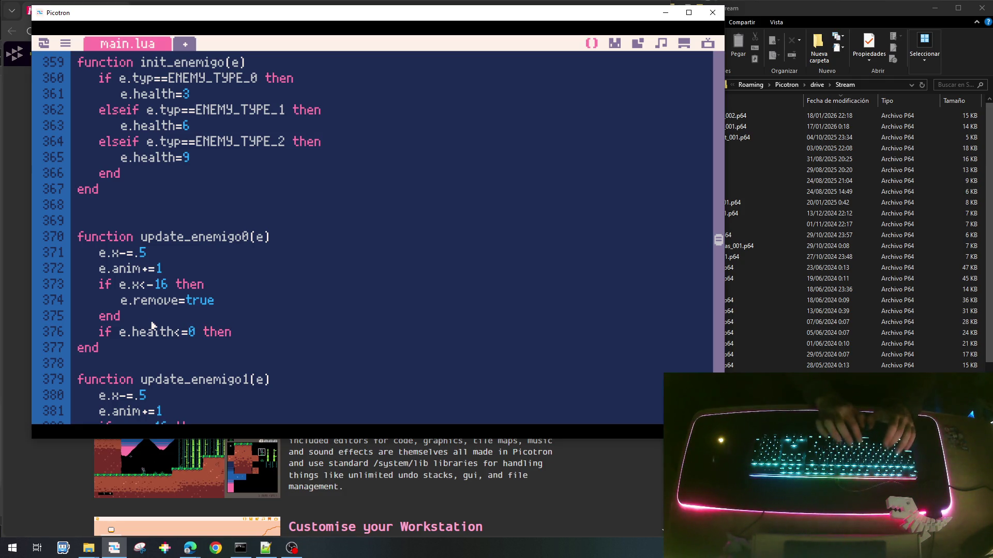
pyautogui.press('Return')
pyautogui.write('en')
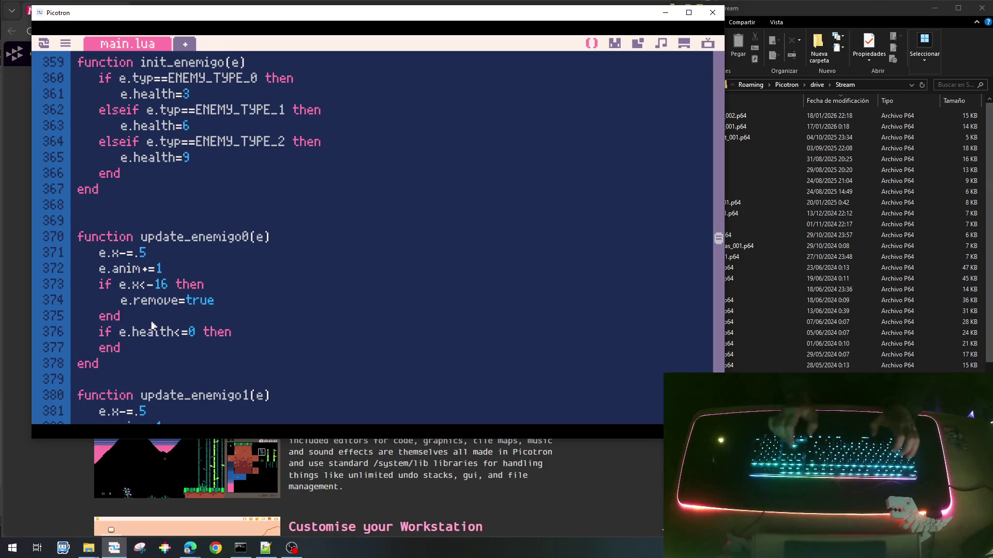
pyautogui.press('Return')
pyautogui.press('Tab')
pyautogui.write('e.remove=')
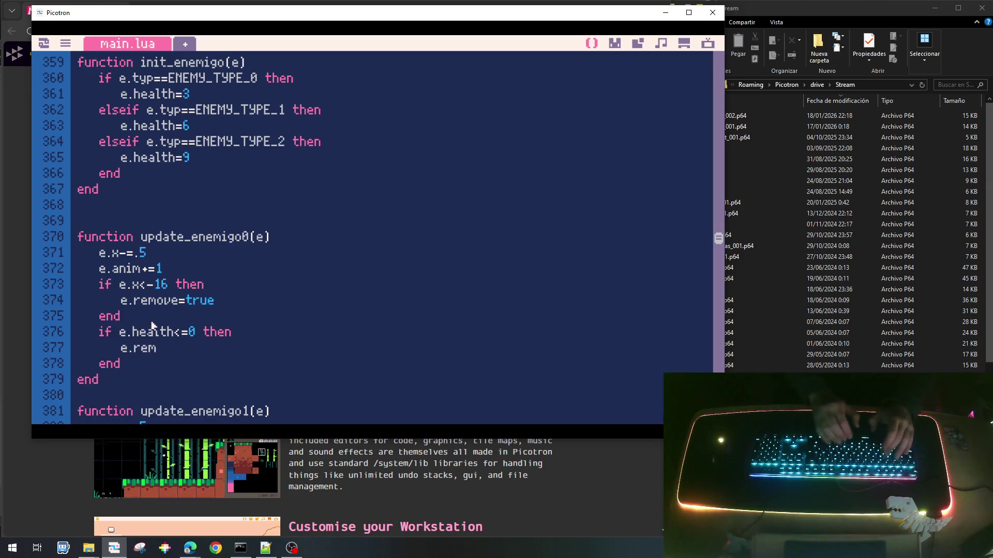
pyautogui.write('t4')
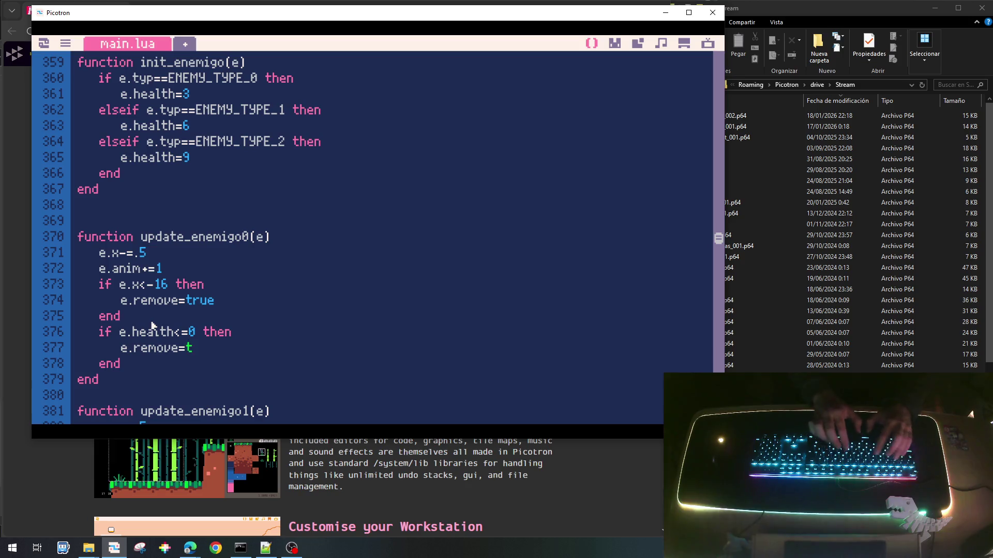
pyautogui.press('BackSpace')
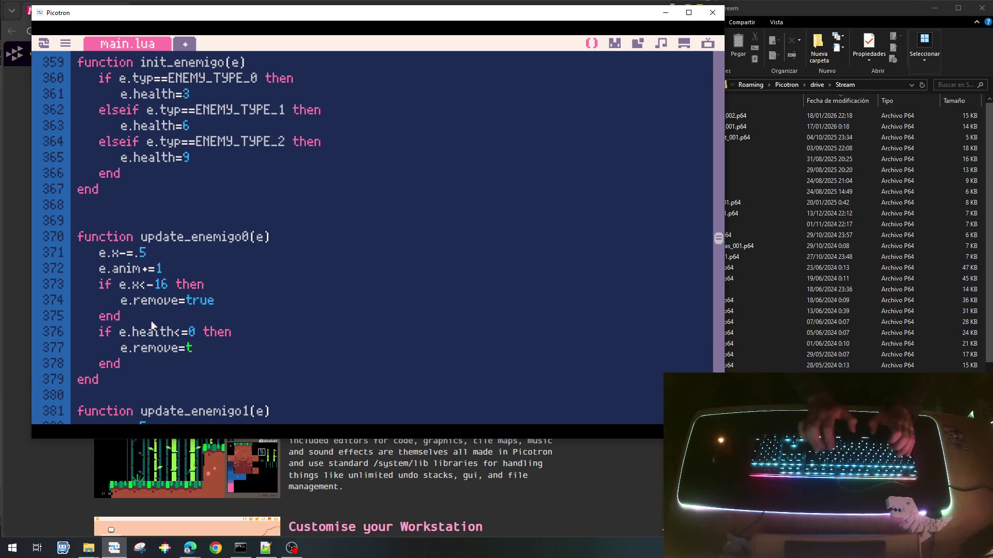
pyautogui.write('rue')
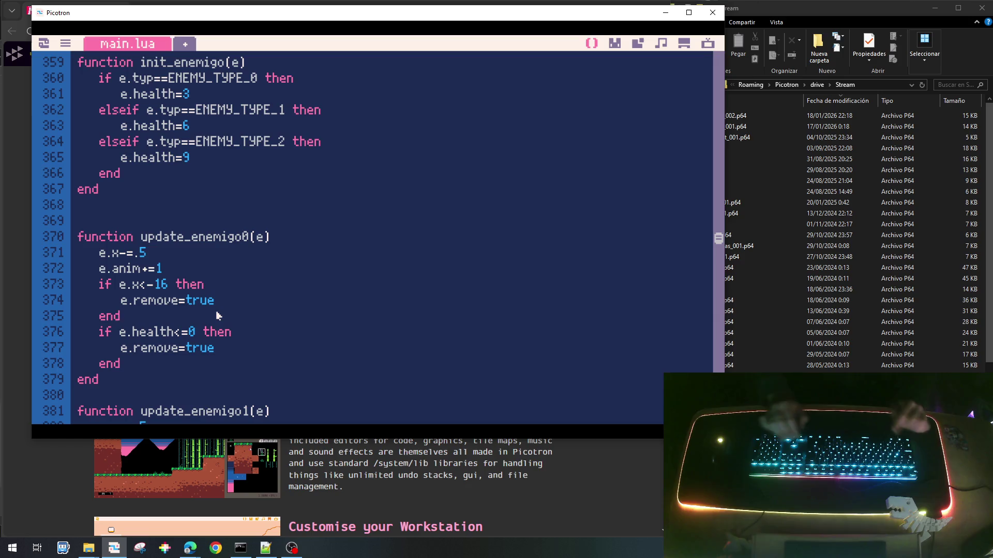
# Copy the zero-health check block into update_enemigo1.
pyautogui.hotkey('shift', 'Down')
pyautogui.hotkey('shift', 'Down')
pyautogui.hotkey('shift', 'End')
pyautogui.hotkey('ctrl', 'c')
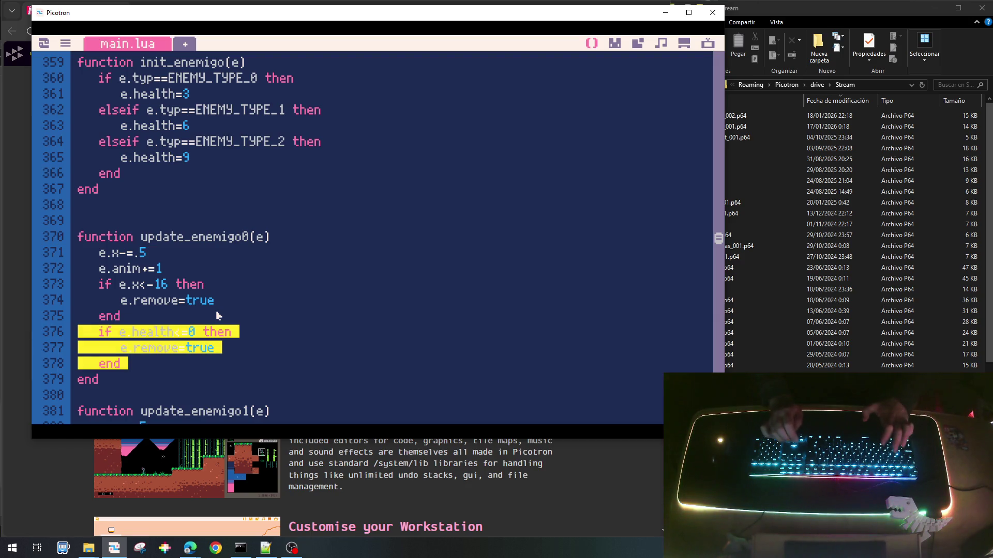
pyautogui.press('Down')
pyautogui.press('Down')
pyautogui.press('Down')
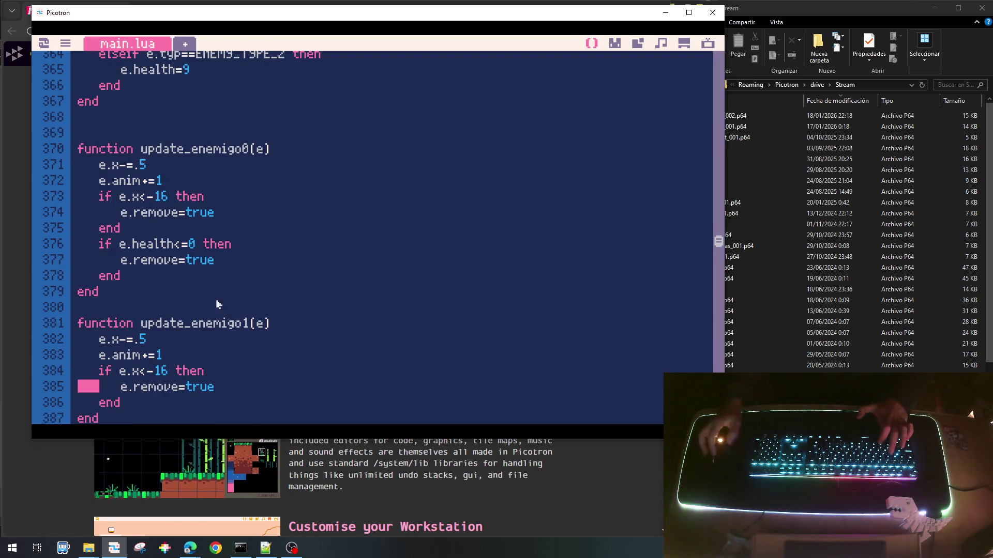
pyautogui.press('Down')
pyautogui.press('Down')
pyautogui.hotkey('ctrl', 'v')
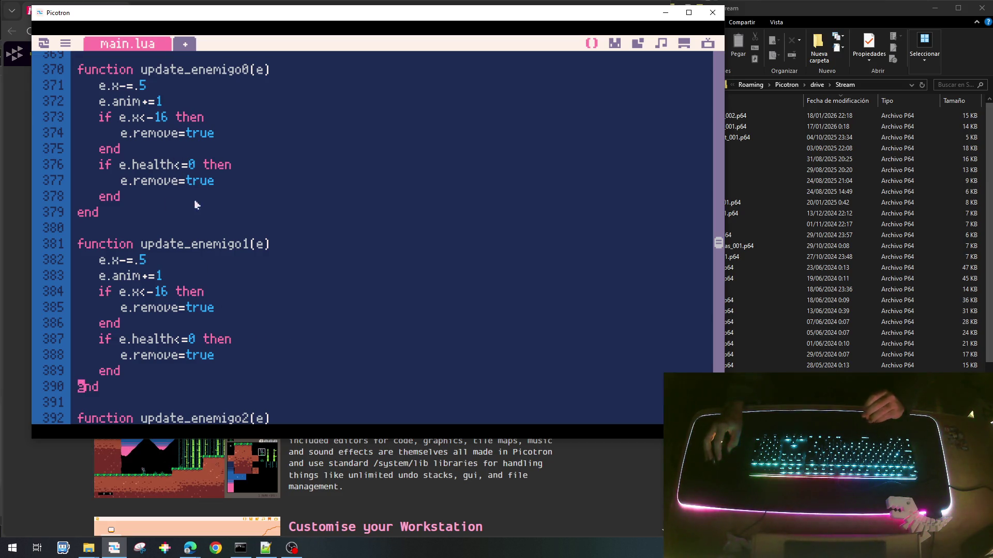
# Paste the zero-health removal check into update_enemigo2.
pyautogui.scroll(-4, 222, 357)
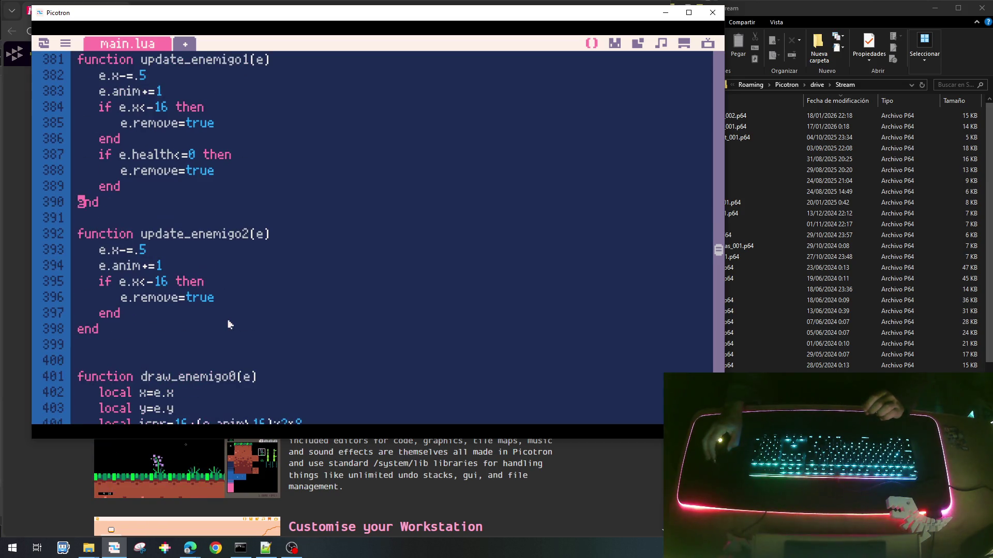
pyautogui.click(147, 311)
pyautogui.press('Return')
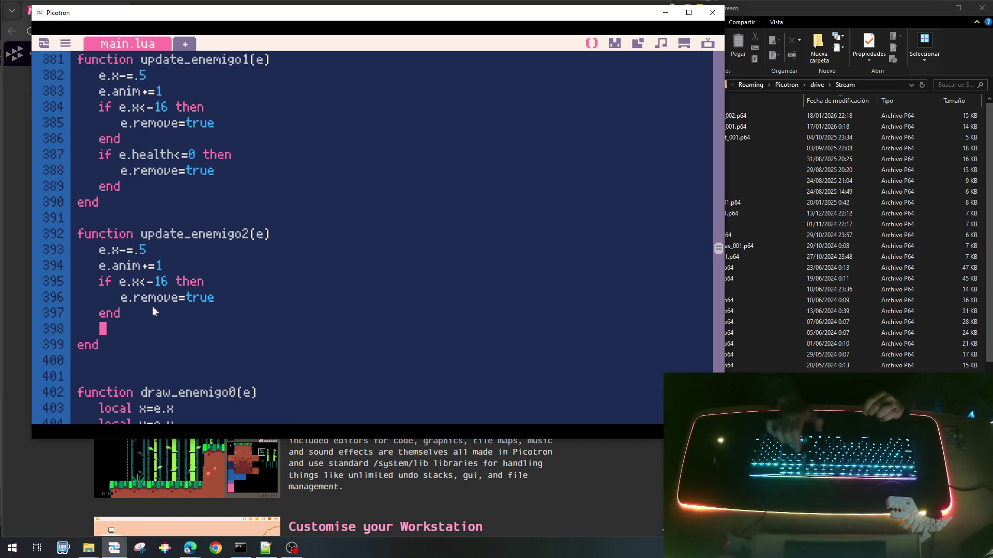
pyautogui.press('Left')
pyautogui.hotkey('ctrl', 'v')
pyautogui.press('BackSpace')
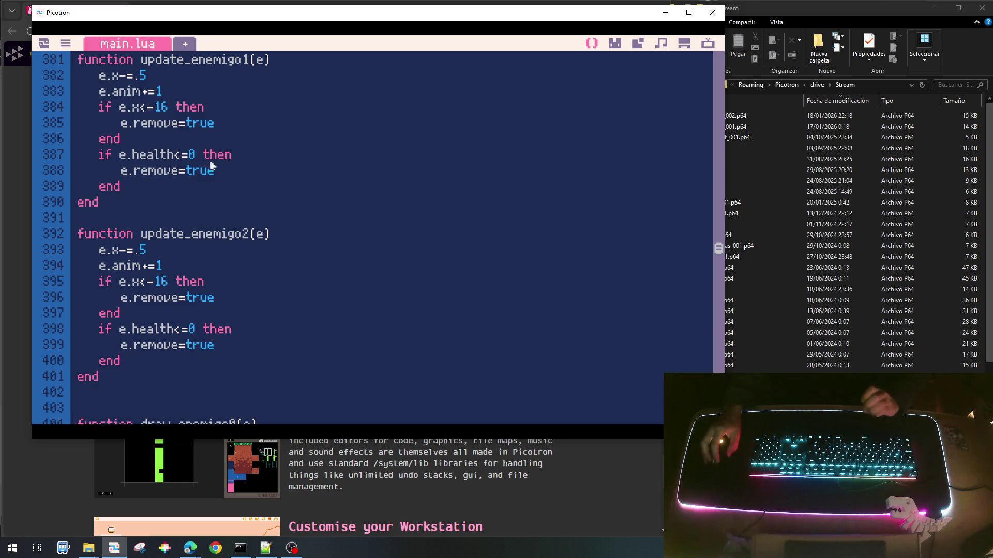
# Save the cart and run the game with Ctrl+R.
pyautogui.scroll(-3, 239, 362)
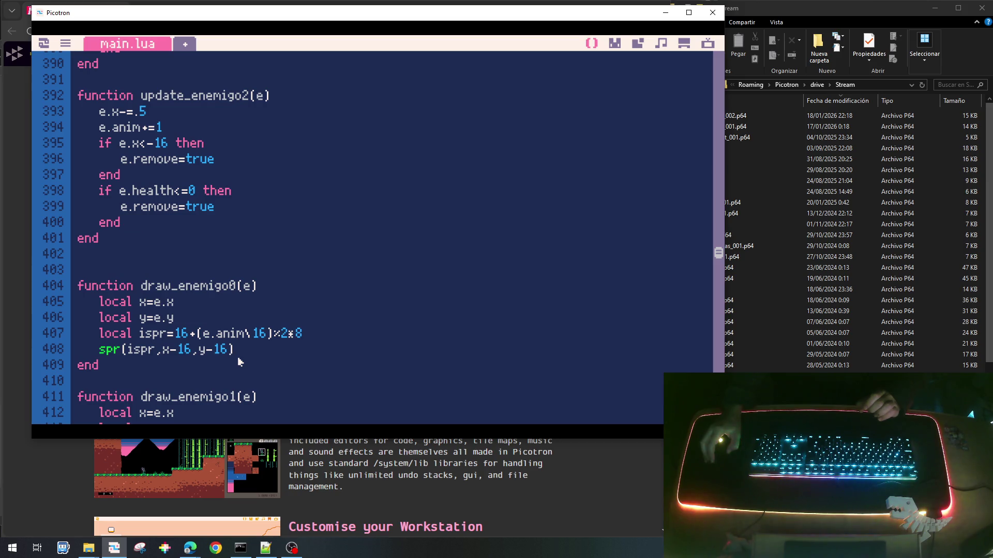
pyautogui.scroll(-5, 238, 360)
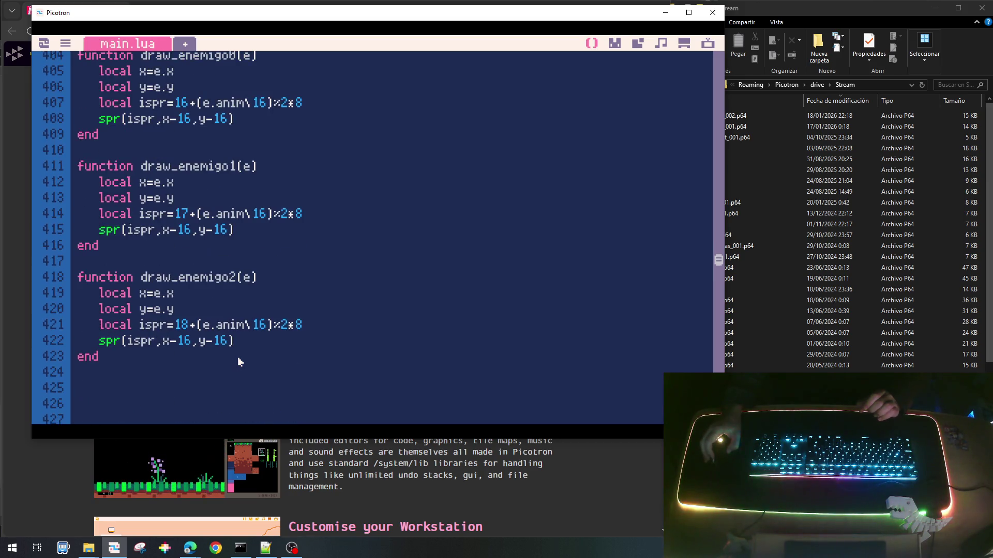
pyautogui.scroll(2, 239, 361)
pyautogui.scroll(8, 238, 360)
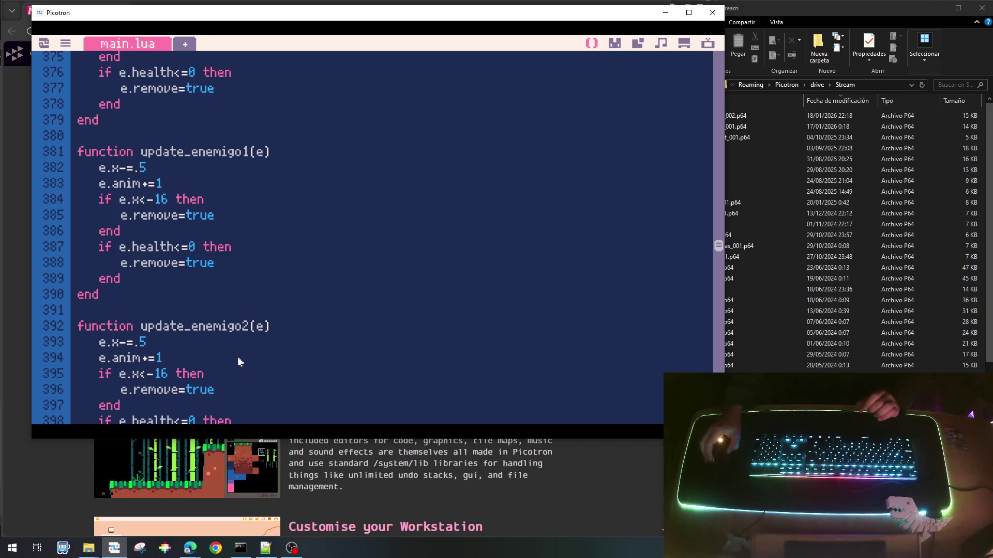
pyautogui.scroll(7, 238, 361)
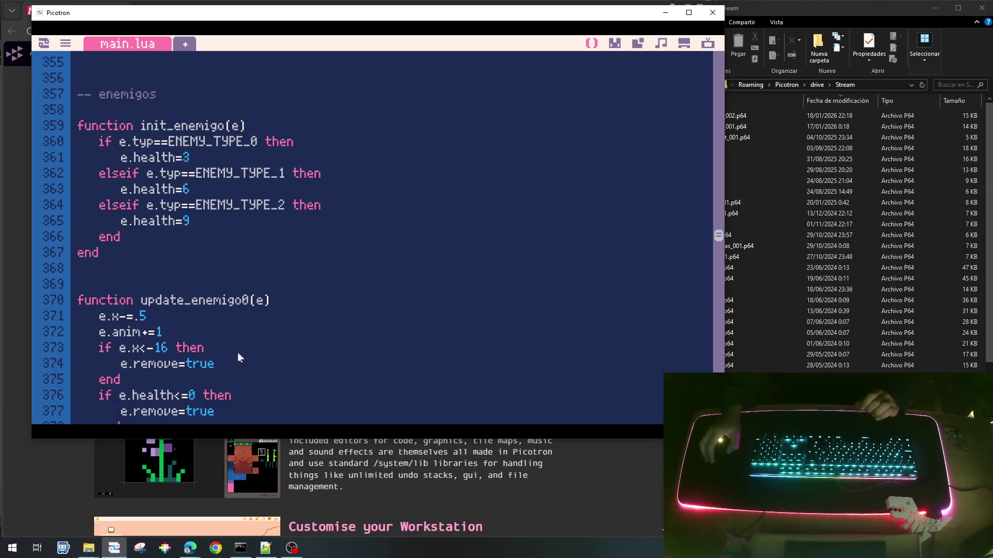
pyautogui.hotkey('ctrl', 's')
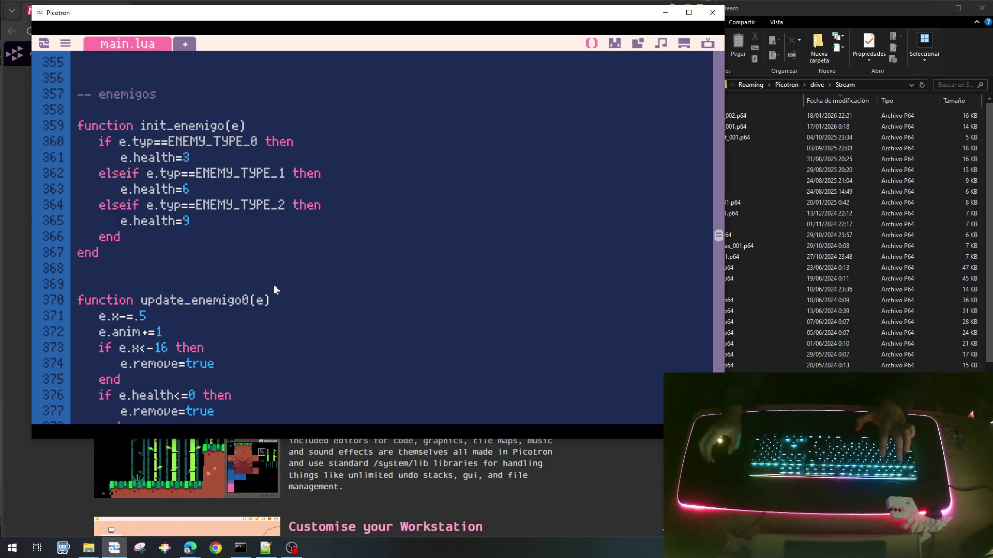
pyautogui.hotkey('ctrl', 'r')
# Collect five falling suns to reach 65 sun, then halt the game at the /stream> prompt.
pyautogui.click(282, 175)
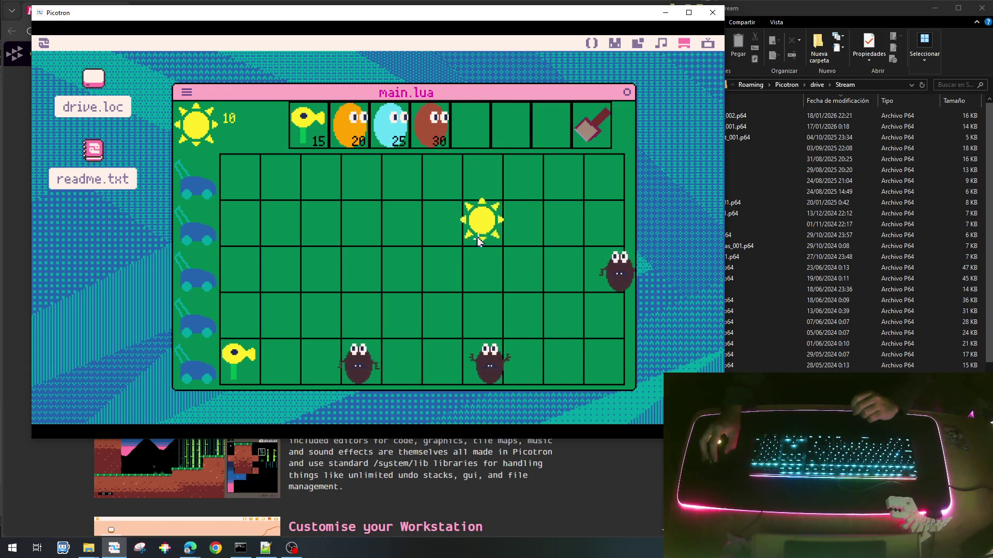
pyautogui.click(506, 377)
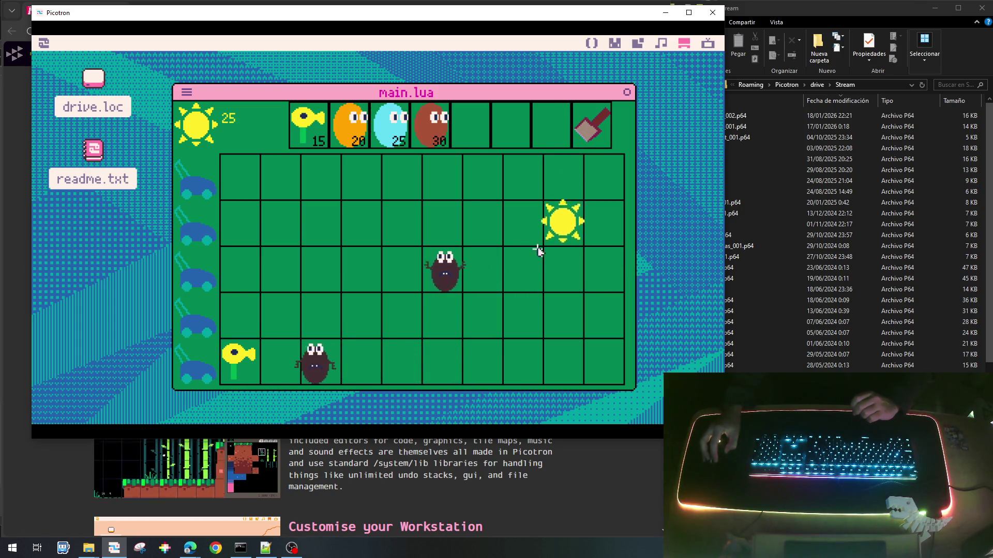
pyautogui.click(556, 236)
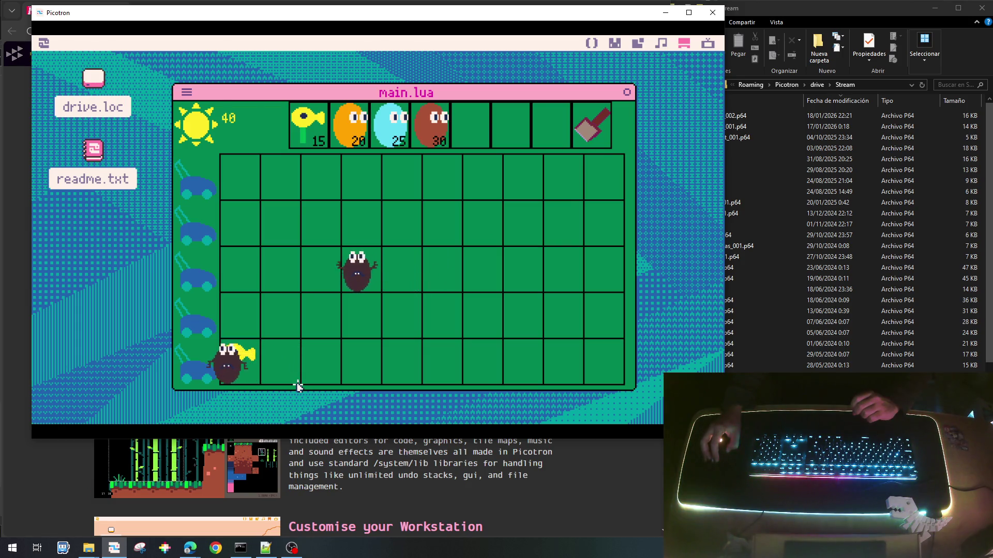
pyautogui.click(237, 176)
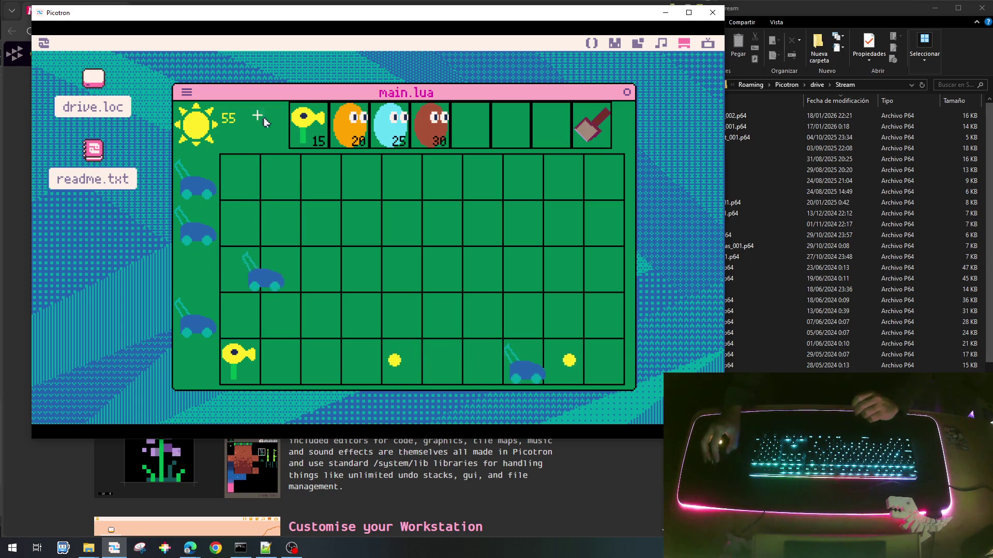
pyautogui.click(402, 176)
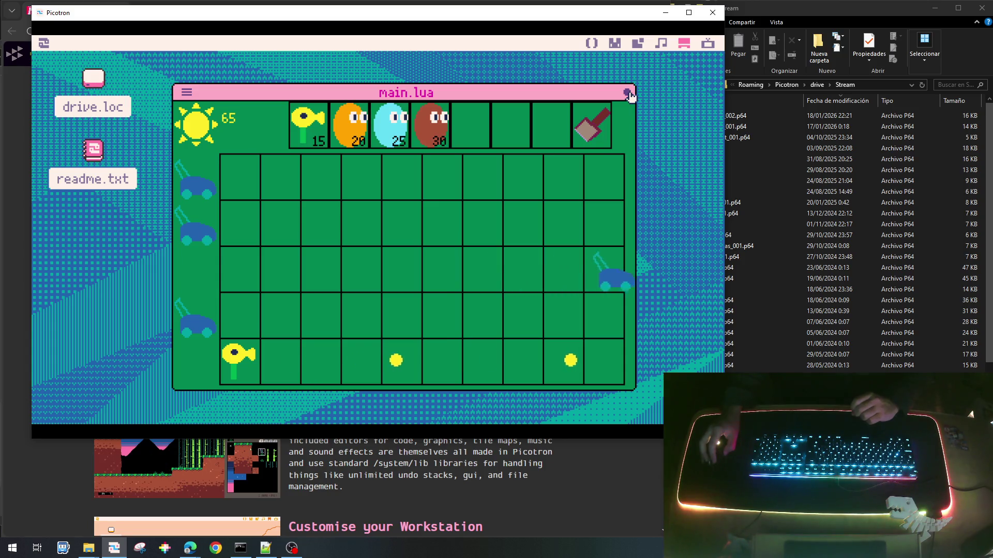
pyautogui.press('Escape')
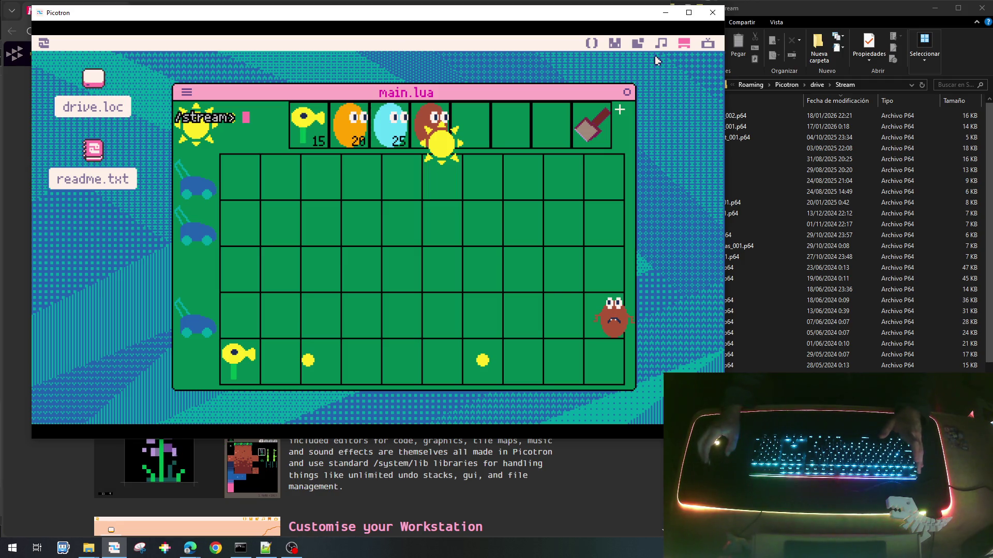
pyautogui.click(592, 46)
pyautogui.scroll(2, 418, 217)
pyautogui.scroll(-5, 388, 243)
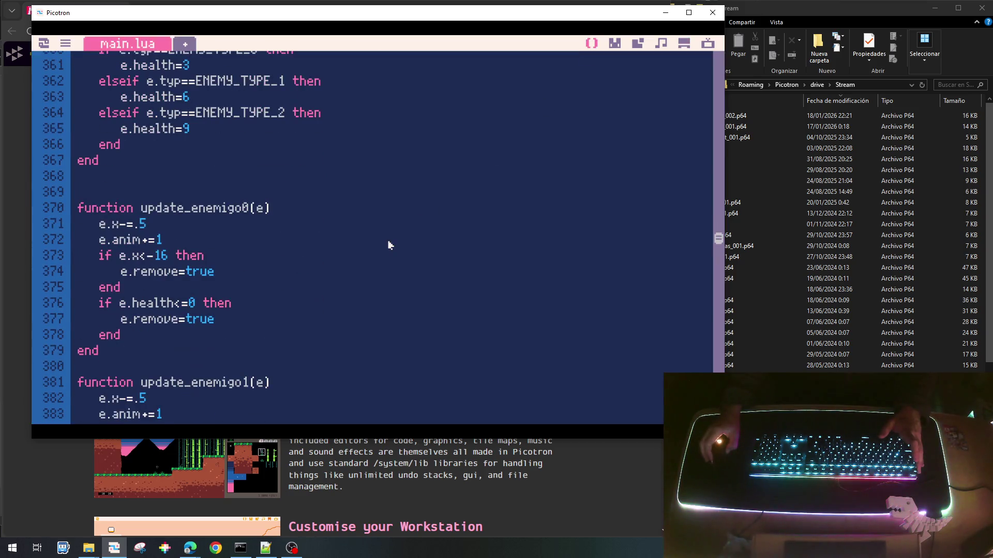
pyautogui.scroll(1, 385, 245)
pyautogui.scroll(-1, 384, 249)
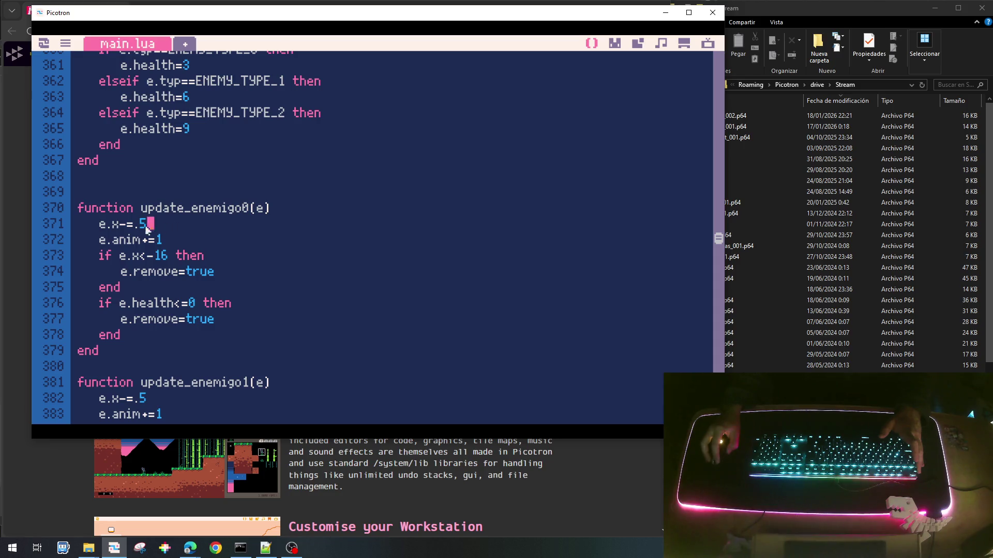
pyautogui.moveTo(139, 398); pyautogui.dragTo(147, 405)
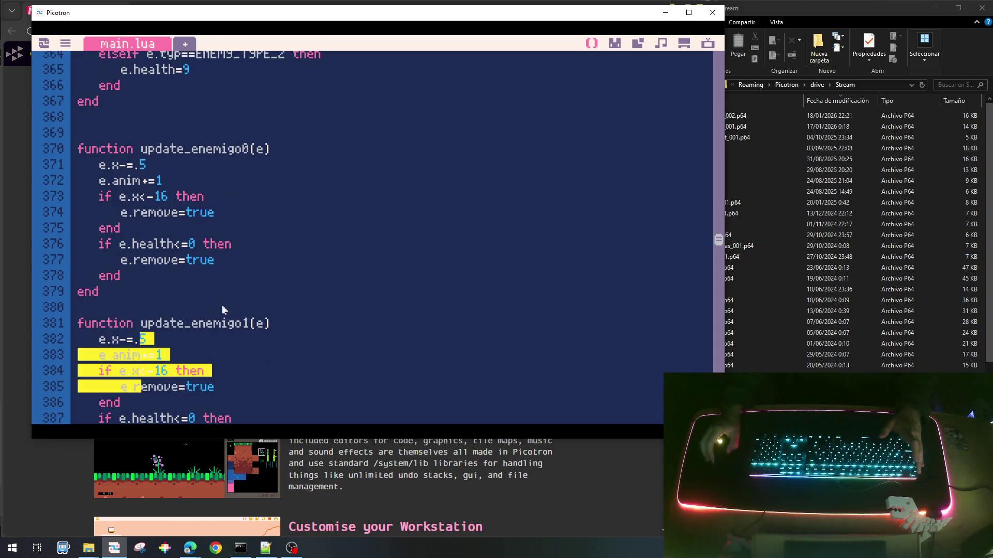
pyautogui.click(221, 324)
pyautogui.scroll(-3, 223, 355)
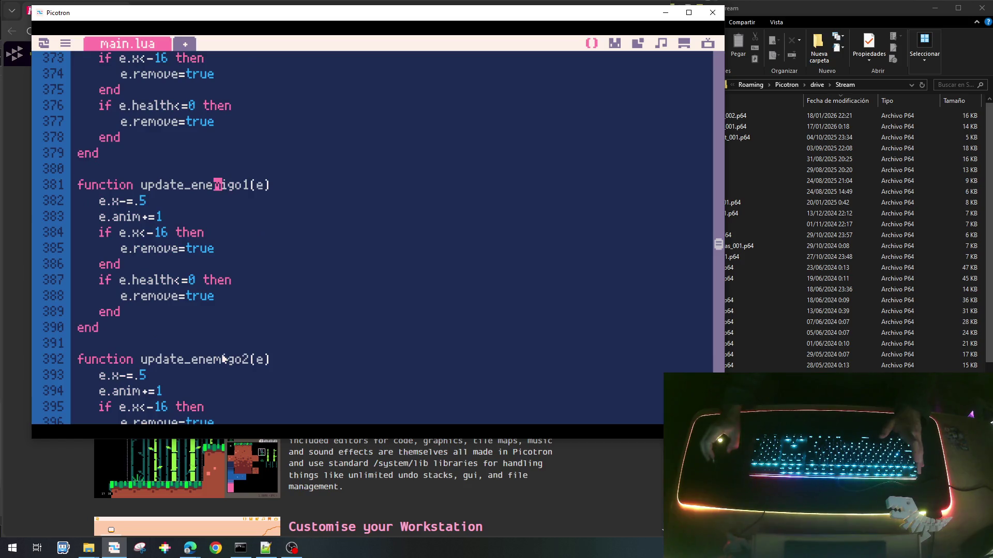
pyautogui.scroll(-3, 223, 359)
pyautogui.scroll(18, 223, 359)
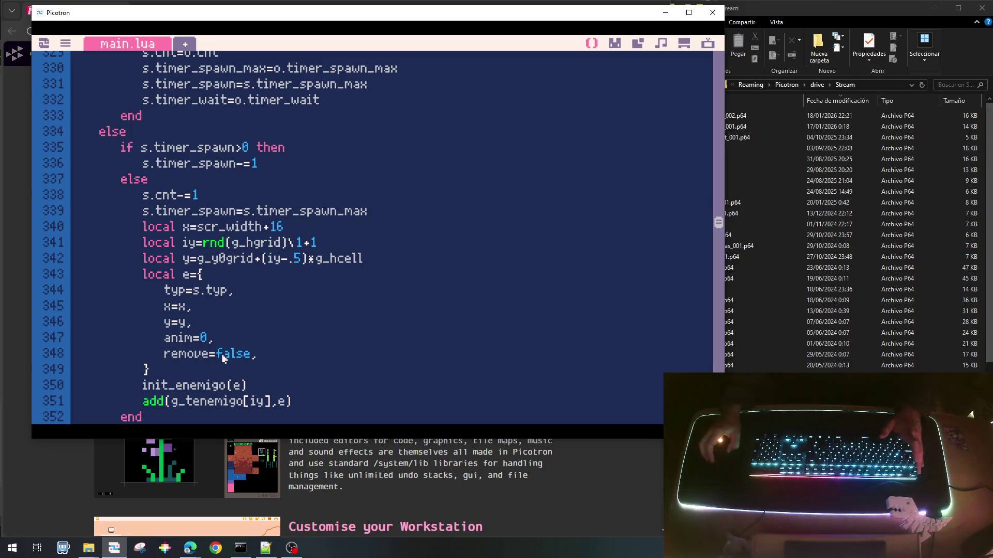
pyautogui.scroll(3, 223, 359)
pyautogui.scroll(-4, 222, 352)
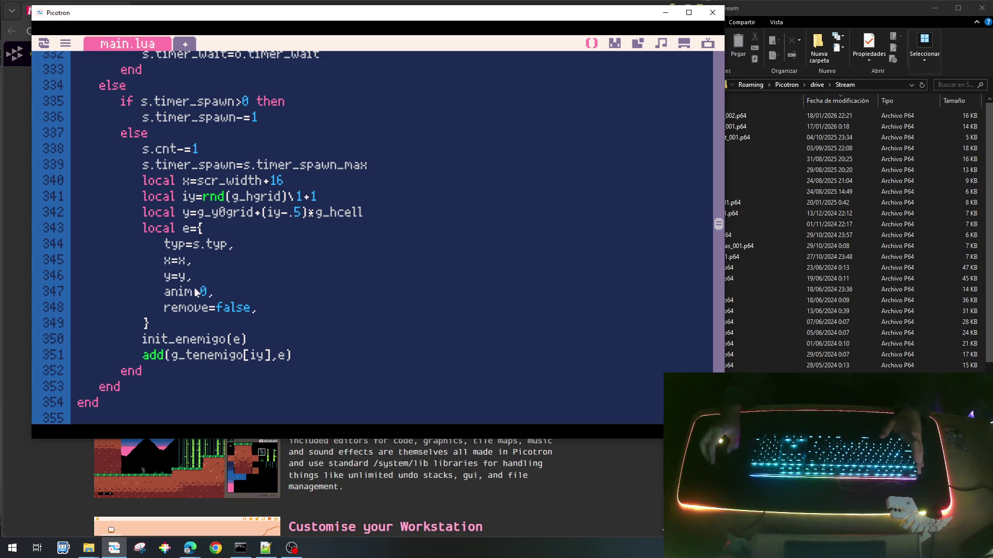
pyautogui.scroll(-6, 199, 290)
# Add e.vx=.25 to the ENEMY_TYPE_0, ENEMY_TYPE_1 and ENEMY_TYPE_2 branches.
pyautogui.click(320, 228)
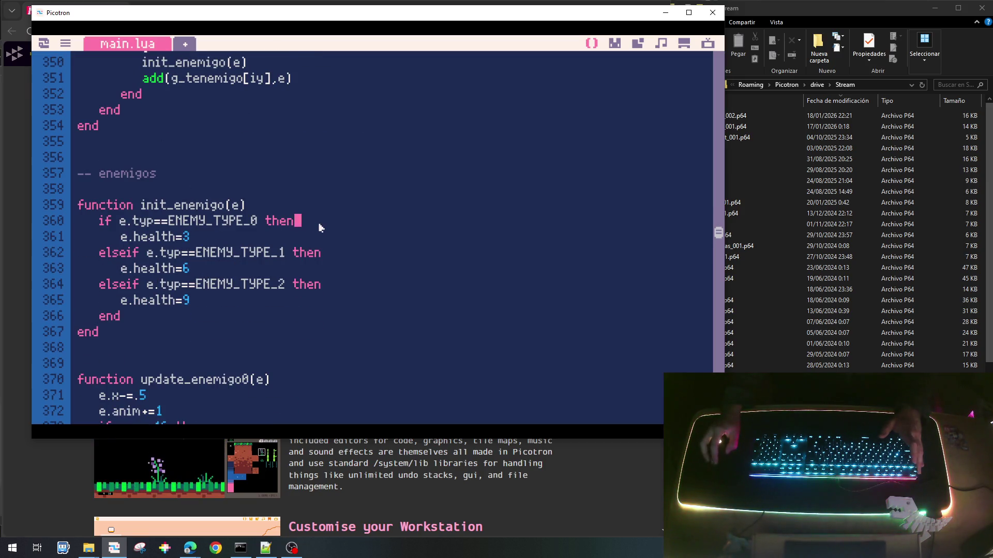
pyautogui.press('Return')
pyautogui.write('e.vx=.25')
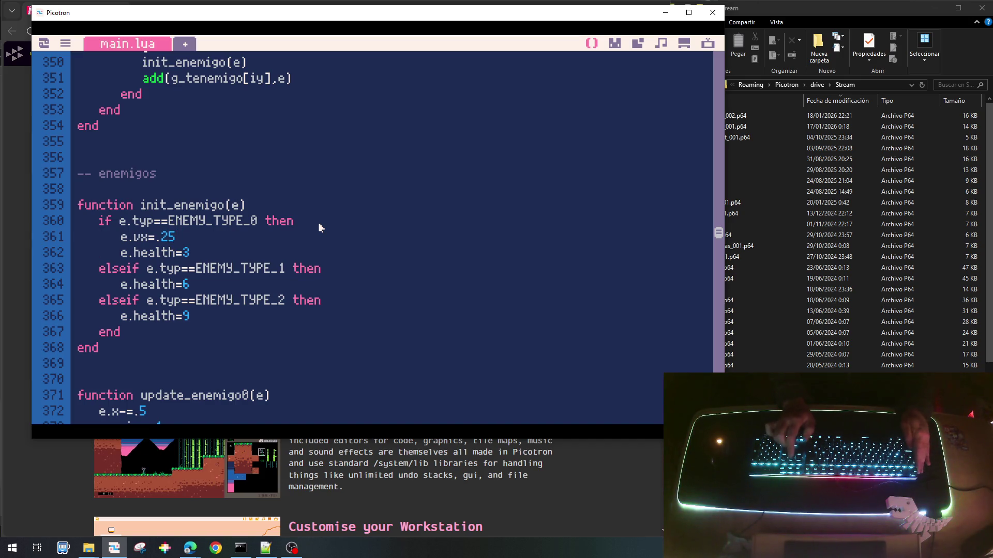
pyautogui.press('Down')
pyautogui.press('Down')
pyautogui.press('Down')
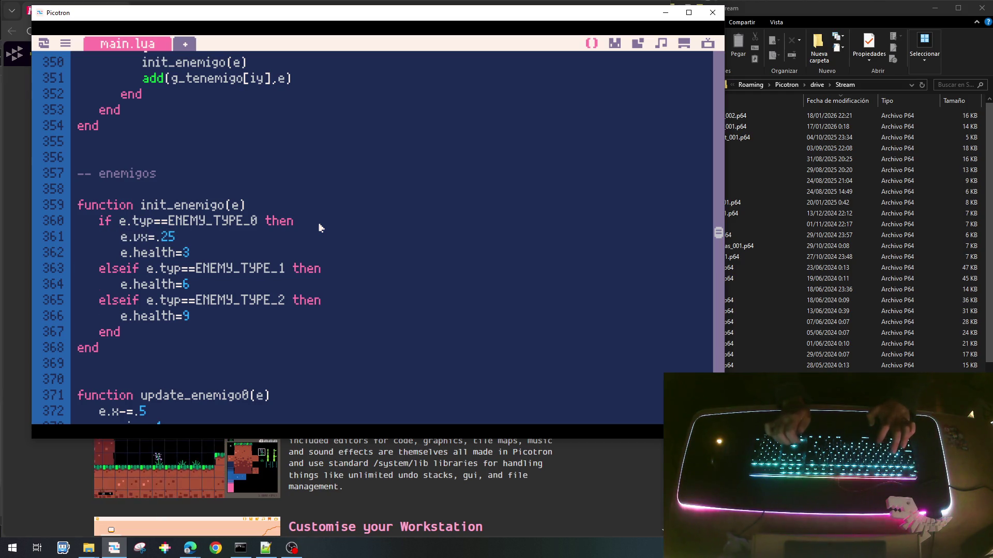
pyautogui.write('e.vx=.25')
pyautogui.press('Down')
pyautogui.press('Down')
pyautogui.write('e.vx=.25')
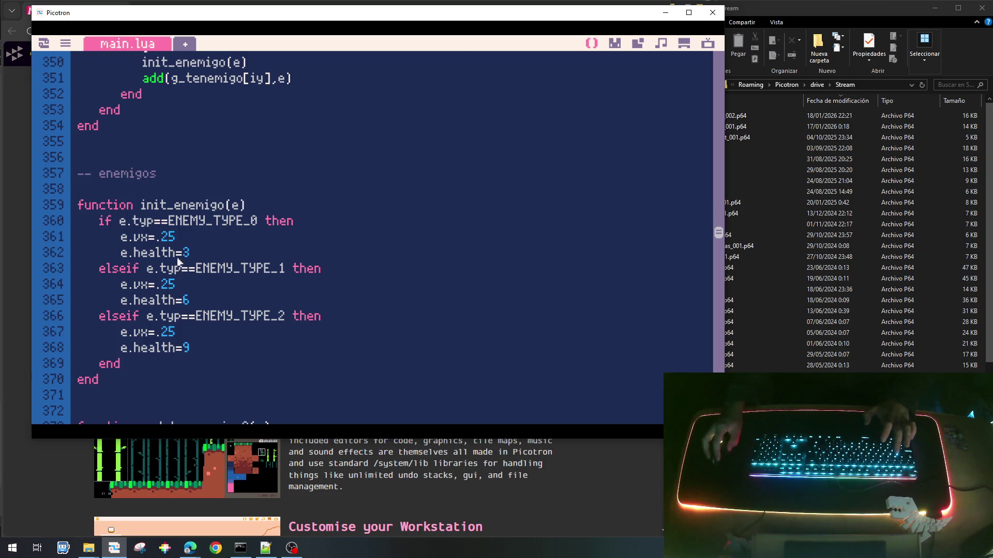
# Replace the fixed e.x-=.5 with e.x-=e.vx in the update_enemigo functions.
pyautogui.scroll(-4, 186, 360)
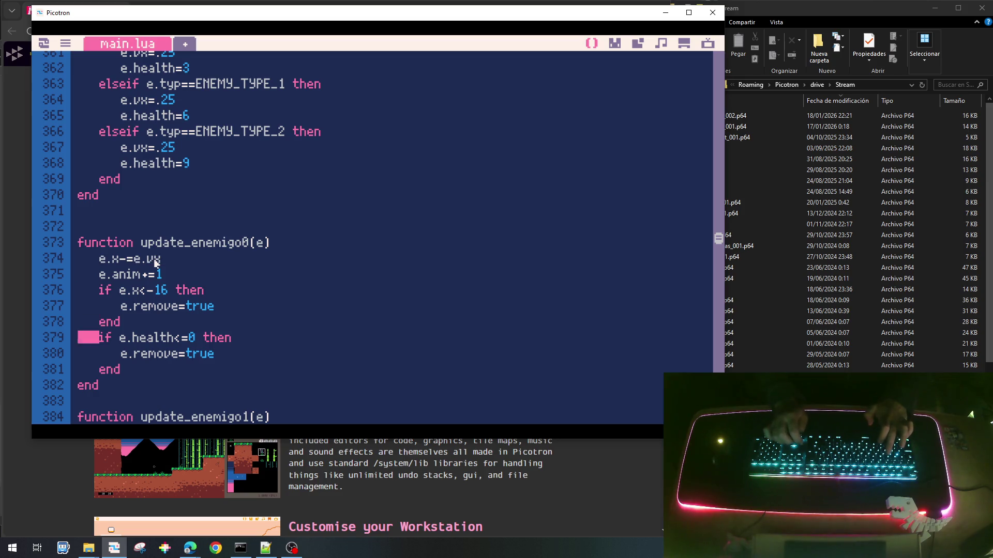
pyautogui.press('Down')
pyautogui.press('Down')
pyautogui.press('Down')
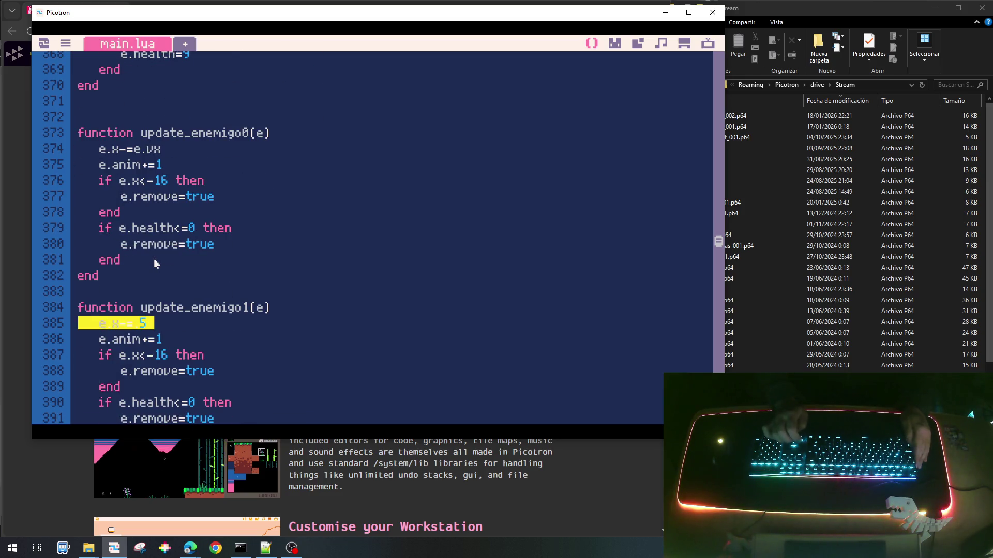
pyautogui.hotkey('ctrl', 'v')
pyautogui.press('Down')
pyautogui.press('Down')
pyautogui.press('Down')
pyautogui.press('Down')
pyautogui.press('Down')
pyautogui.press('Down')
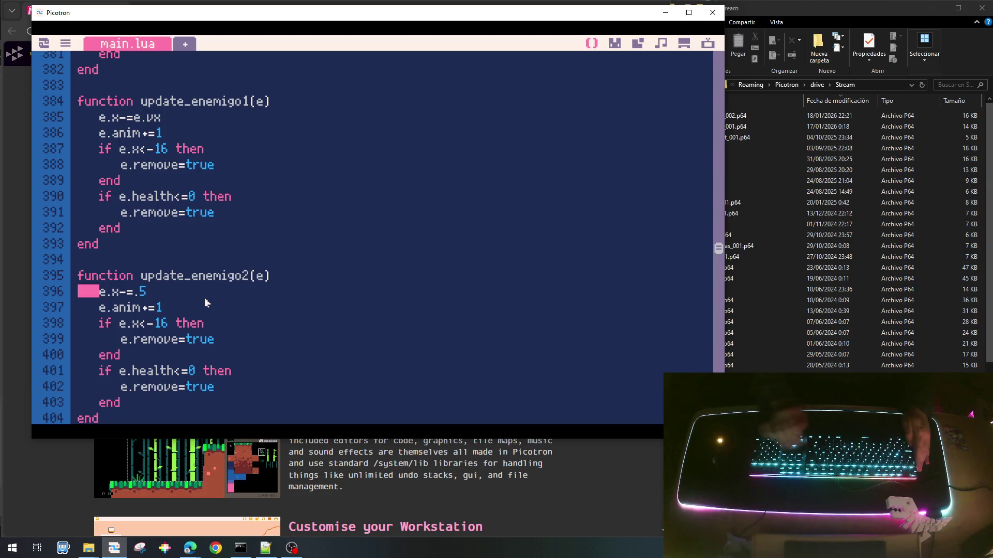
pyautogui.hotkey('shift', 'End')
pyautogui.hotkey('ctrl', 'v')
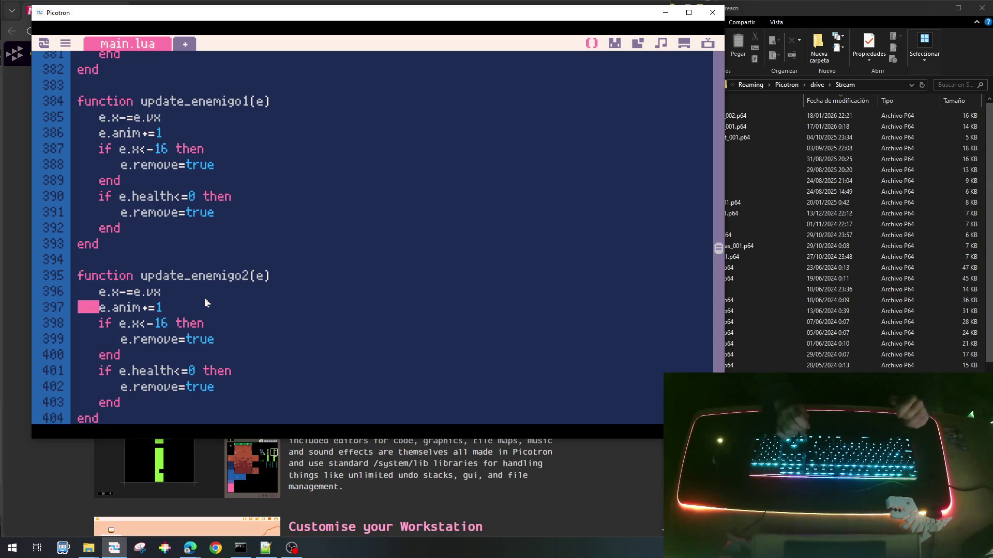
# Save the cart as plantas_bichos_002.p64 and relaunch the game to test enemy speeds.
pyautogui.hotkey('ctrl', 's')
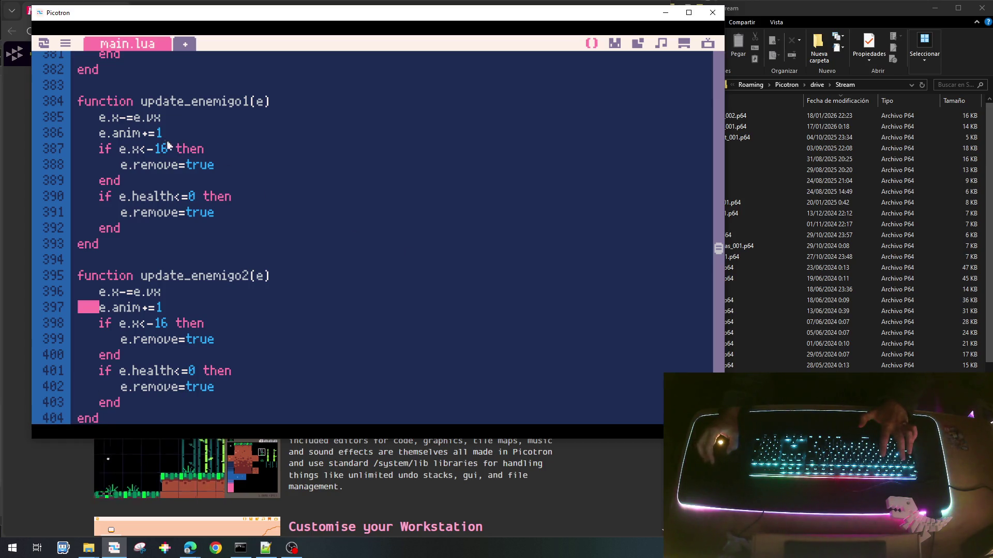
pyautogui.scroll(-3, 195, 279)
pyautogui.scroll(-1, 195, 287)
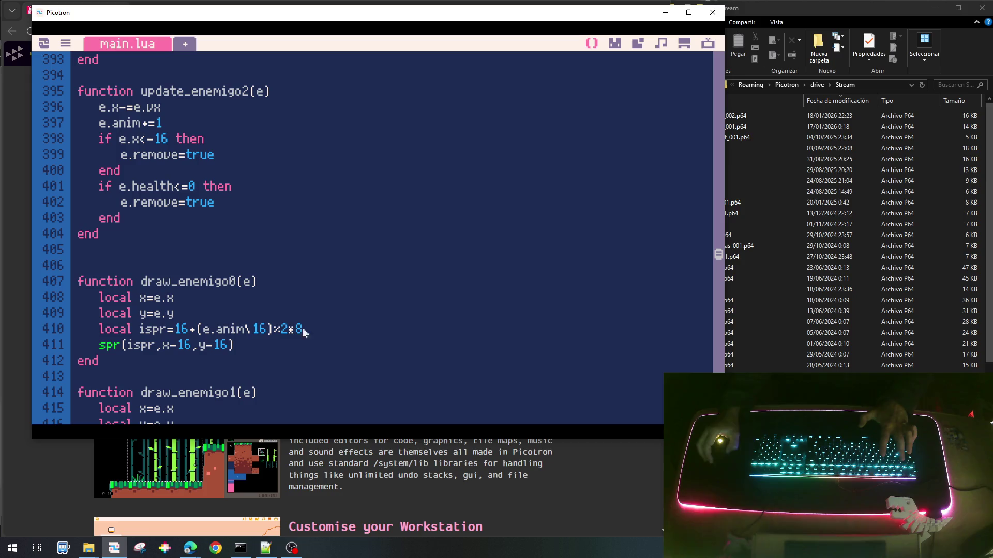
pyautogui.hotkey('ctrl', 'r')
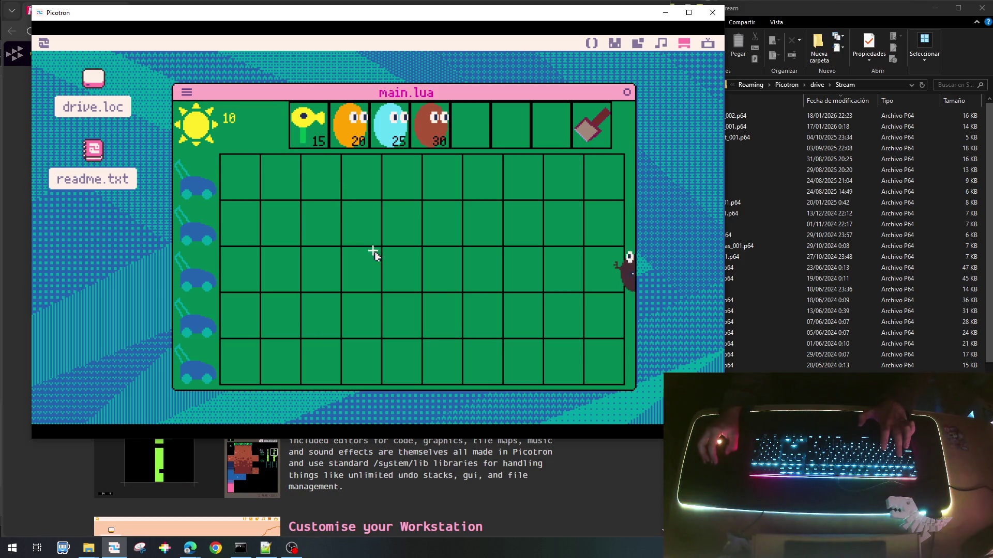
# Collect suns and plant 15-sun plants in column 1 of rows 1, 2 and 4.
pyautogui.click(408, 179)
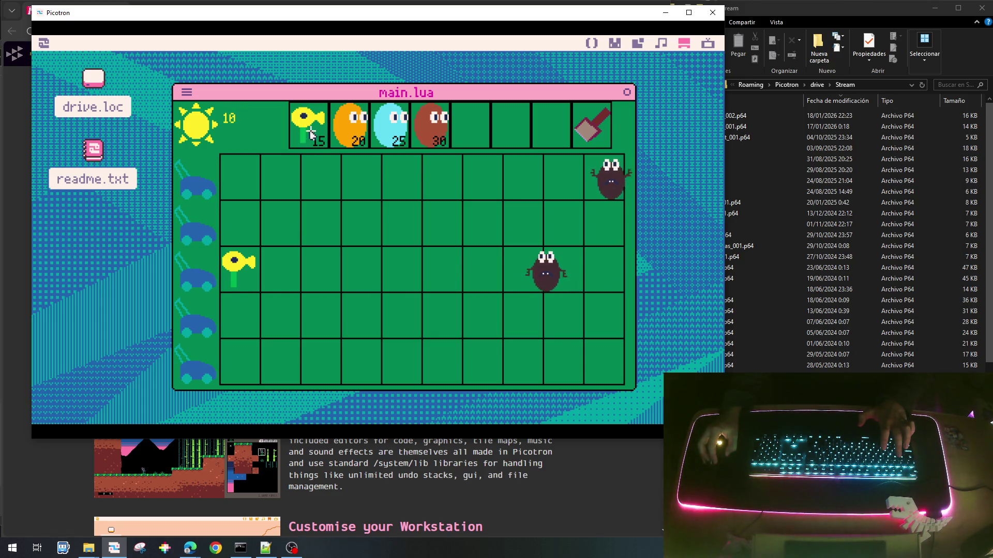
pyautogui.click(241, 176)
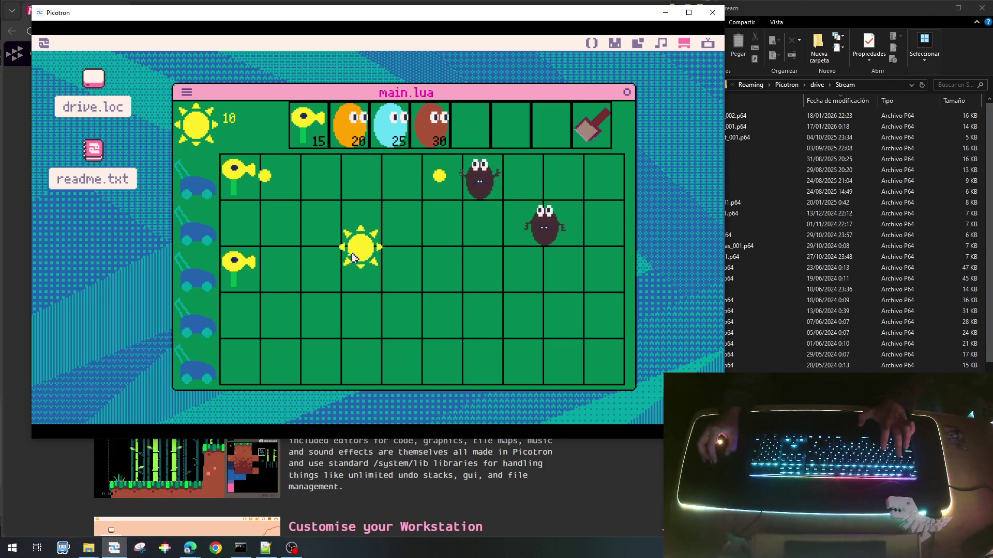
pyautogui.click(354, 254)
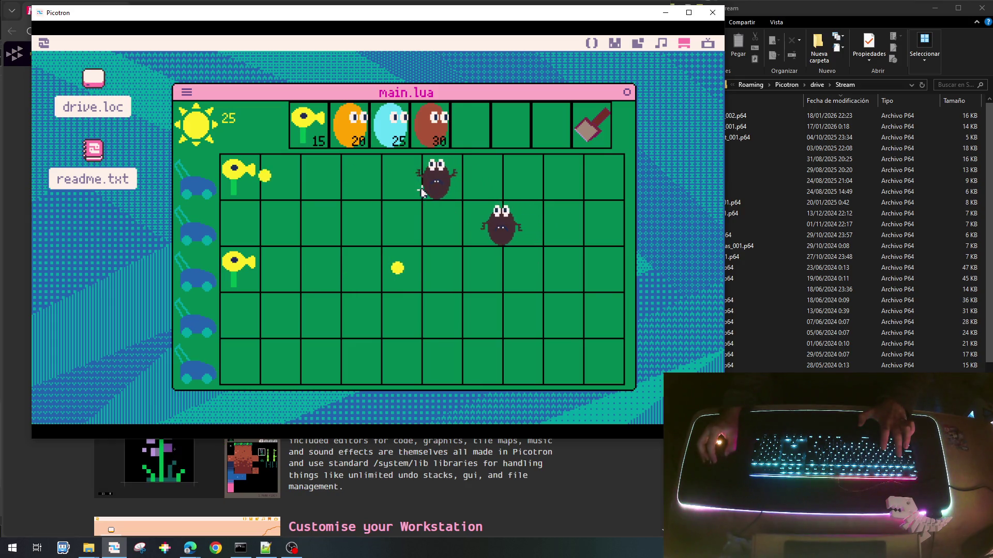
pyautogui.click(429, 171)
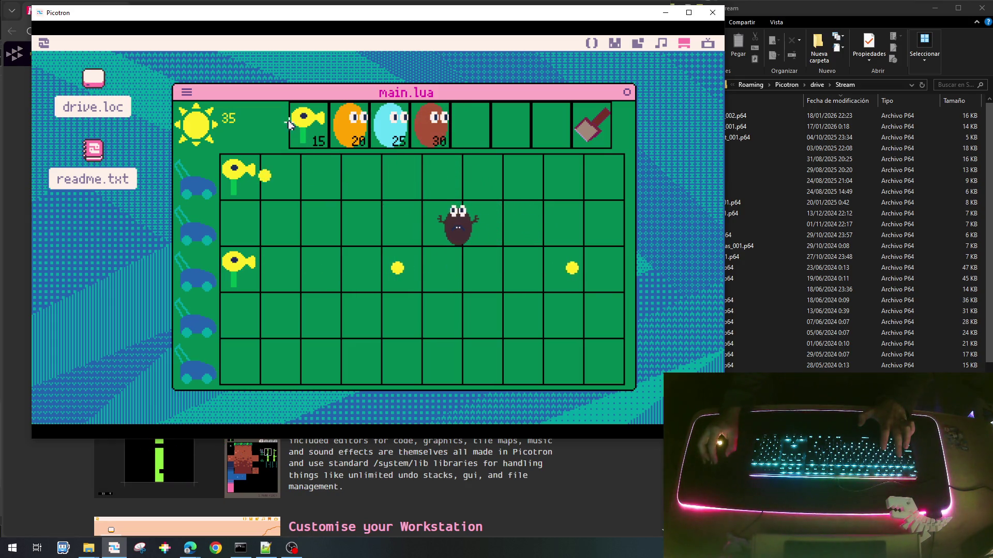
pyautogui.click(254, 230)
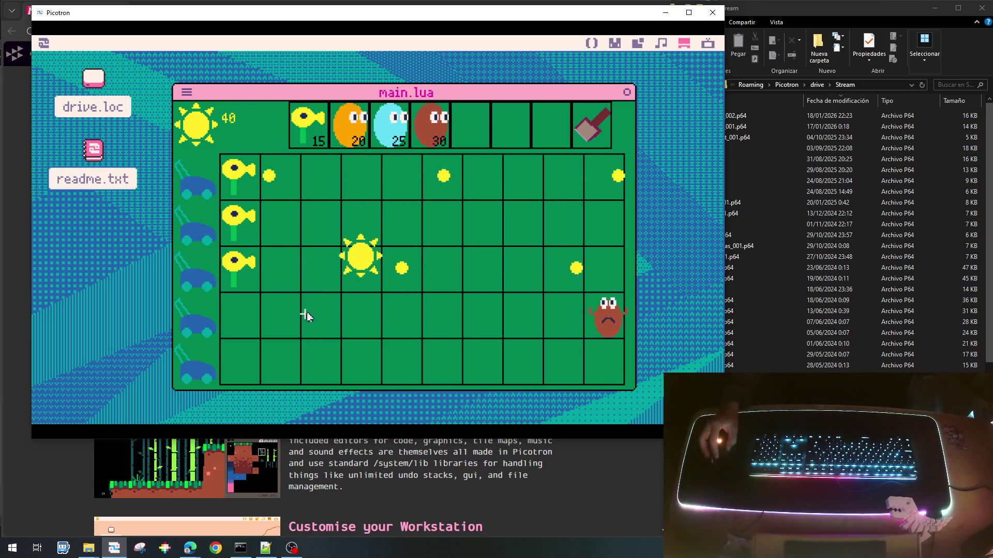
pyautogui.click(361, 309)
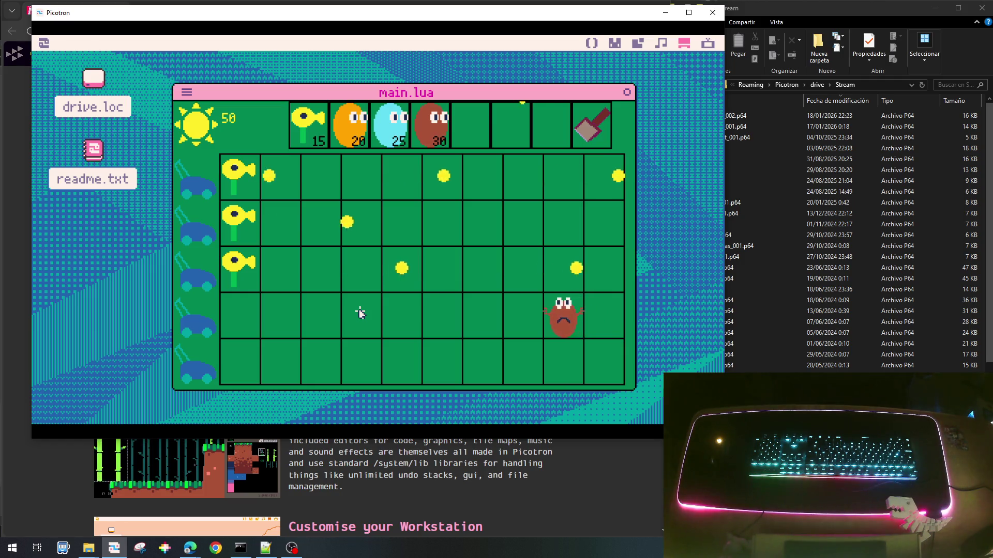
pyautogui.click(522, 217)
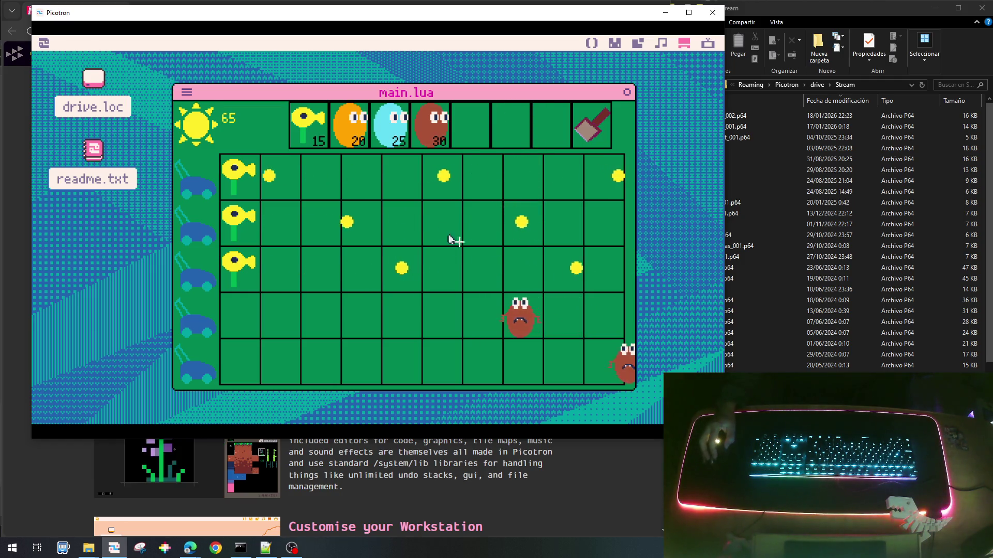
pyautogui.click(309, 126)
pyautogui.click(230, 326)
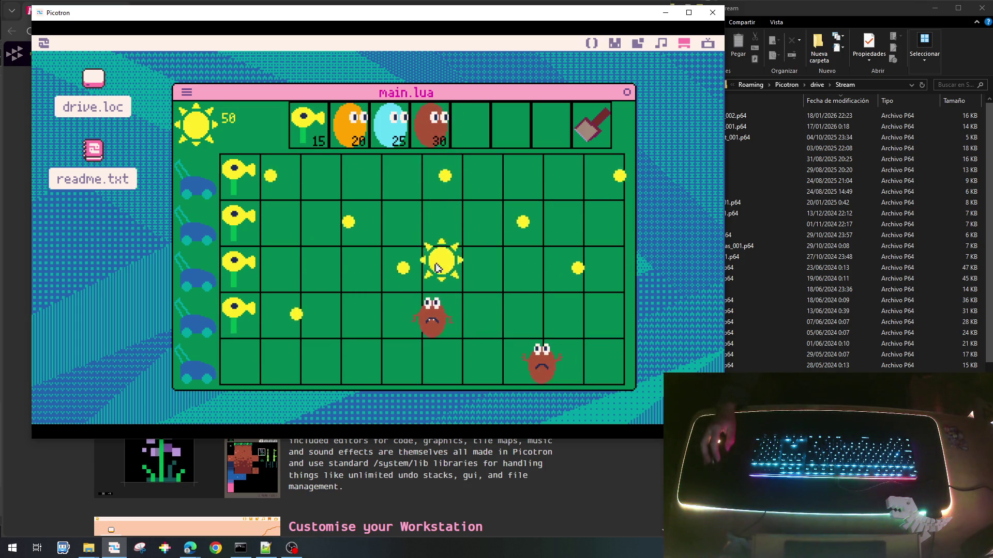
# Collect three more suns and plant a 15-sun plant in row 5, column 1.
pyautogui.click(437, 267)
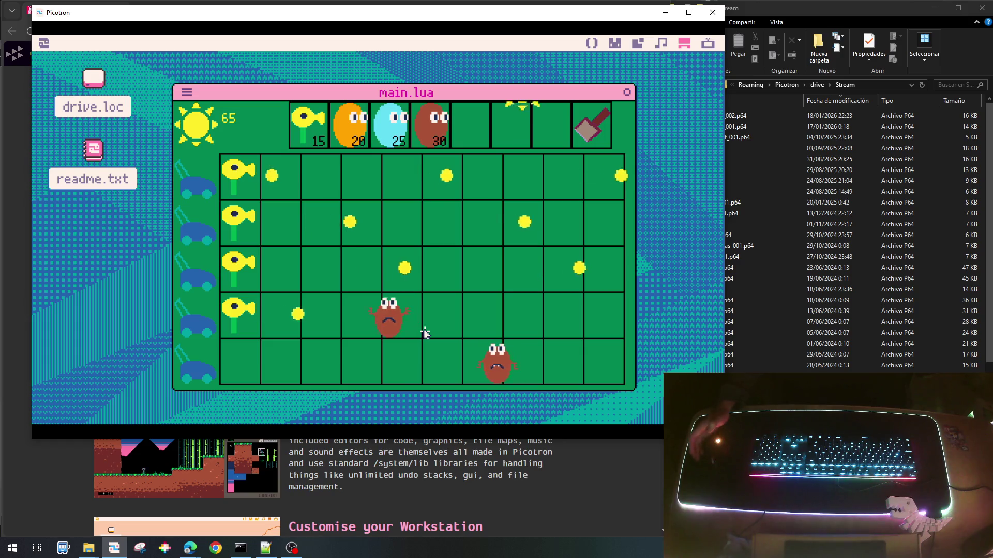
pyautogui.click(525, 202)
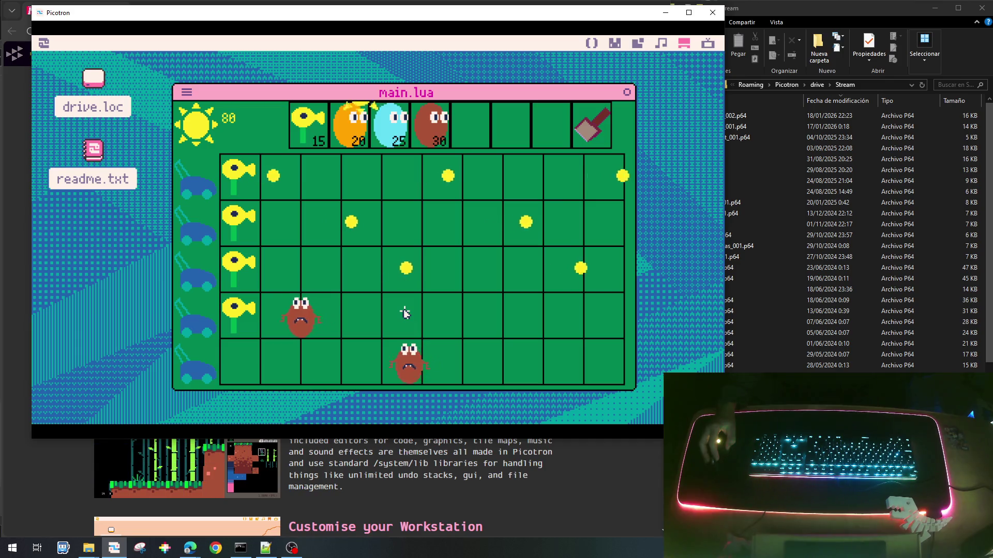
pyautogui.click(355, 163)
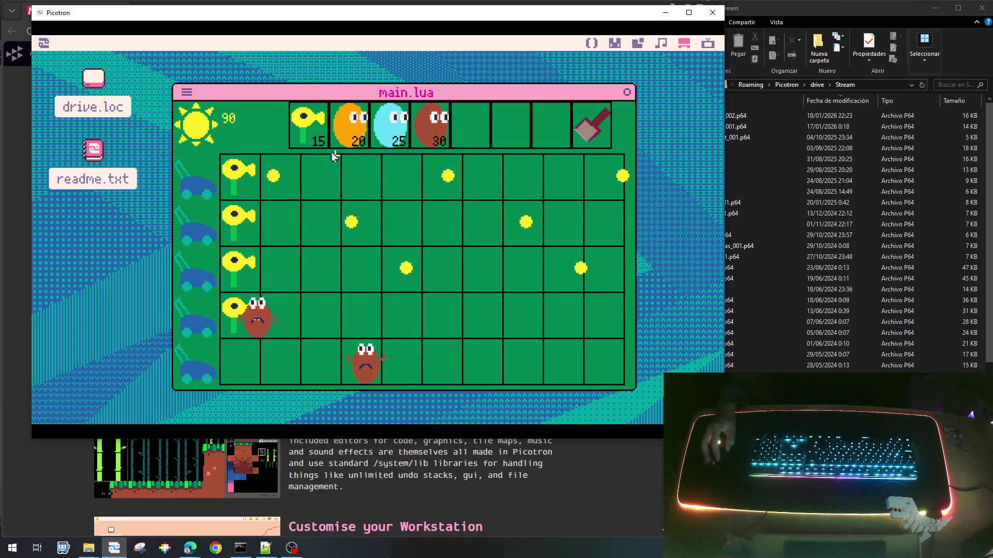
pyautogui.click(308, 126)
pyautogui.click(239, 359)
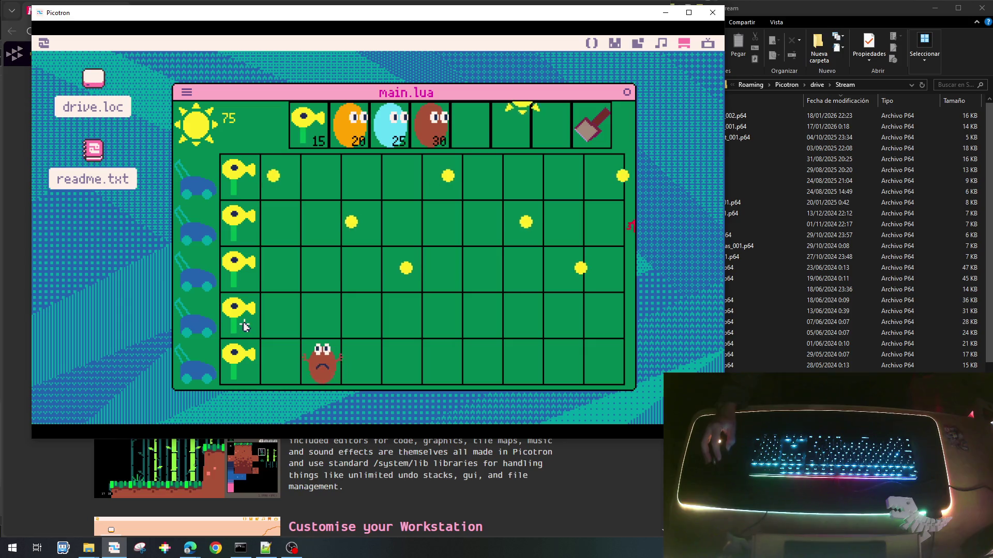
# Keep collecting falling and resting suns until the counter reaches 205.
pyautogui.click(530, 207)
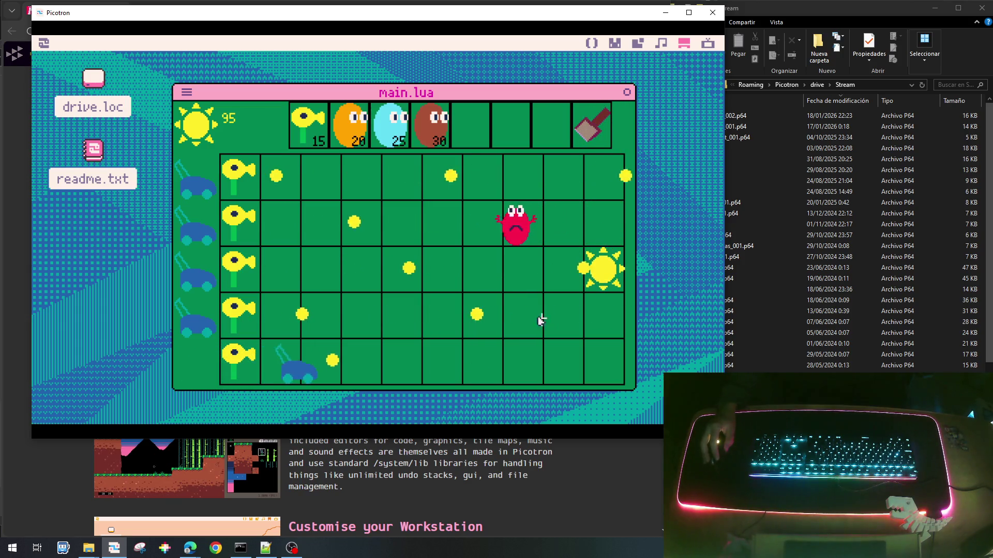
pyautogui.click(600, 269)
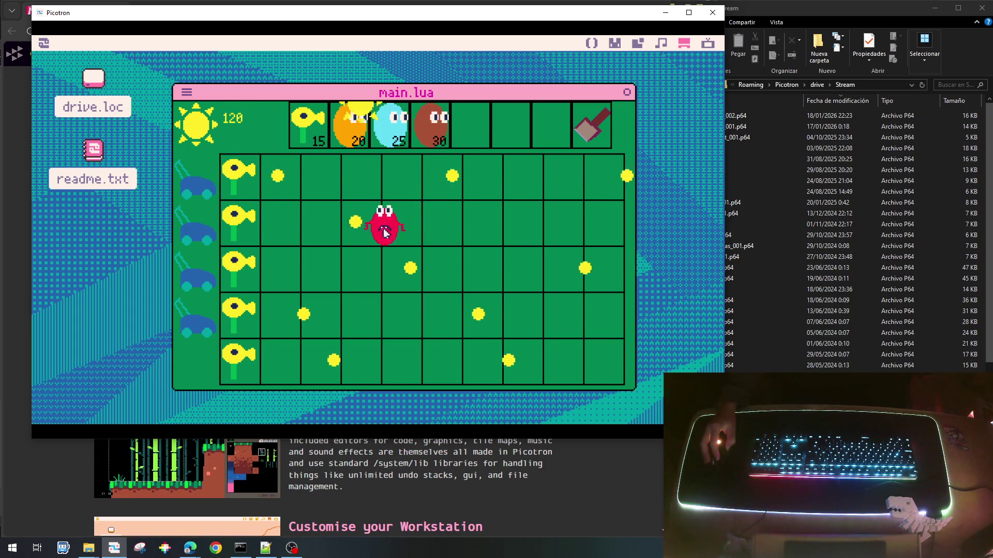
pyautogui.click(357, 200)
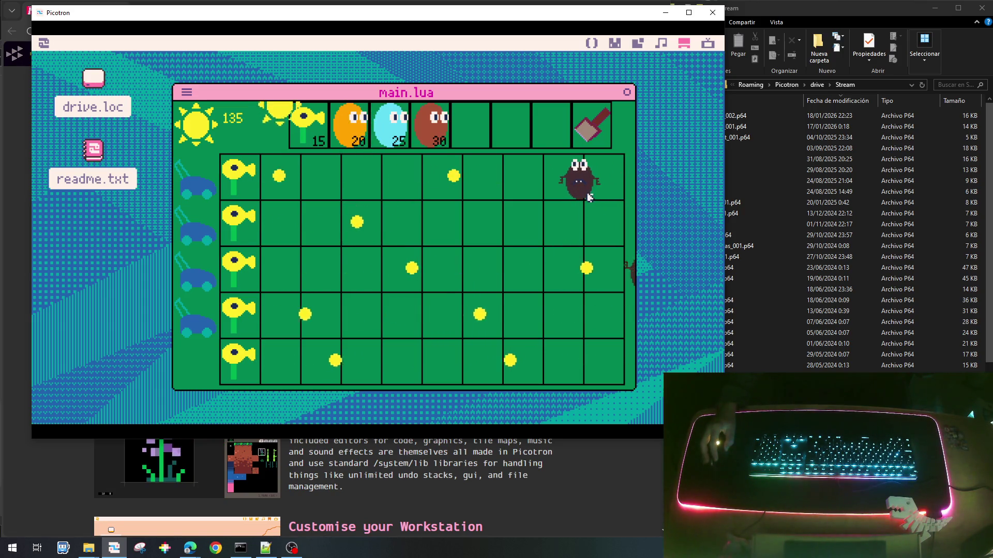
pyautogui.click(284, 220)
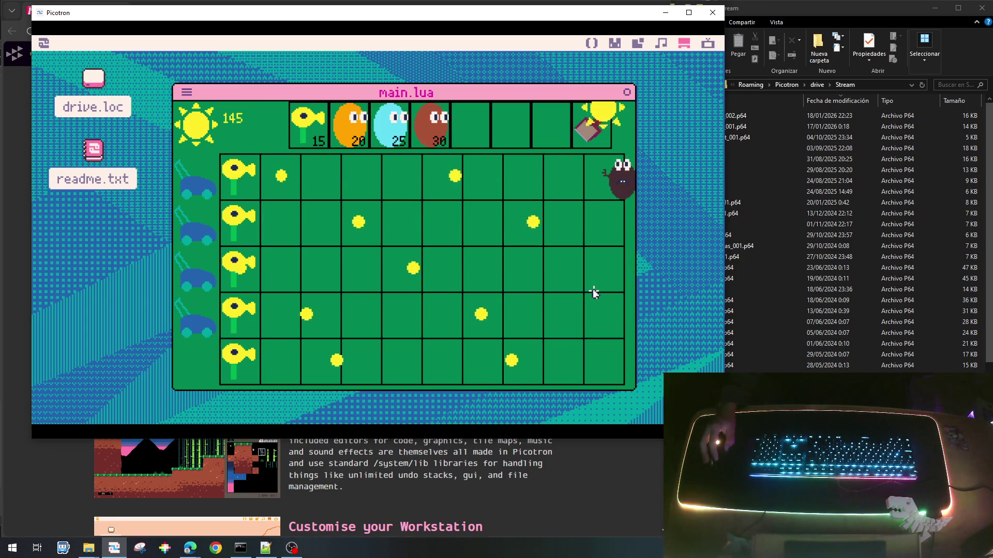
pyautogui.click(600, 309)
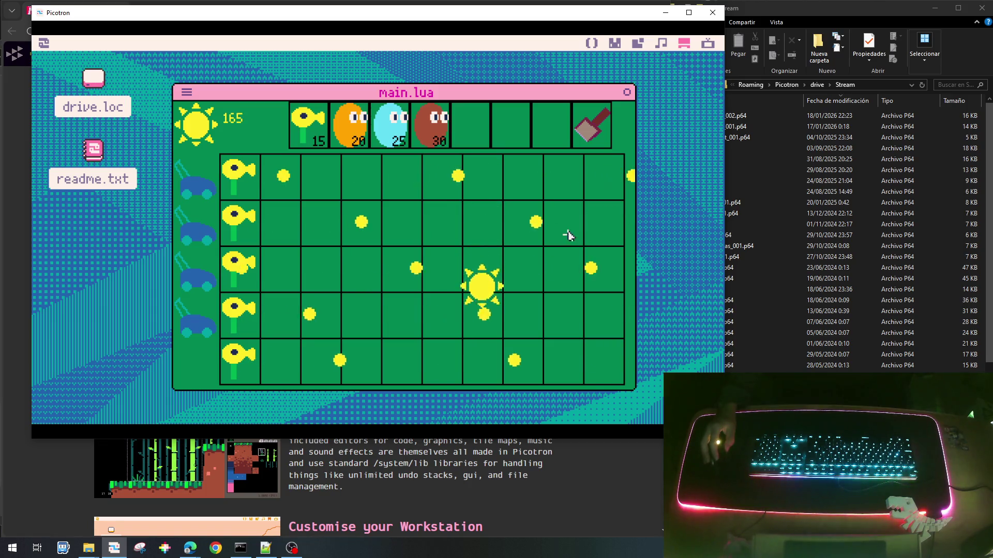
pyautogui.click(481, 323)
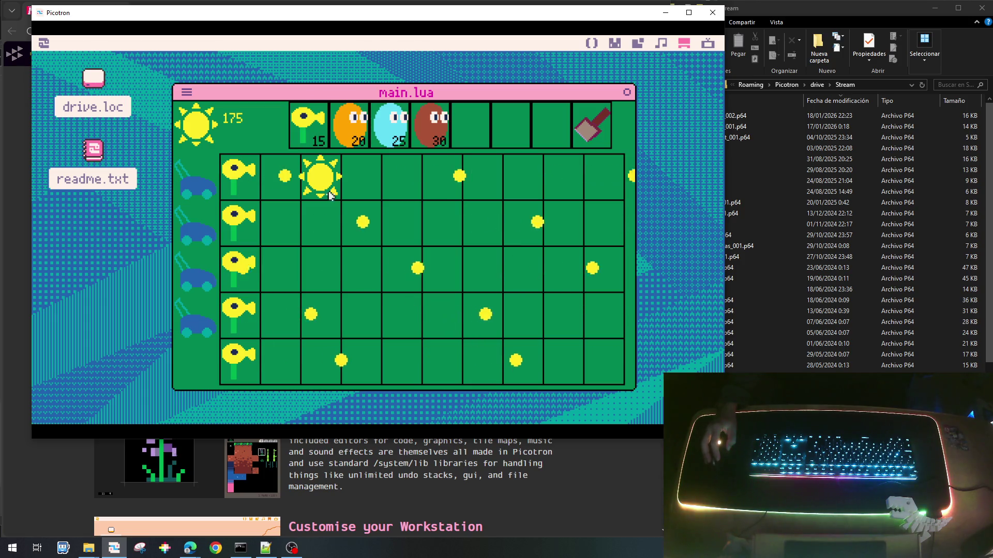
pyautogui.click(327, 195)
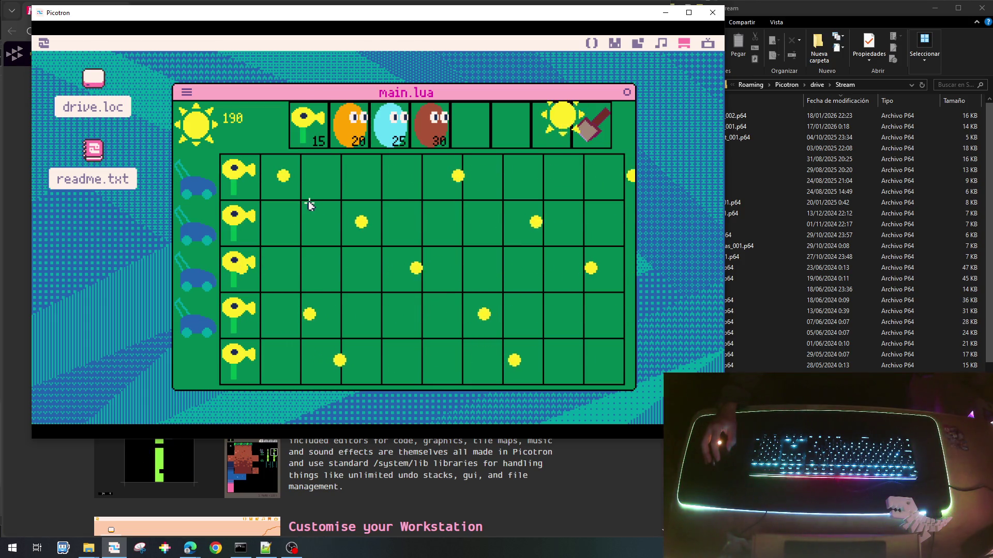
pyautogui.click(563, 197)
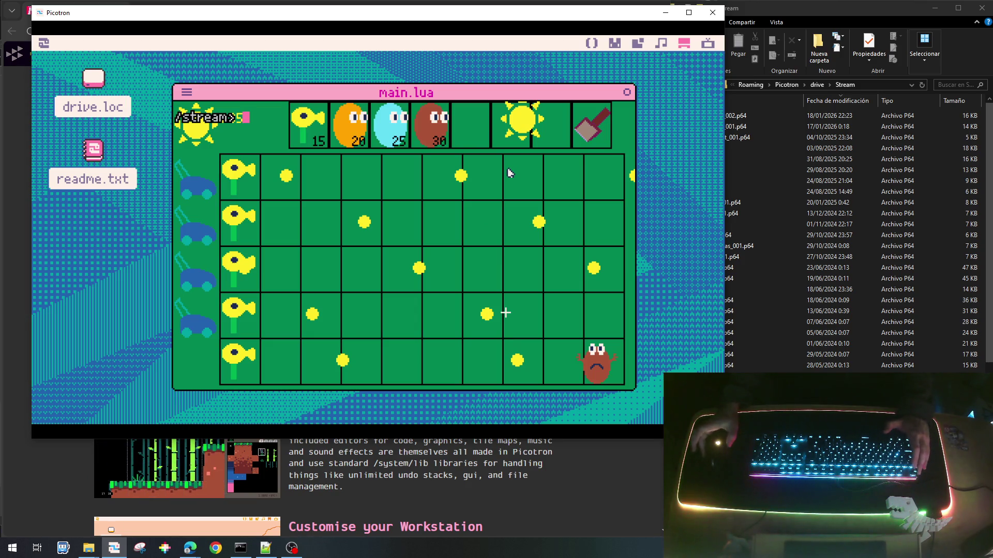
# Stop the game and add timer_hit=0, after anim=0, in the spawned enemy's table.
pyautogui.press('Escape')
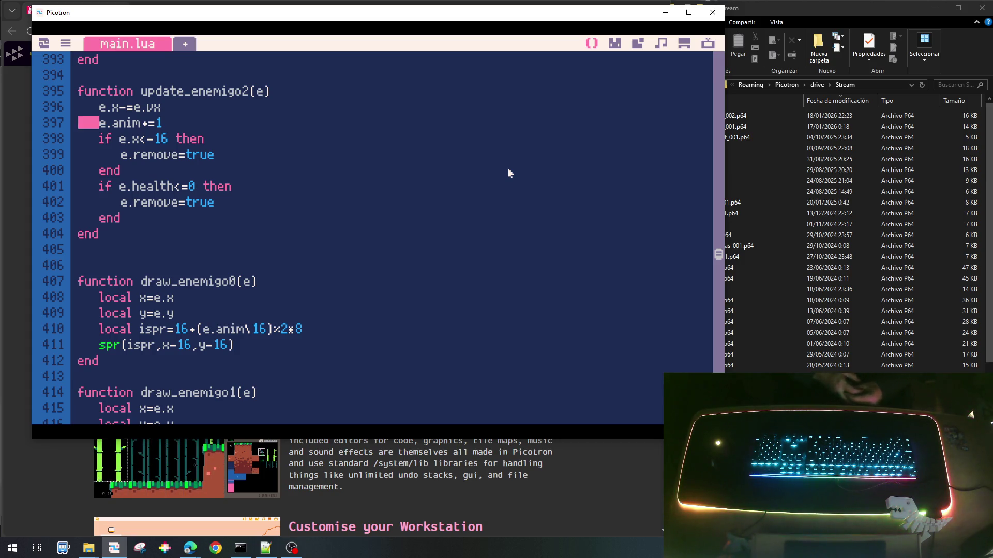
pyautogui.scroll(15, 180, 330)
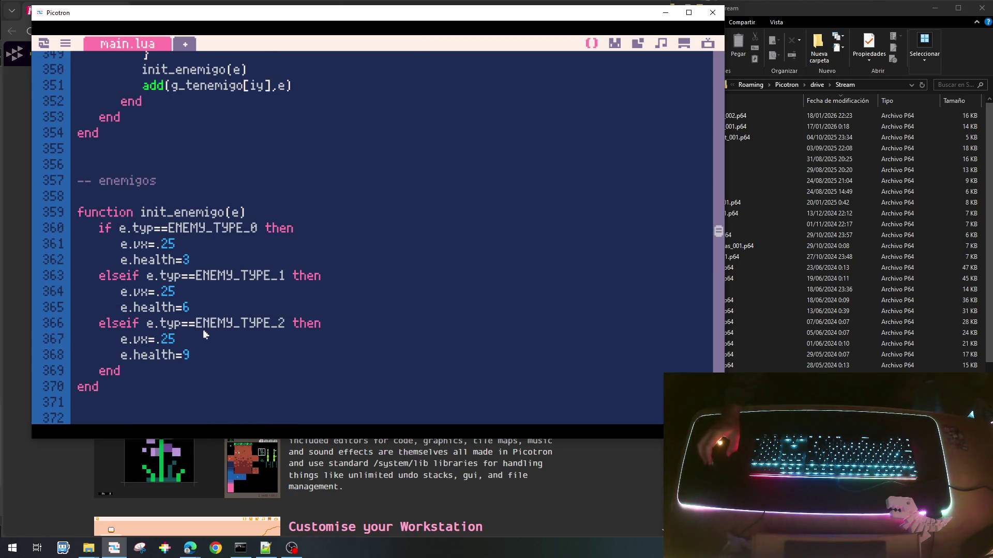
pyautogui.scroll(5, 203, 331)
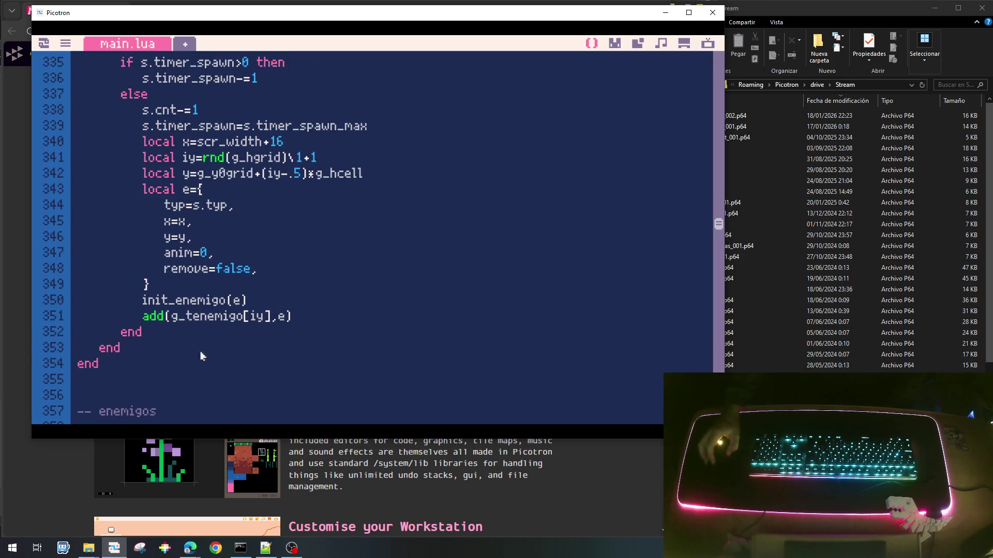
pyautogui.click(274, 256)
pyautogui.scroll(3, 274, 256)
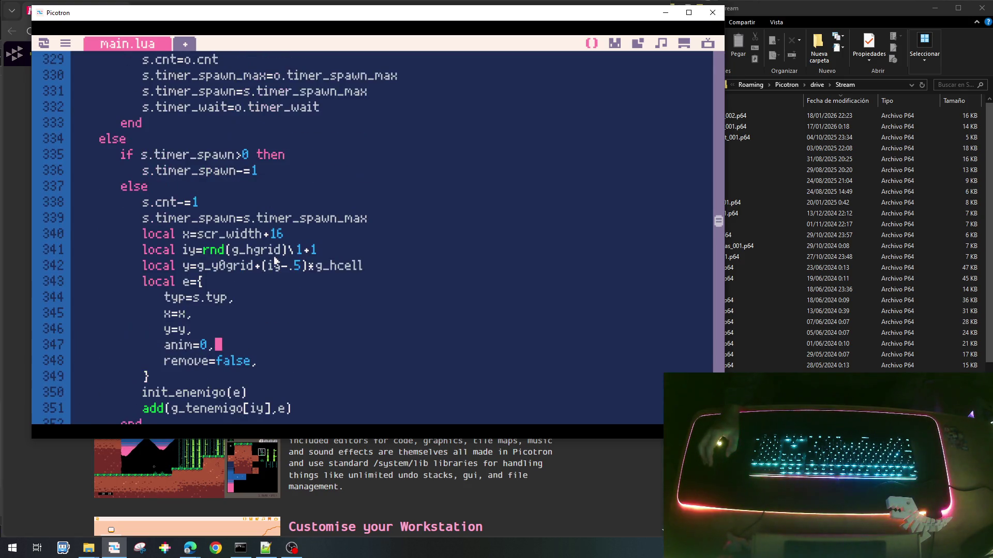
pyautogui.scroll(-3, 274, 256)
pyautogui.press('Return')
pyautogui.write('timer')
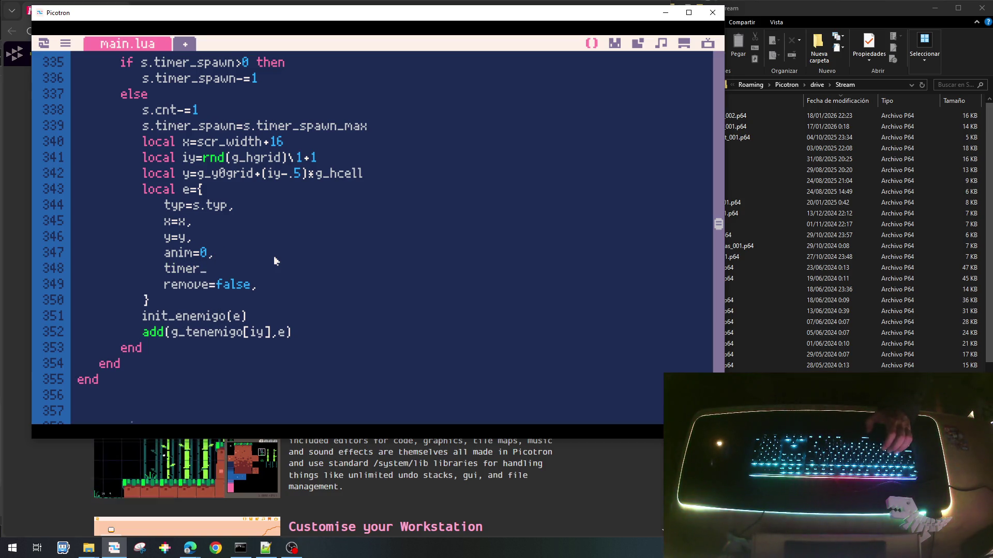
pyautogui.write('_')
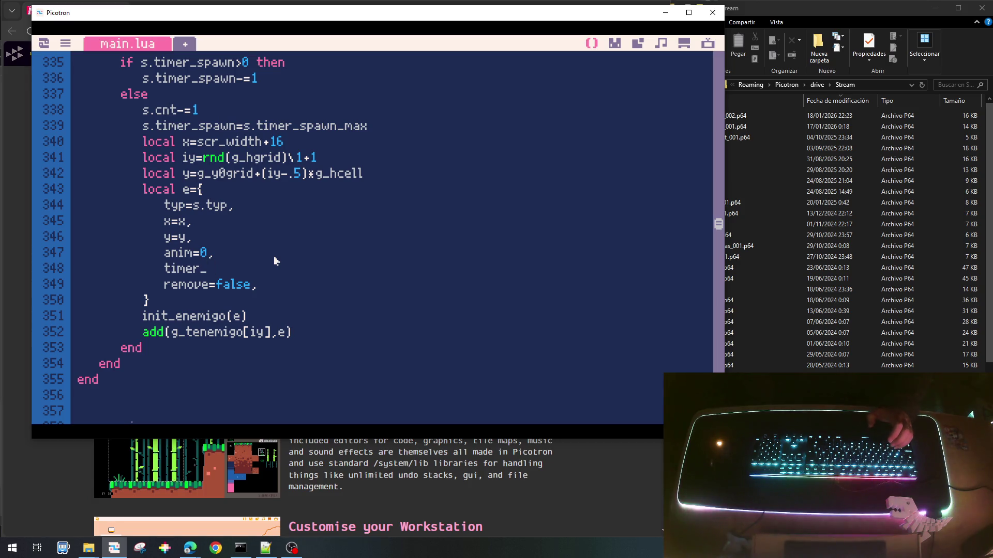
pyautogui.write('hit')
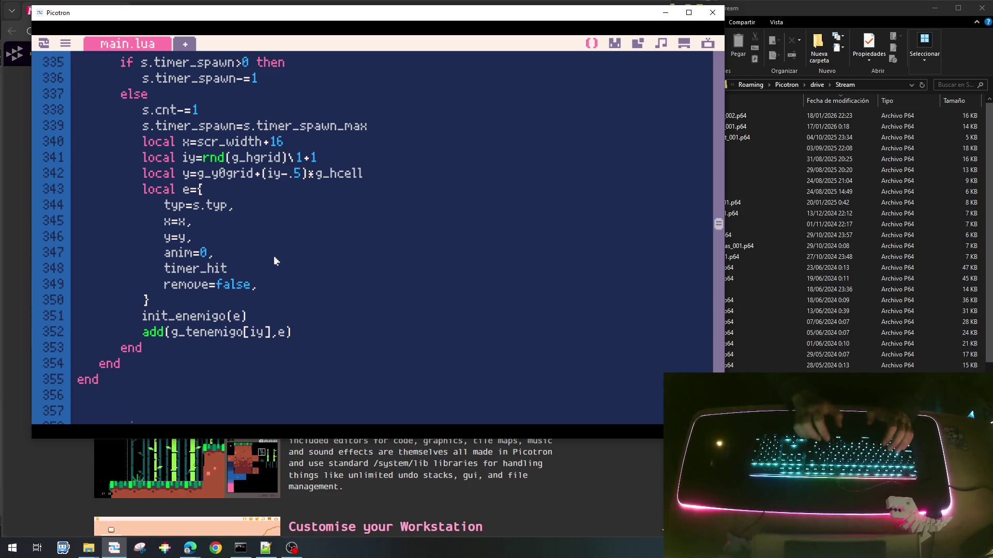
pyautogui.write('=0')
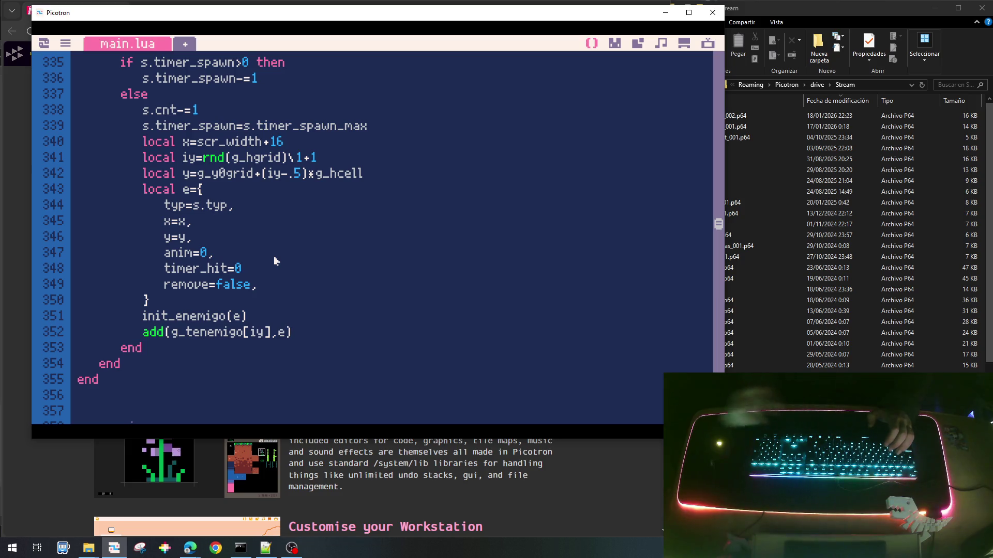
pyautogui.write(',')
# In update_disparo0, set e.timer_hit=30 on the struck enemy after the health check.
pyautogui.scroll(8, 274, 261)
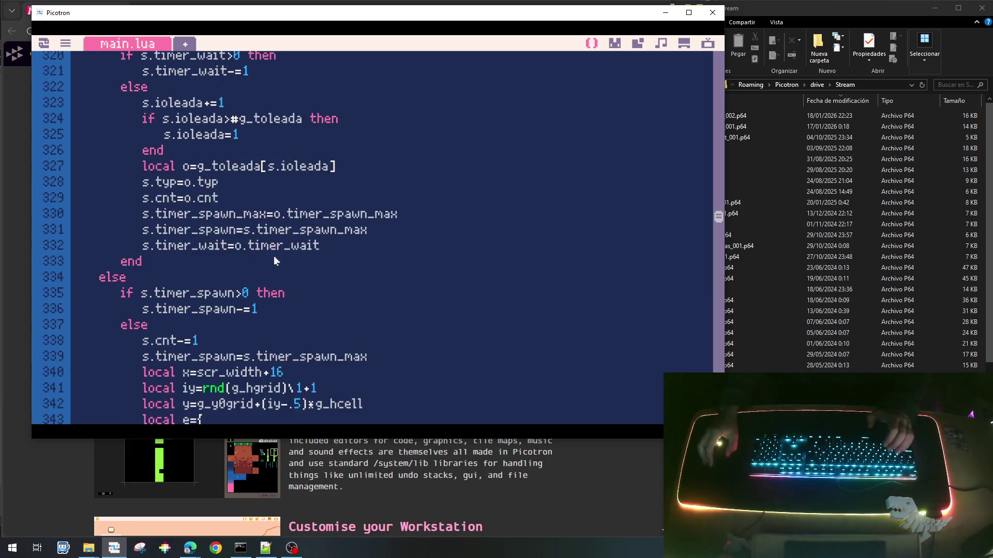
pyautogui.scroll(17, 305, 300)
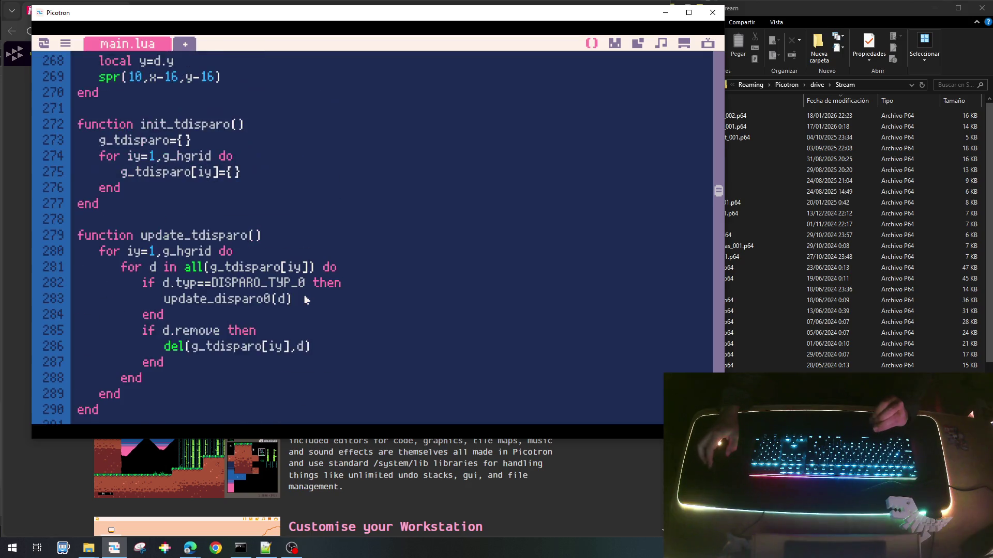
pyautogui.scroll(9, 305, 300)
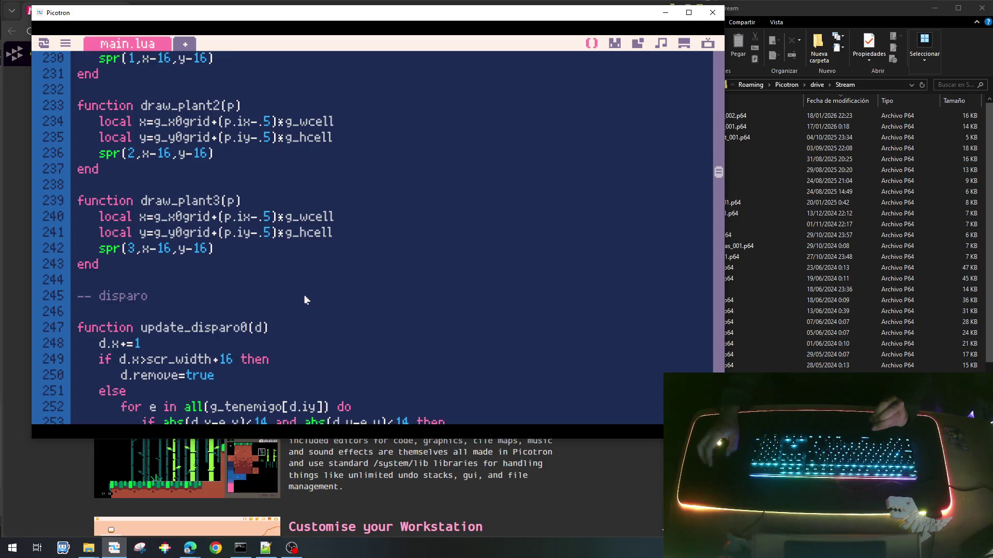
pyautogui.scroll(-4, 305, 300)
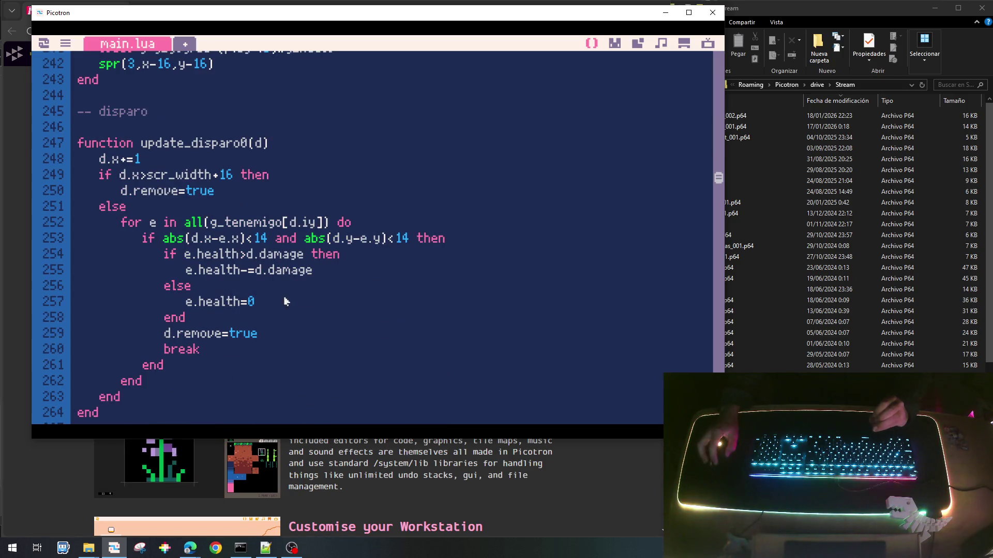
pyautogui.click(219, 324)
pyautogui.press('Return')
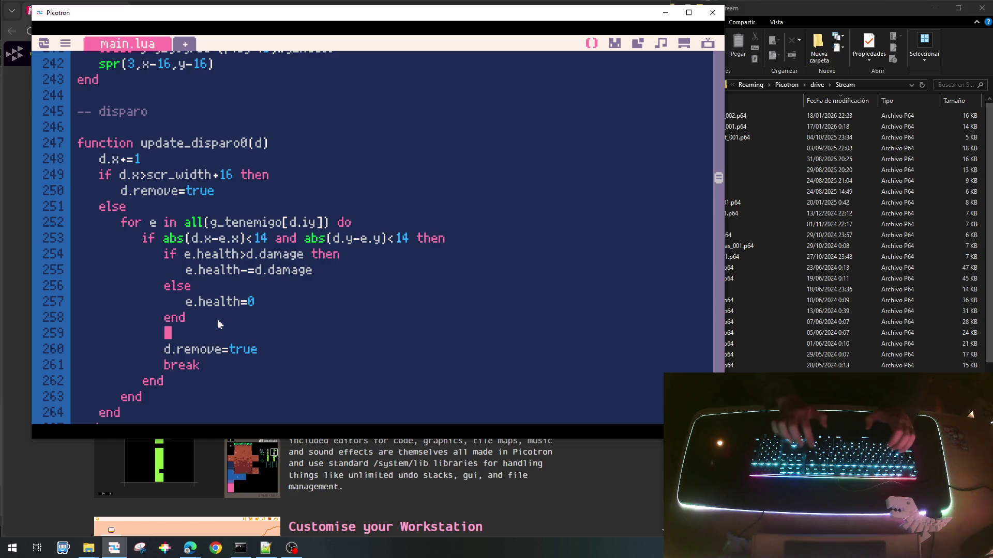
pyautogui.write('e.timer:')
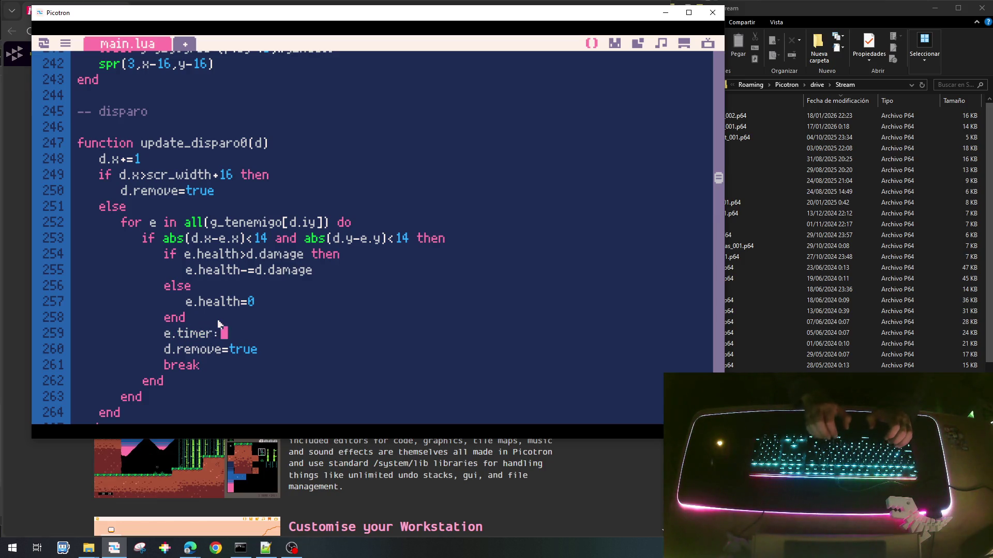
pyautogui.press('BackSpace')
pyautogui.write('_hit=30')
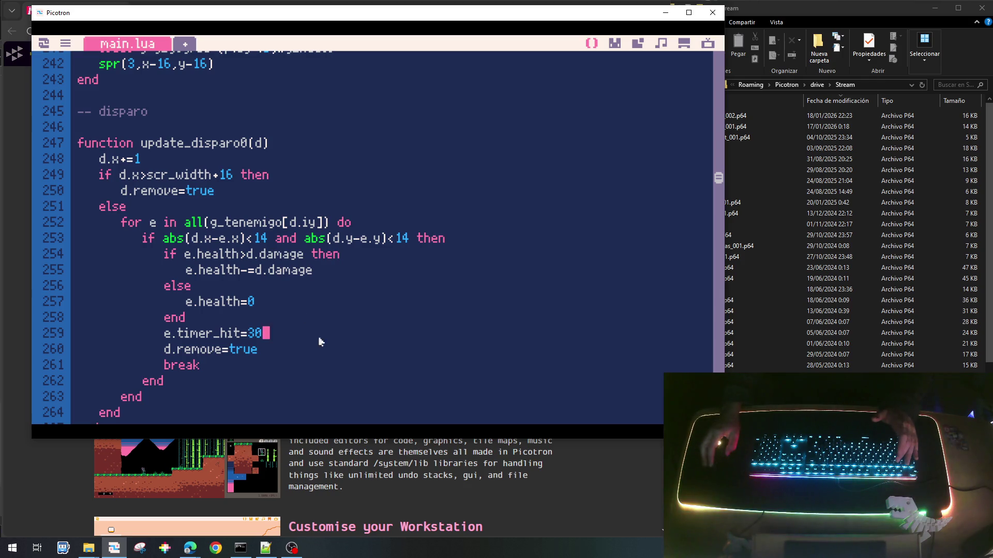
# Add an if e.timer_hit>0 then e.timer_hit-=1 end countdown to update_enemigo0.
pyautogui.scroll(-5, 274, 343)
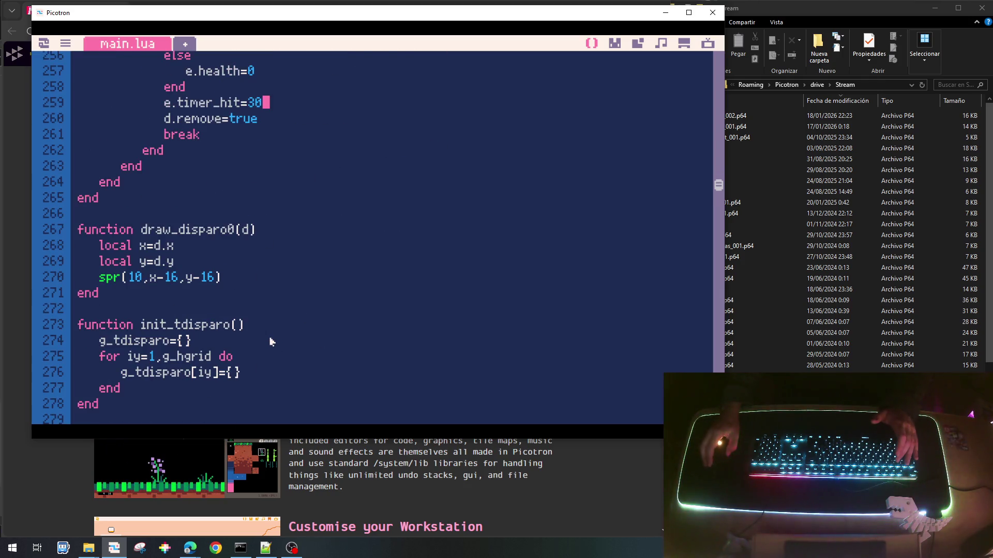
pyautogui.scroll(-20, 271, 342)
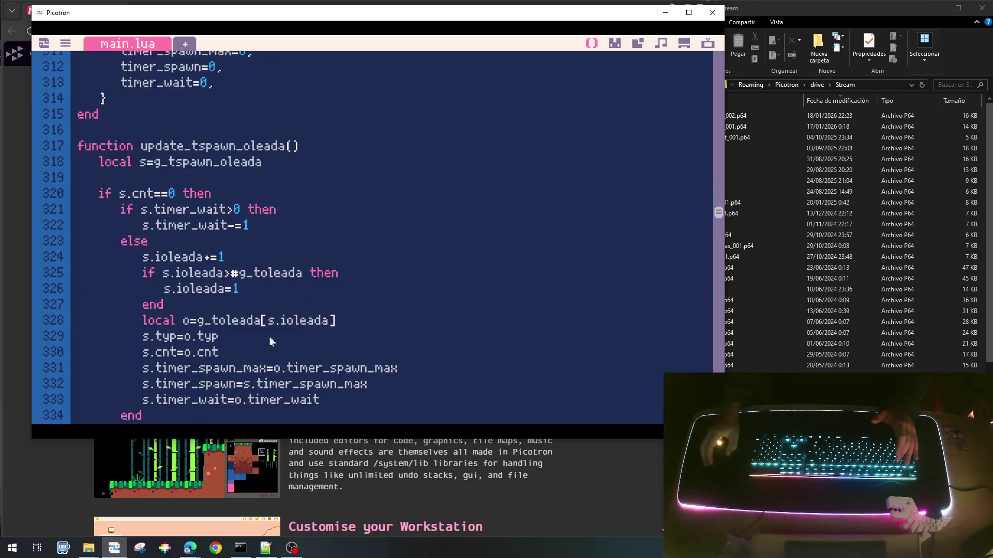
pyautogui.scroll(-9, 271, 342)
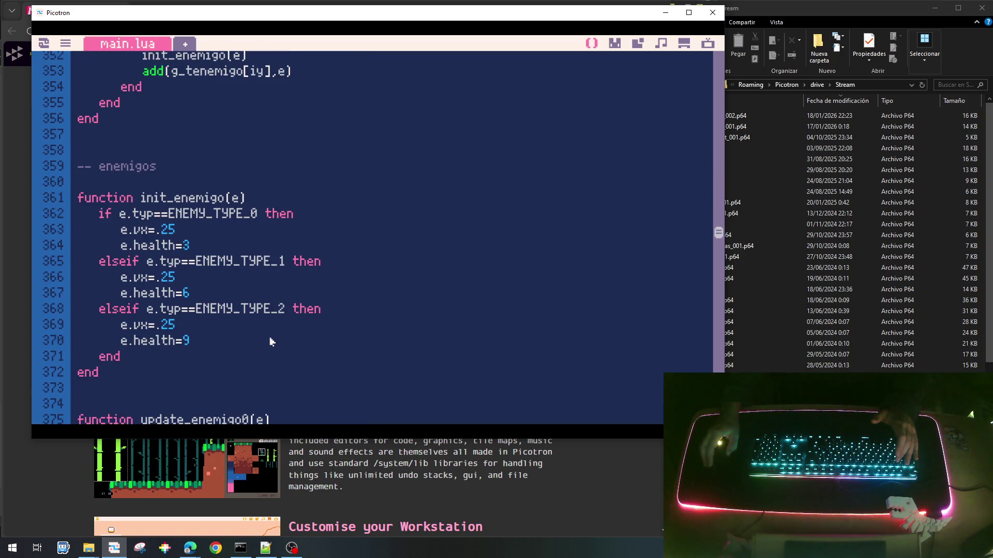
pyautogui.scroll(-5, 271, 342)
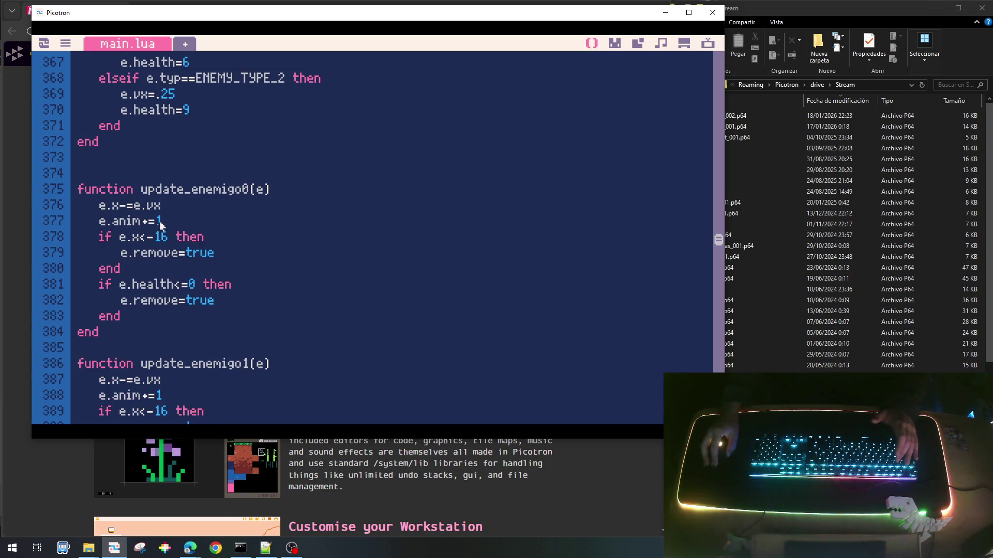
pyautogui.press('Return')
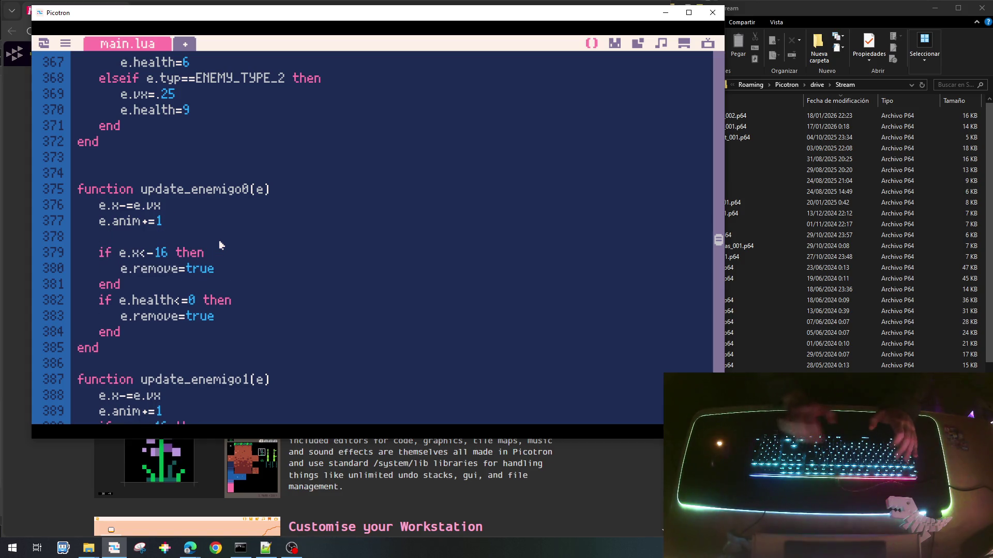
pyautogui.write('if e.timer_')
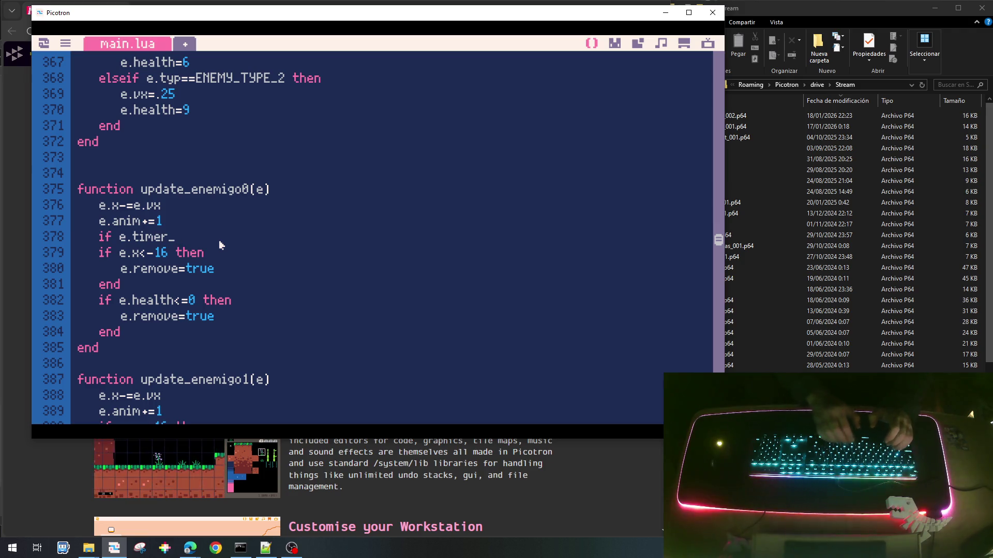
pyautogui.write('hit>0 then')
pyautogui.press('Return')
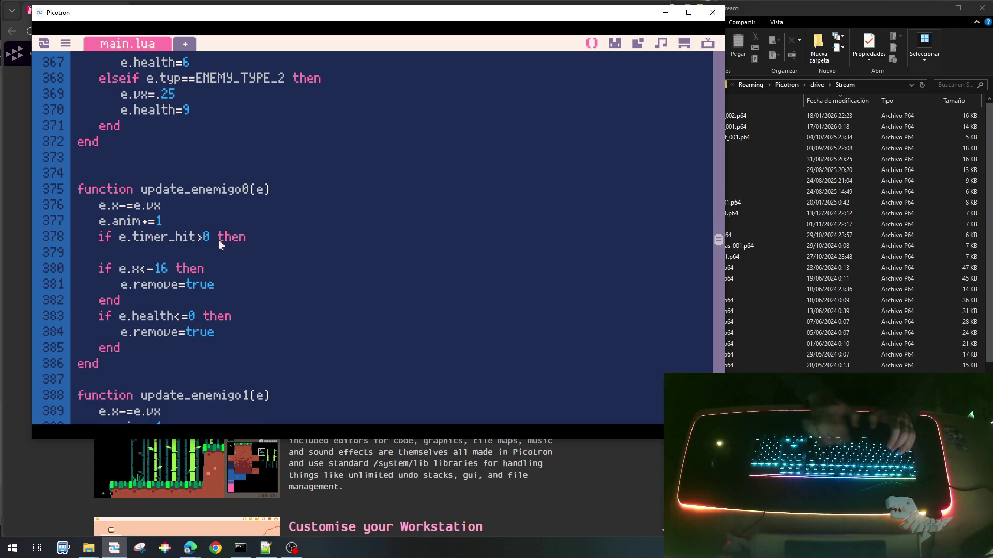
pyautogui.write('e.timer')
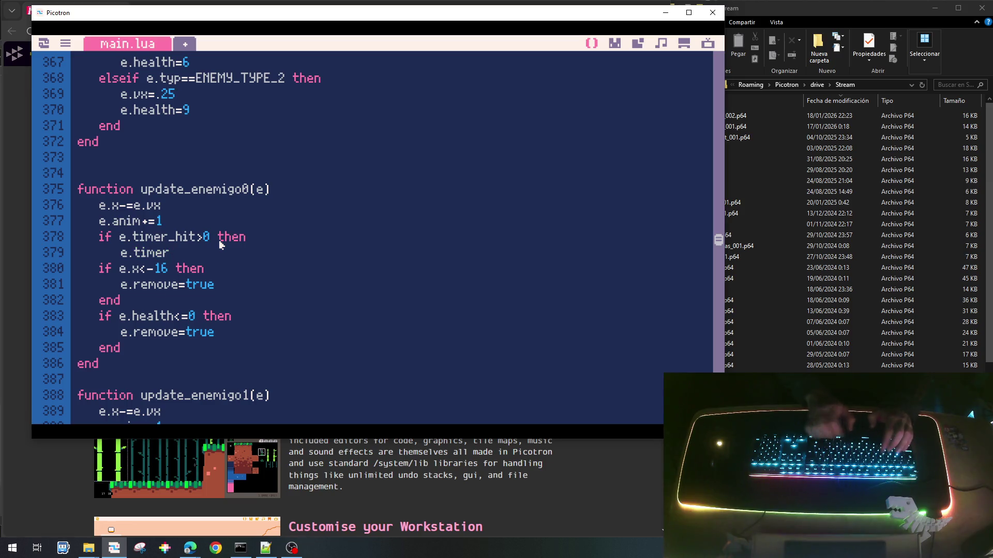
pyautogui.write('_hit-=1')
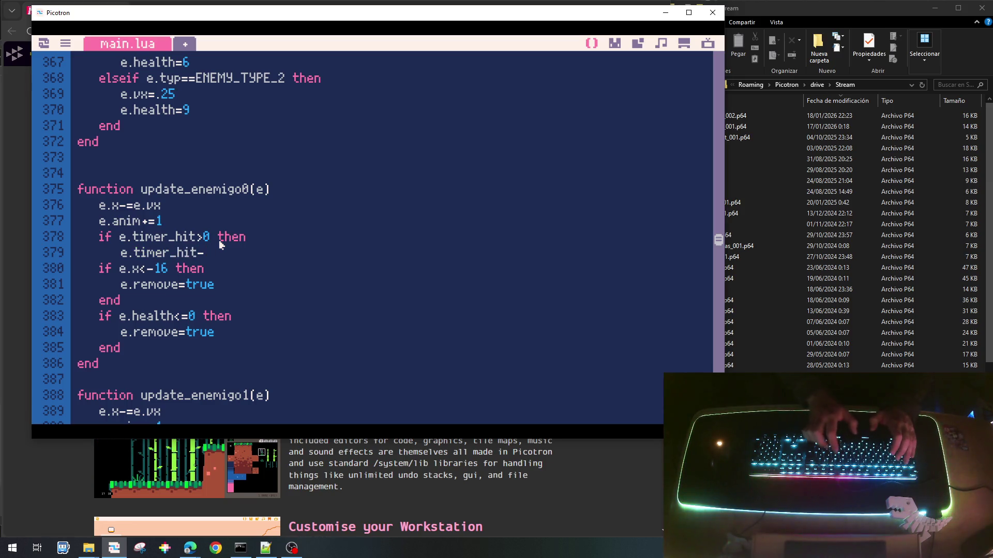
pyautogui.press('Return')
pyautogui.press('BackSpace')
pyautogui.write('end')
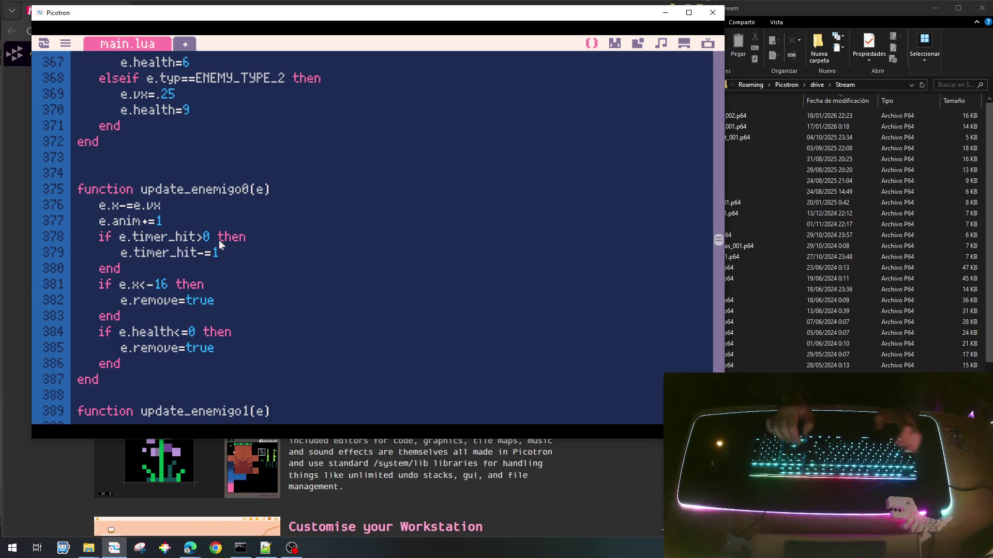
# Copy the timer_hit countdown block into update_enemigo1 and update_enemigo2.
pyautogui.press('Up')
pyautogui.press('Up')
pyautogui.press('Home')
pyautogui.hotkey('shift', 'Down')
pyautogui.hotkey('shift', 'Down')
pyautogui.hotkey('shift', 'Down')
pyautogui.hotkey('ctrl', 'c')
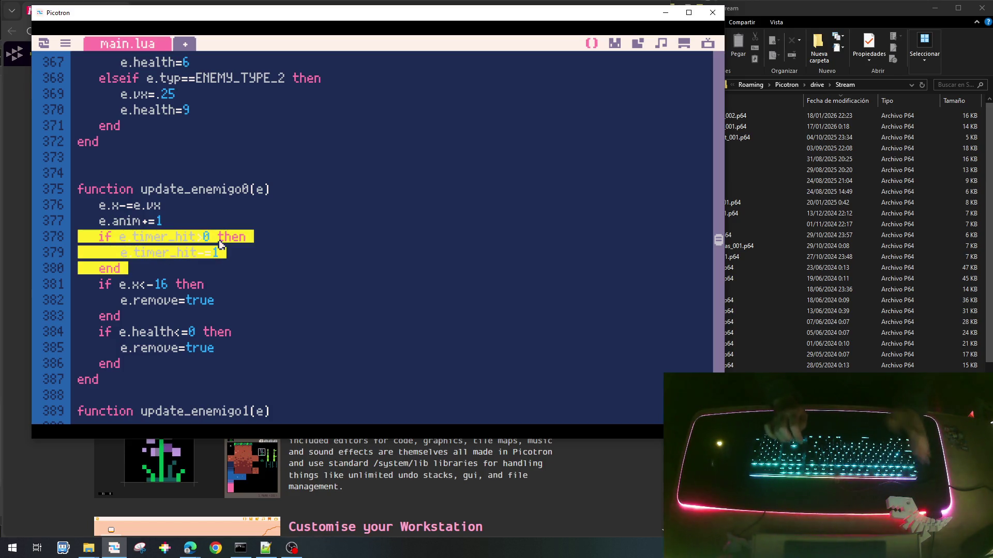
pyautogui.click(220, 244)
pyautogui.scroll(-4, 220, 244)
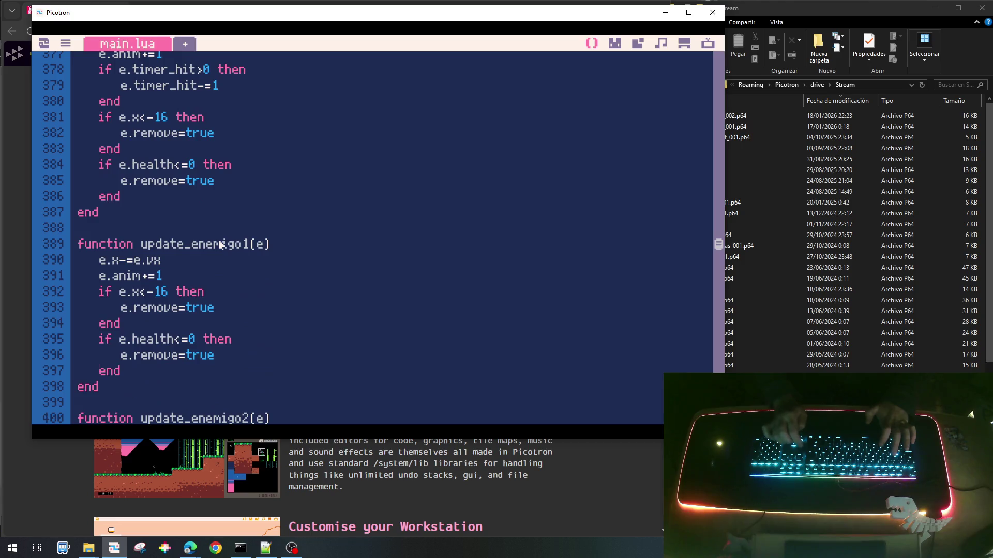
pyautogui.hotkey('ctrl', 'v')
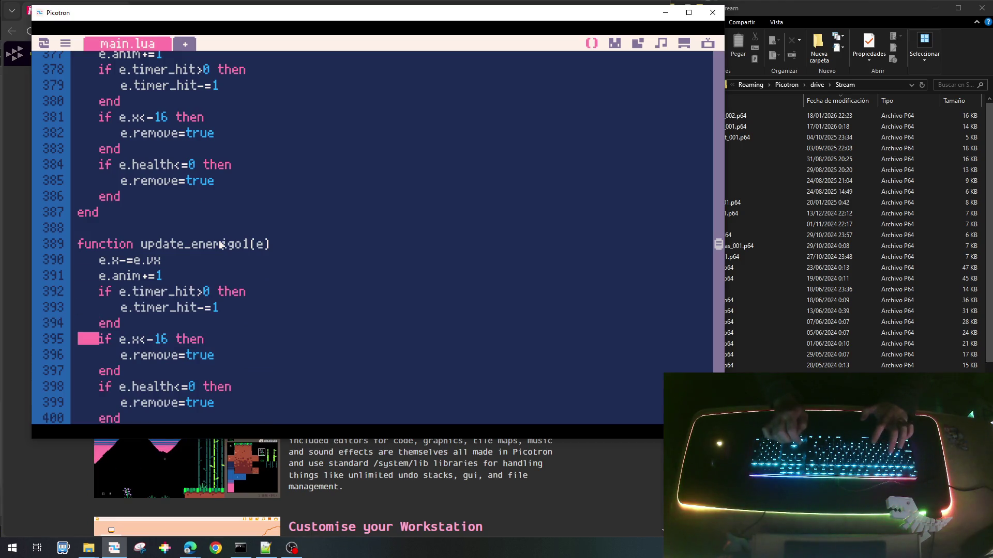
pyautogui.press('Down')
pyautogui.press('Down')
pyautogui.press('Down')
pyautogui.press('Up')
pyautogui.press('Up')
pyautogui.press('Up')
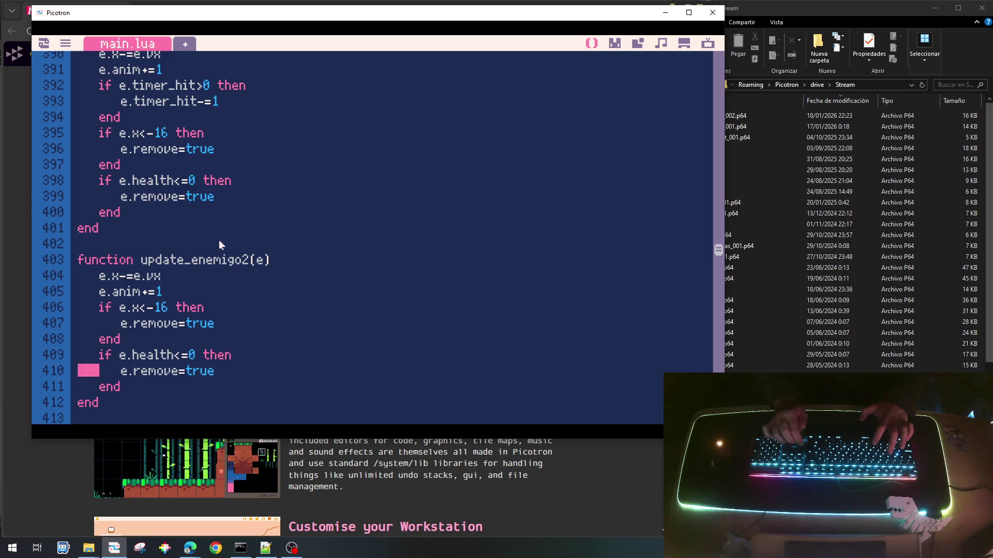
pyautogui.hotkey('ctrl', 'v')
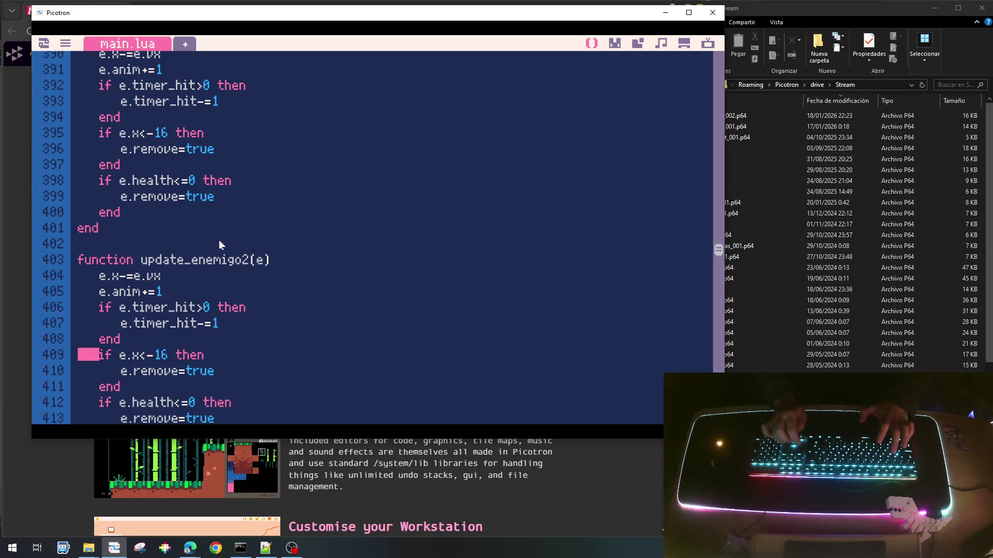
pyautogui.scroll(3, 202, 265)
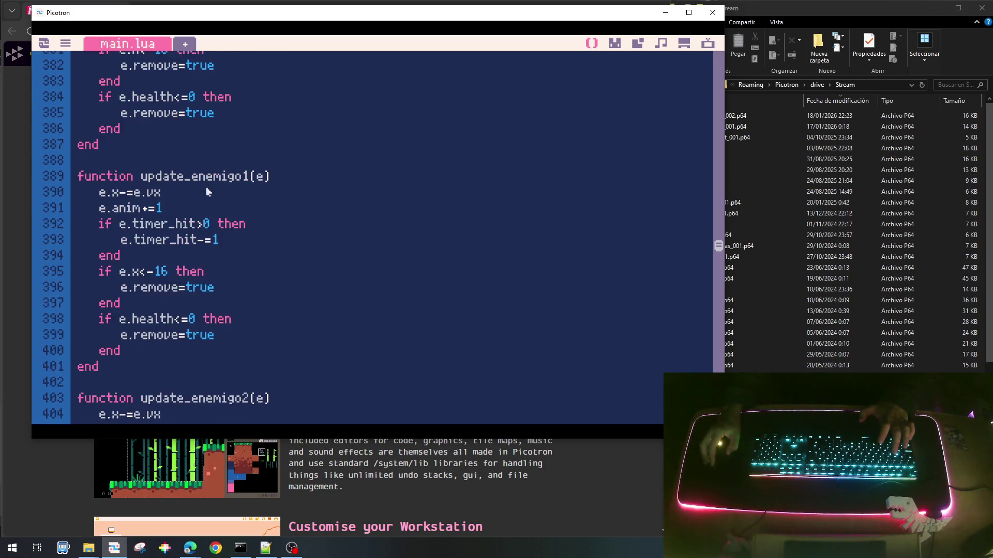
pyautogui.scroll(-3, 186, 255)
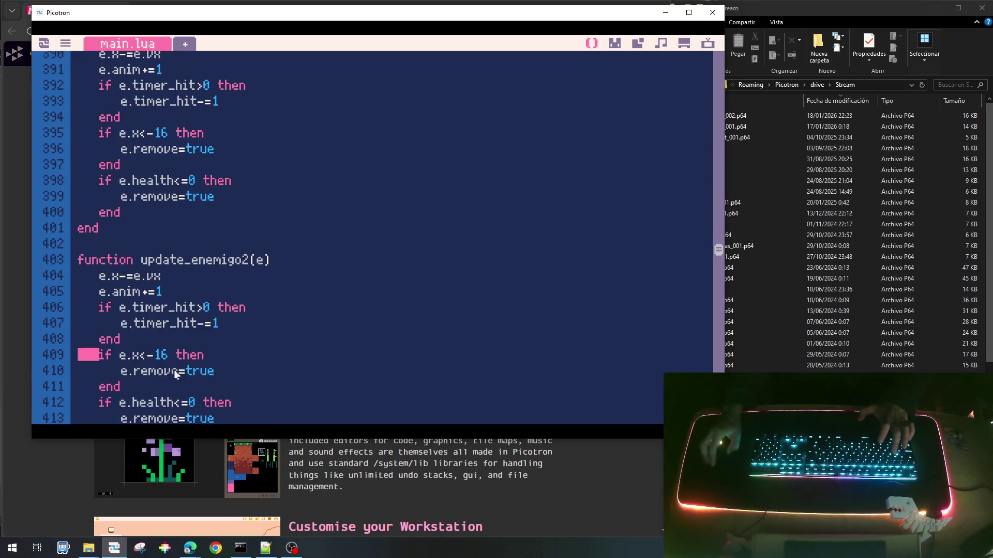
pyautogui.scroll(7, 175, 373)
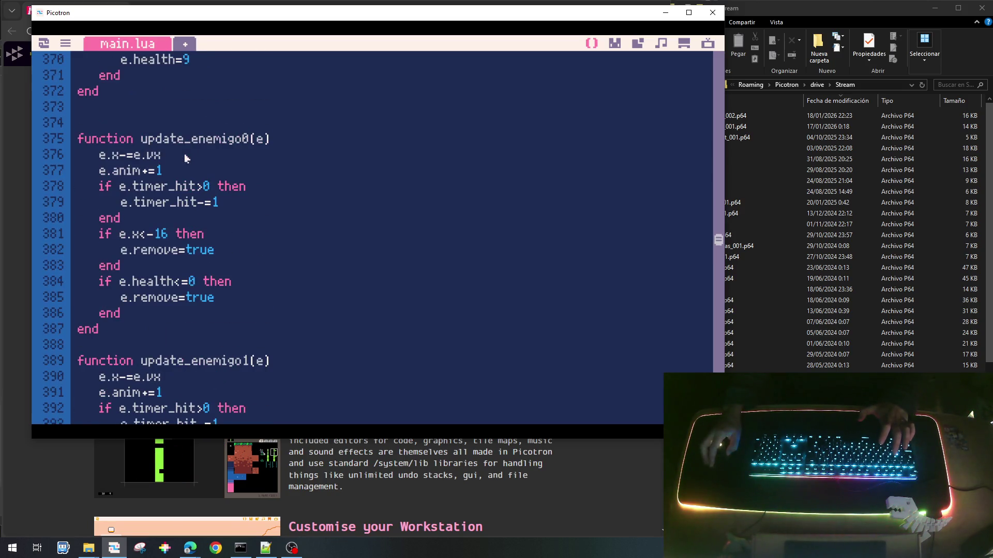
pyautogui.scroll(-10, 187, 159)
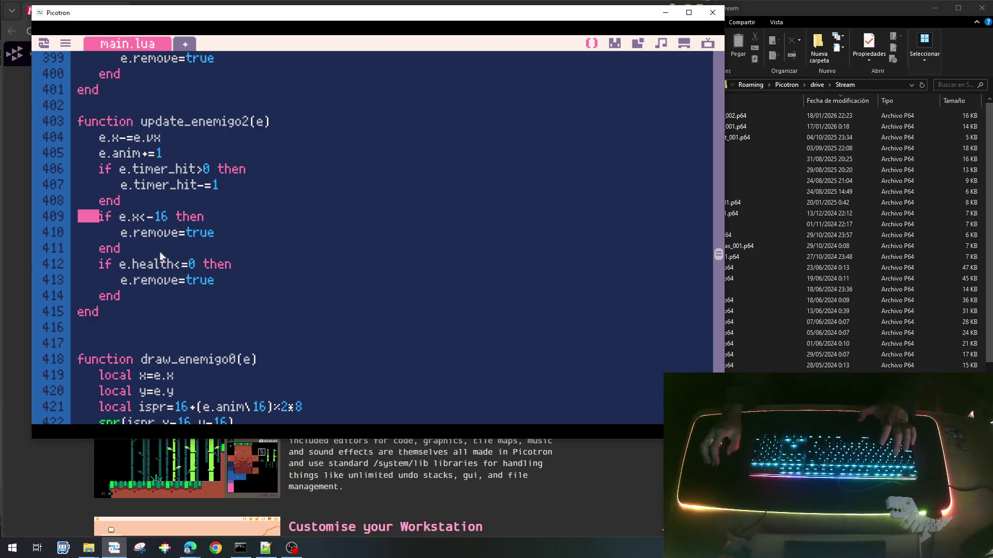
# Insert an if e.timer_hit>0 then … end block before draw_enemigo0's spr call, starting pal( inside.
pyautogui.scroll(-2, 240, 309)
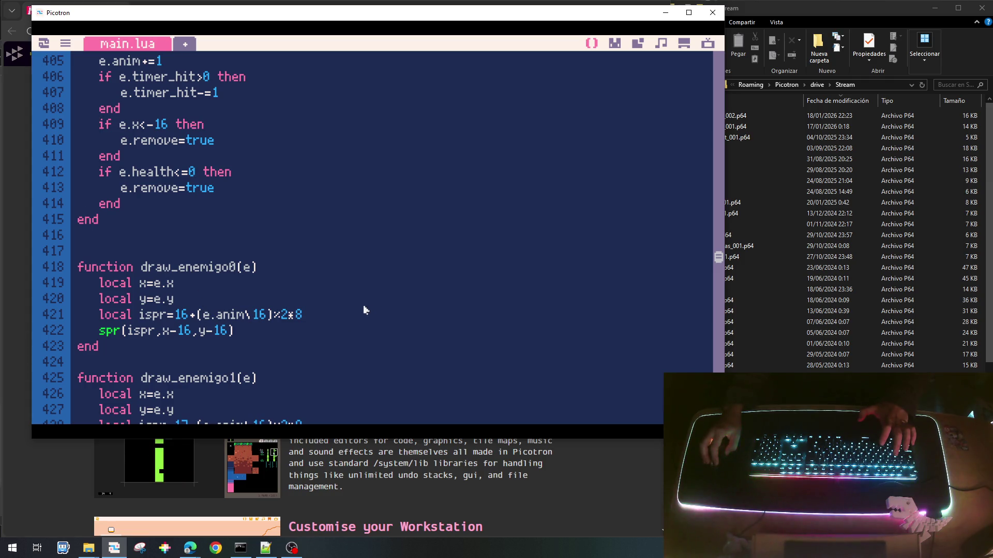
pyautogui.click(350, 319)
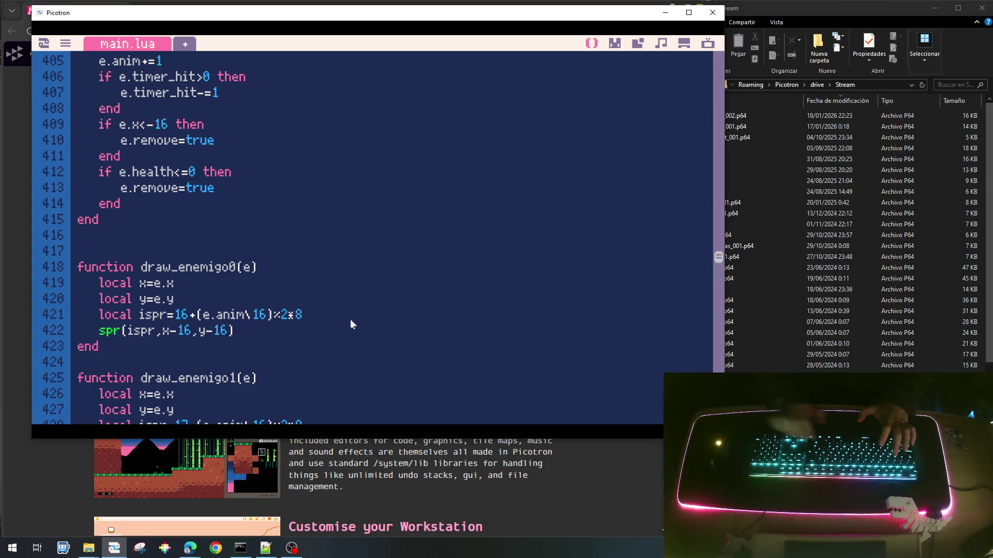
pyautogui.press('Return')
pyautogui.write('if')
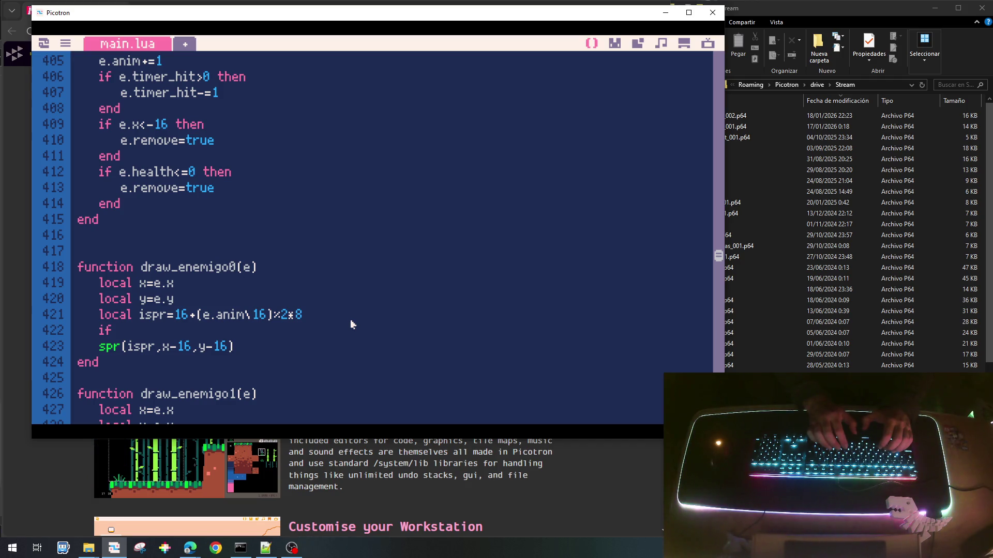
pyautogui.write('e.ti')
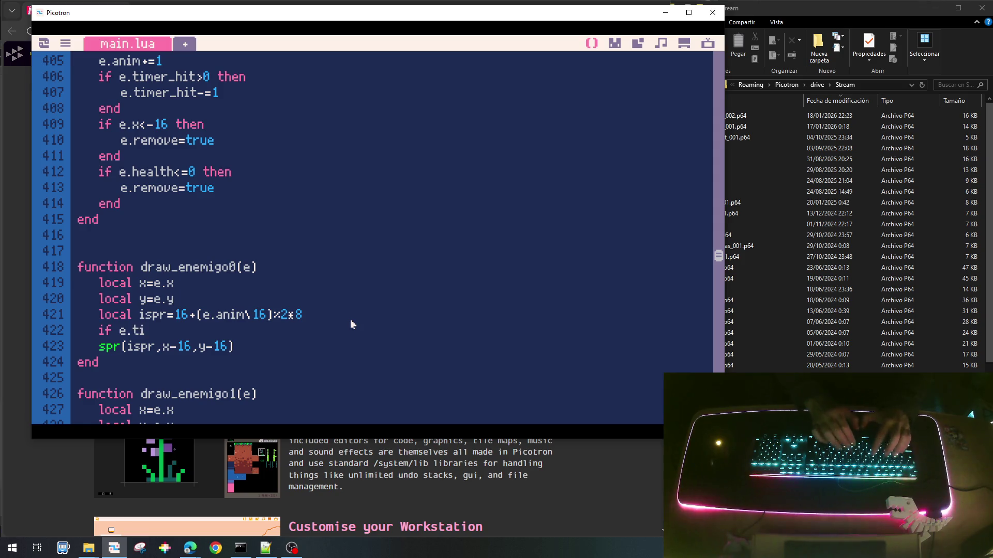
pyautogui.write('mer_hit>')
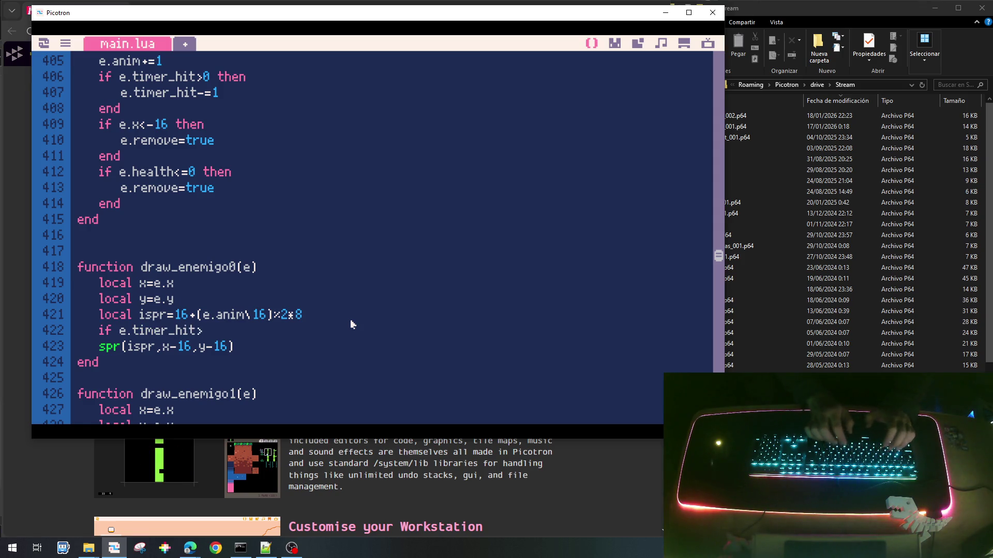
pyautogui.write('0 then')
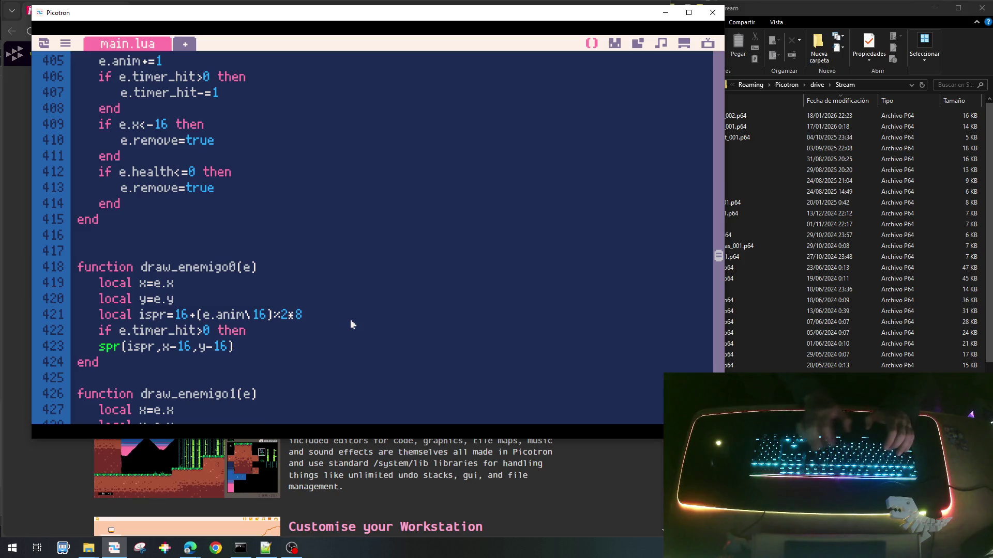
pyautogui.press('Return')
pyautogui.write('end')
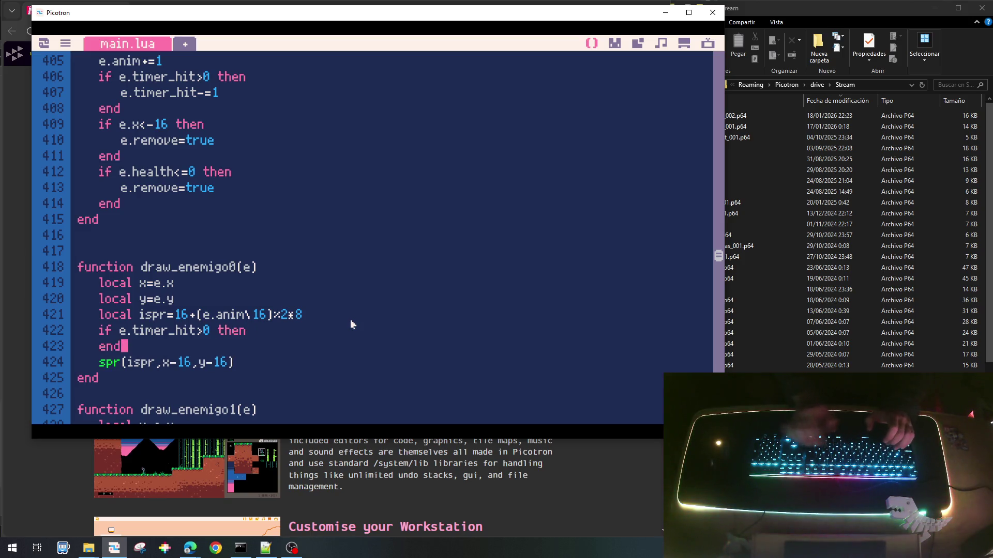
pyautogui.press('Up')
pyautogui.press('End')
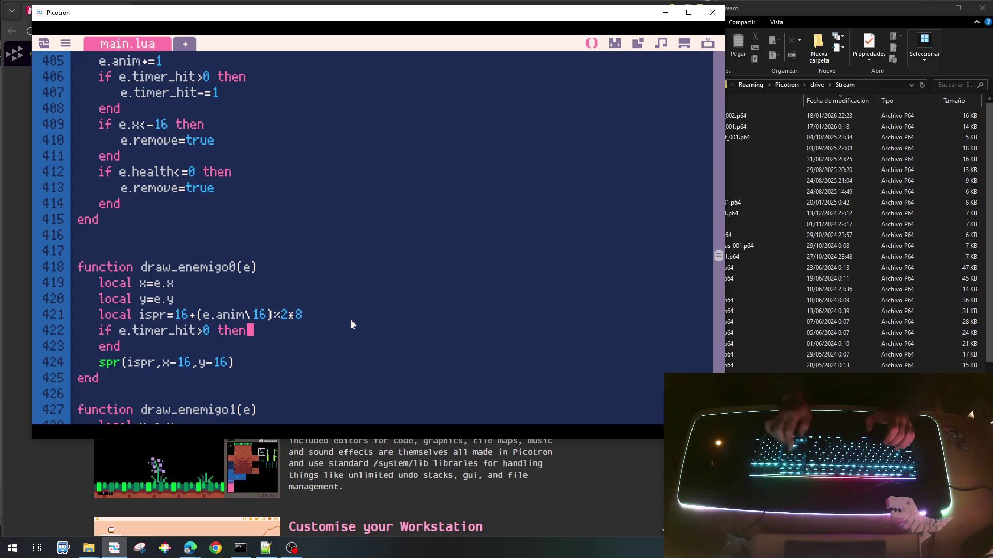
pyautogui.press('Return')
pyautogui.write('pal(')
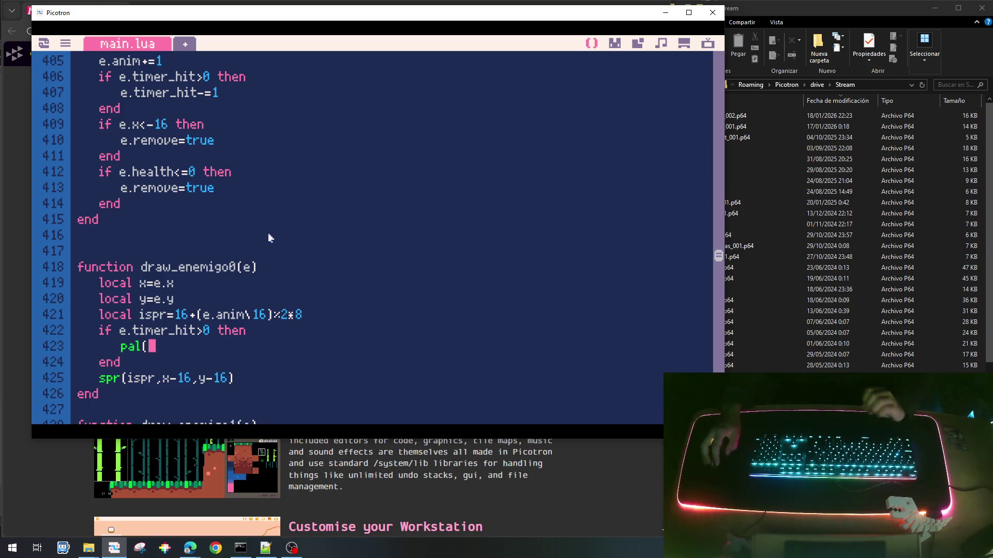
# Look up brown enemy sprite 016's body colour index 21 and colour 5 in the sprite editor.
pyautogui.click(614, 43)
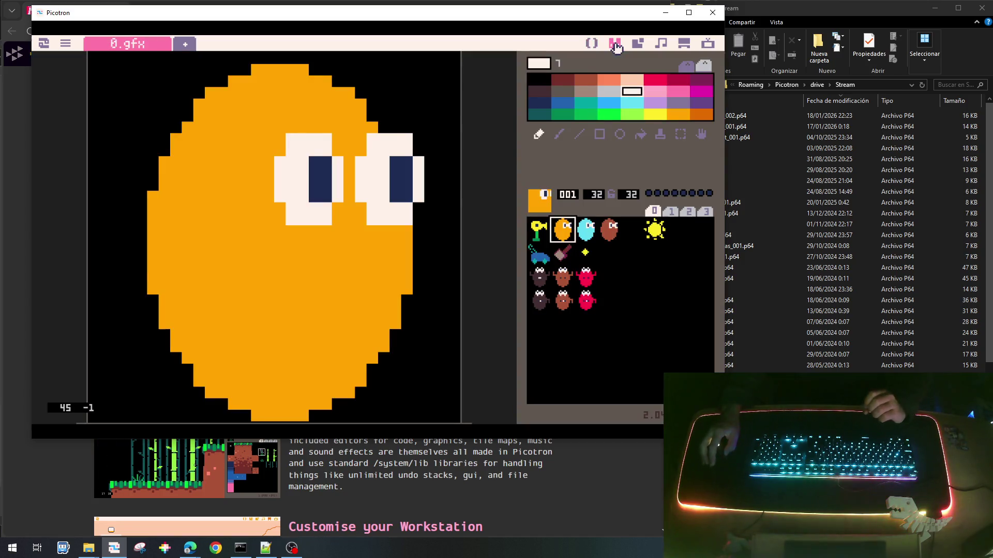
pyautogui.click(542, 283)
pyautogui.scroll(-3, 376, 259)
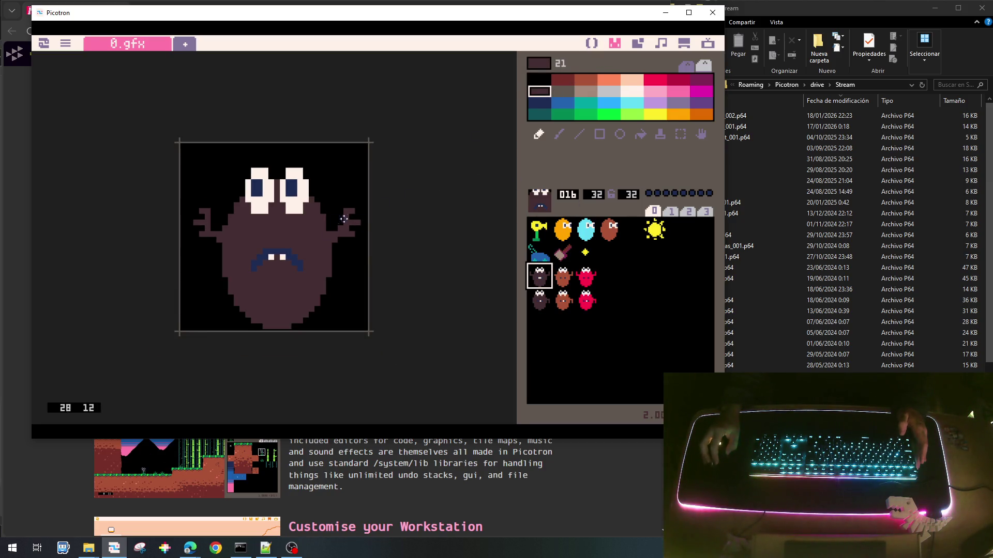
pyautogui.click(563, 93)
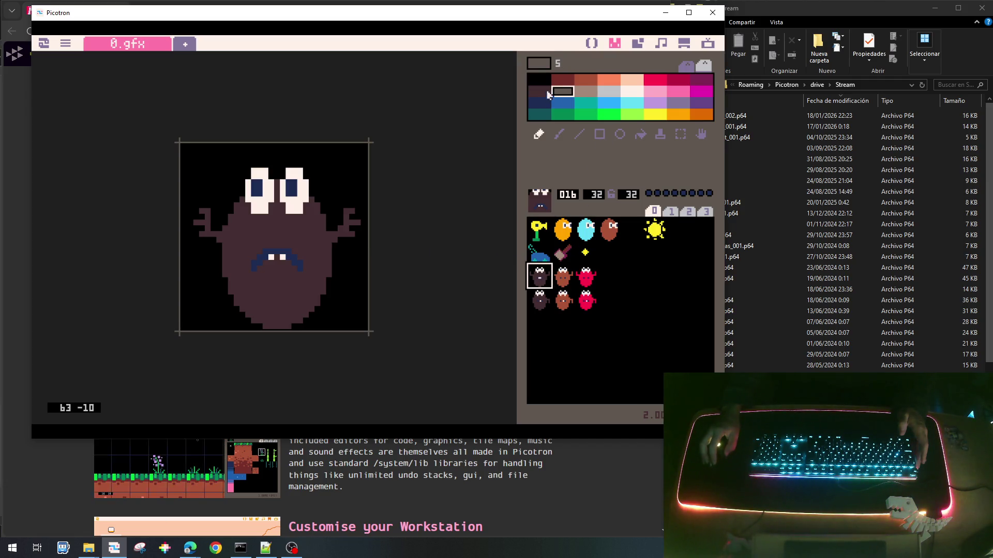
pyautogui.click(592, 44)
# Complete pal(21,5) in draw_enemigo0's hit block and reset the palette after the spr call.
pyautogui.write('21,5')
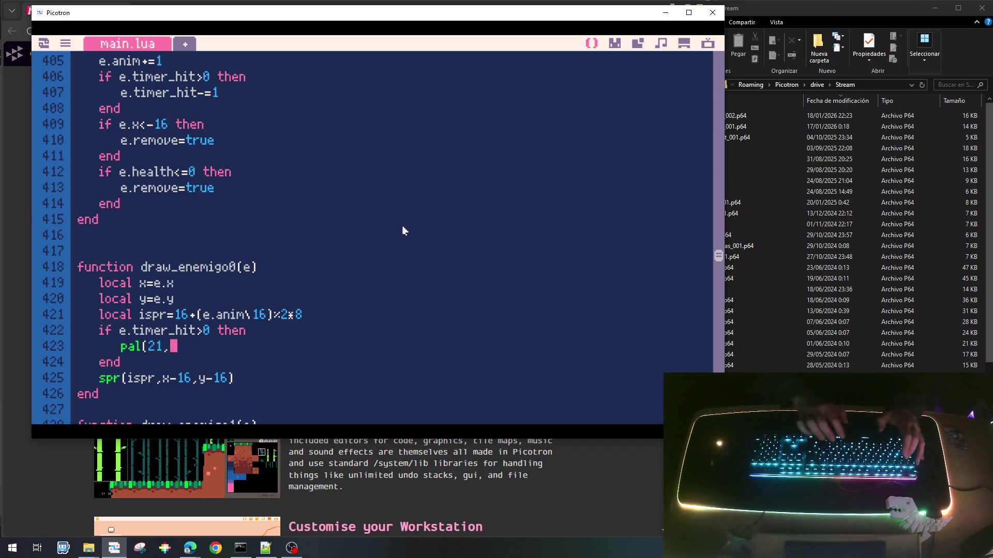
pyautogui.write(')')
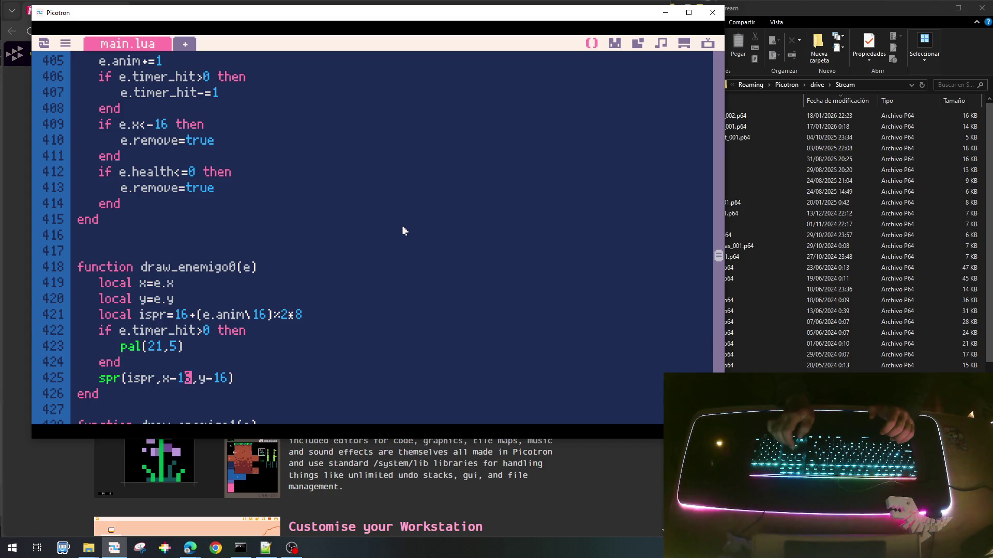
pyautogui.press('BackSpace')
pyautogui.write('6')
pyautogui.press('End')
pyautogui.press('Return')
pyautogui.write('pal()')
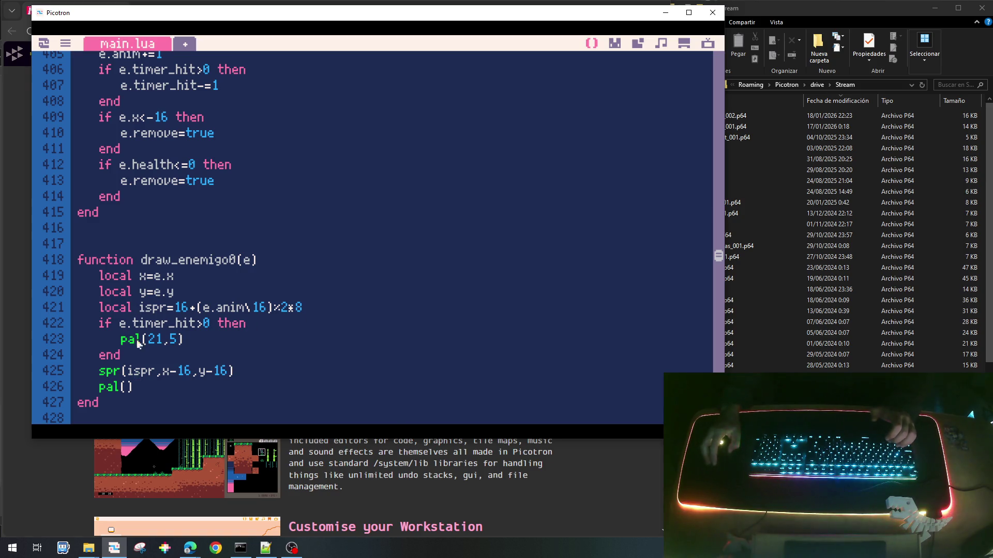
pyautogui.scroll(-3, 139, 344)
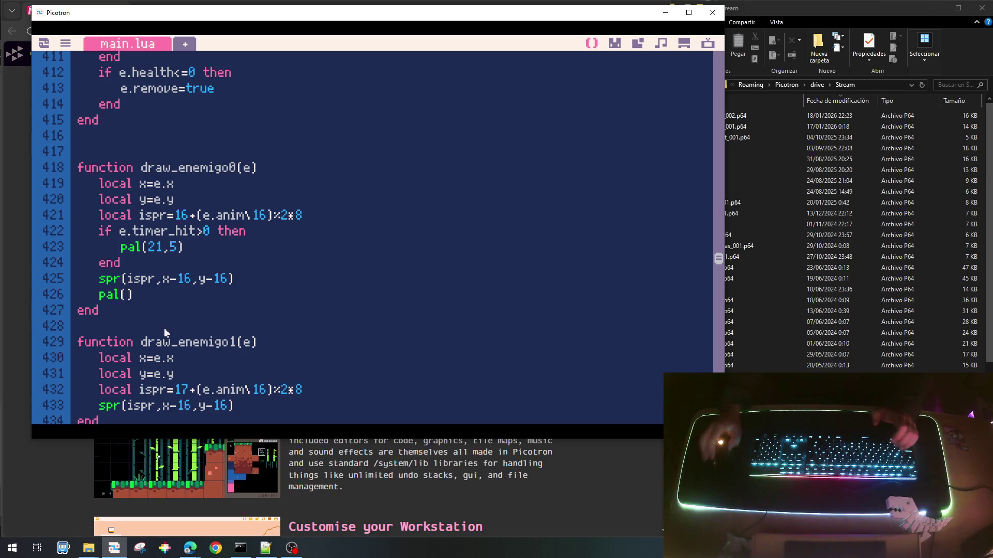
pyautogui.write('21,21')
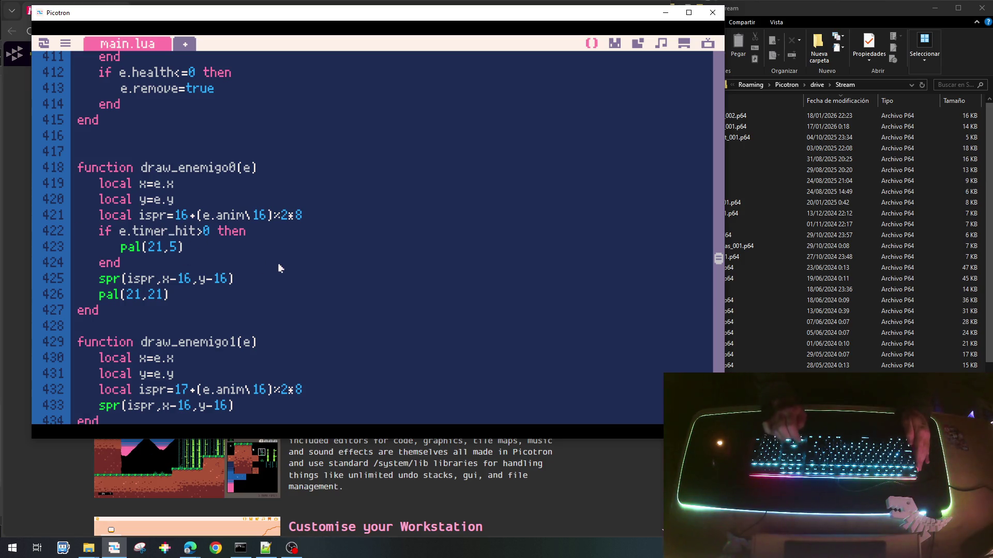
# Paste the hit-flash block above draw_enemigo1's sprite draw.
pyautogui.hotkey('shift', 'Down')
pyautogui.hotkey('shift', 'Down')
pyautogui.hotkey('shift', 'Down')
pyautogui.hotkey('ctrl', 'c')
pyautogui.press('Down')
pyautogui.press('Down')
pyautogui.press('Down')
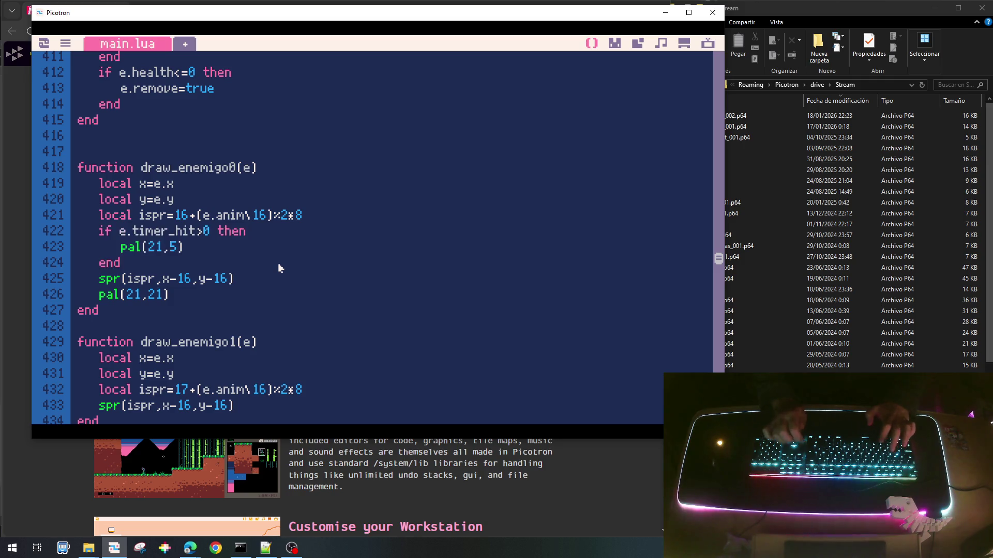
pyautogui.hotkey('ctrl', 'v')
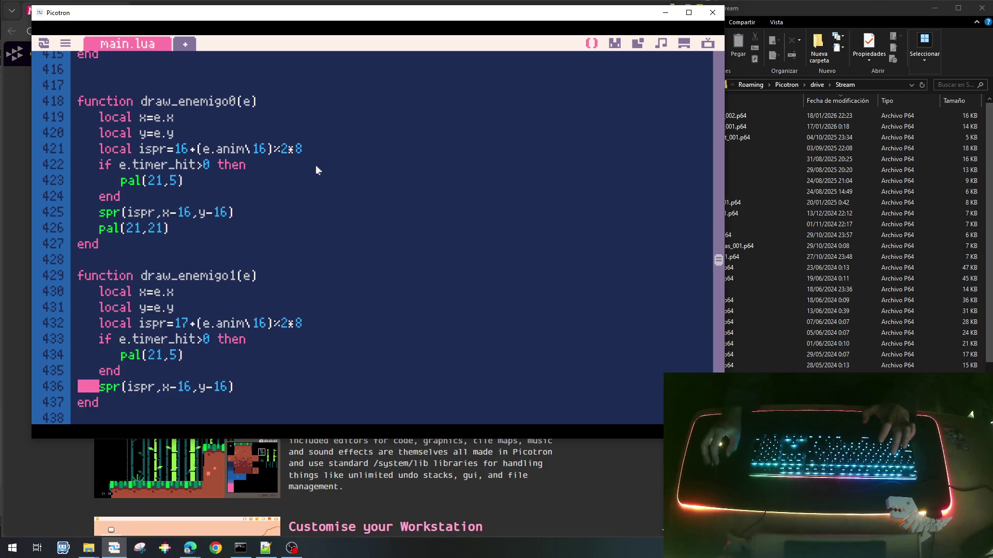
# Check sprite 17's colours and change draw_enemigo1's swap to pal(4,31).
pyautogui.click(614, 43)
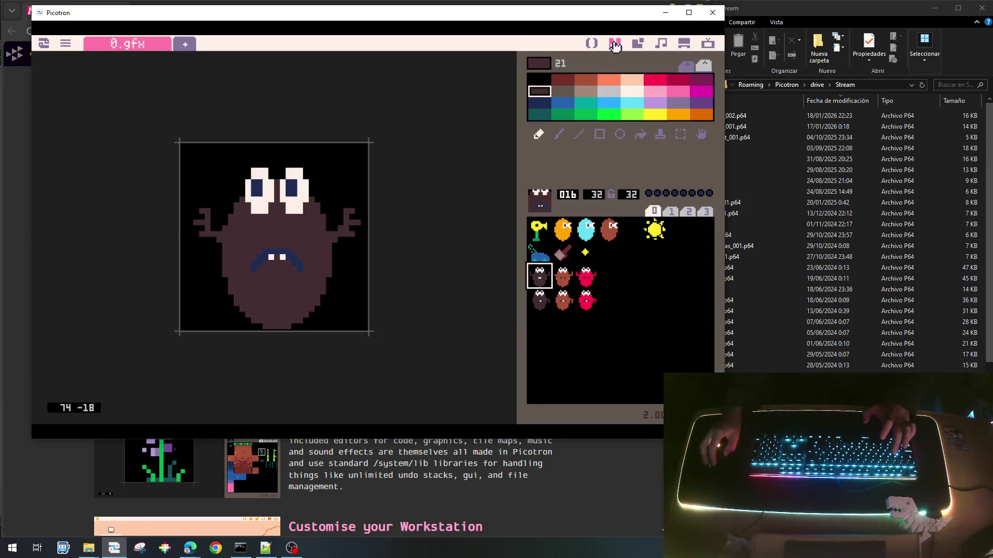
pyautogui.click(558, 282)
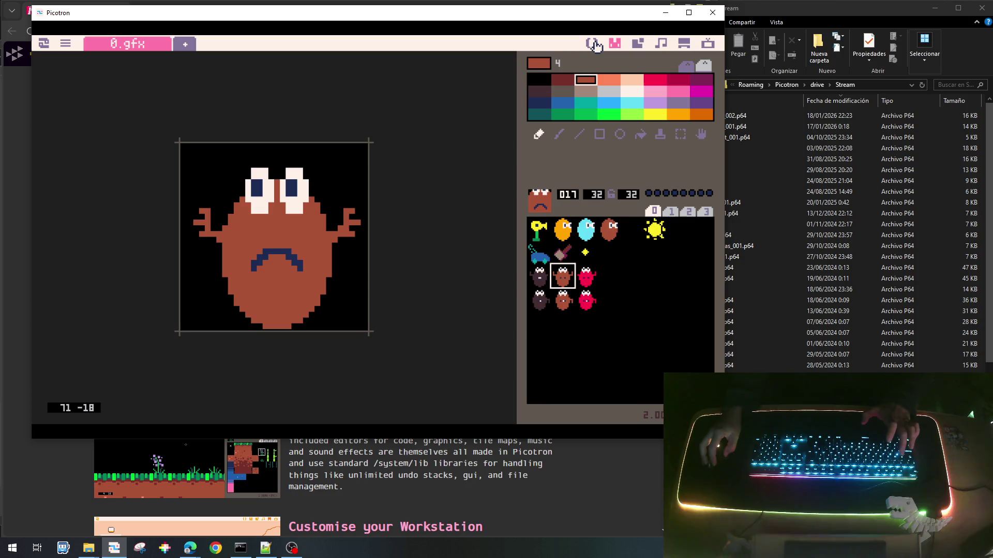
pyautogui.click(595, 44)
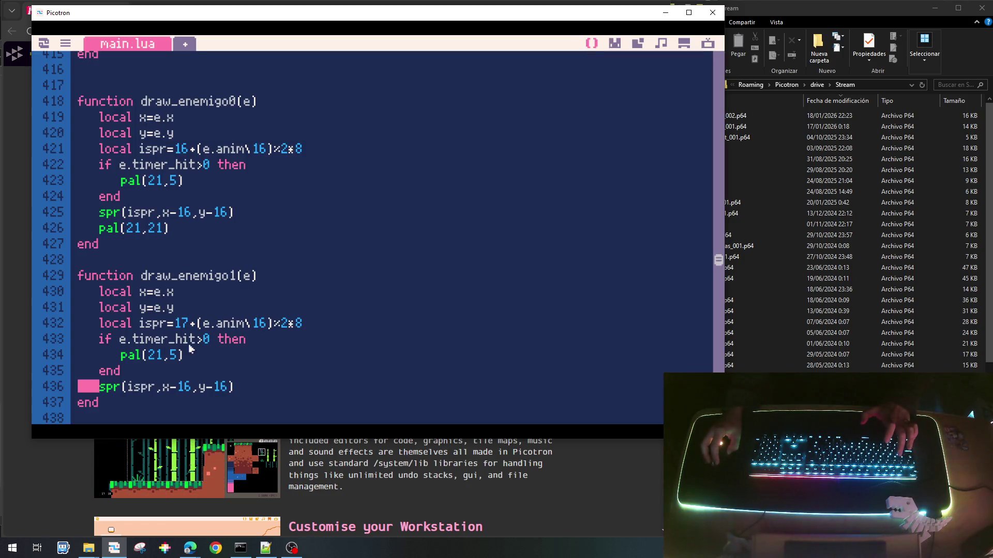
pyautogui.press('BackSpace')
pyautogui.press('BackSpace')
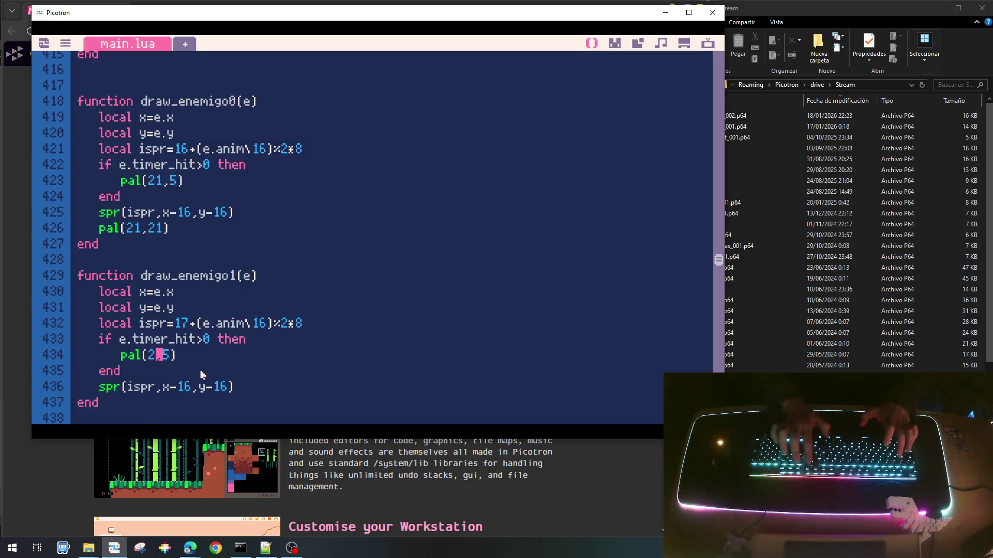
pyautogui.write('4')
# Restore colour 4 with pal(4,4) after draw_enemigo1's spr call.
pyautogui.click(614, 45)
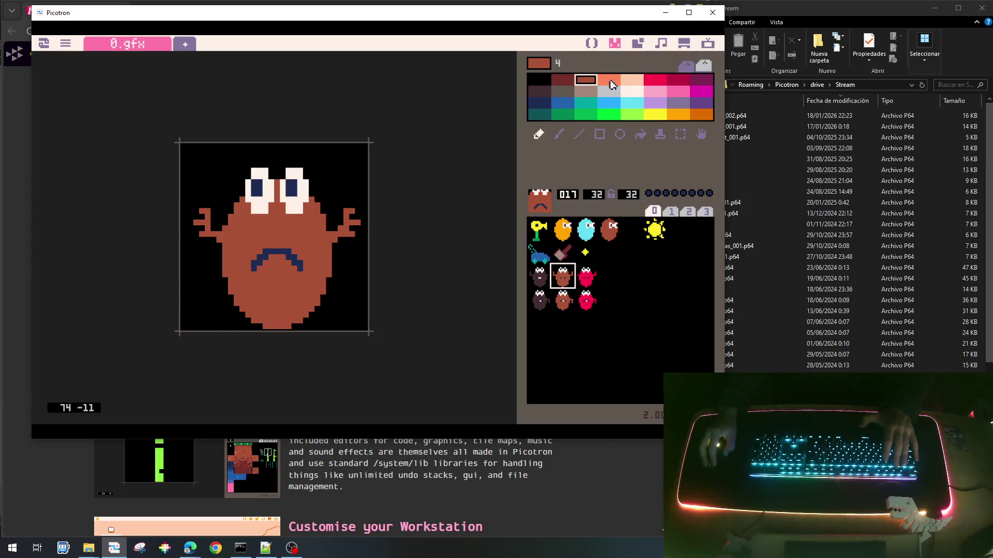
pyautogui.click(594, 46)
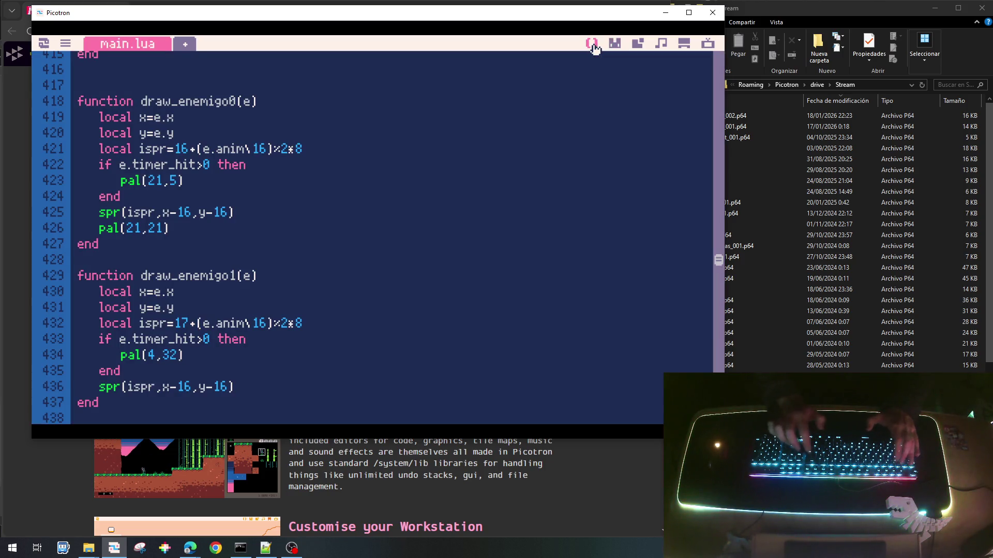
pyautogui.press('Down')
pyautogui.press('Down')
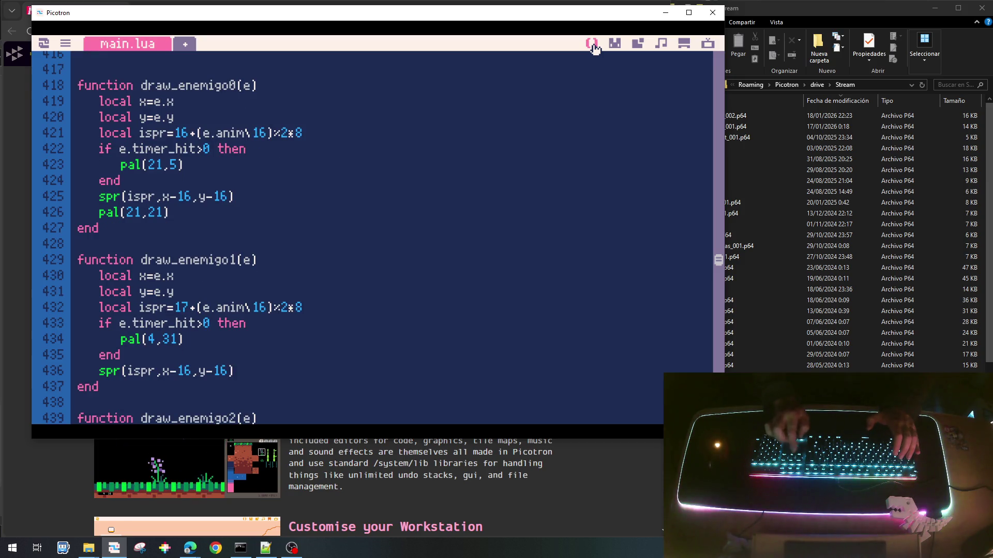
pyautogui.press('Return')
pyautogui.write('pal(')
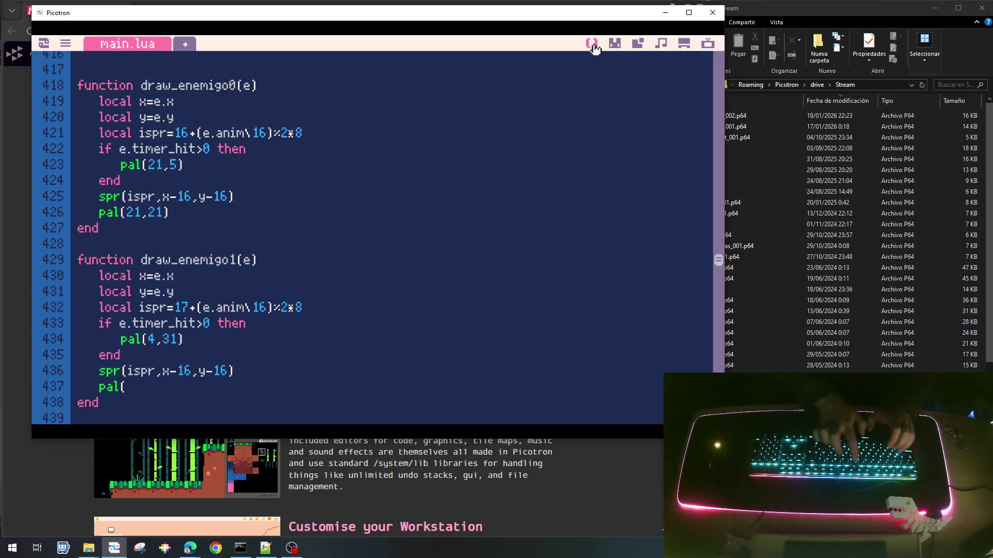
pyautogui.write('4,4)')
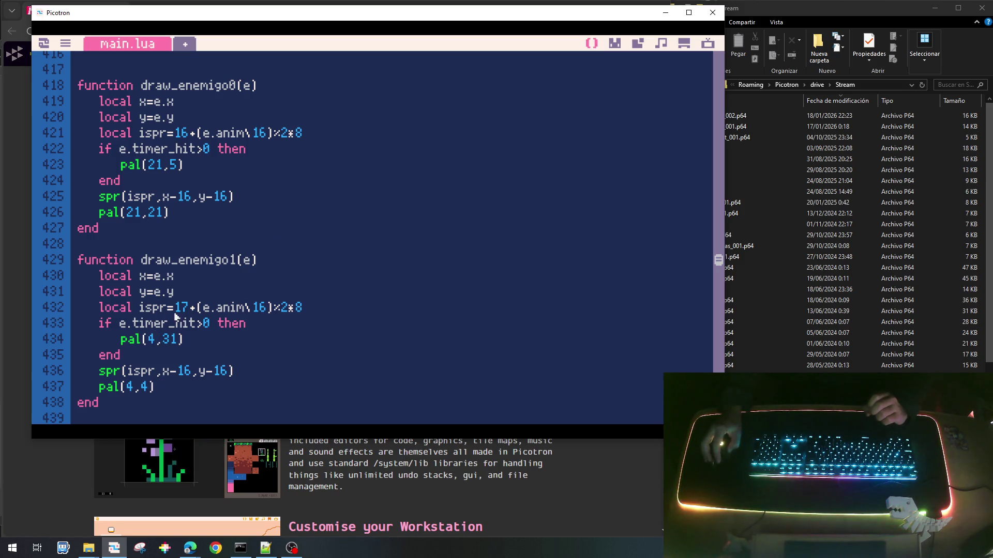
# Copy the pal(4,31) hit-flash block into draw_enemigo2 above its spr line.
pyautogui.scroll(-3, 176, 313)
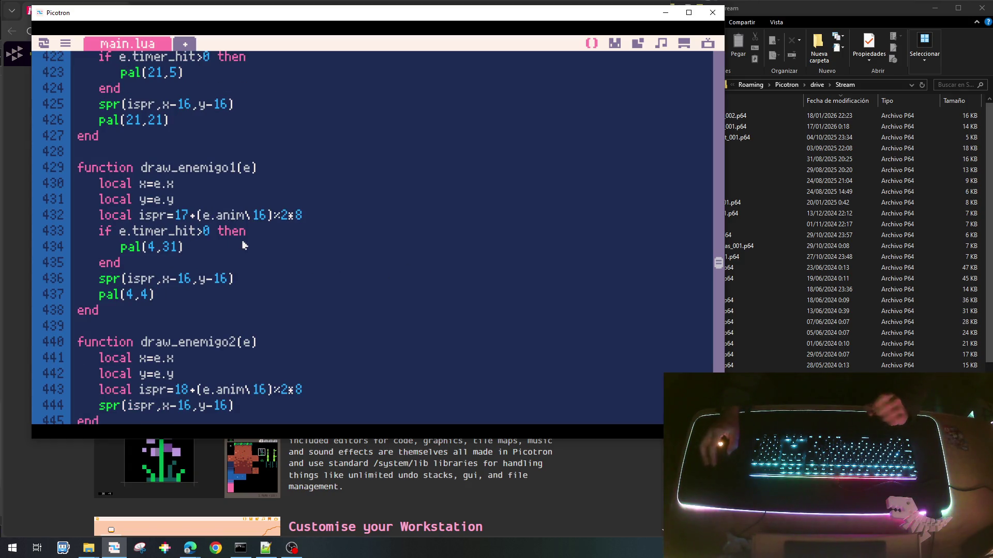
pyautogui.hotkey('shift', 'Down')
pyautogui.hotkey('shift', 'Down')
pyautogui.hotkey('shift', 'Down')
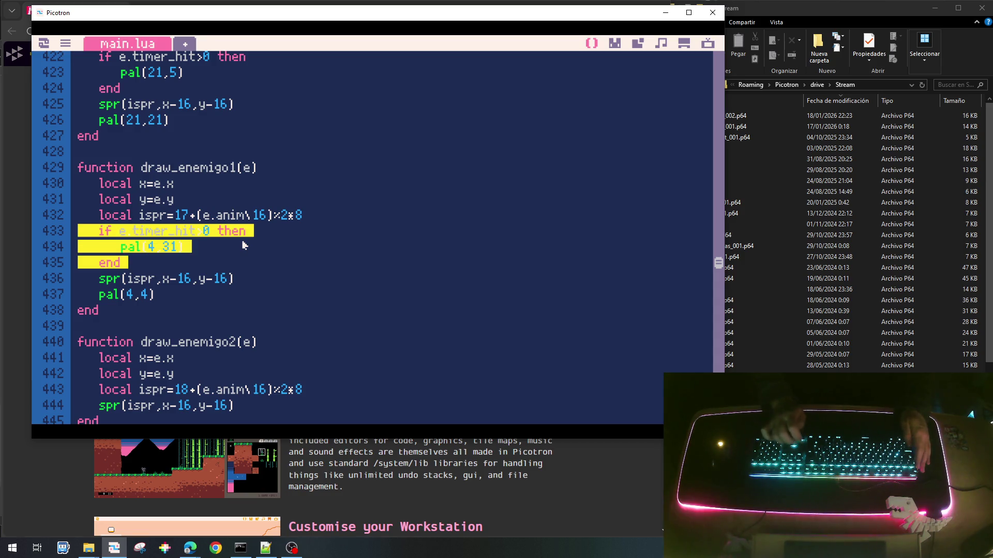
pyautogui.press('Down')
pyautogui.press('Down')
pyautogui.press('Down')
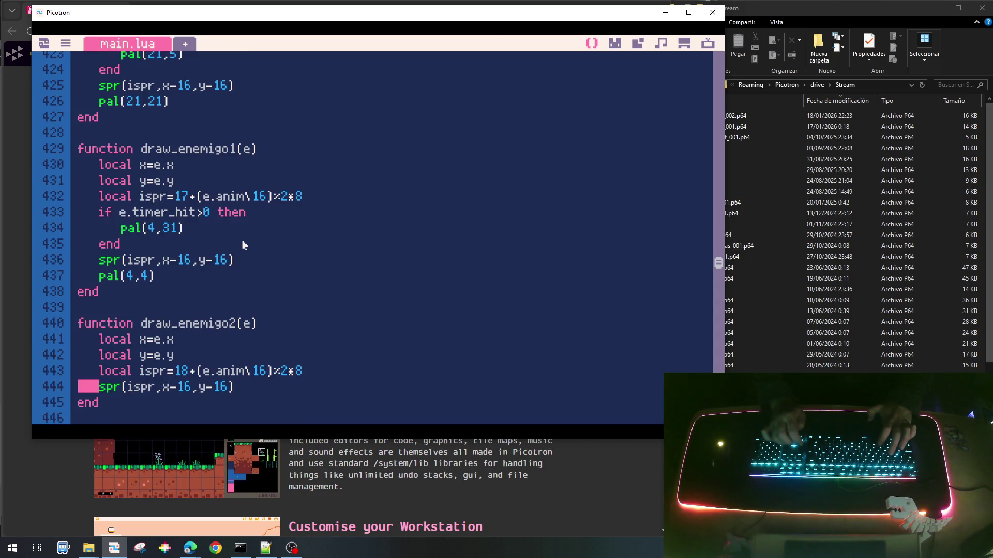
pyautogui.press('Up')
pyautogui.write('if e.timer_hit>0 then \t\tpal(4,31) \tend')
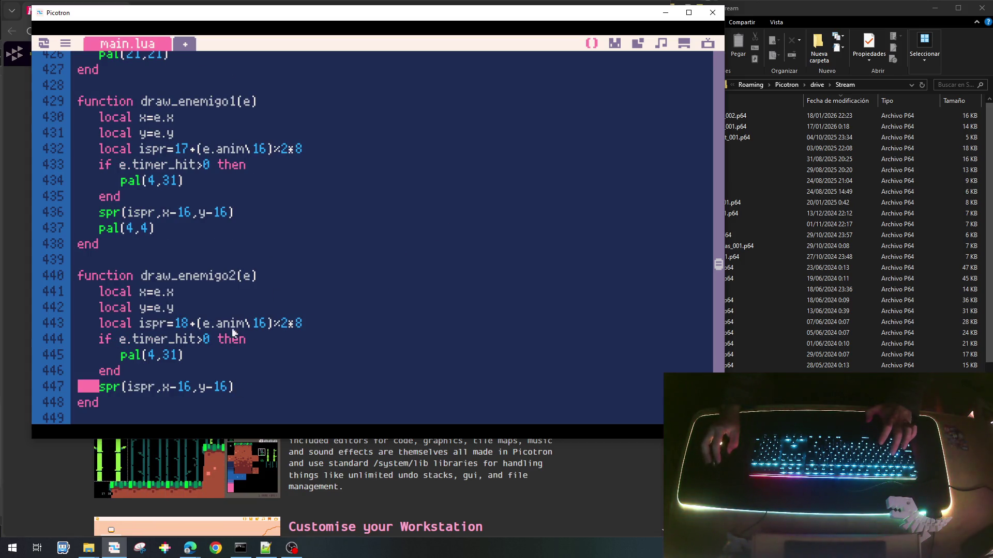
# Inspect pink enemy sprite 18 and confirm the flash colour is palette number 31.
pyautogui.click(620, 43)
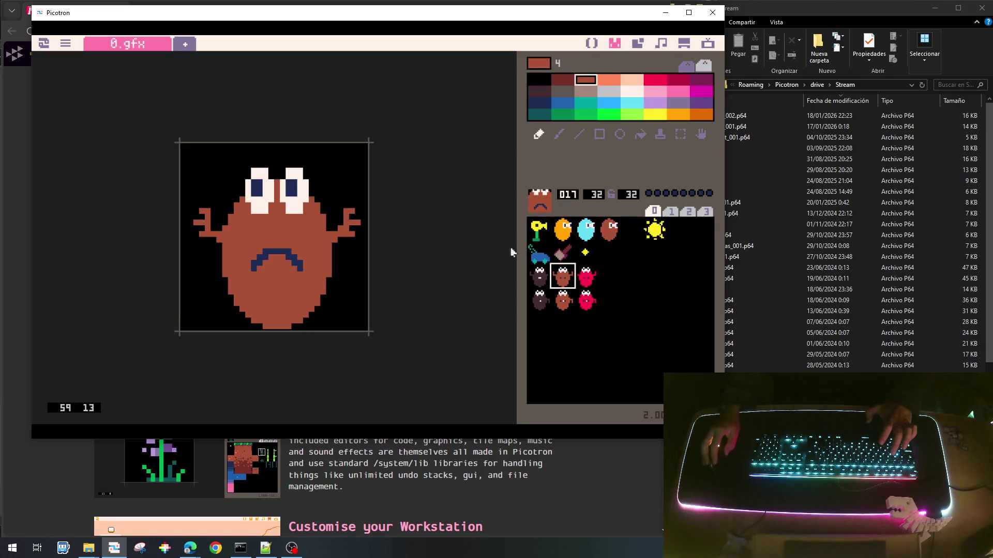
pyautogui.click(581, 279)
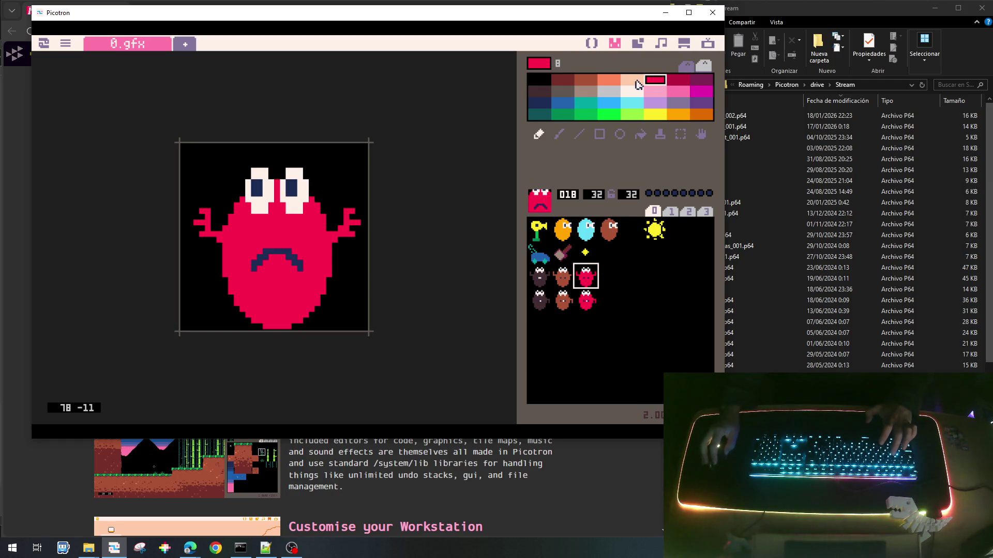
pyautogui.click(666, 85)
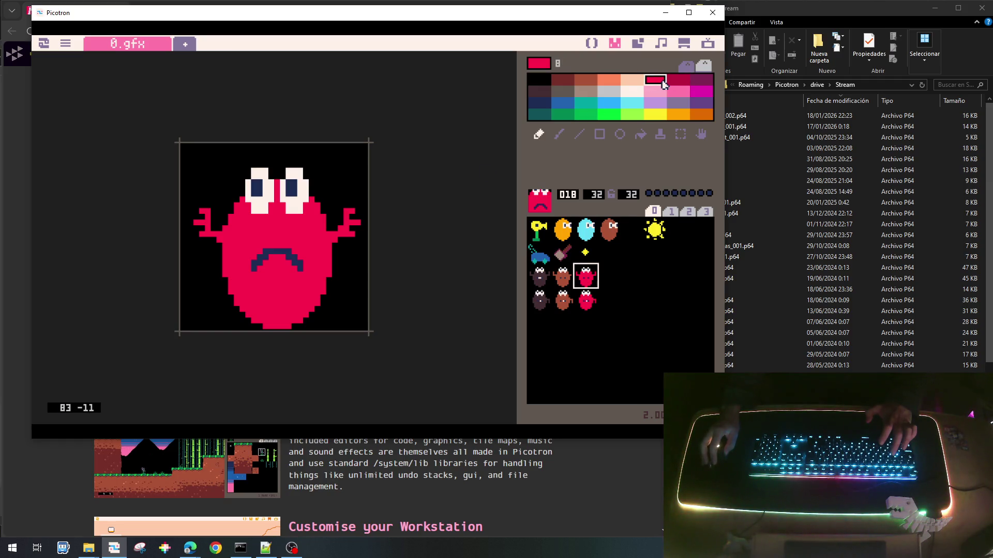
pyautogui.click(609, 81)
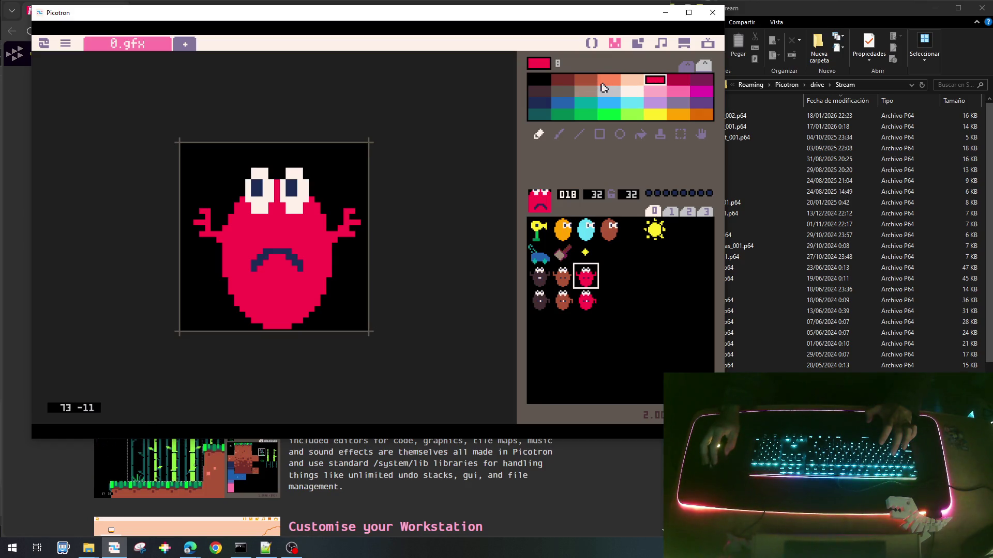
# Make draw_enemigo2 use pal(8,31), add pal(8,8) after spr, then save and run the cart.
pyautogui.click(592, 43)
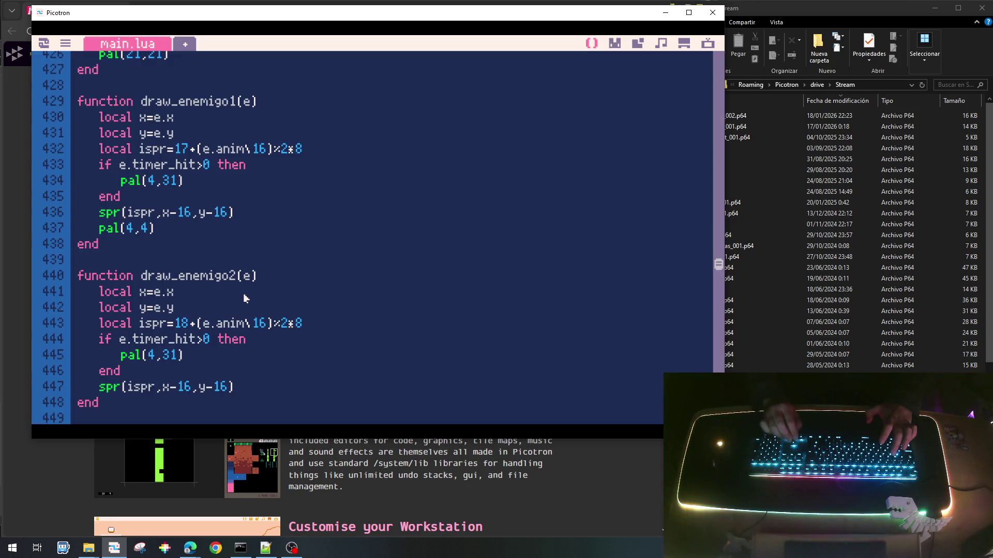
pyautogui.write('8')
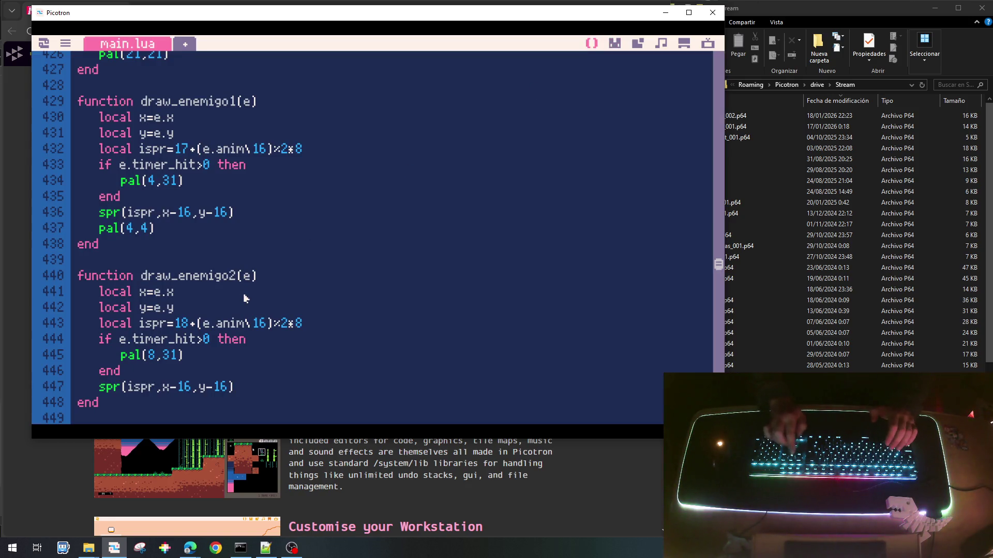
pyautogui.press('Return')
pyautogui.write('pal(8')
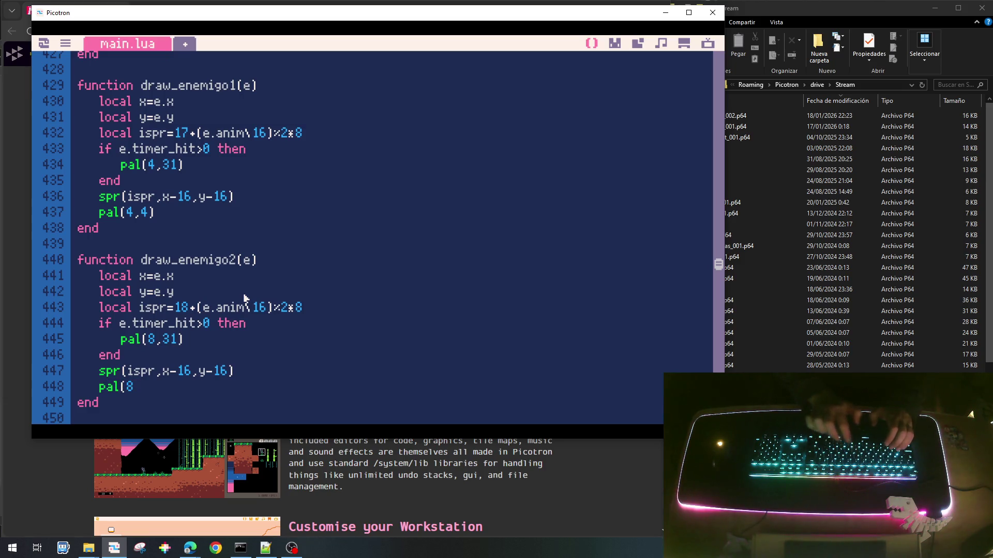
pyautogui.write(',8)')
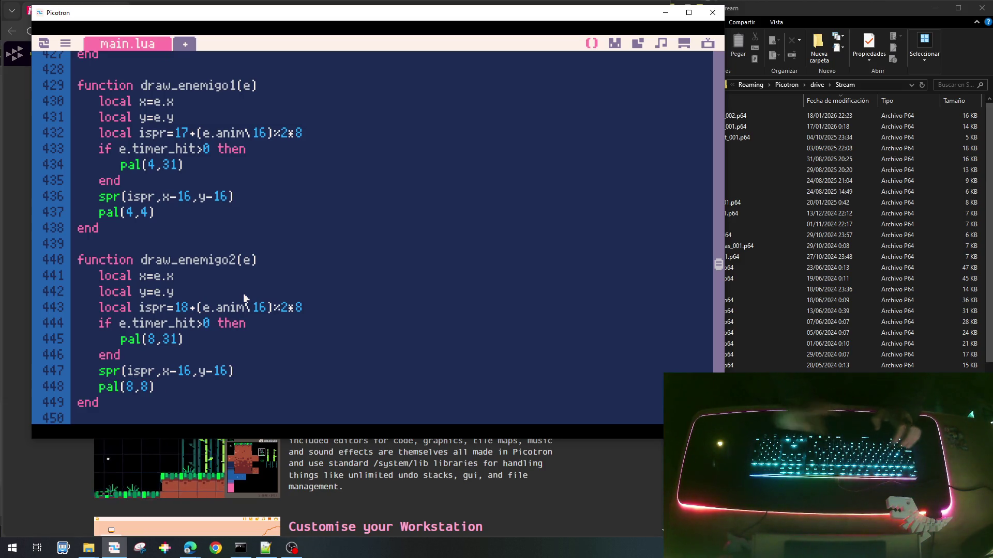
pyautogui.hotkey('ctrl', 's')
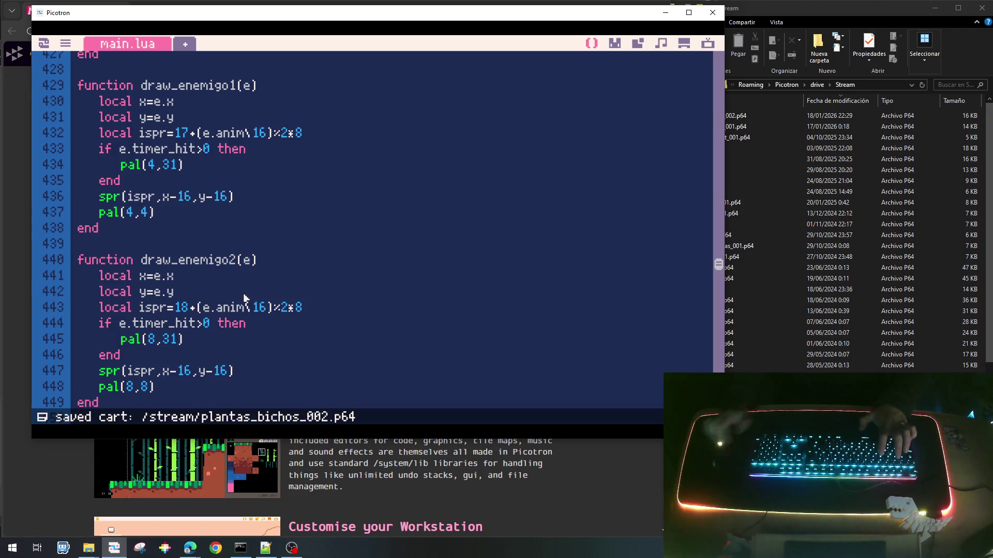
pyautogui.hotkey('ctrl', 'r')
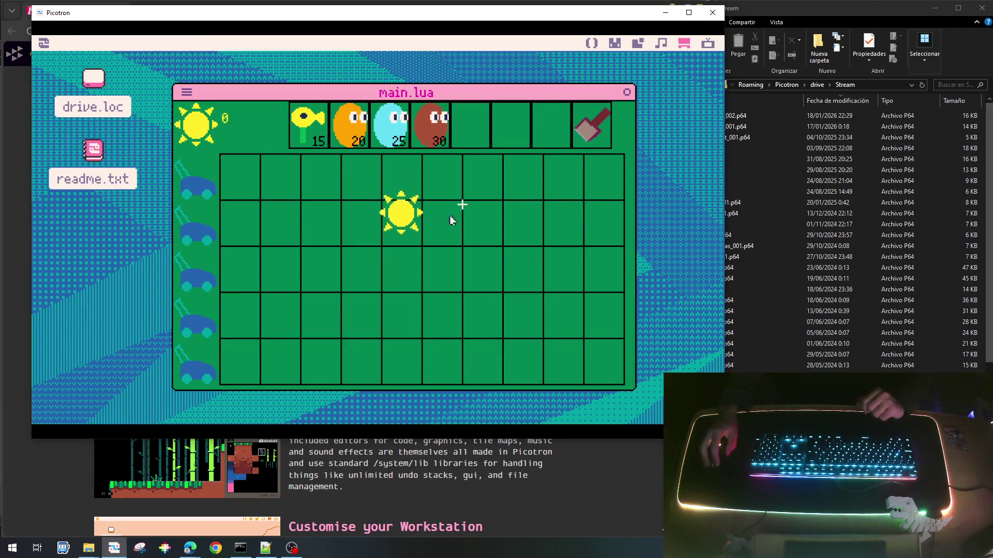
# Collect falling suns, plant the 15-cost yellow plant in row 2 and a peashooter top-left.
pyautogui.click(405, 243)
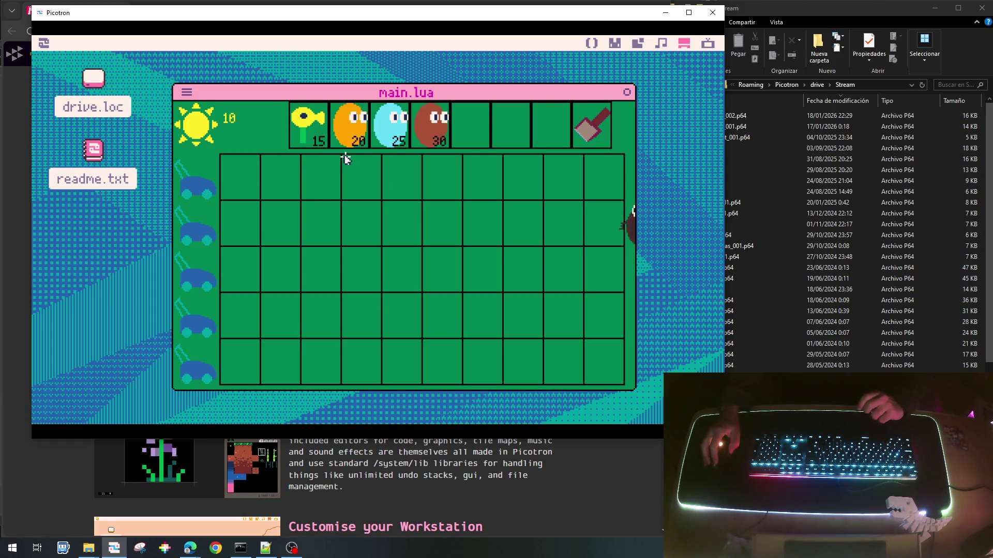
pyautogui.click(324, 149)
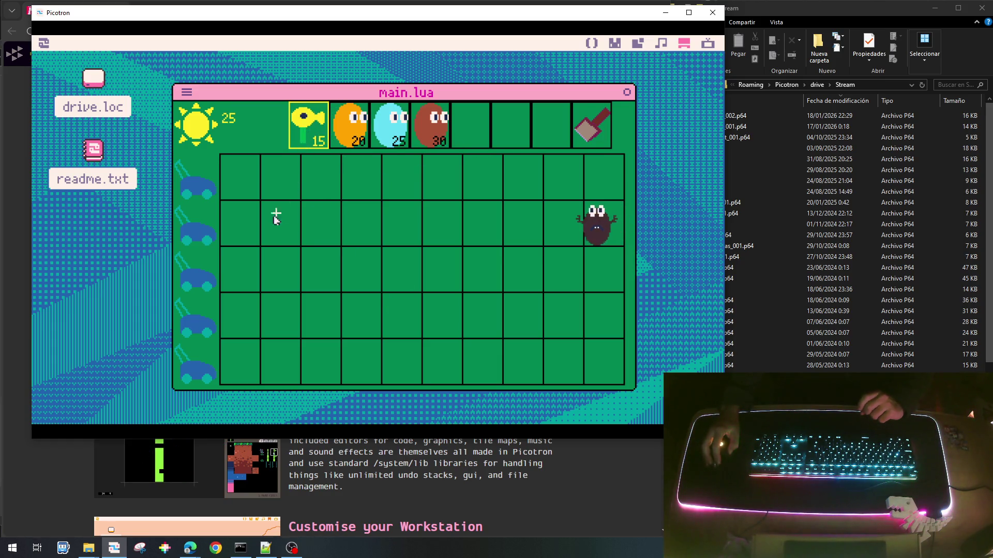
pyautogui.click(239, 217)
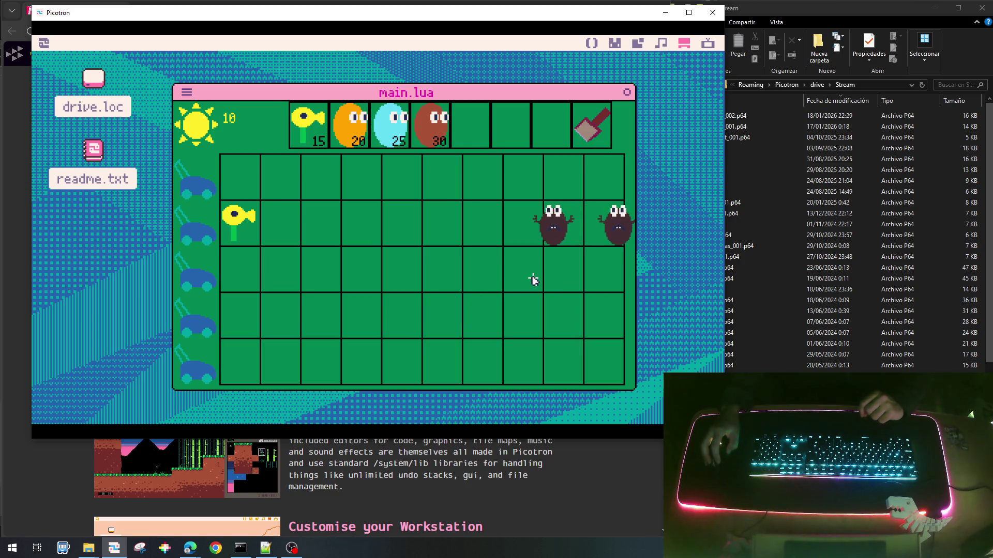
pyautogui.click(569, 158)
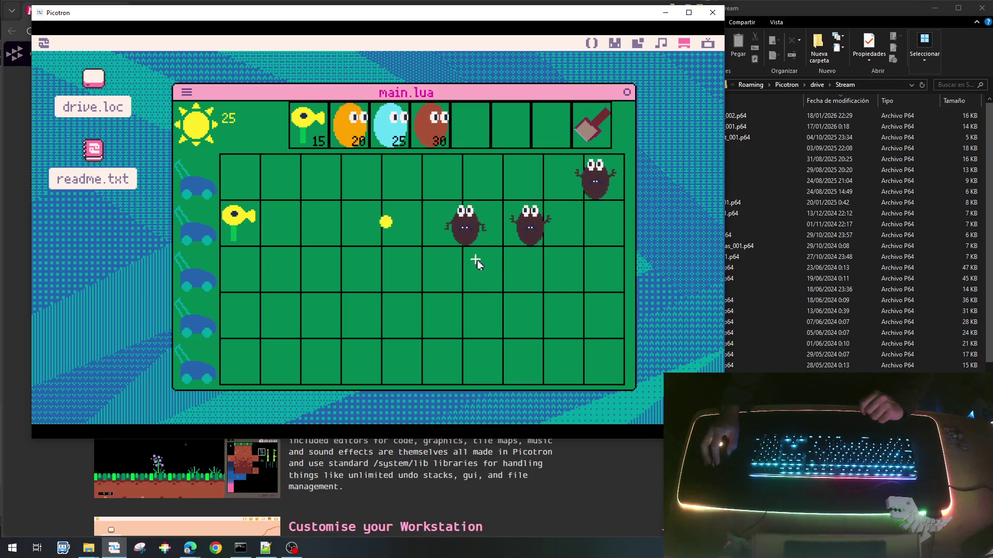
pyautogui.click(474, 168)
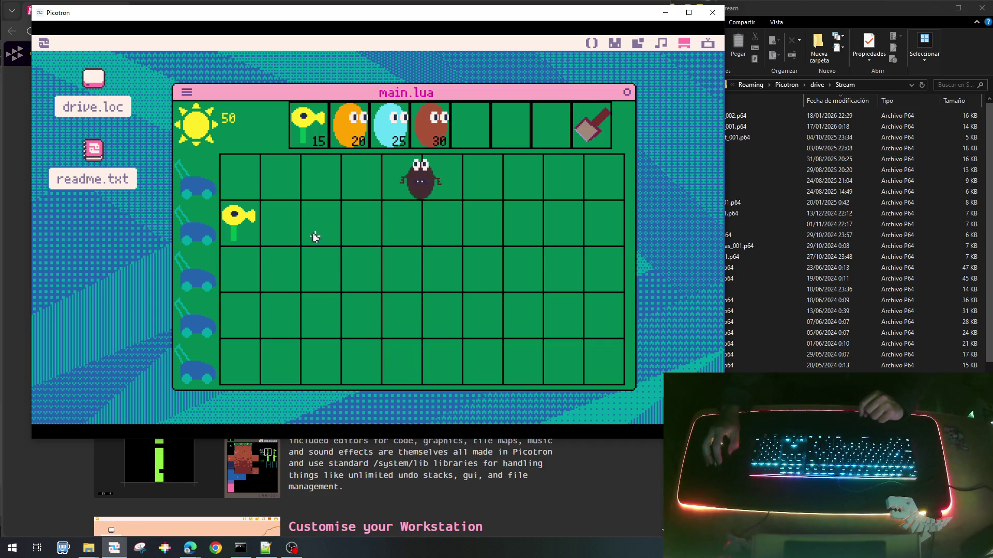
pyautogui.click(563, 166)
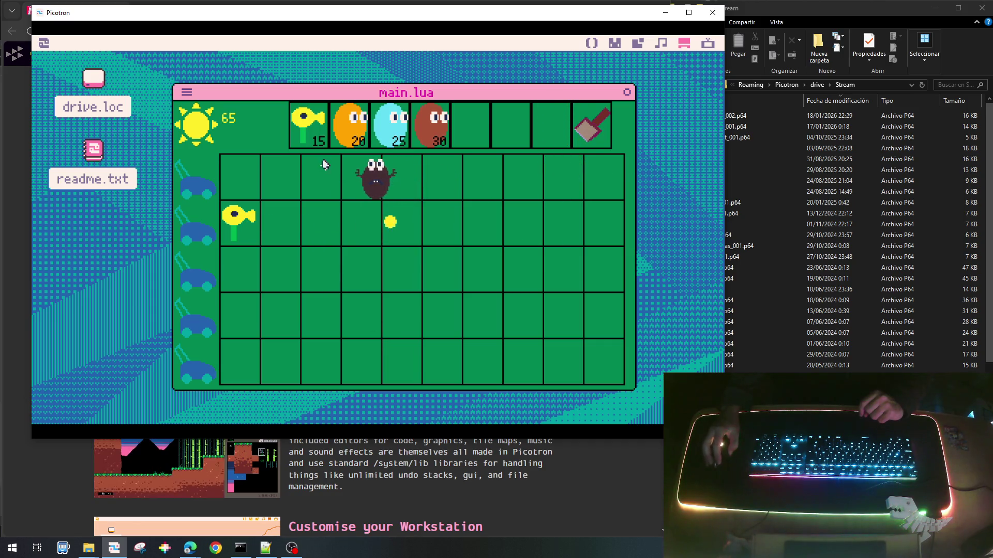
pyautogui.click(250, 172)
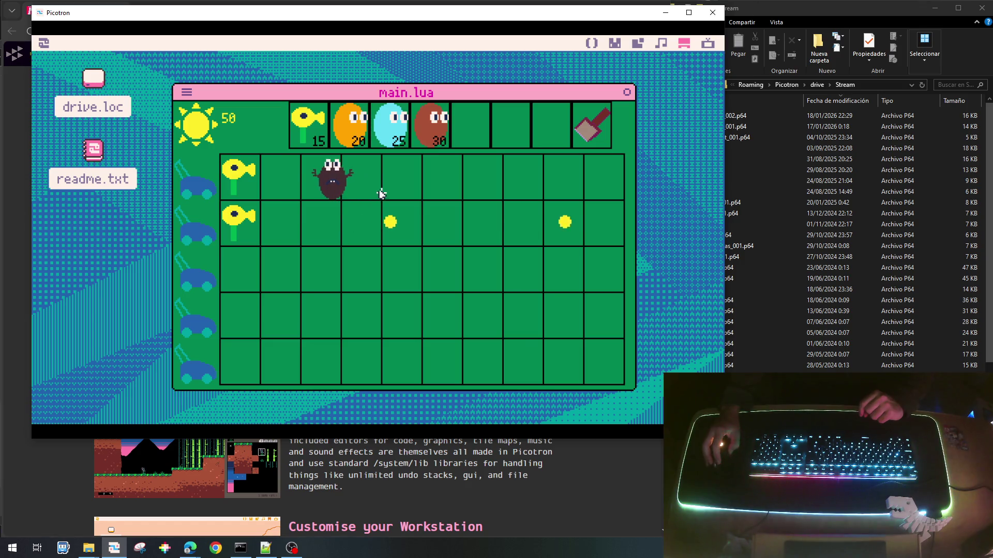
pyautogui.click(602, 185)
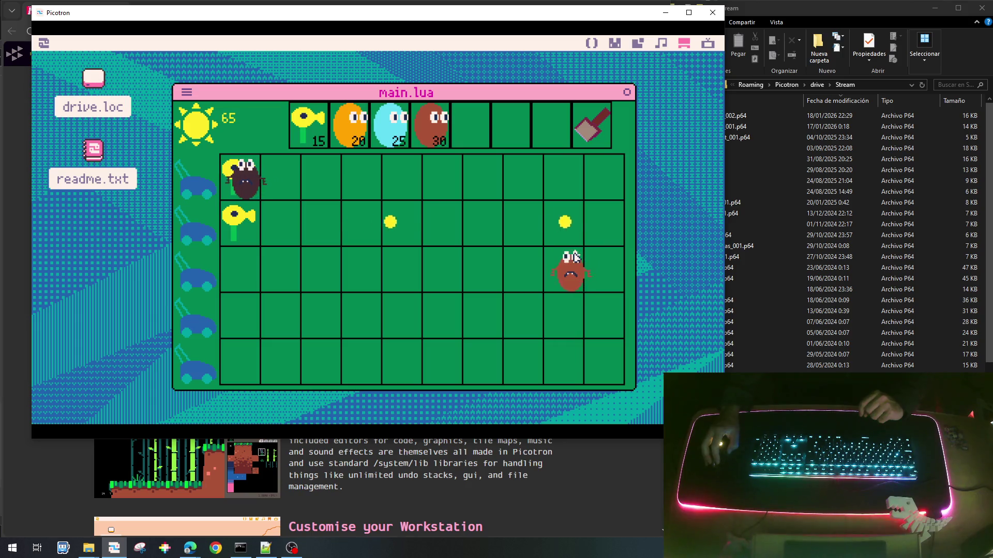
pyautogui.click(319, 215)
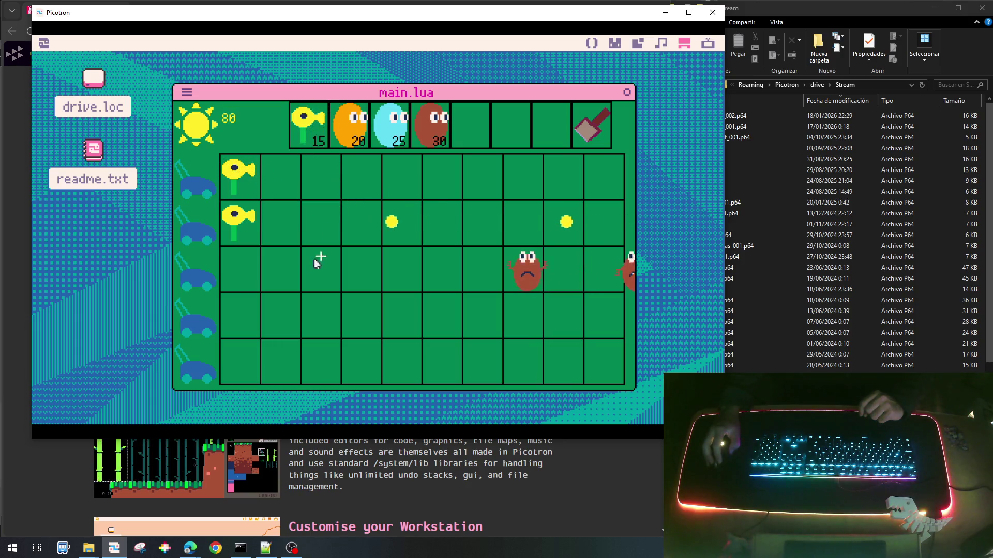
# Plant peashooters in row 3 column 1, row 4 column 1 and row 3 column 2.
pyautogui.click(307, 137)
pyautogui.click(238, 269)
pyautogui.click(599, 212)
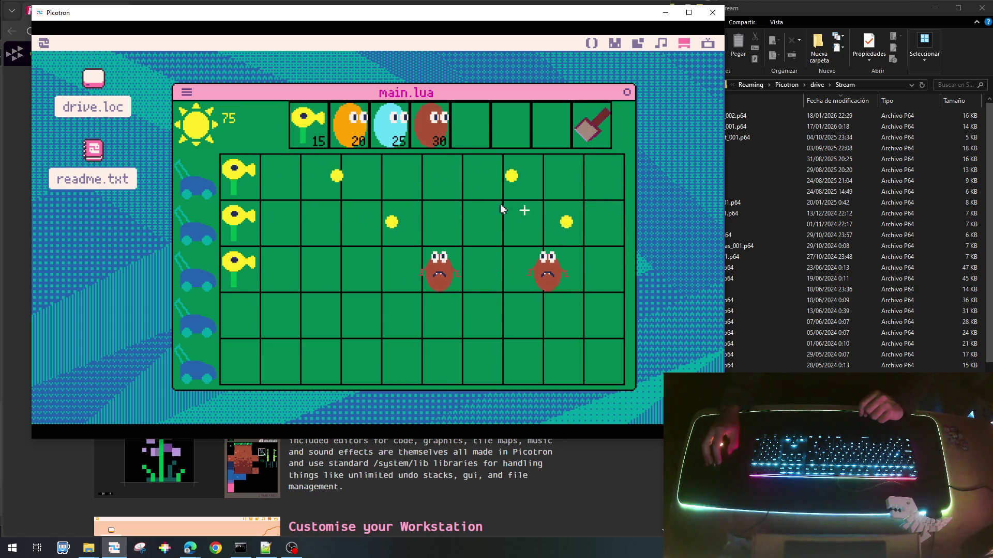
pyautogui.click(308, 129)
pyautogui.click(239, 313)
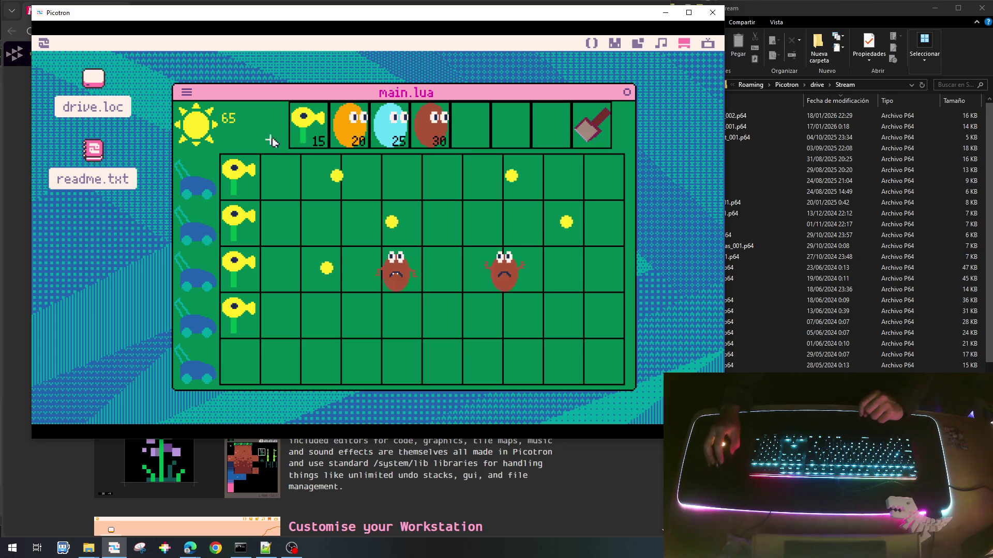
pyautogui.click(612, 225)
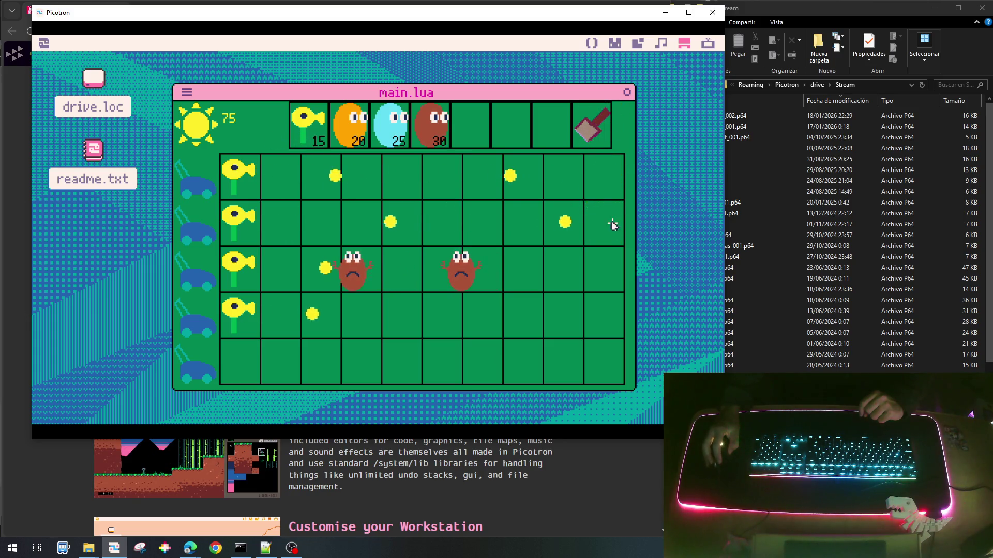
pyautogui.click(308, 130)
pyautogui.click(277, 269)
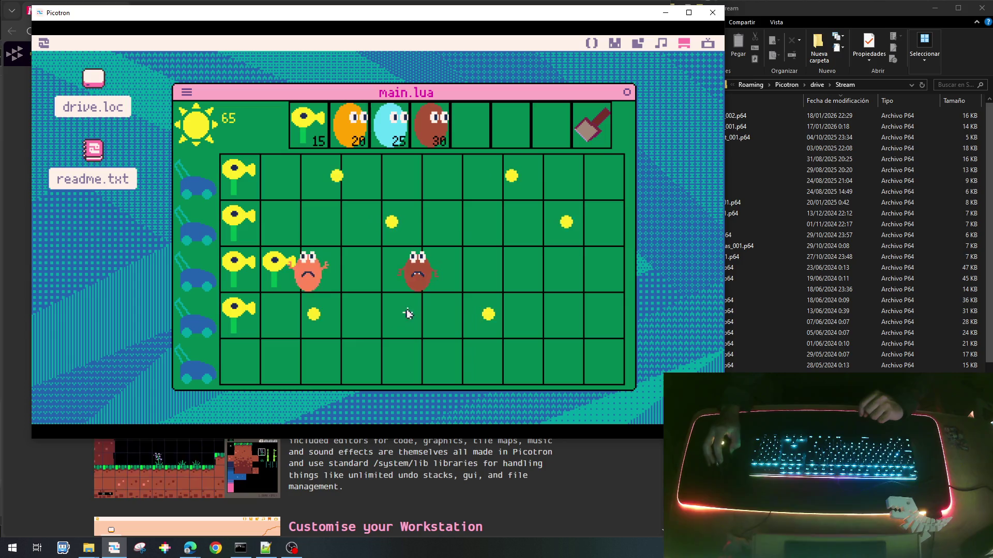
# Collect the remaining falling and big suns until the sun counter reaches 160.
pyautogui.click(325, 164)
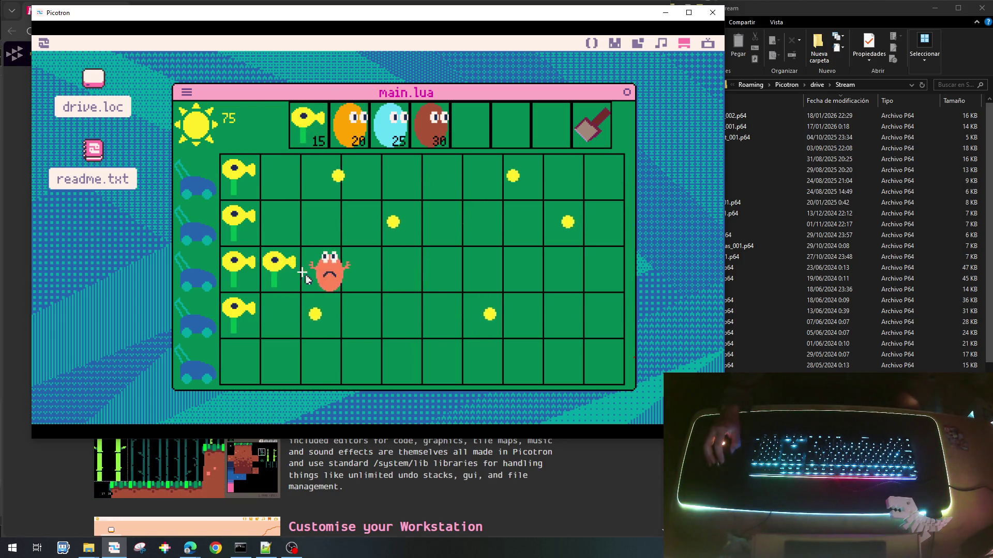
pyautogui.click(239, 204)
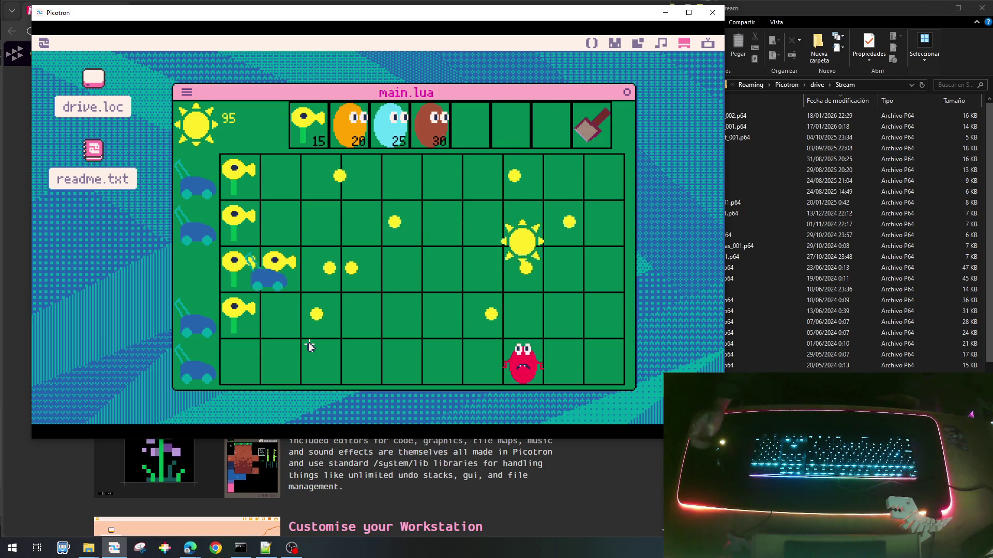
pyautogui.click(527, 269)
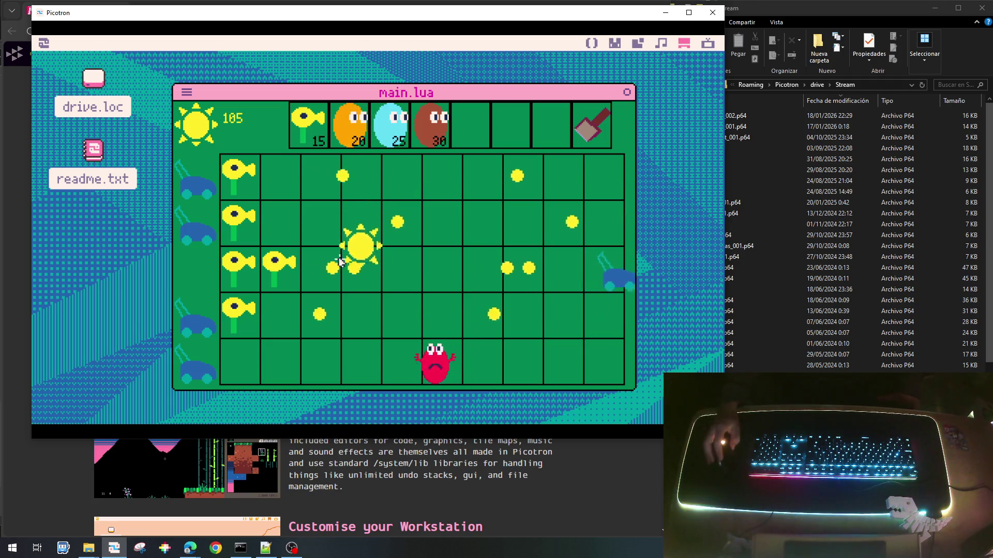
pyautogui.click(356, 310)
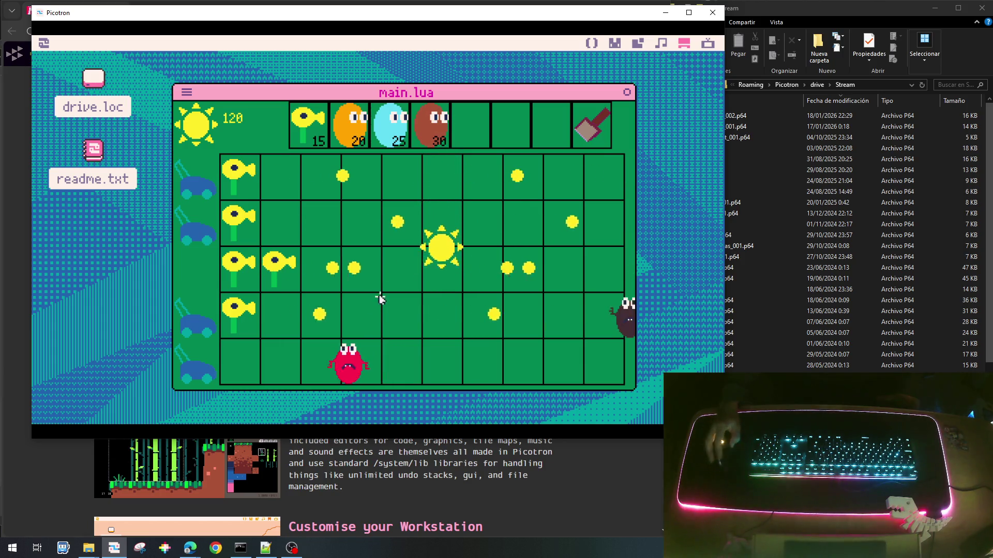
pyautogui.click(441, 291)
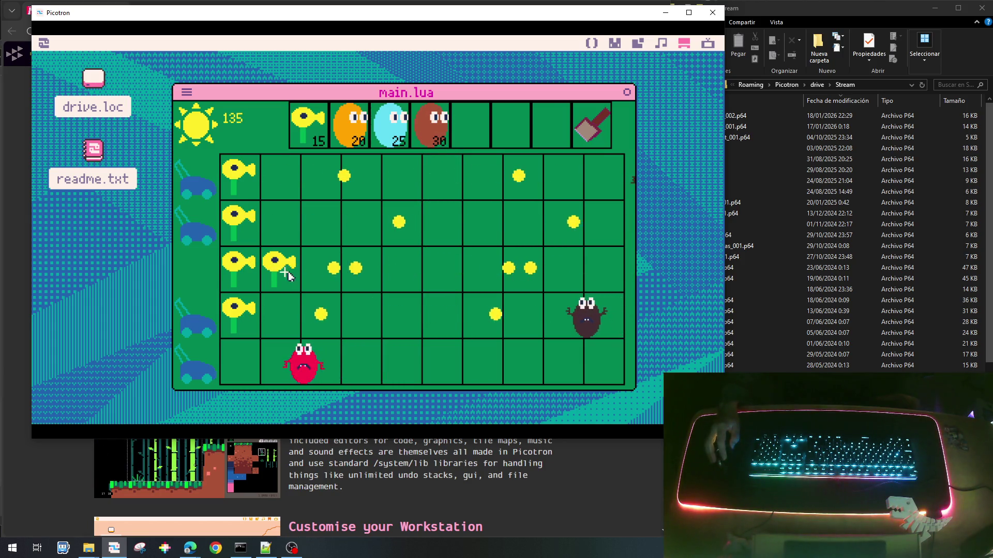
pyautogui.click(521, 173)
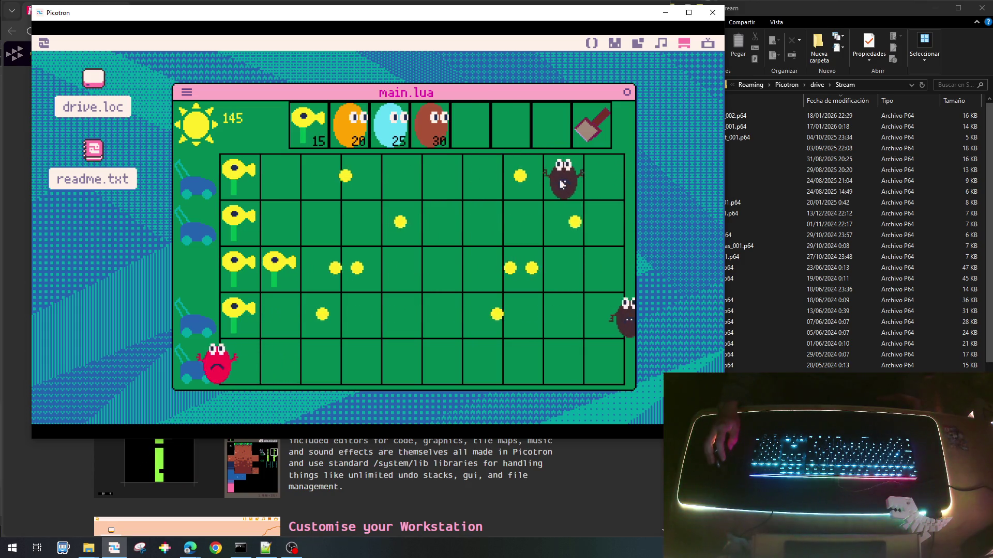
pyautogui.click(473, 170)
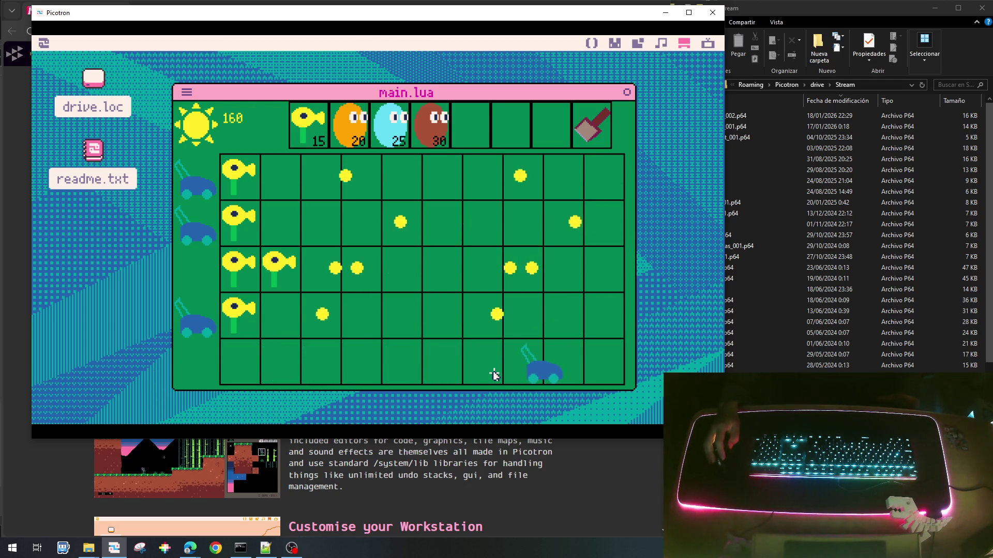
# Stop the game and start a p.health line in init_plant's first plant-type branch.
pyautogui.press('Escape')
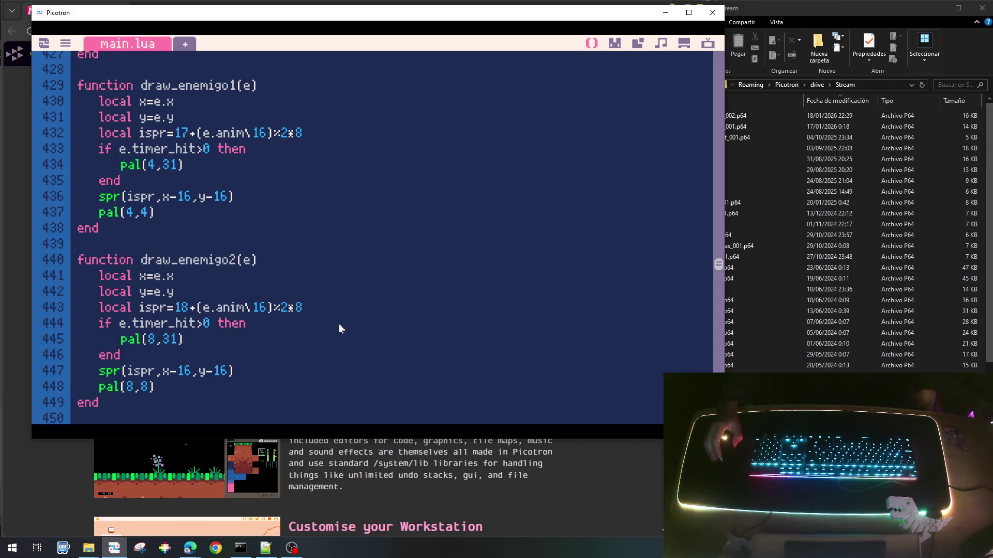
pyautogui.scroll(10, 340, 329)
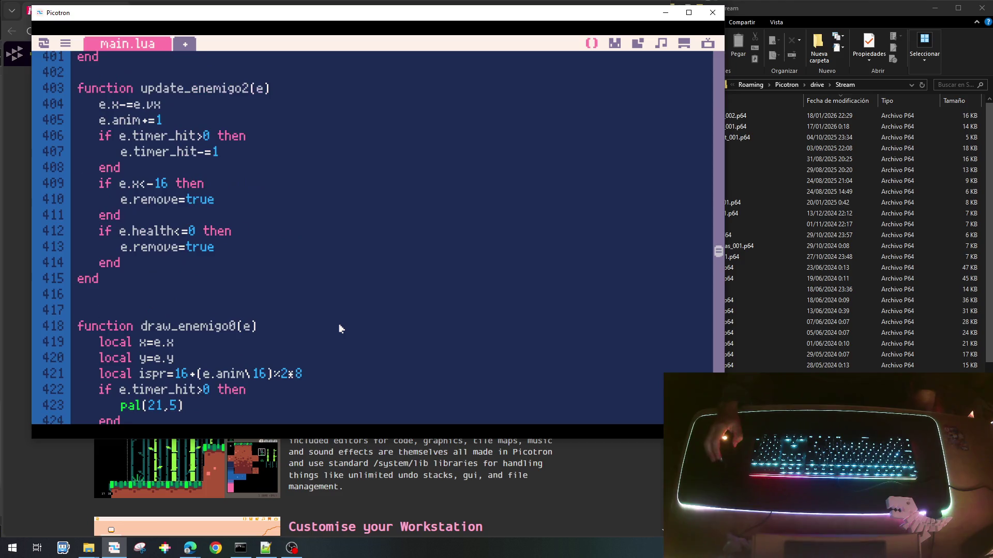
pyautogui.scroll(8, 341, 328)
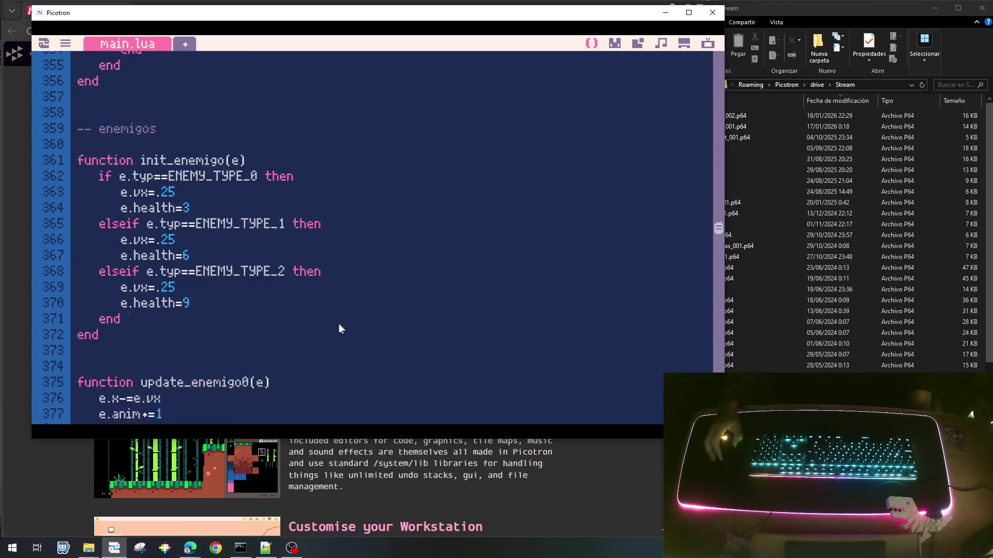
pyautogui.scroll(14, 340, 329)
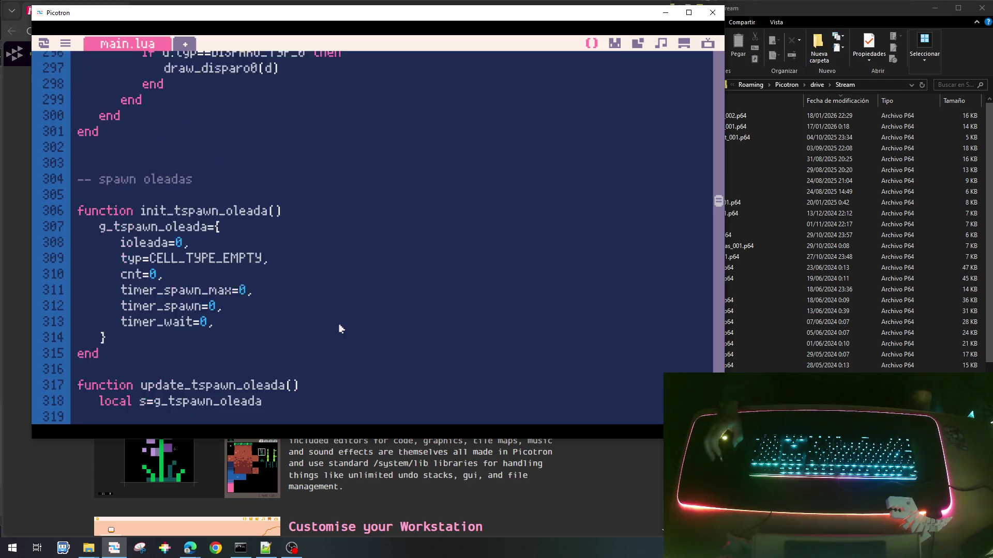
pyautogui.scroll(13, 341, 328)
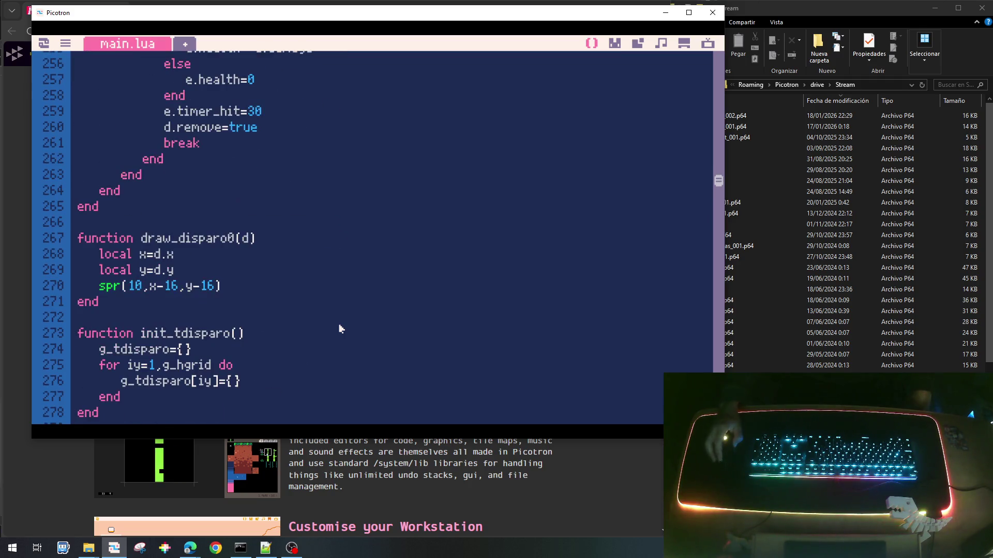
pyautogui.scroll(10, 340, 329)
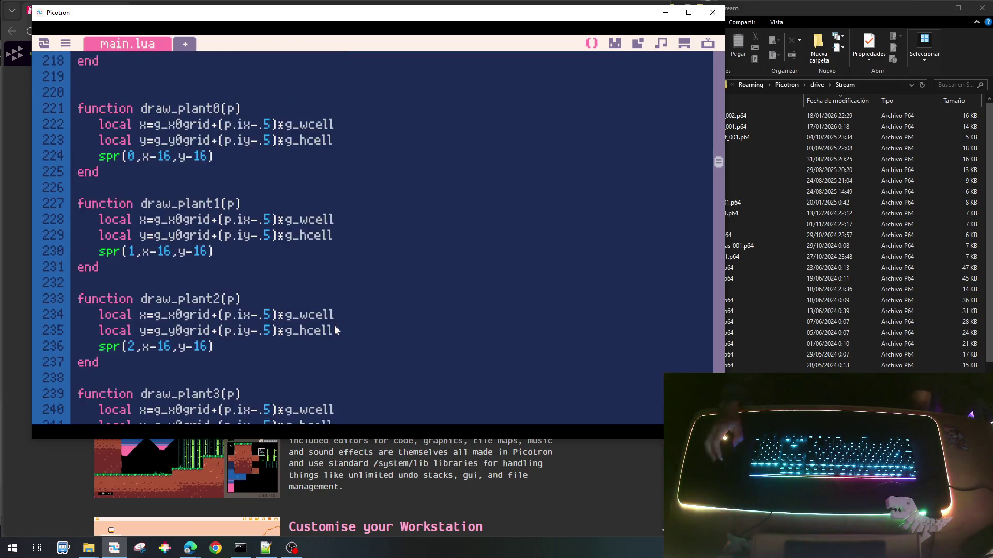
pyautogui.scroll(8, 335, 329)
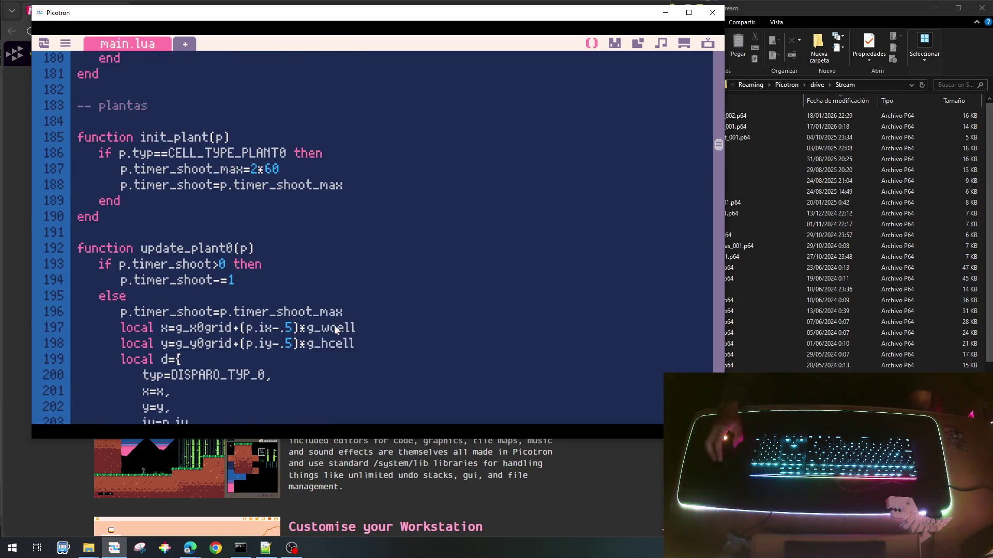
pyautogui.scroll(-1, 335, 329)
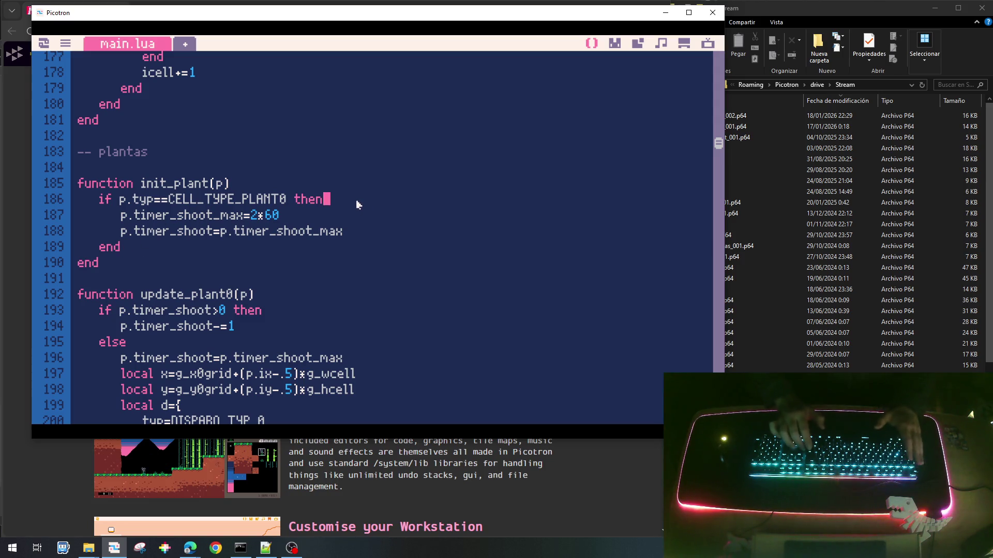
pyautogui.press('Return')
pyautogui.write('p.')
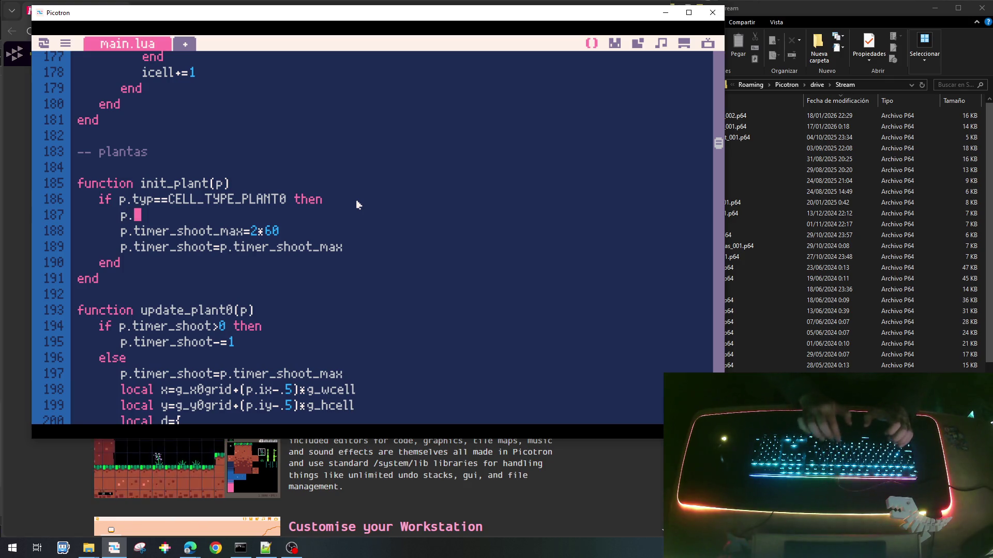
pyautogui.write('health=3')
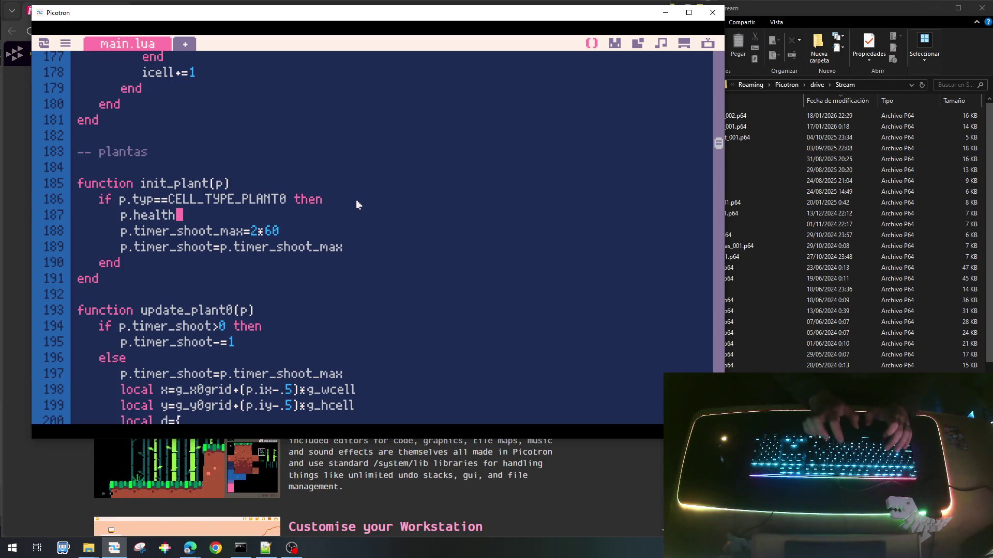
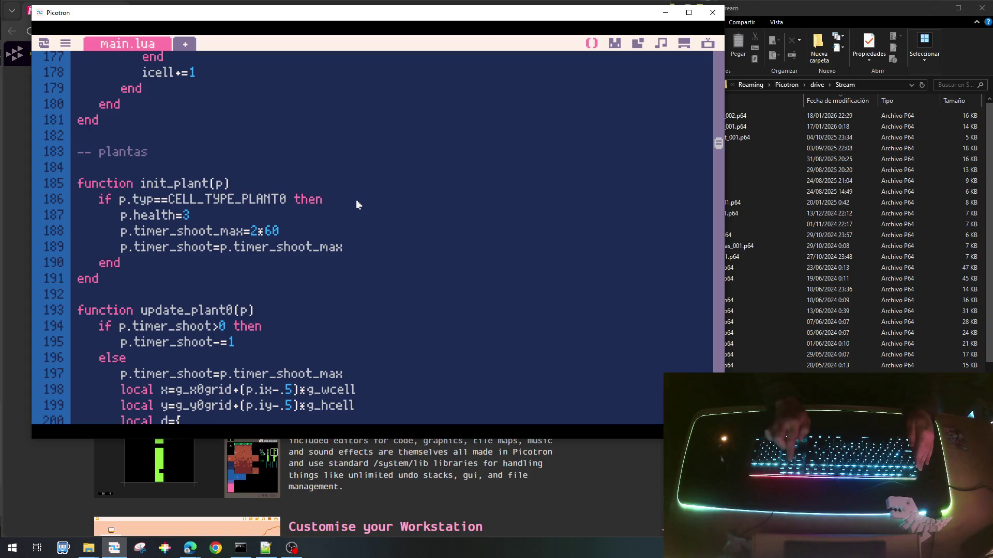
# Duplicate the PLANT0 condition twice as elseif branches for CELL_TYPE_PLANT1 and CELL_TYPE_PLANT2.
pyautogui.hotkey('shift', 'Down')
pyautogui.press('Down')
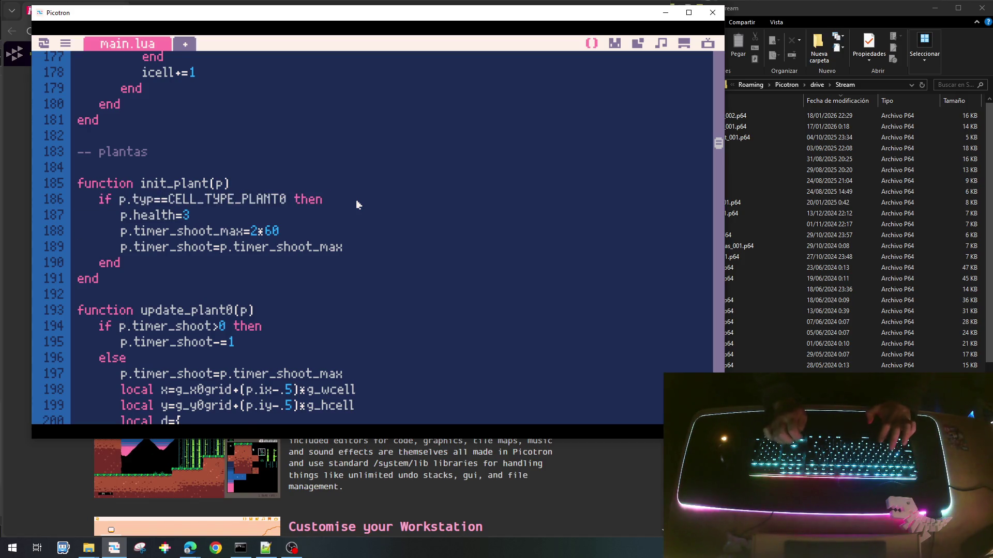
pyautogui.write('if p.typ==CELL_TYPE_PLANT0 then')
pyautogui.write('if p.typ==CELL_TYPE_PLANT0 then')
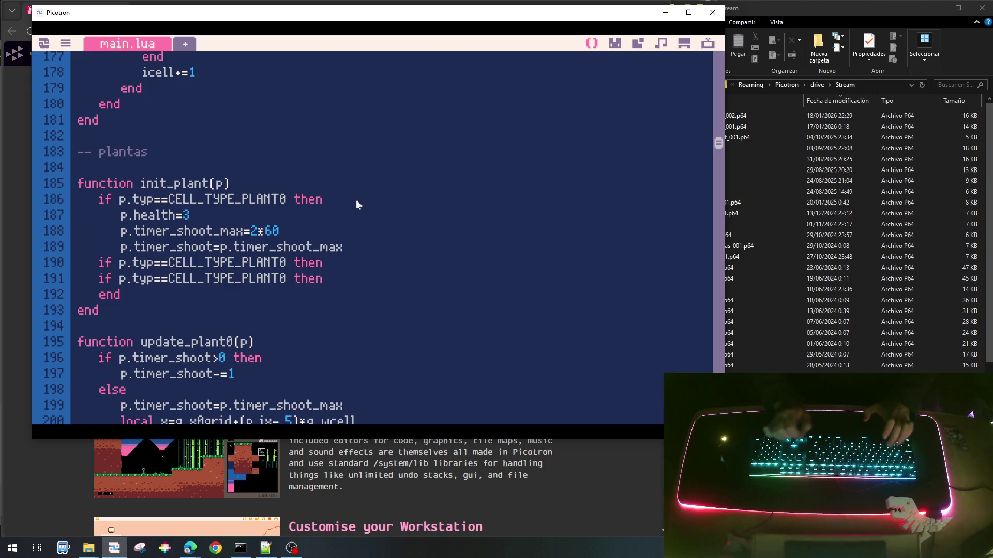
pyautogui.write('else')
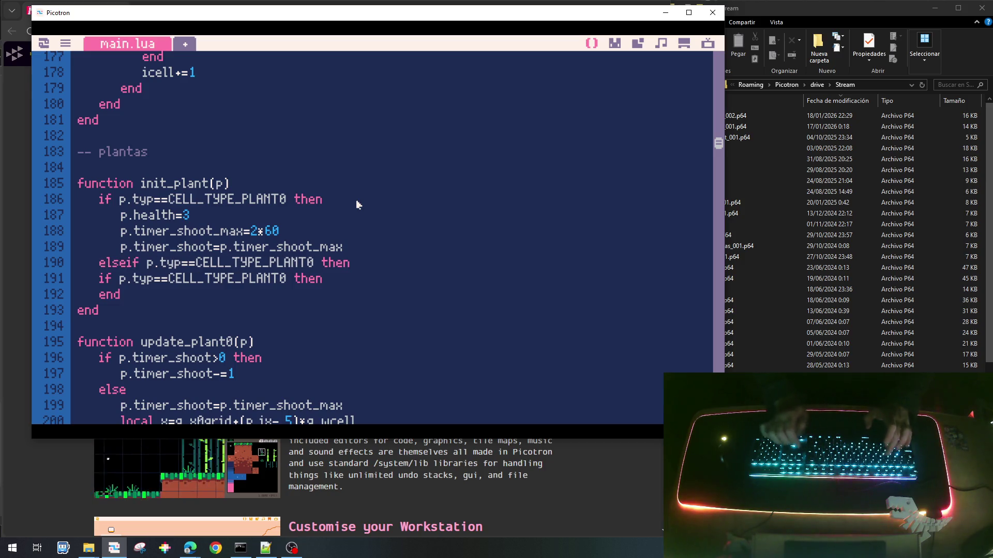
pyautogui.press('Down')
pyautogui.press('Home')
pyautogui.write('else')
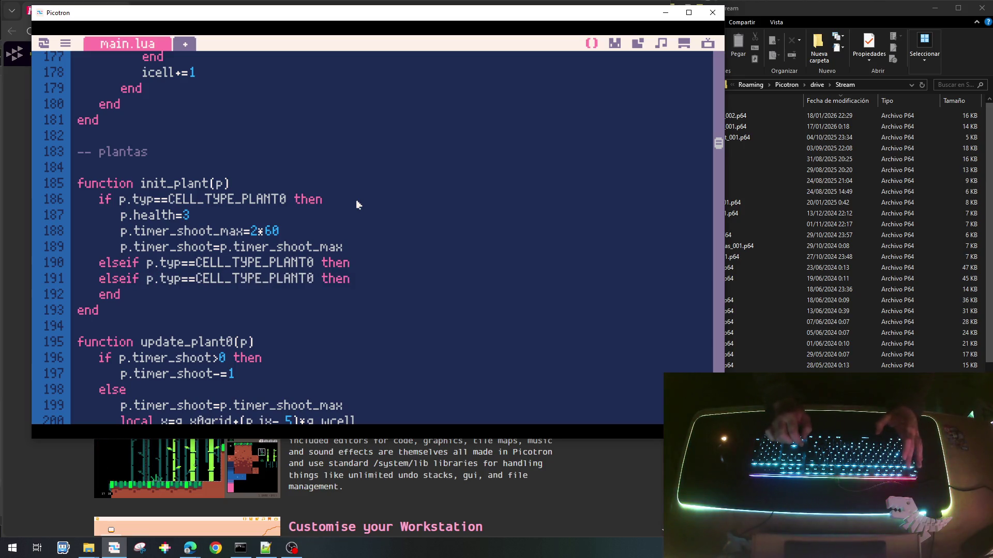
pyautogui.press('BackSpace')
pyautogui.write('1')
pyautogui.press('Down')
pyautogui.press('BackSpace')
pyautogui.write('2')
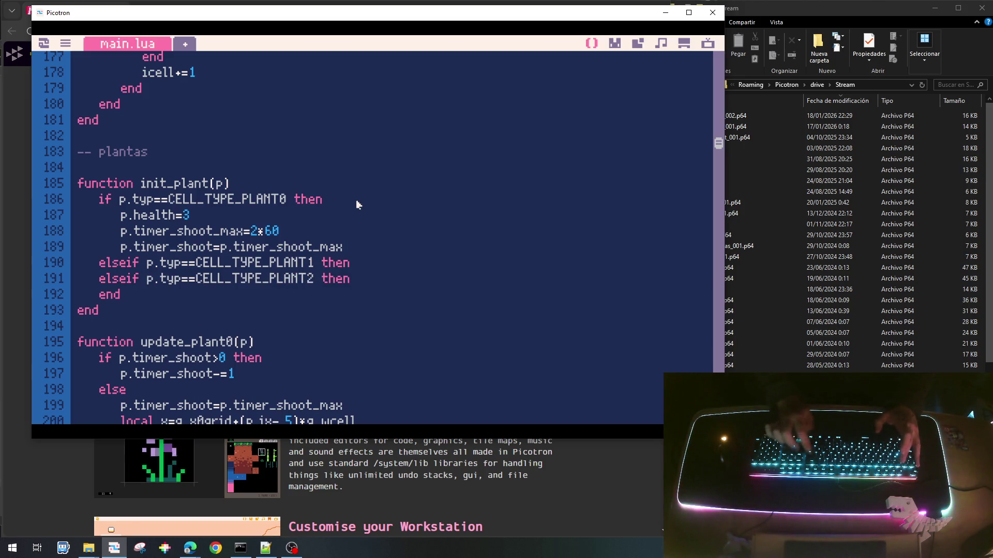
# Copy the p.health=3 line under both the PLANT1 and PLANT2 conditions.
pyautogui.press('Up')
pyautogui.press('Up')
pyautogui.press('Up')
pyautogui.press('Home')
pyautogui.hotkey('shift', 'Down')
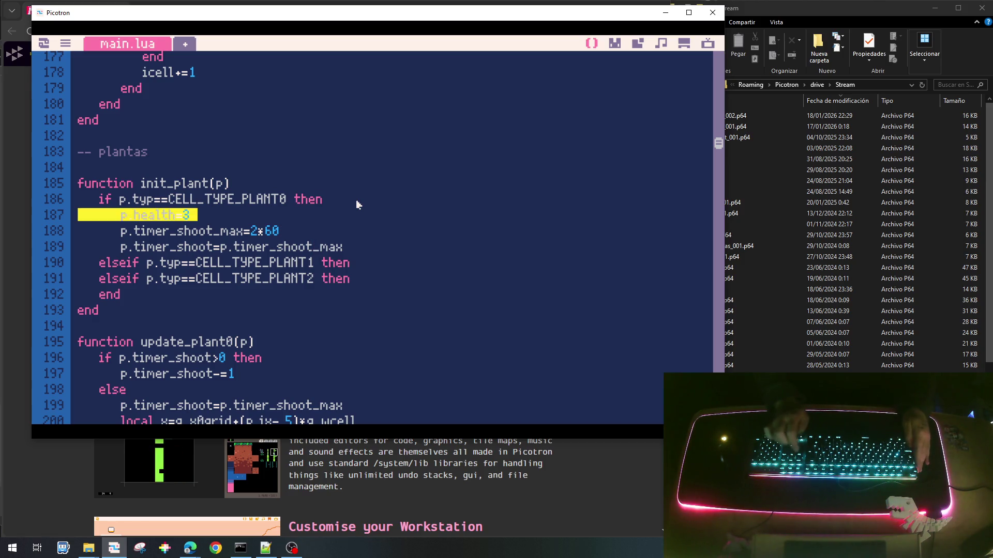
pyautogui.hotkey('ctrl', 'c')
pyautogui.press('Down')
pyautogui.press('Down')
pyautogui.press('Down')
pyautogui.hotkey('ctrl', 'v')
pyautogui.press('Down')
pyautogui.hotkey('ctrl', 'v')
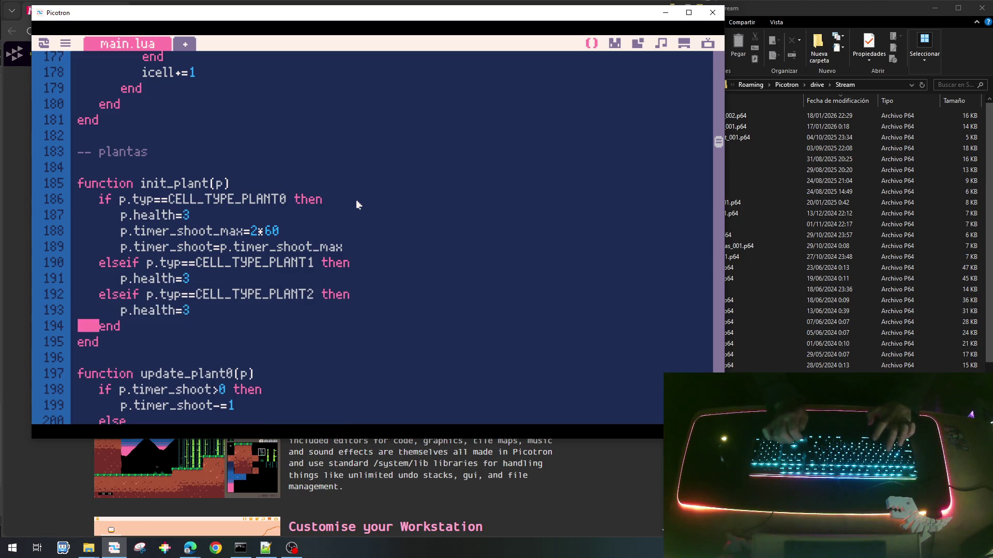
pyautogui.click(624, 42)
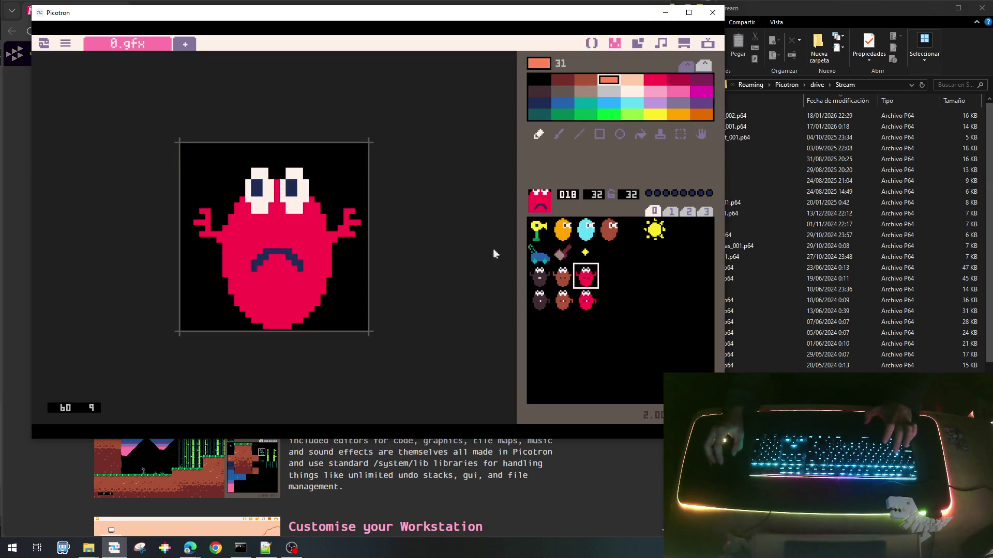
pyautogui.click(536, 240)
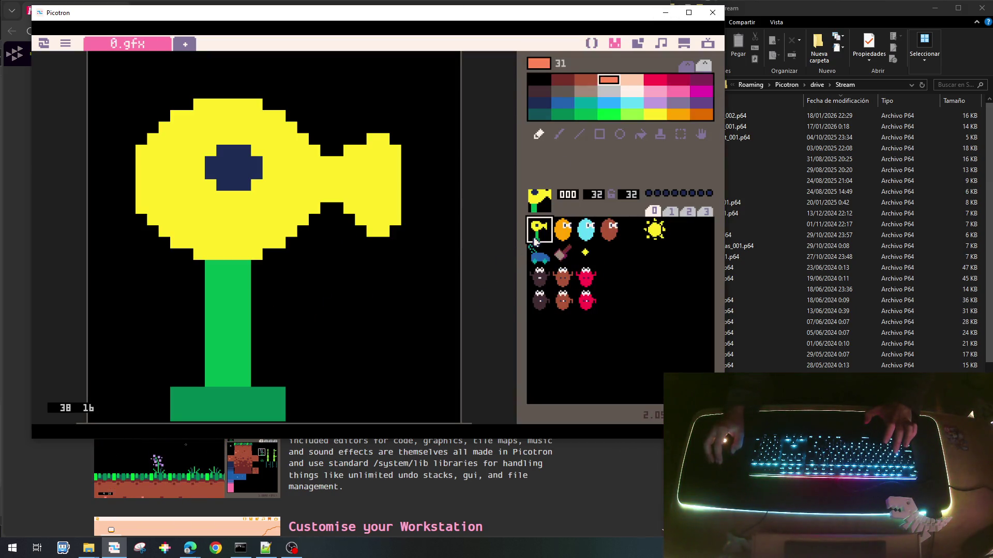
pyautogui.click(562, 229)
pyautogui.click(586, 230)
pyautogui.click(610, 233)
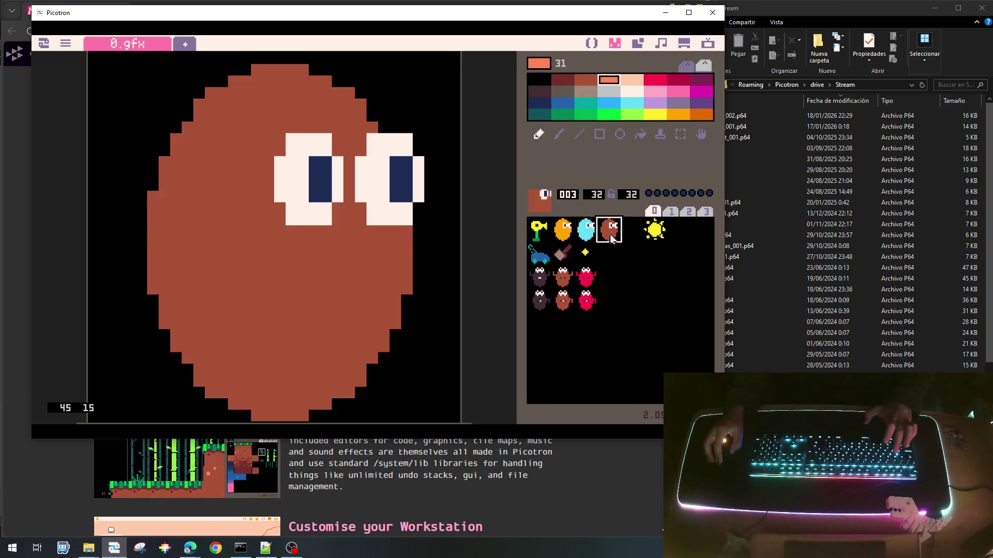
pyautogui.click(538, 229)
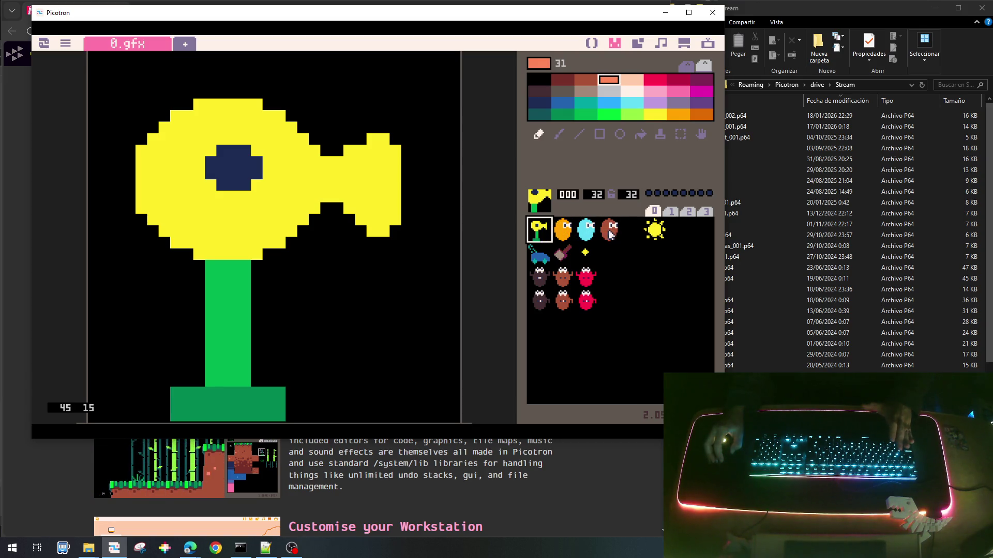
pyautogui.click(568, 233)
pyautogui.click(584, 232)
pyautogui.click(624, 231)
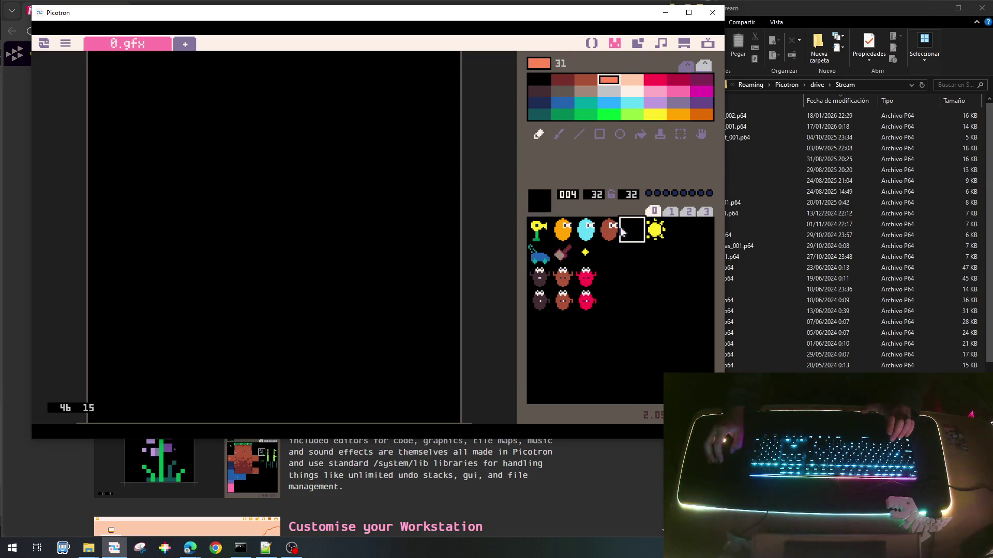
pyautogui.click(600, 233)
pyautogui.click(538, 232)
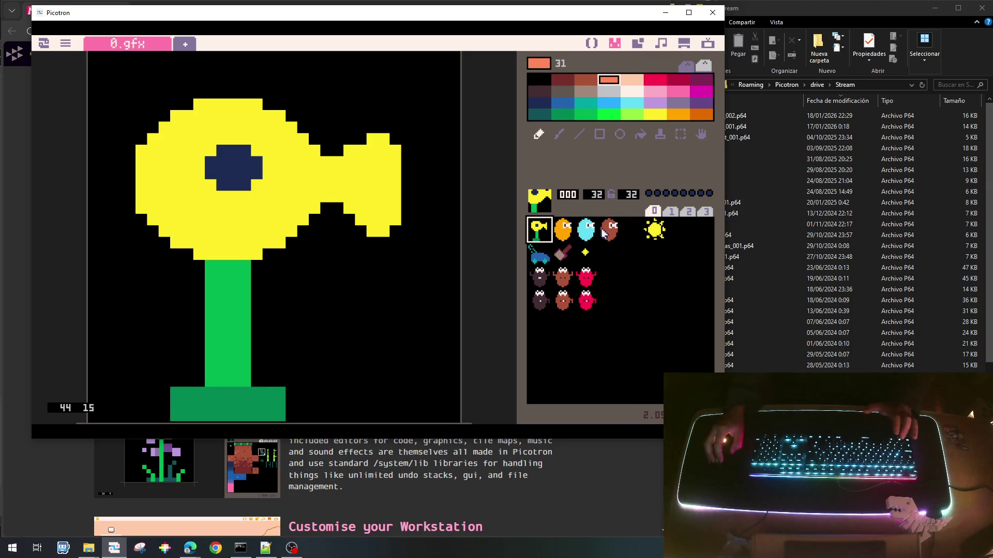
pyautogui.click(593, 44)
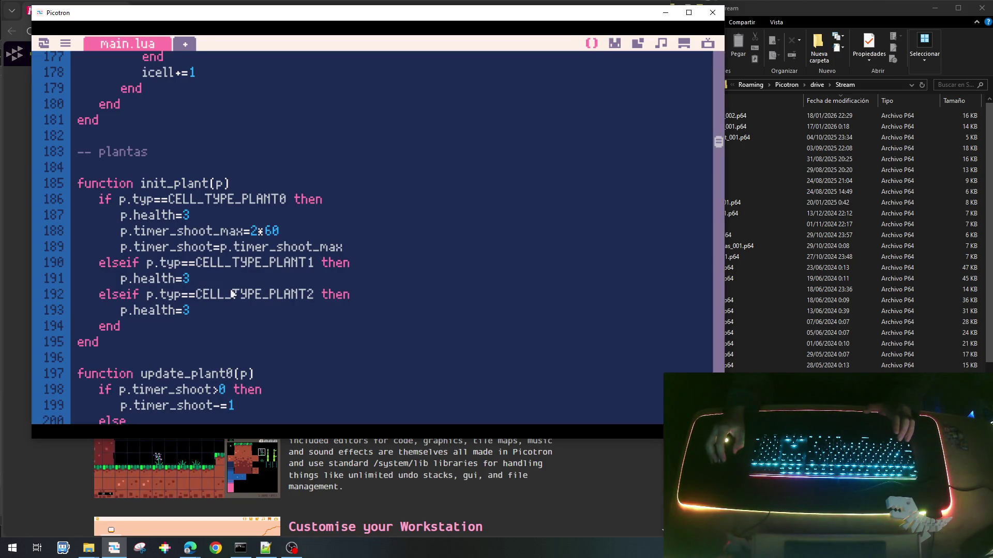
# Duplicate the PLANT2 elseif branch and rename the copy to CELL_TYPE_PLANT3.
pyautogui.hotkey('shift', 'Down')
pyautogui.hotkey('shift', 'Down')
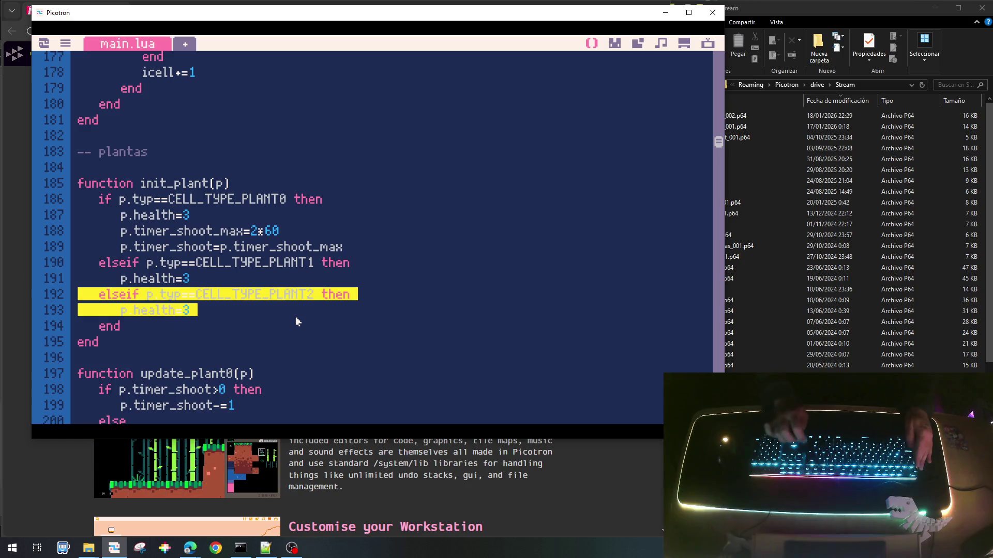
pyautogui.hotkey('ctrl', 'c')
pyautogui.hotkey('ctrl', 'v')
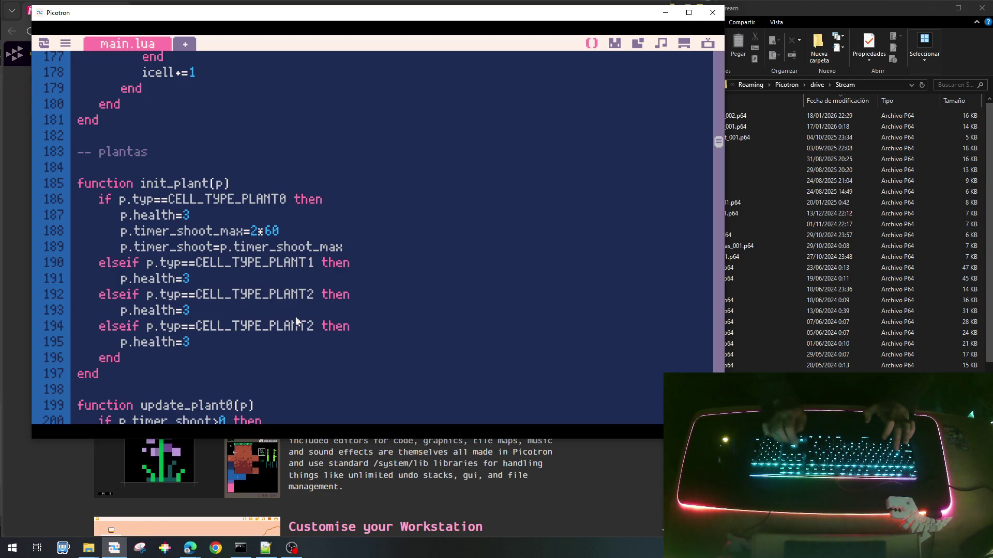
pyautogui.write('3')
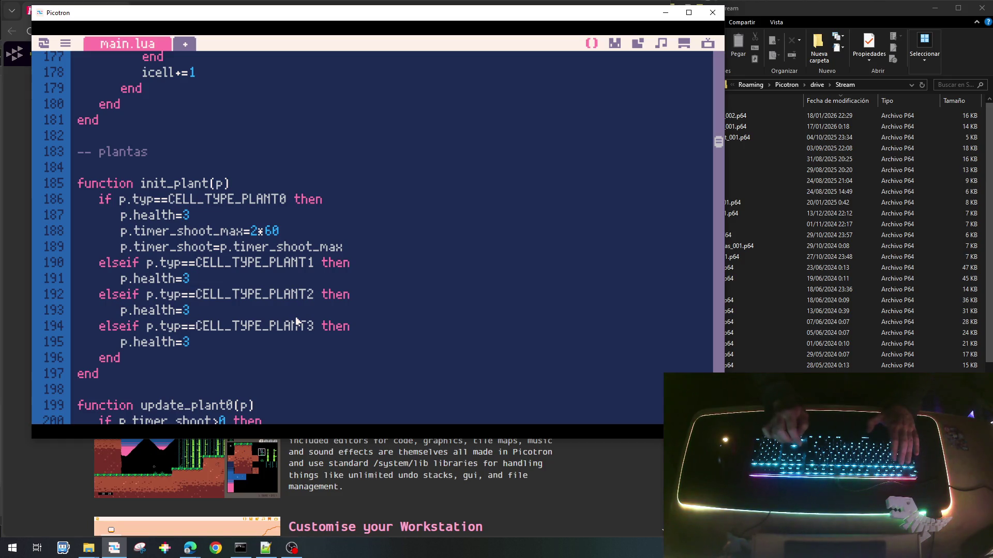
# Set PLANT1, PLANT2 and PLANT3 health to 5, 7 and 9, then save the cart.
pyautogui.press('Up')
pyautogui.press('Up')
pyautogui.press('Up')
pyautogui.press('BackSpace')
pyautogui.write('5')
pyautogui.press('Down')
pyautogui.press('Down')
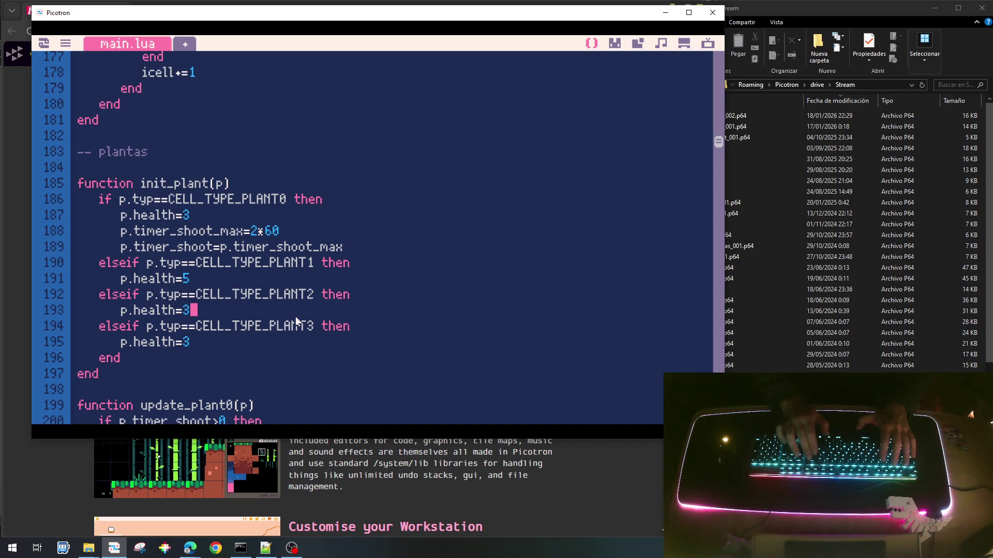
pyautogui.press('BackSpace')
pyautogui.write('7')
pyautogui.press('Down')
pyautogui.press('Down')
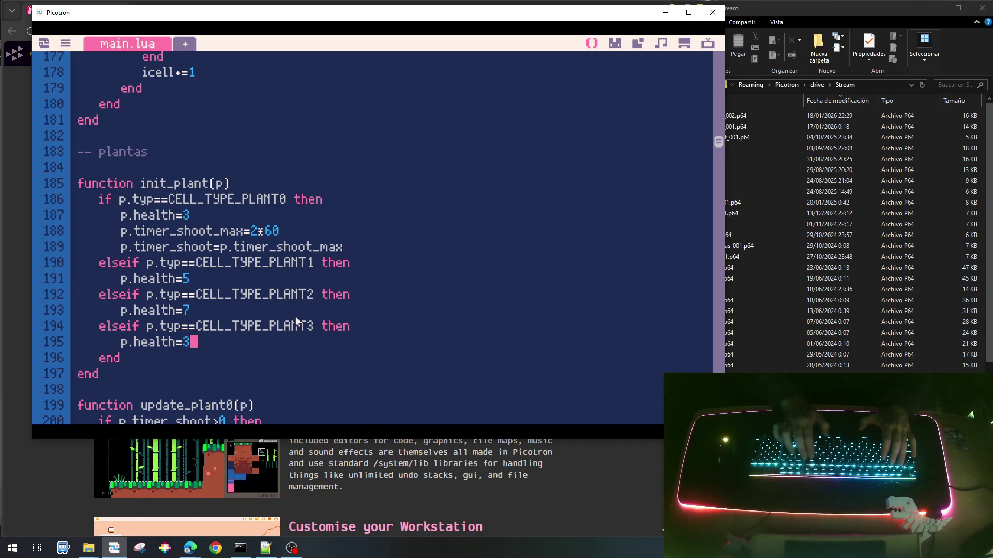
pyautogui.press('BackSpace')
pyautogui.write('9')
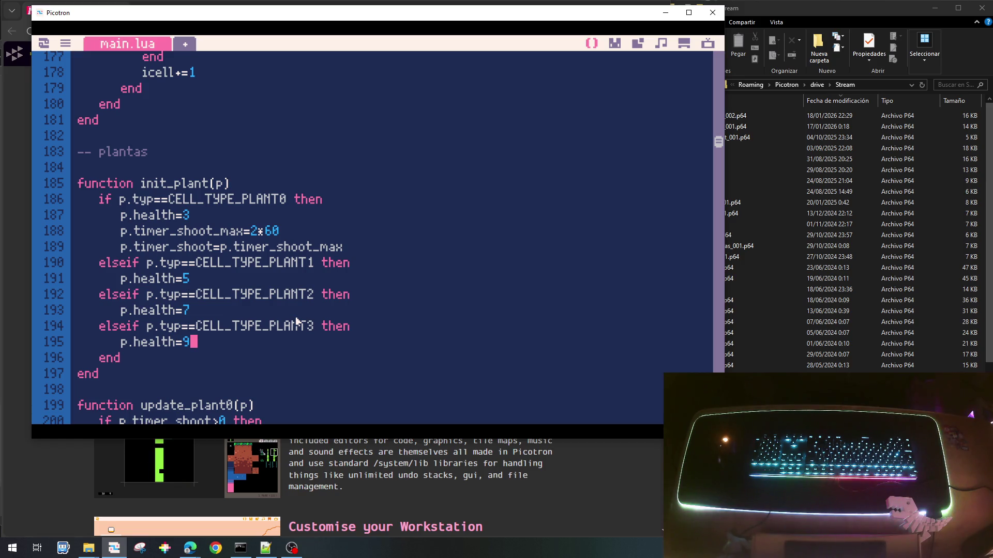
pyautogui.hotkey('ctrl', 's')
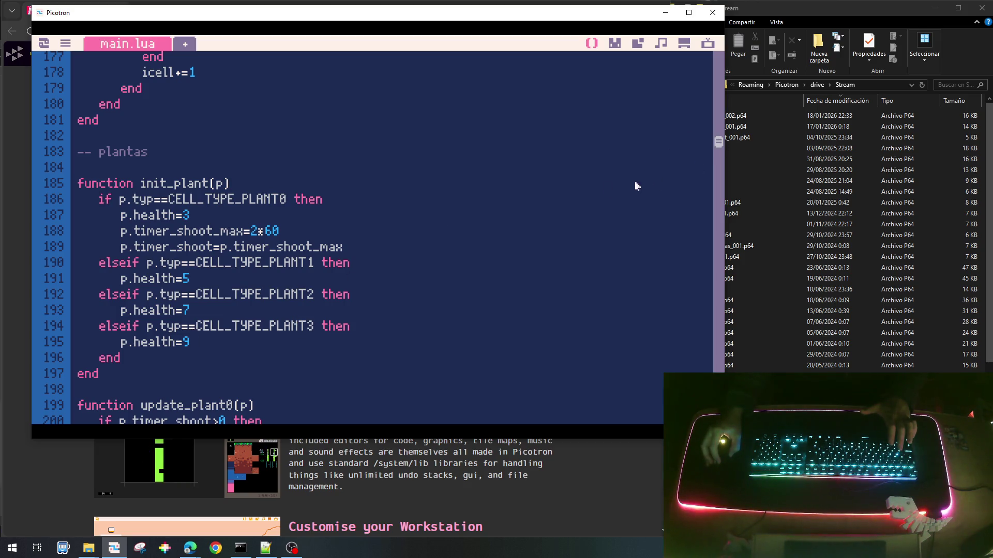
# Add e.timer_eat=0 and e.timer_eat_max=30 lines below e.health=3 in ENEMY_TYPE_0.
pyautogui.scroll(-4, 481, 195)
pyautogui.scroll(2, 481, 194)
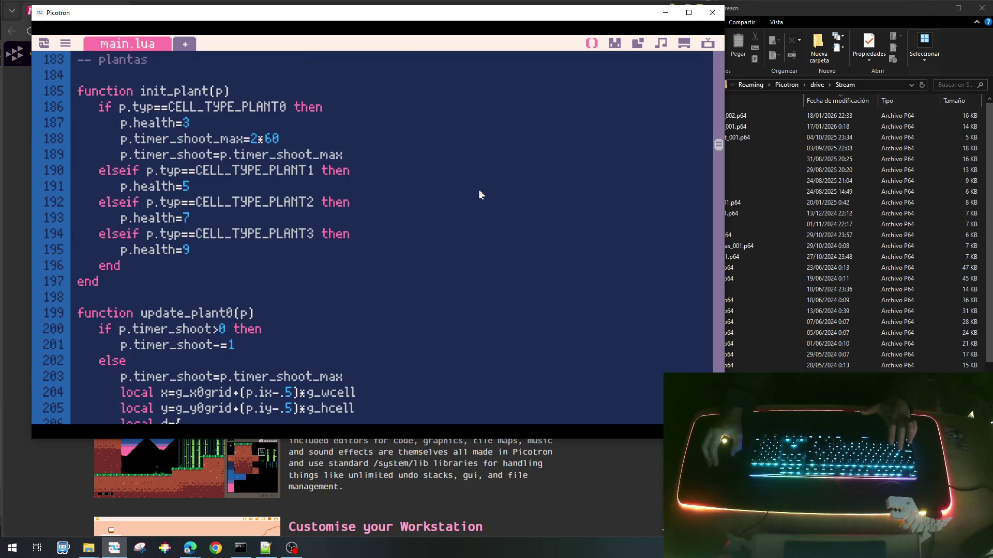
pyautogui.scroll(-20, 479, 195)
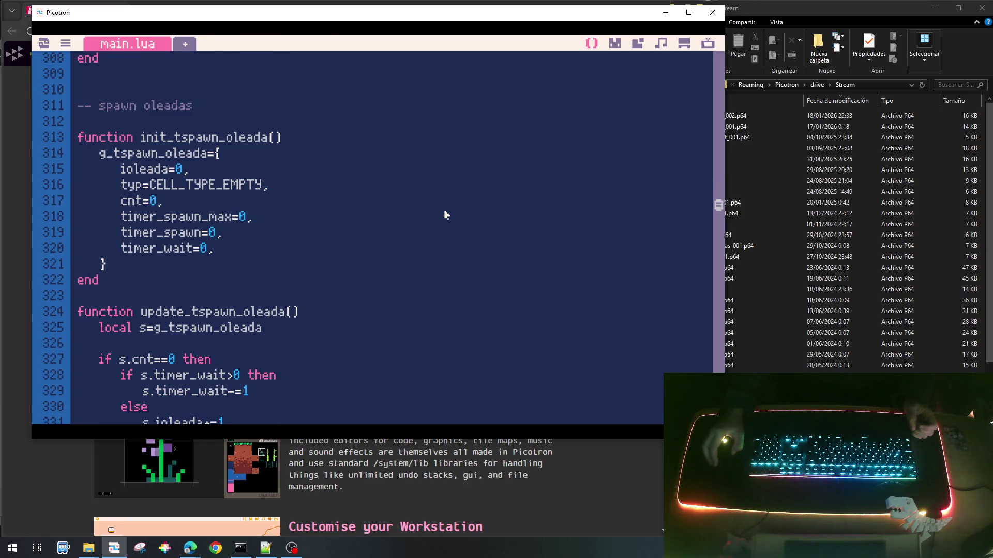
pyautogui.scroll(-6, 446, 214)
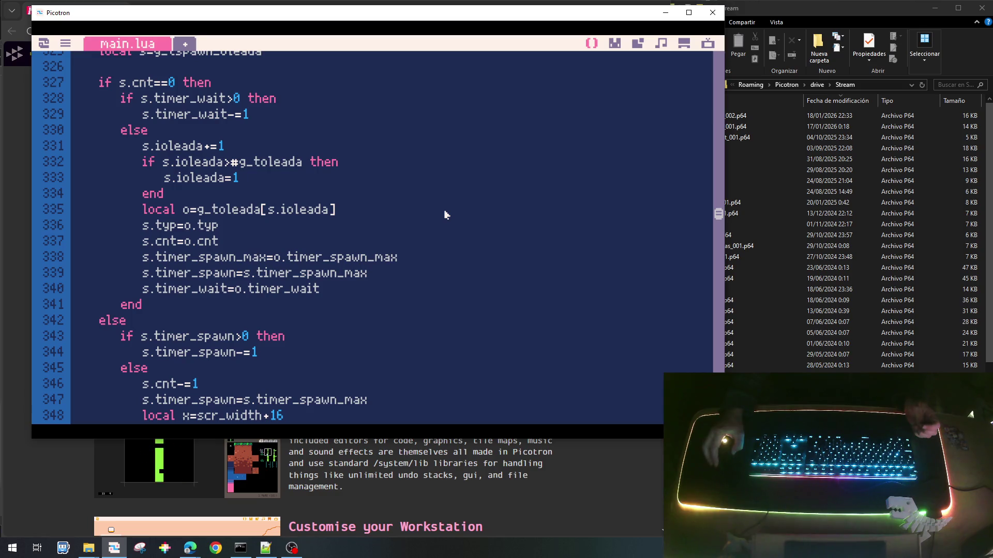
pyautogui.scroll(-11, 446, 215)
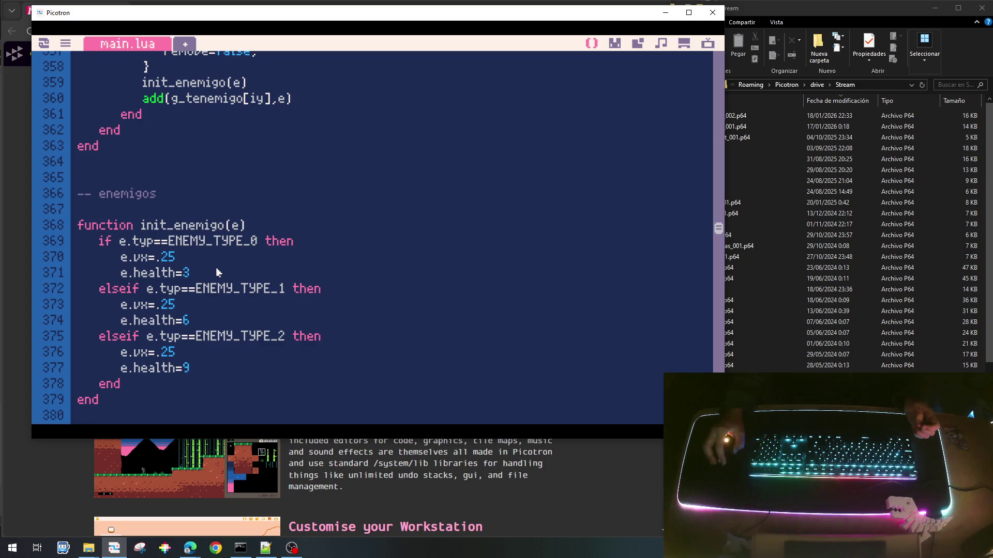
pyautogui.click(248, 282)
pyautogui.press('Return')
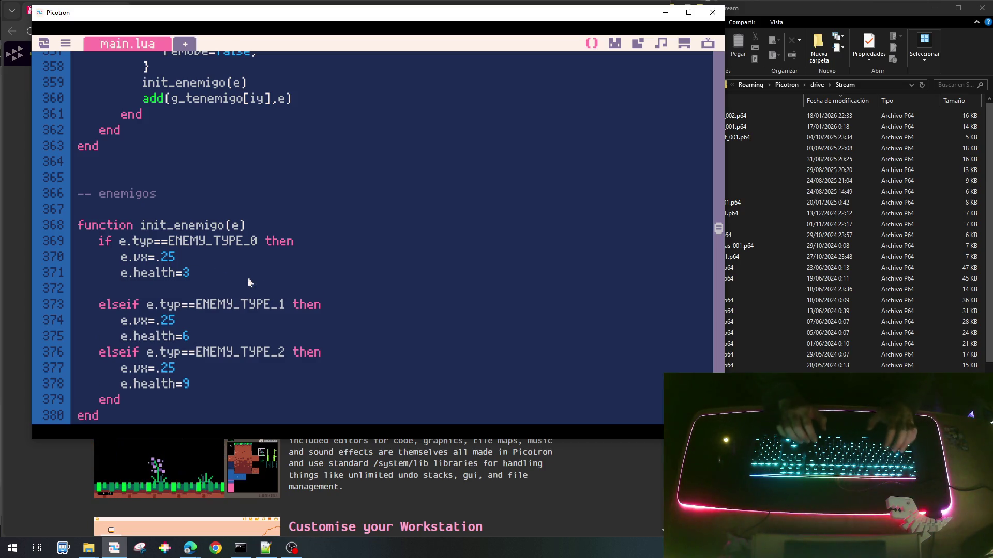
pyautogui.write('e.timer_')
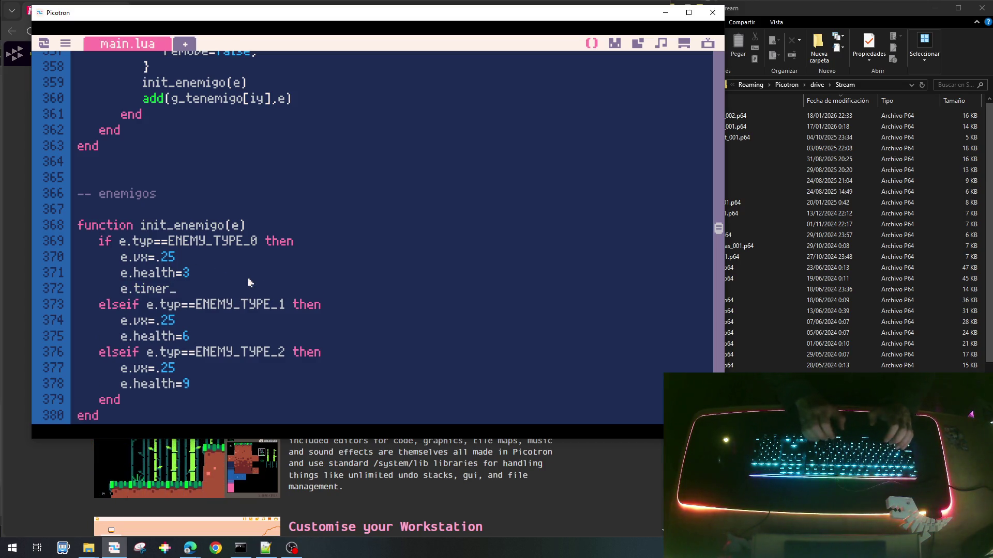
pyautogui.write('eat=')
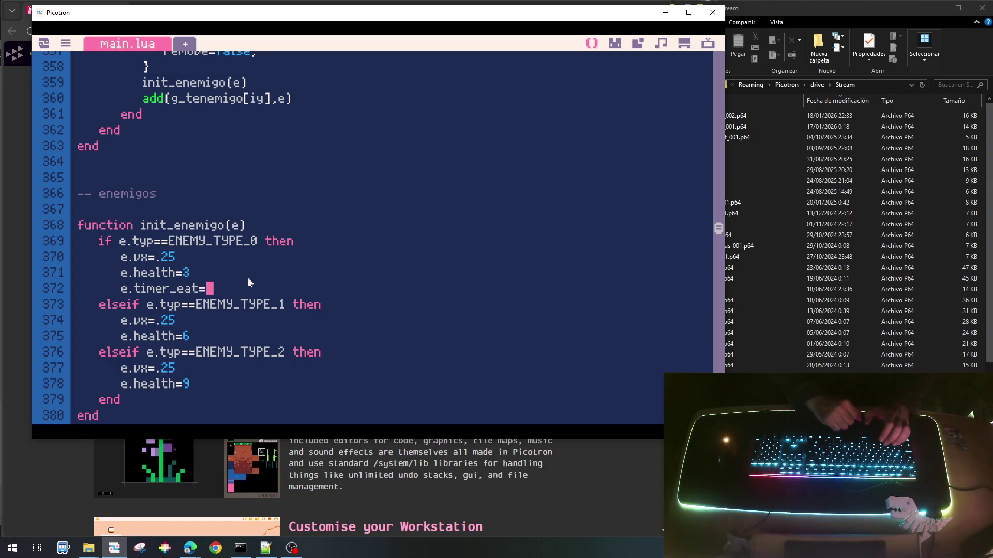
pyautogui.write('0')
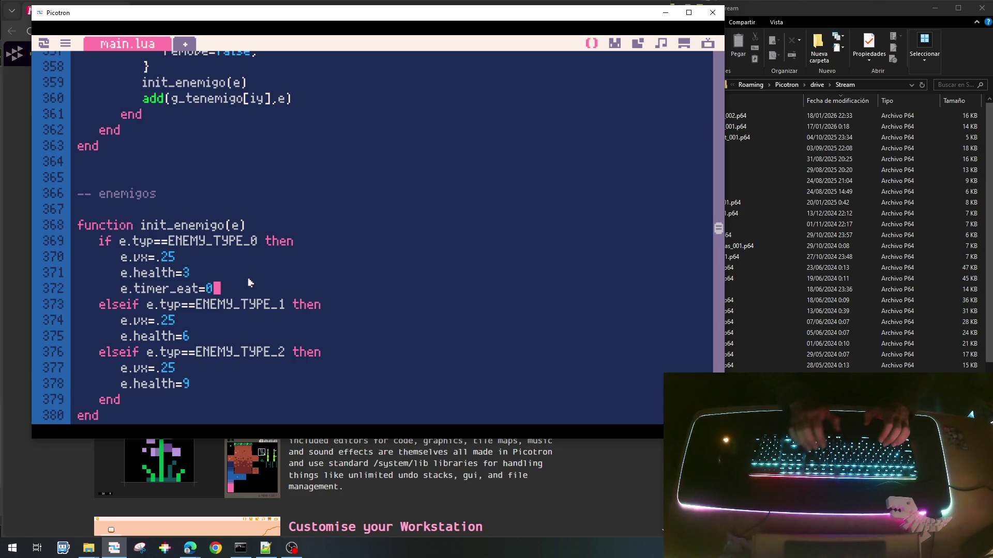
pyautogui.press('Return')
pyautogui.write('timer')
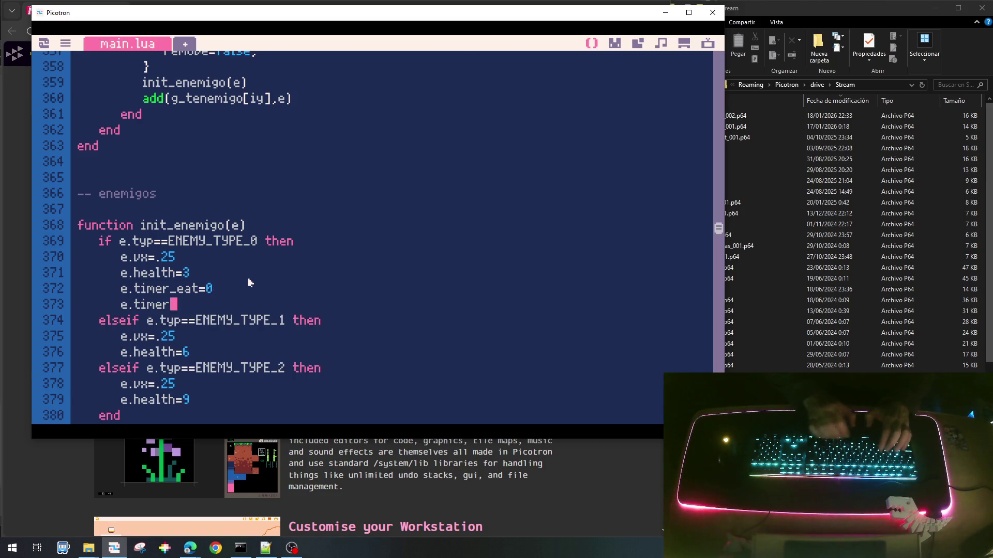
pyautogui.write('_eat_max')
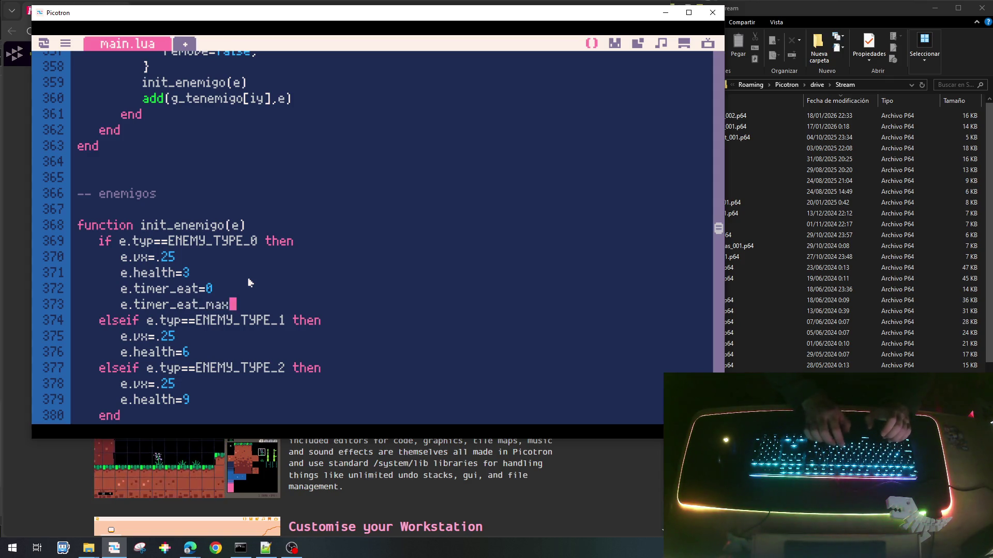
pyautogui.write('=')
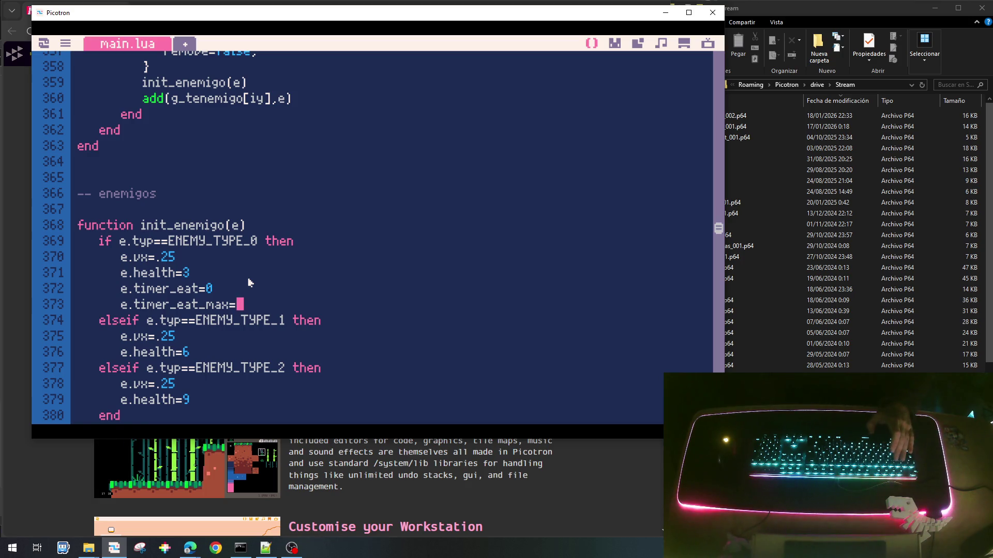
pyautogui.write('30')
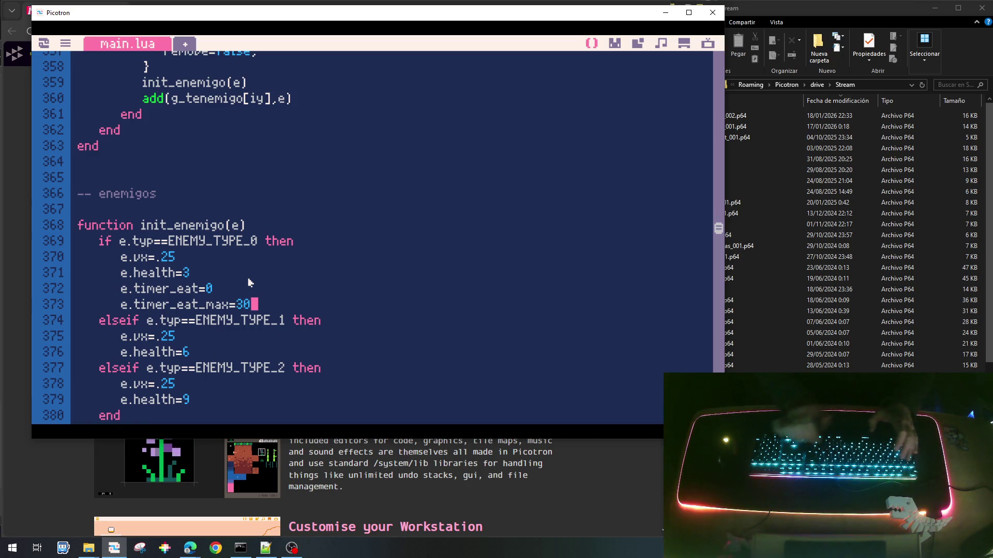
# Move timer_eat_max above timer_eat and make timer_eat start at e.timer_eat_max.
pyautogui.hotkey('shift', 'Home')
pyautogui.press('Delete')
pyautogui.press('Delete')
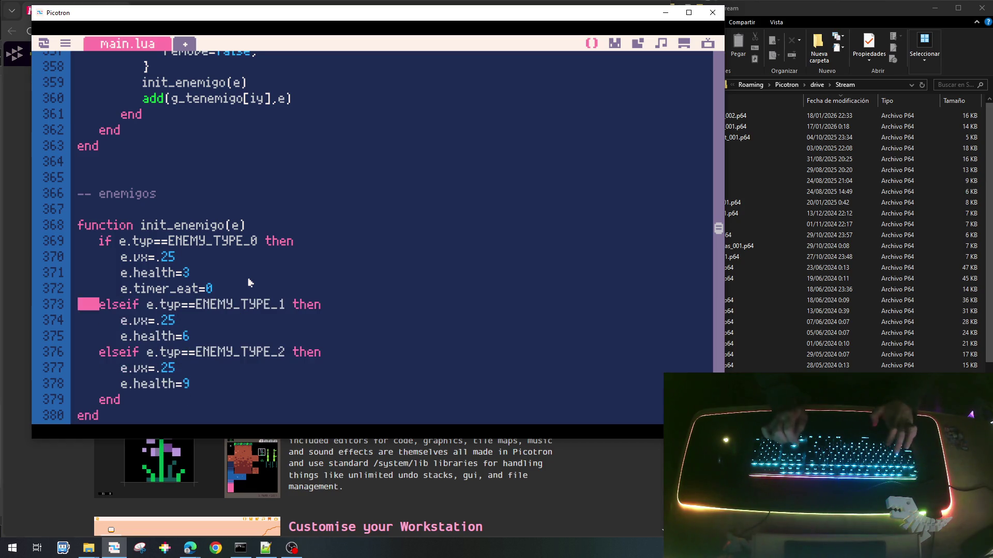
pyautogui.hotkey('ctrl', 'v')
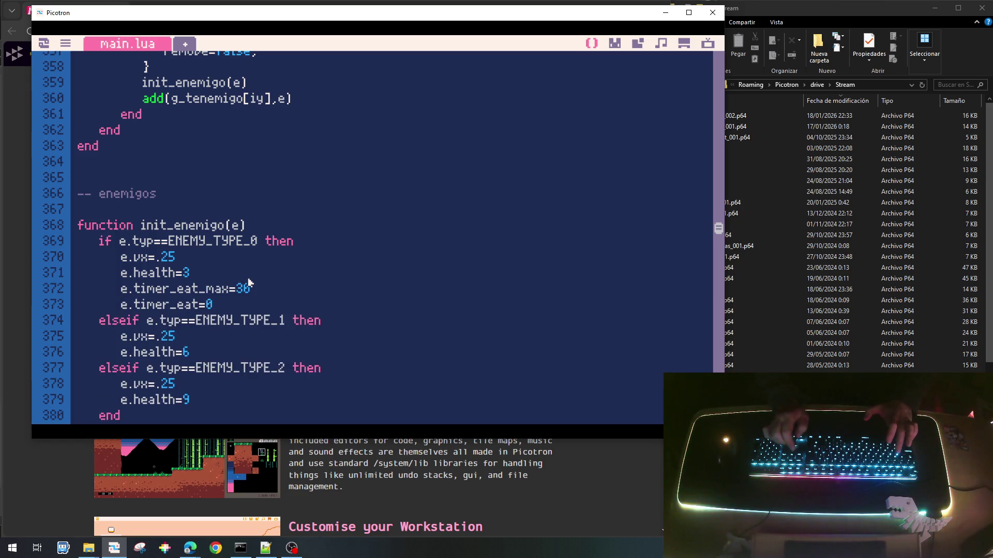
pyautogui.hotkey('shift', 'Right')
pyautogui.hotkey('shift', 'Right')
pyautogui.hotkey('shift', 'Right')
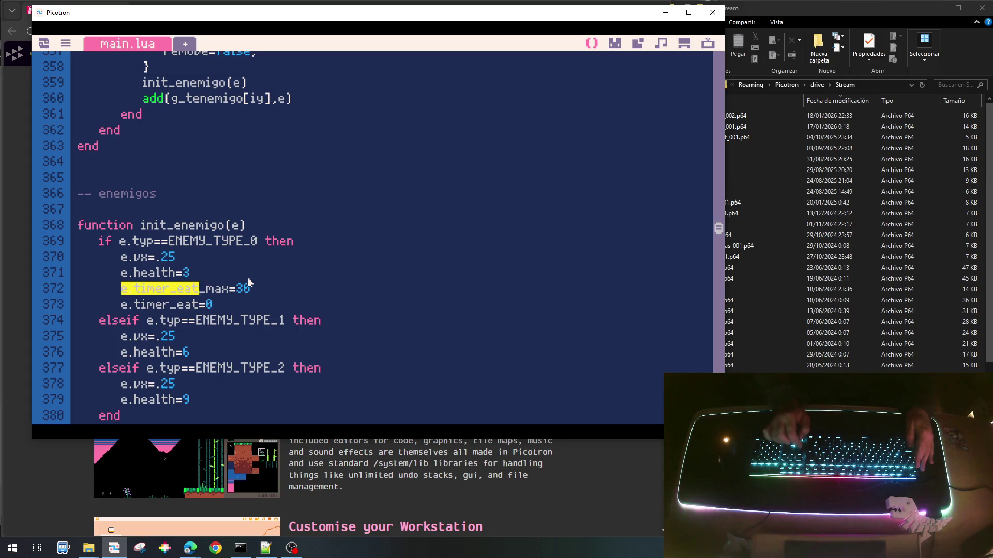
pyautogui.hotkey('ctrl', 'c')
pyautogui.press('Down')
pyautogui.press('BackSpace')
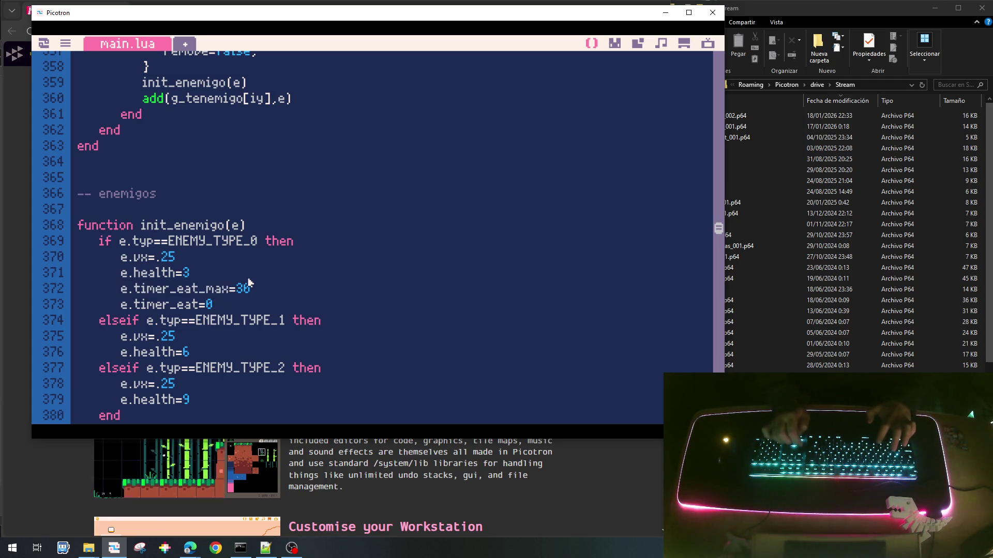
pyautogui.hotkey('ctrl', 'v')
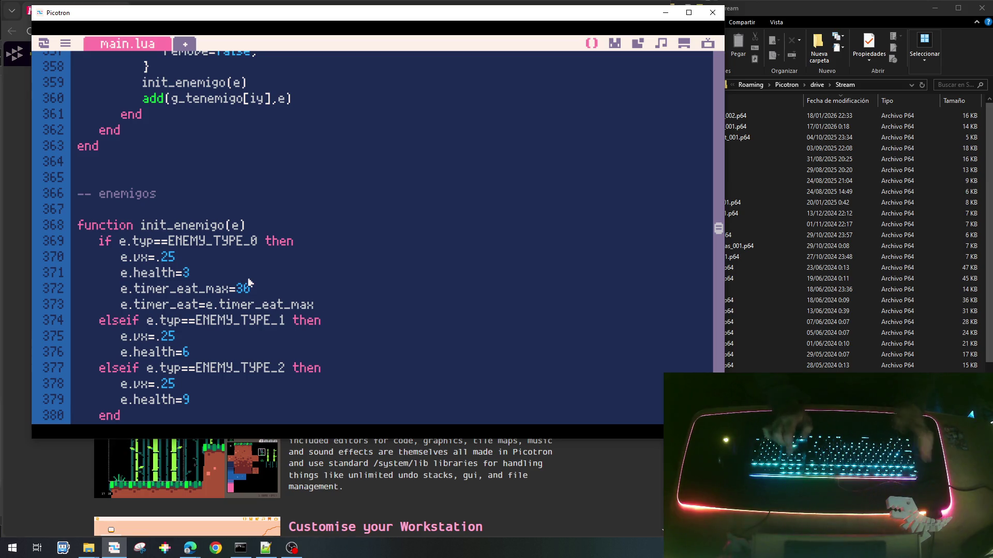
# Copy both eat-timer lines below the health lines of ENEMY_TYPE_1 and ENEMY_TYPE_2.
pyautogui.hotkey('shift', 'Down')
pyautogui.hotkey('shift', 'Down')
pyautogui.hotkey('ctrl', 'c')
pyautogui.press('Down')
pyautogui.press('Down')
pyautogui.press('Down')
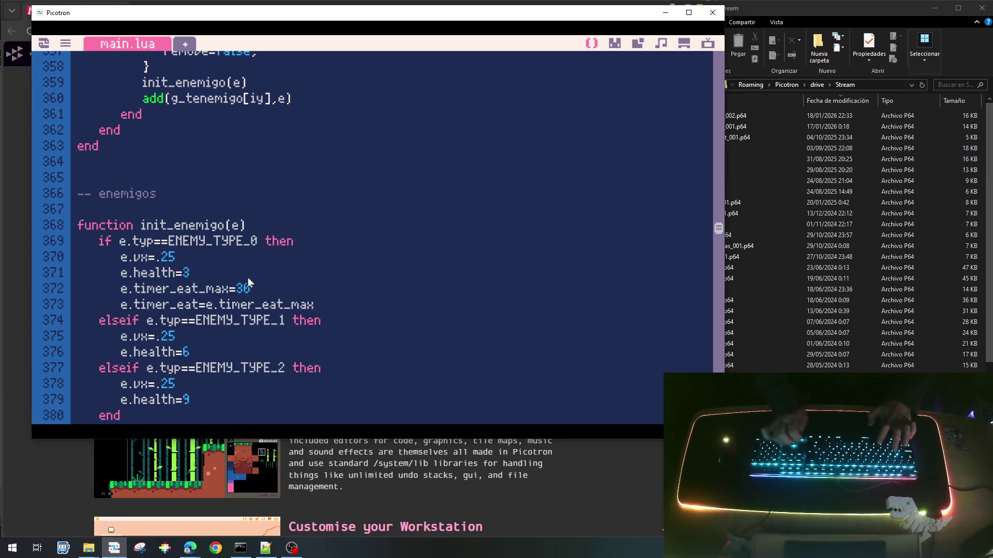
pyautogui.hotkey('ctrl', 'v')
pyautogui.scroll(-2, 248, 283)
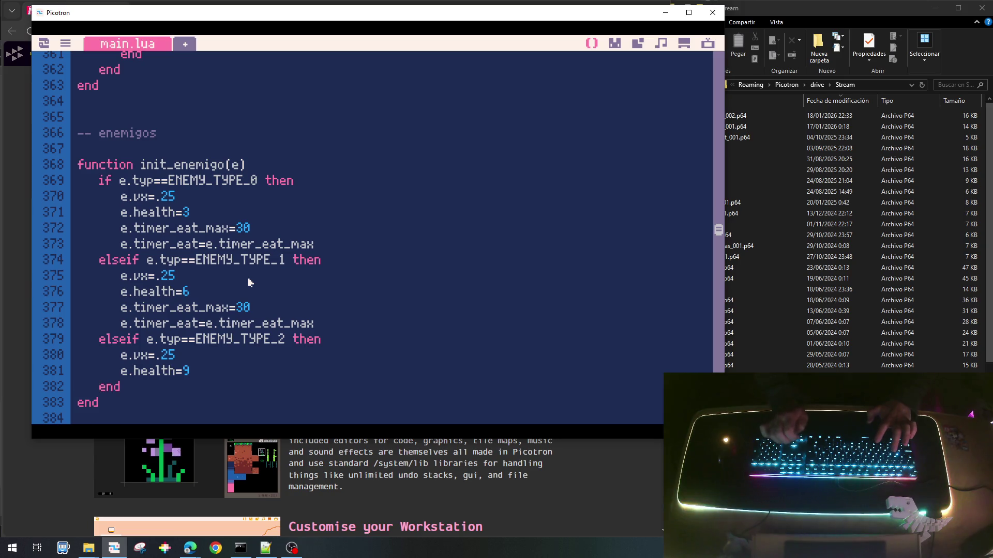
pyautogui.press('Down')
pyautogui.press('Down')
pyautogui.press('Down')
pyautogui.hotkey('ctrl', 'v')
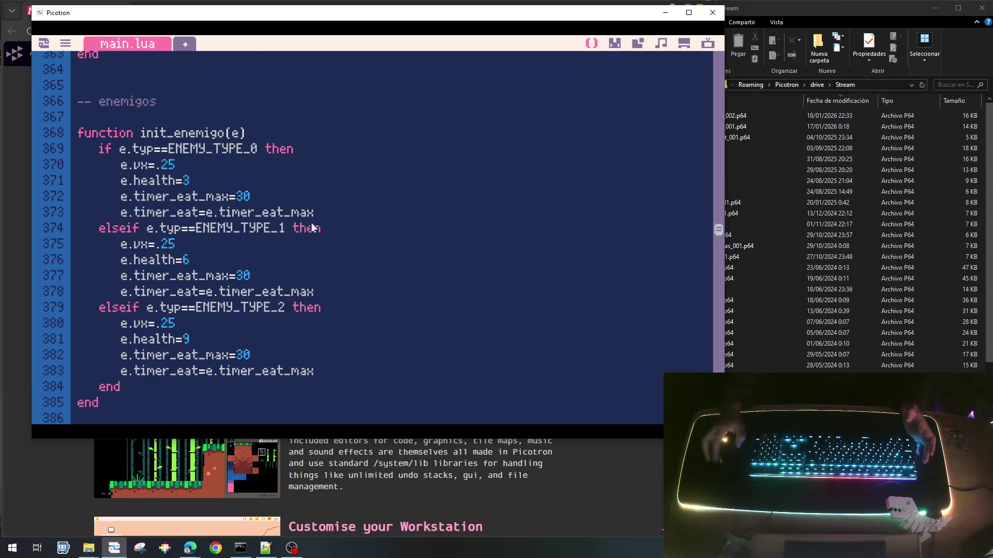
# Add a status=STATUS_WALK, field after timer_hit=0 in the spawned enemy table.
pyautogui.scroll(-2, 312, 228)
pyautogui.scroll(3, 312, 227)
pyautogui.scroll(6, 312, 228)
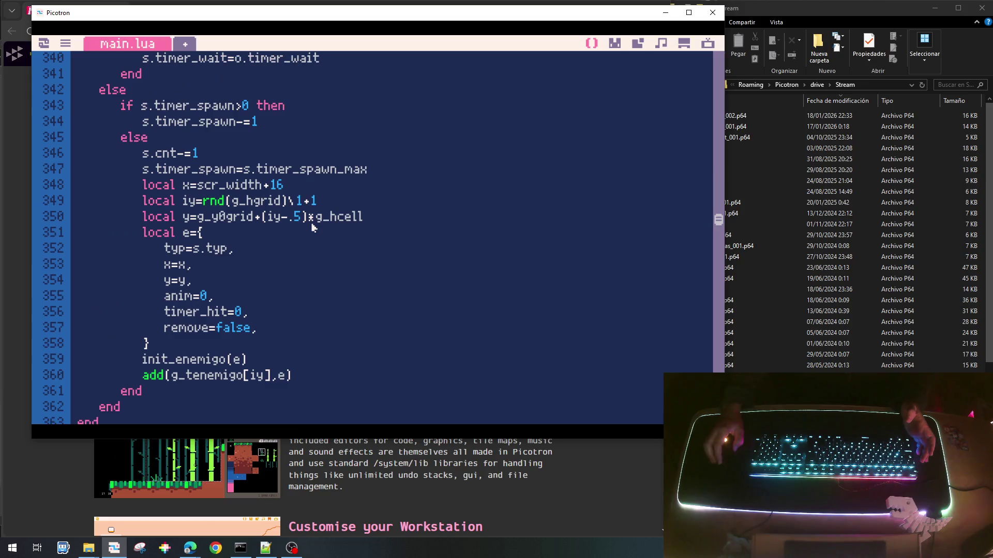
pyautogui.scroll(-1, 313, 227)
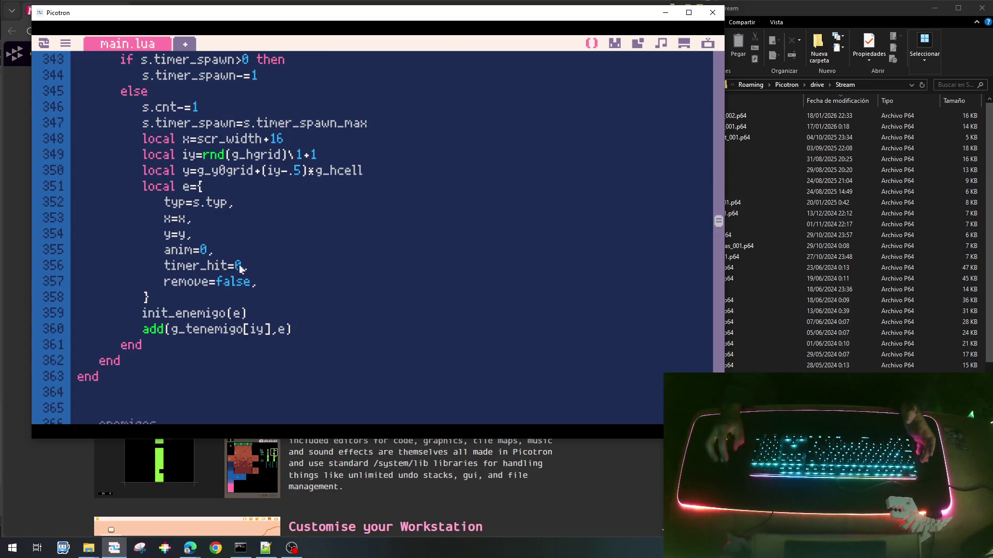
pyautogui.click(277, 274)
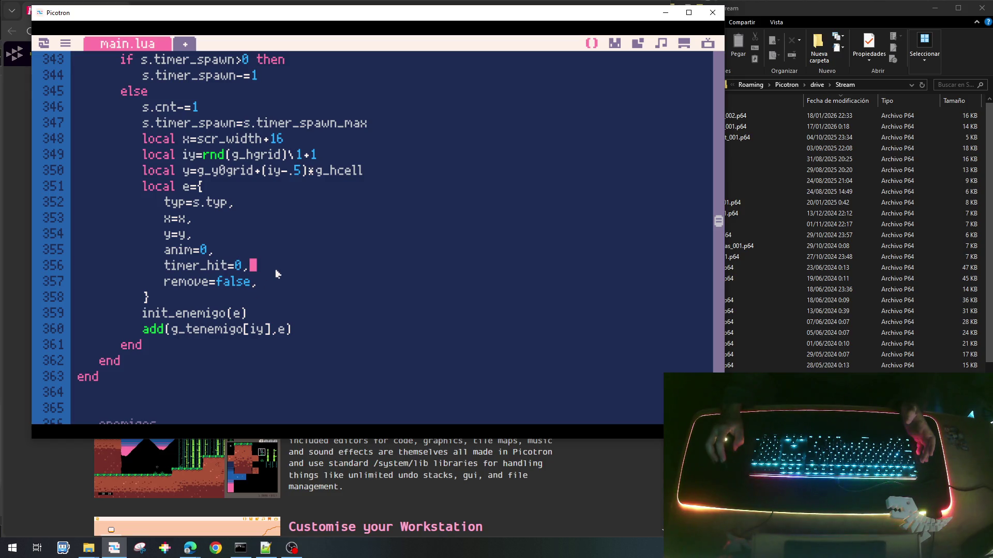
pyautogui.press('Return')
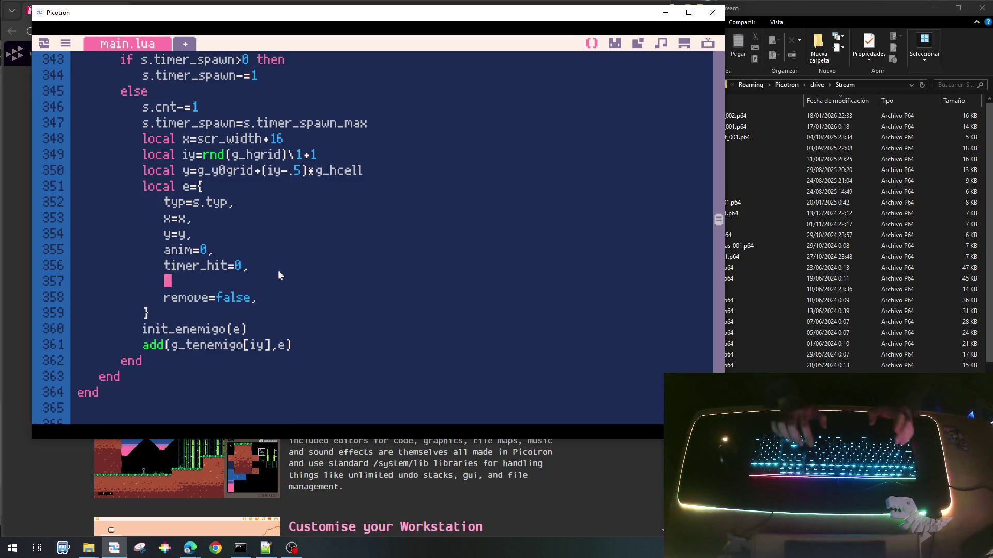
pyautogui.write('status=STATU')
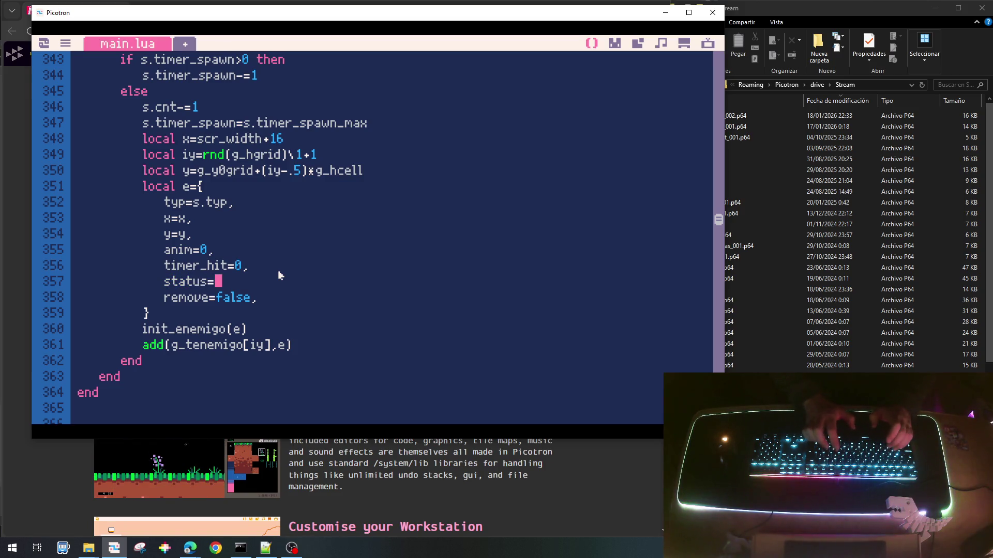
pyautogui.write('S_')
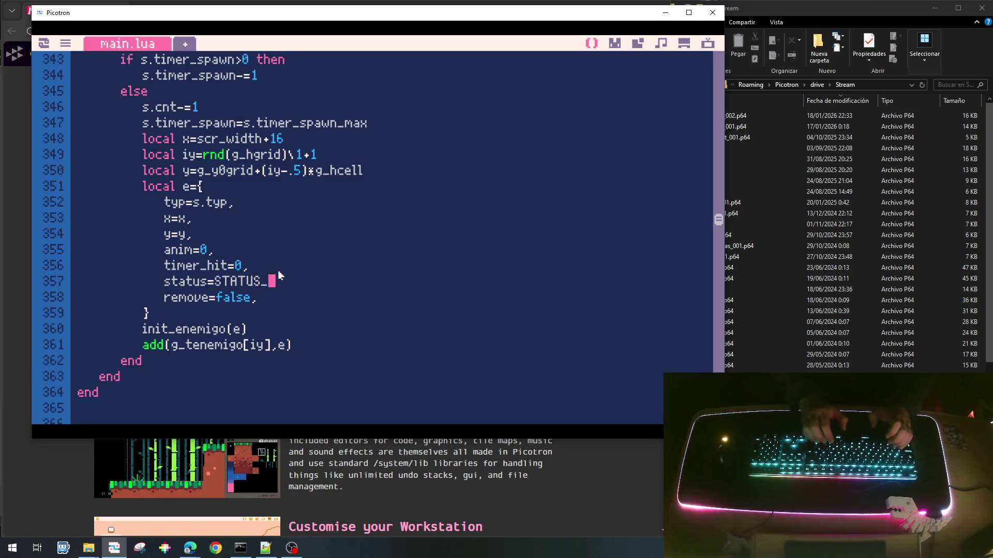
pyautogui.write('WALK,')
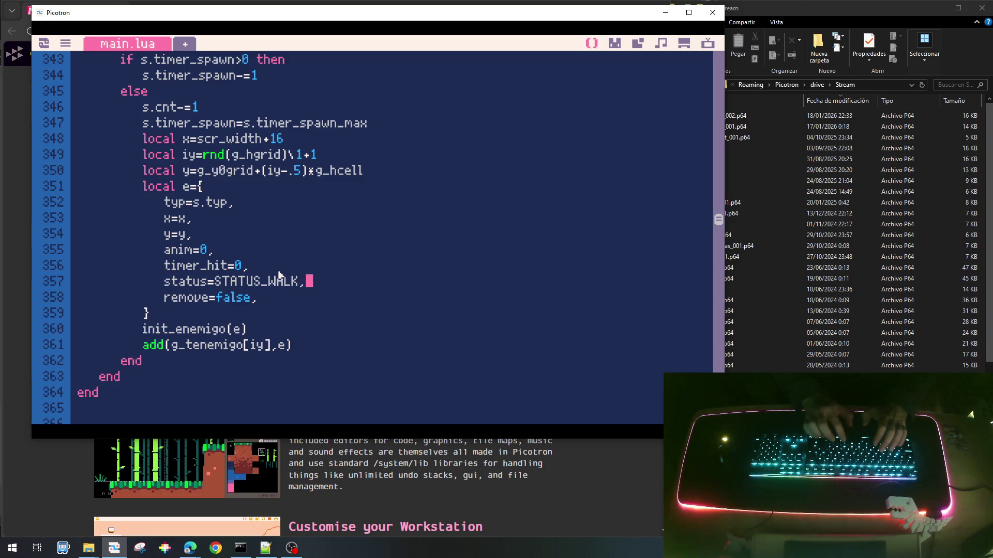
pyautogui.press('BackSpace')
pyautogui.press('BackSpace')
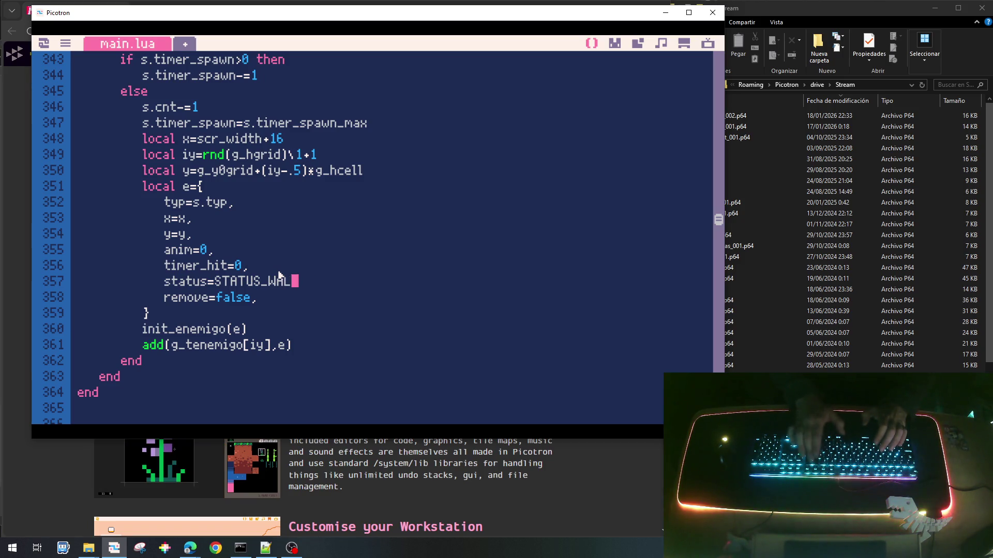
pyautogui.write('WALK')
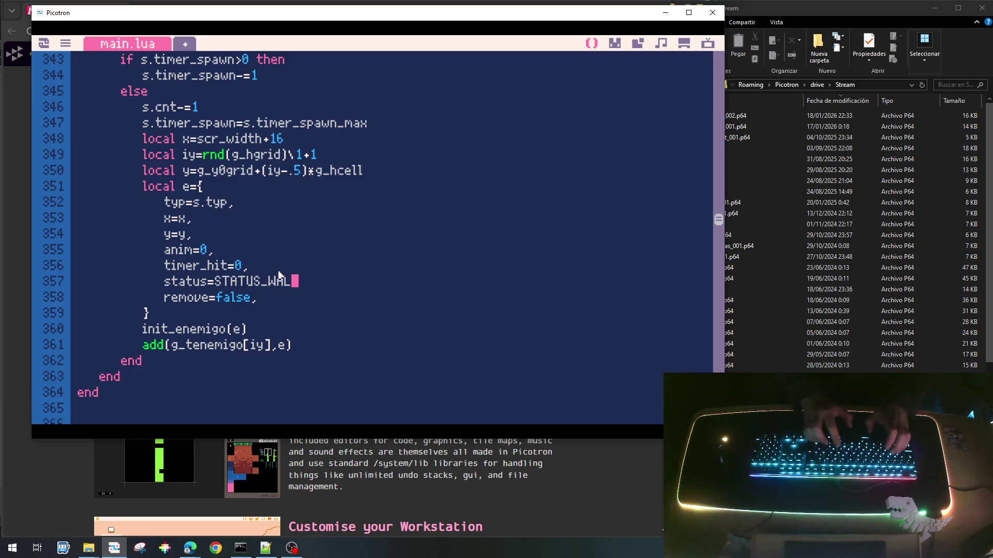
pyautogui.write(',')
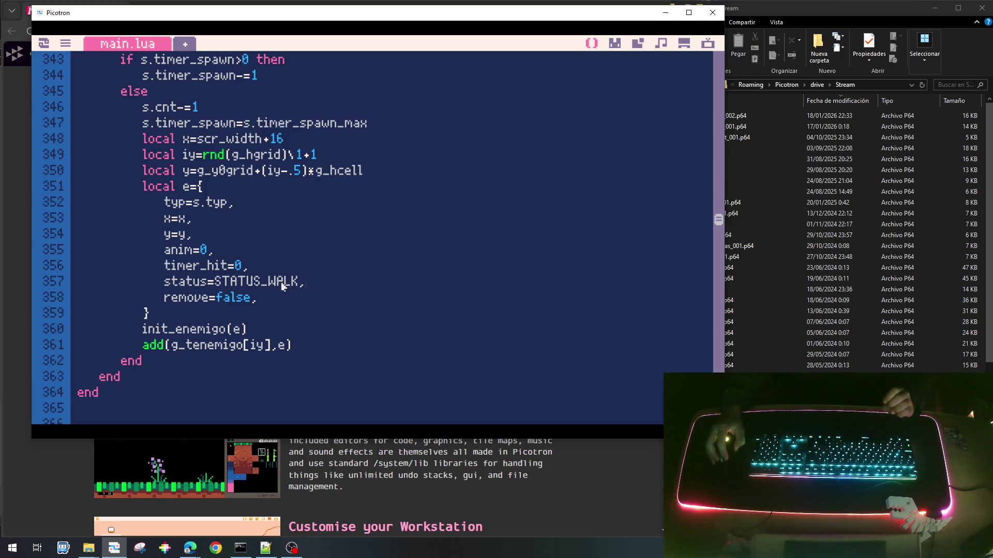
# Paste two copies of the STATUS_IDLE constant line below STATUS_GONE.
pyautogui.moveTo(718, 223); pyautogui.dragTo(718, 57)
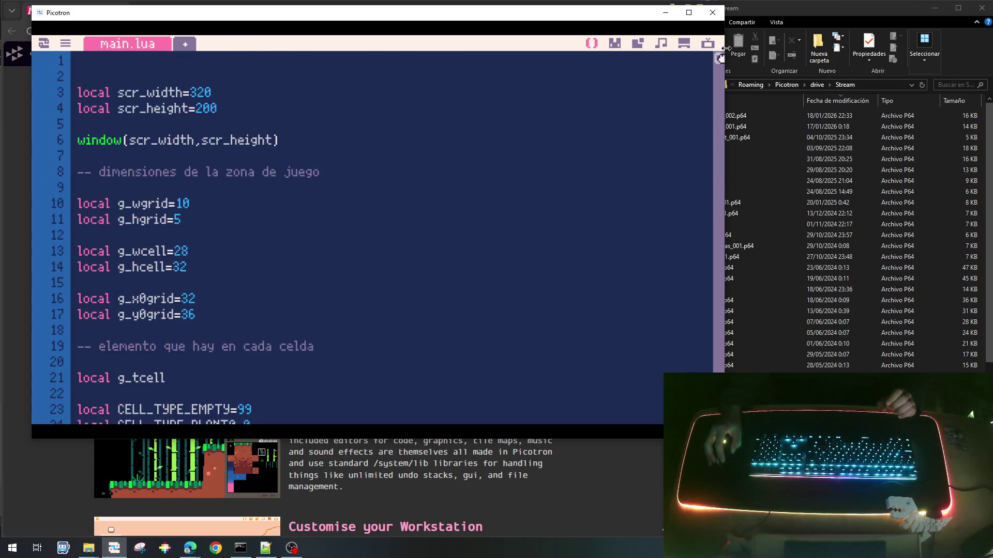
pyautogui.scroll(-5, 406, 200)
pyautogui.scroll(-10, 409, 200)
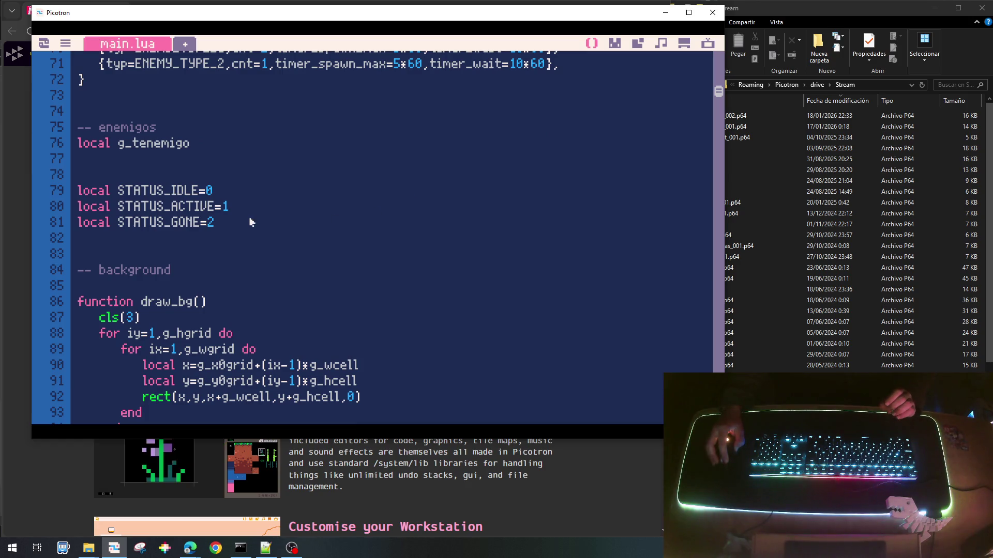
pyautogui.press('Up')
pyautogui.press('Up')
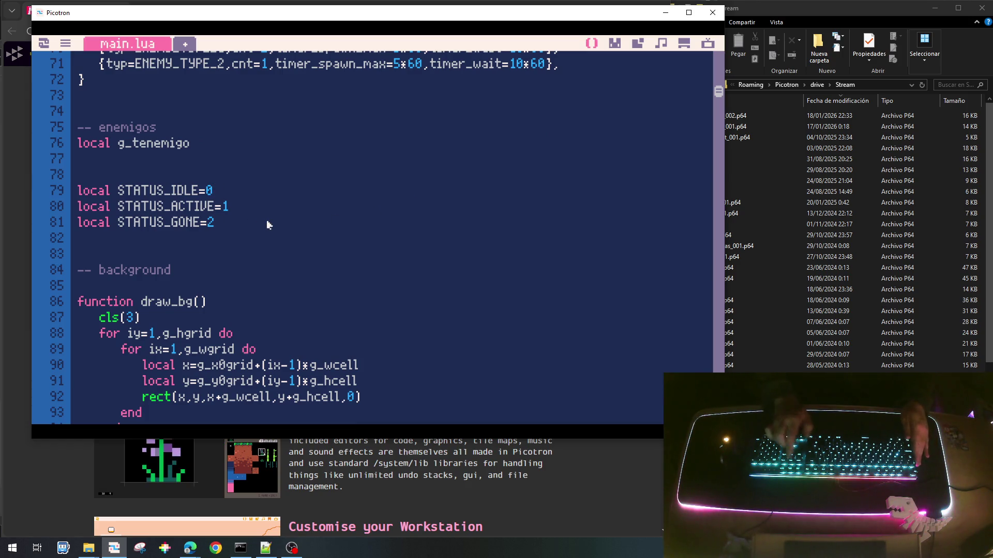
pyautogui.press('Home')
pyautogui.hotkey('shift', 'End')
pyautogui.hotkey('ctrl', 'c')
pyautogui.press('Down')
pyautogui.press('Down')
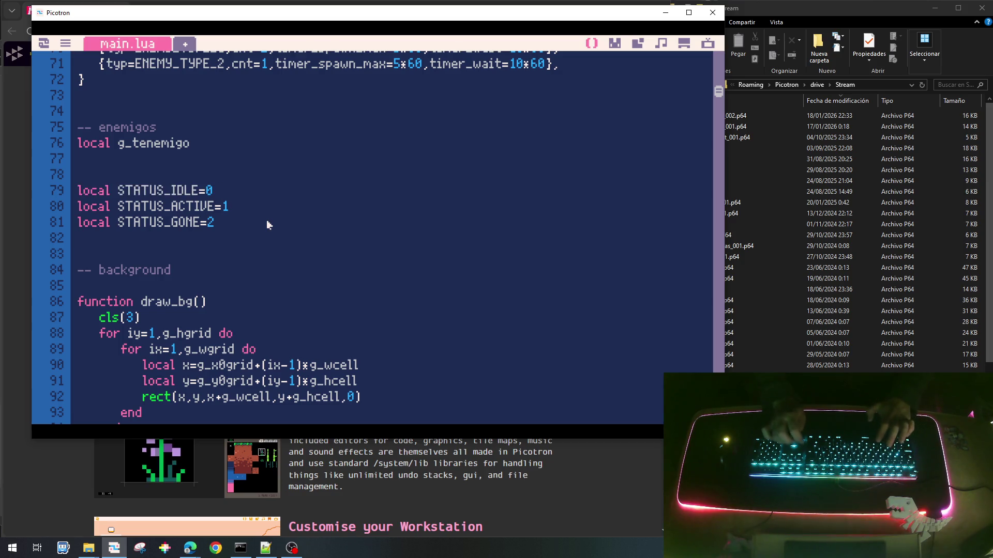
pyautogui.press('End')
pyautogui.press('Return')
pyautogui.hotkey('ctrl', 'v')
pyautogui.press('Return')
pyautogui.hotkey('ctrl', 'v')
# Change the first copy into STATUS_WALK=3.
pyautogui.press('Up')
pyautogui.press('Right')
pyautogui.press('Right')
pyautogui.press('Right')
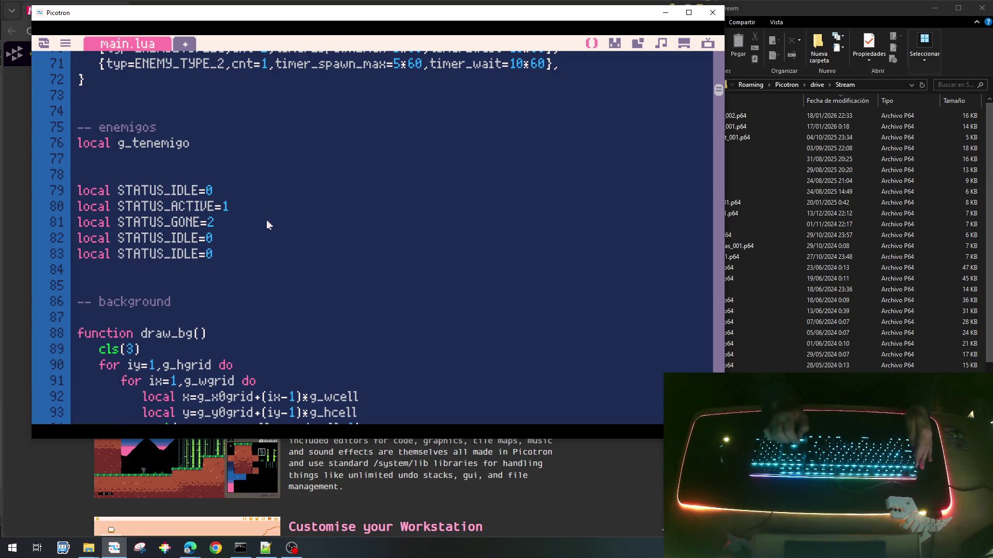
pyautogui.hotkey('shift', 'Right')
pyautogui.hotkey('shift', 'Right')
pyautogui.hotkey('shift', 'Right')
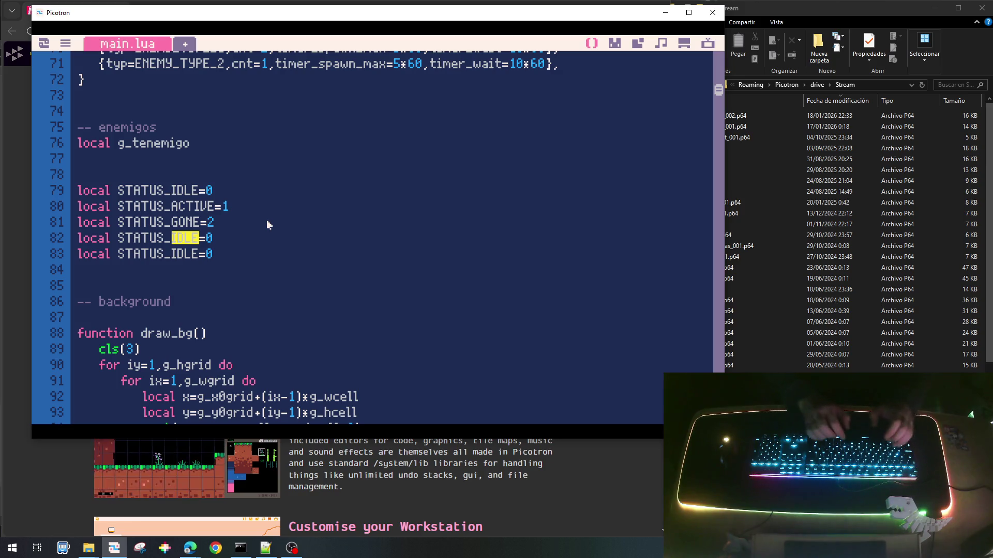
pyautogui.write('WAL')
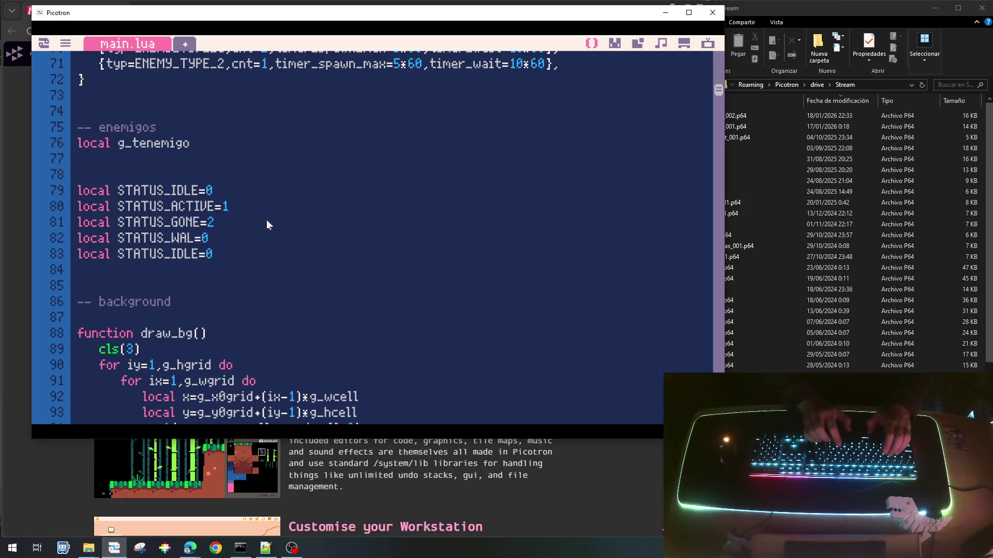
pyautogui.write('K')
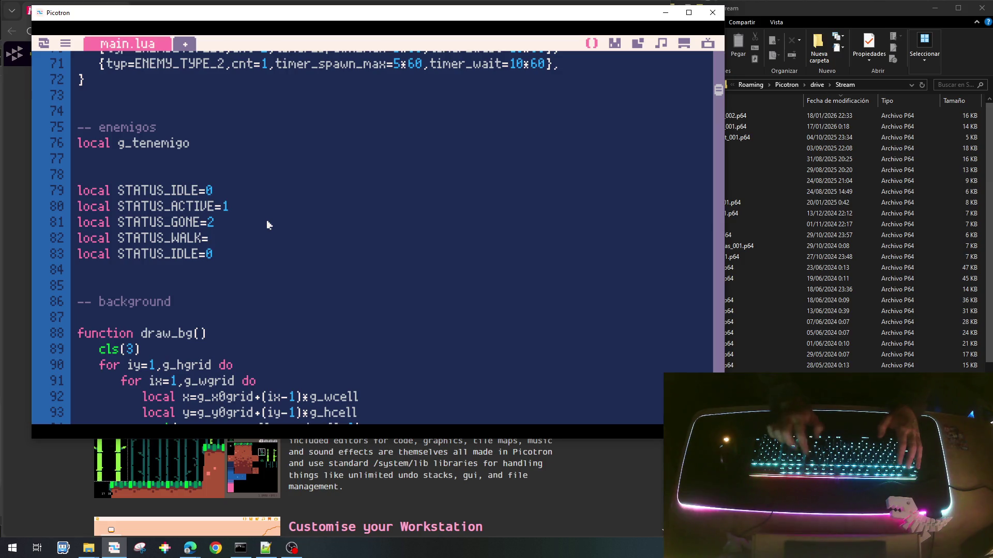
pyautogui.press('Right')
pyautogui.hotkey('shift', 'Right')
pyautogui.write('3')
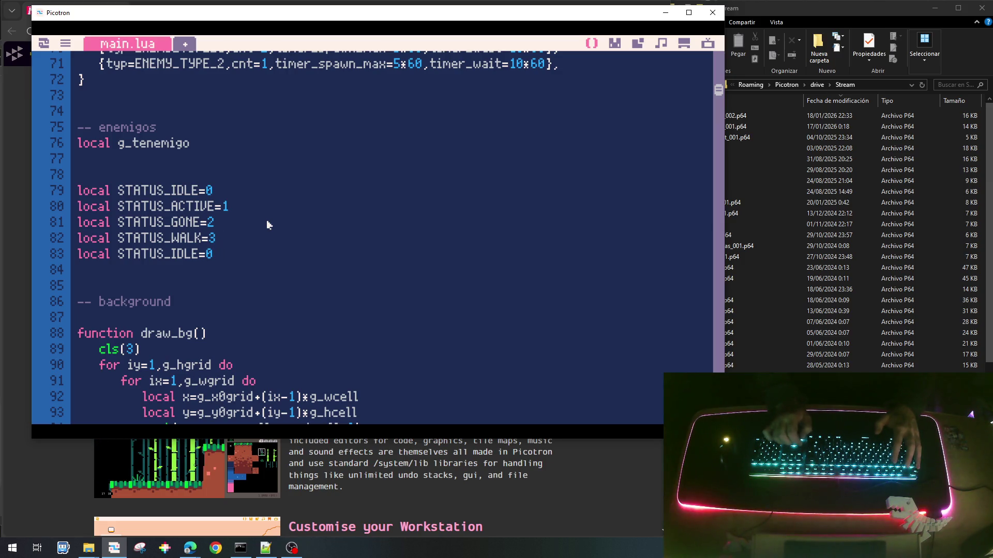
# Change the second copy into STATUS_EAT=4.
pyautogui.press('Left')
pyautogui.press('Left')
pyautogui.hotkey('shift', 'Left')
pyautogui.hotkey('shift', 'Left')
pyautogui.hotkey('shift', 'Left')
pyautogui.hotkey('shift', 'Left')
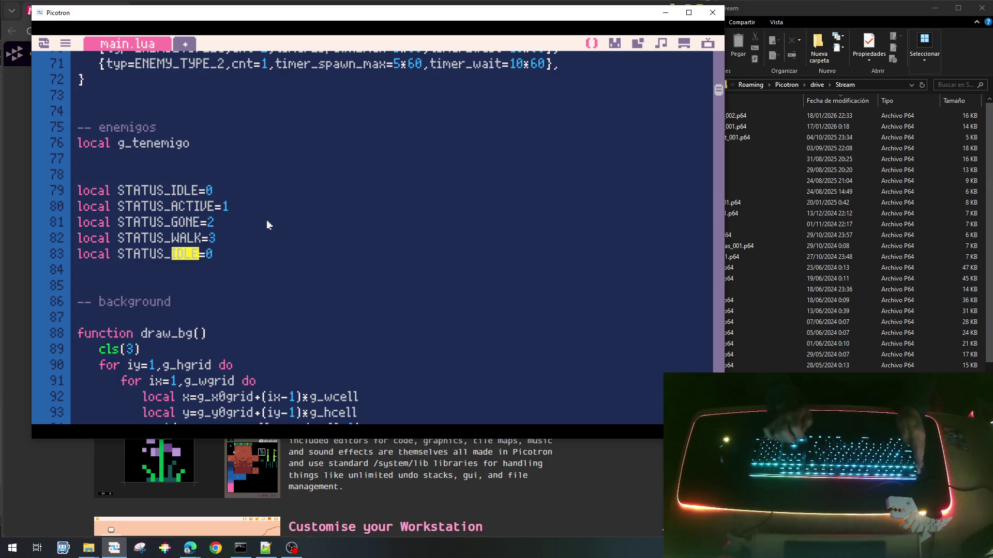
pyautogui.write('EAT')
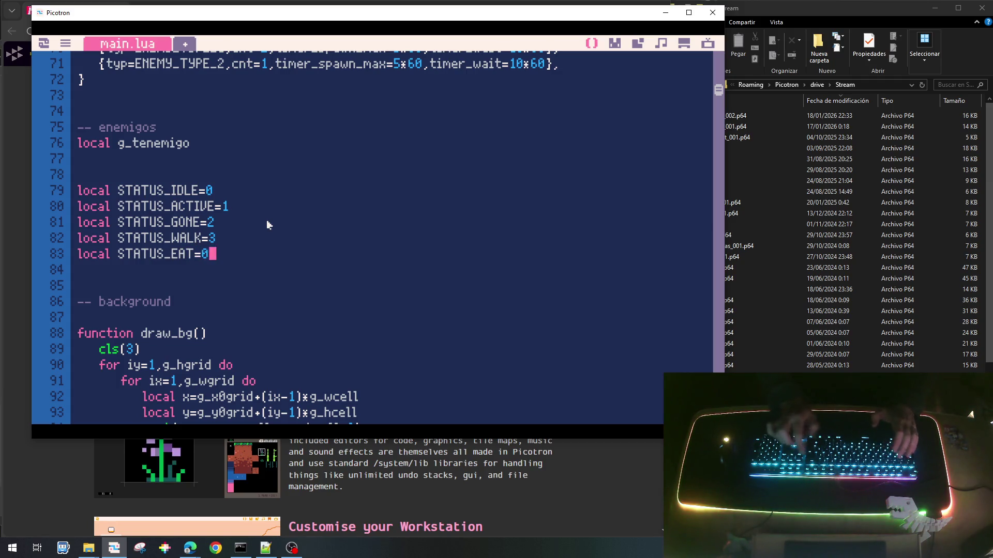
pyautogui.press('End')
pyautogui.press('BackSpace')
pyautogui.write('4')
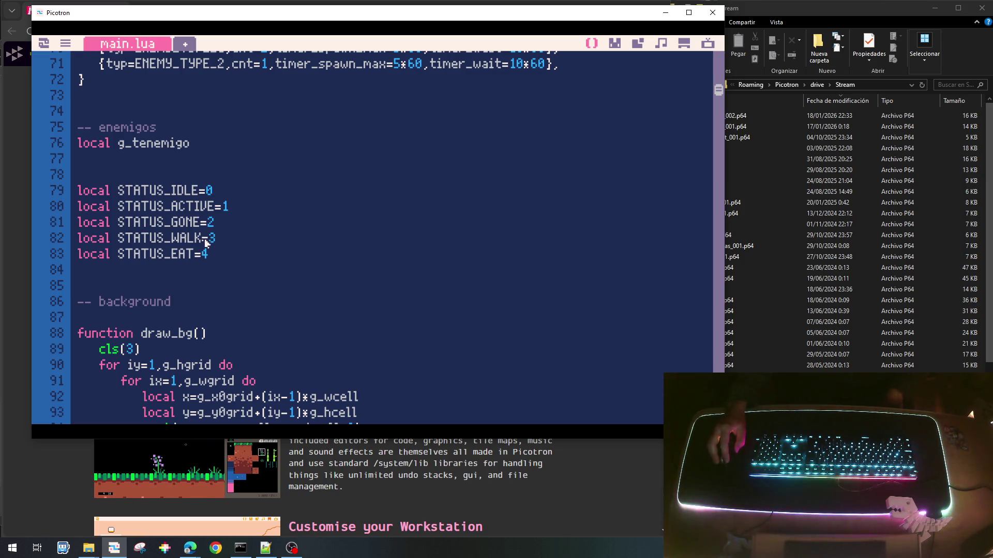
pyautogui.moveTo(202, 239); pyautogui.dragTo(122, 239)
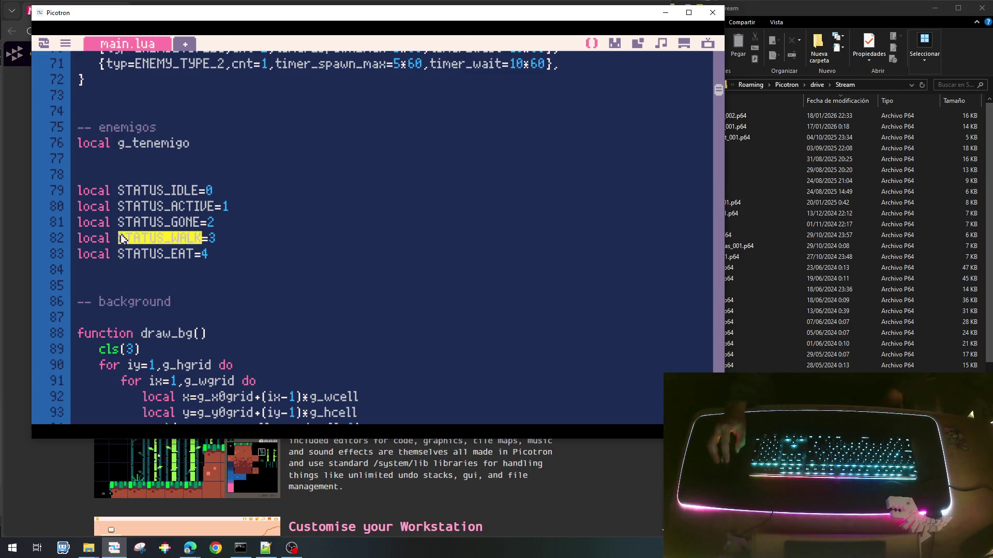
pyautogui.click(184, 246)
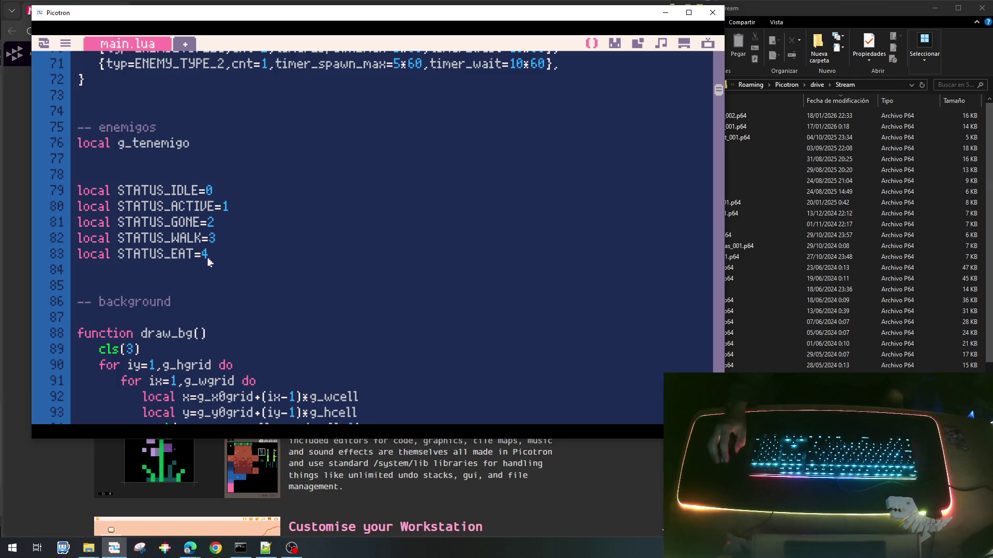
# Save plantas_bichos_002.p64 and scroll down main.lua to the update_enemigo0 function.
pyautogui.hotkey('ctrl', 's')
pyautogui.scroll(-10, 492, 233)
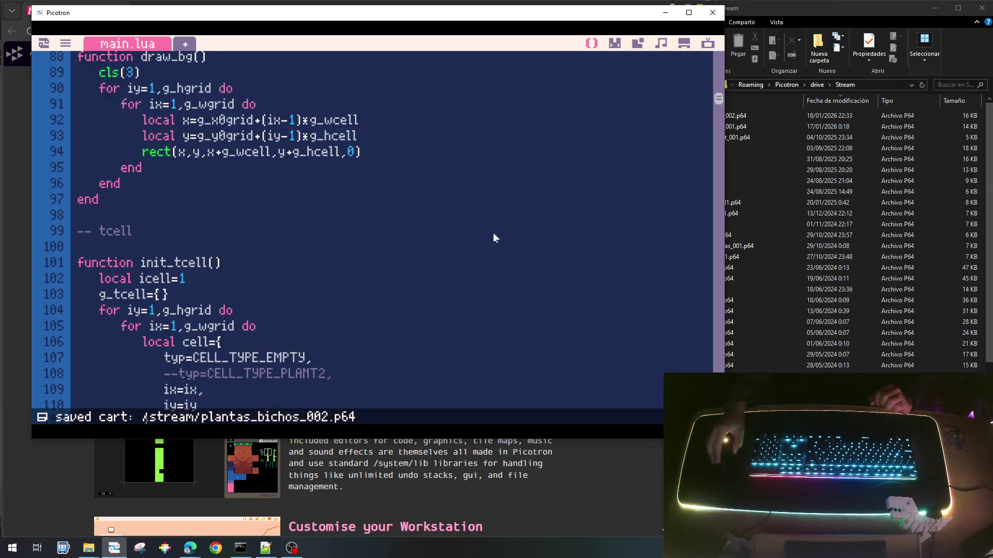
pyautogui.scroll(-20, 489, 243)
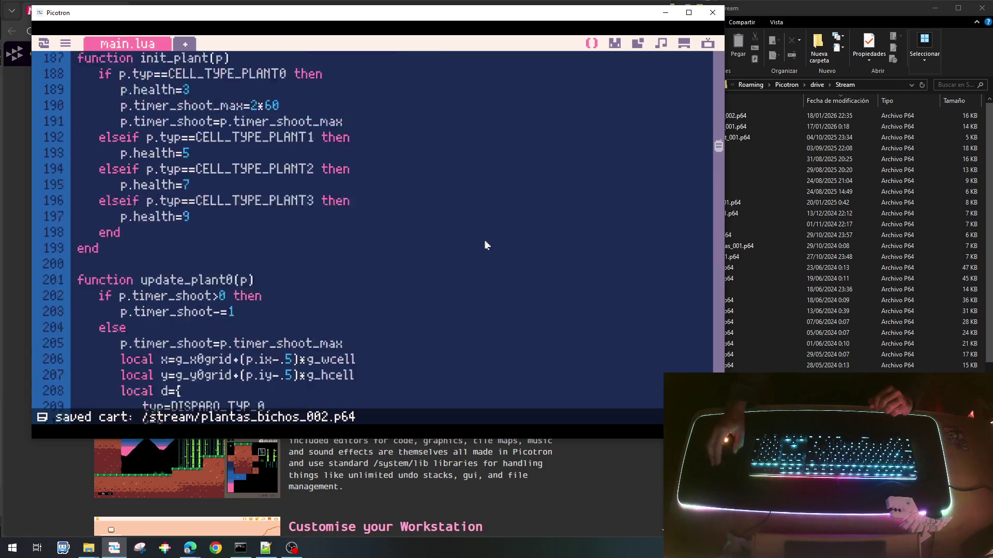
pyautogui.scroll(-16, 486, 244)
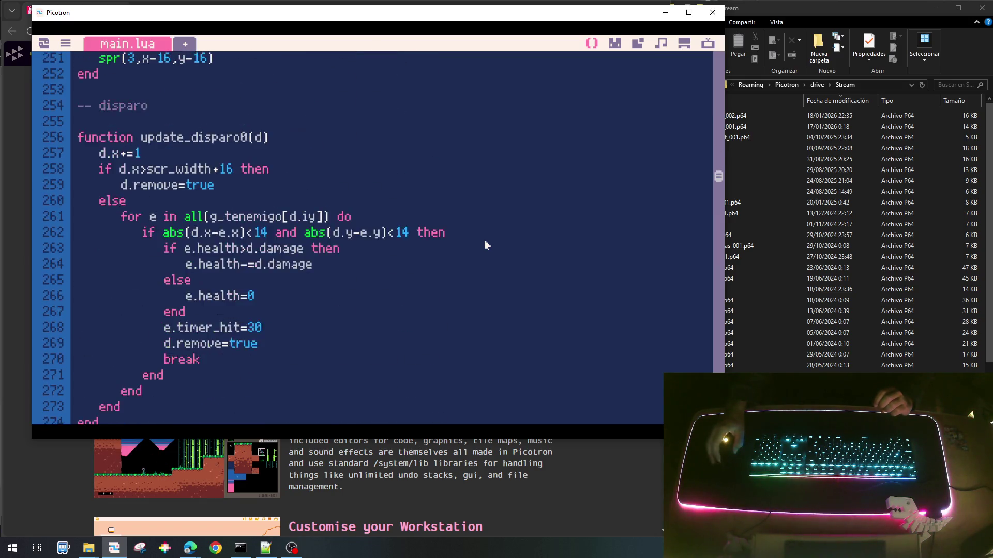
pyautogui.scroll(-9, 486, 245)
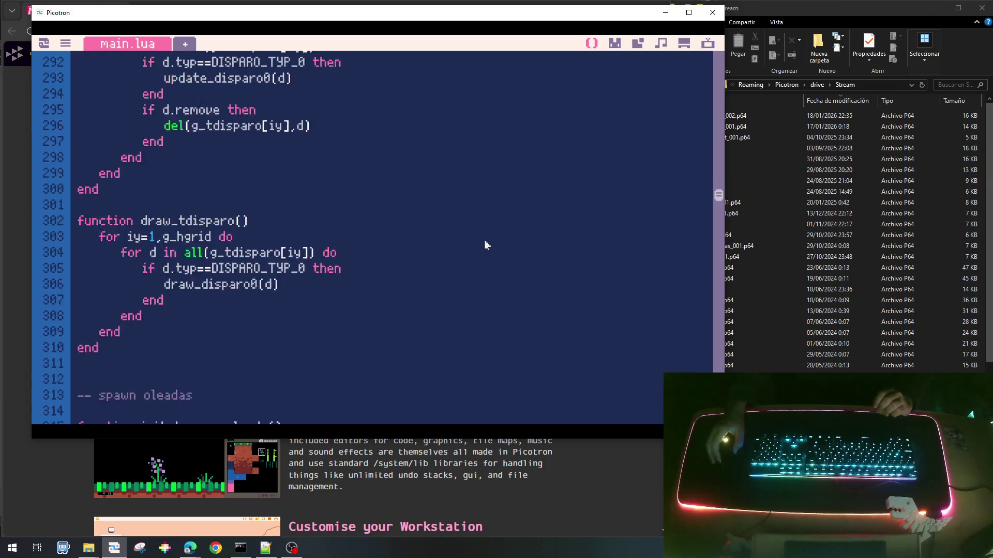
pyautogui.scroll(-18, 486, 245)
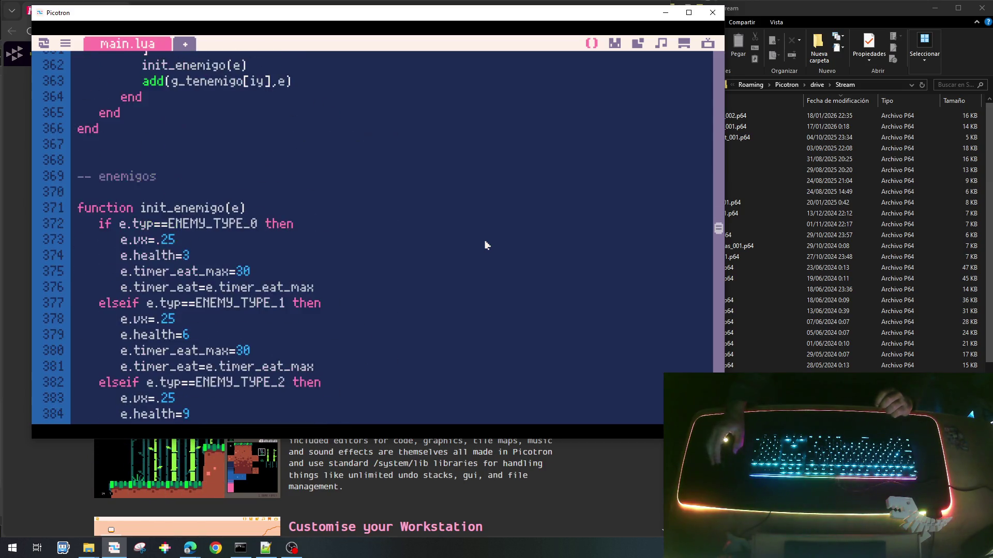
pyautogui.scroll(2, 486, 245)
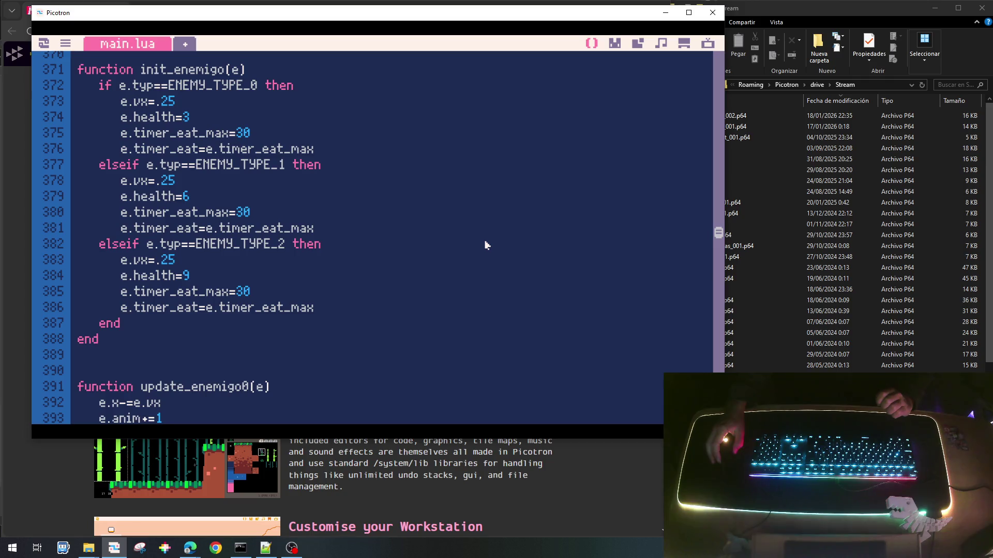
pyautogui.scroll(6, 486, 245)
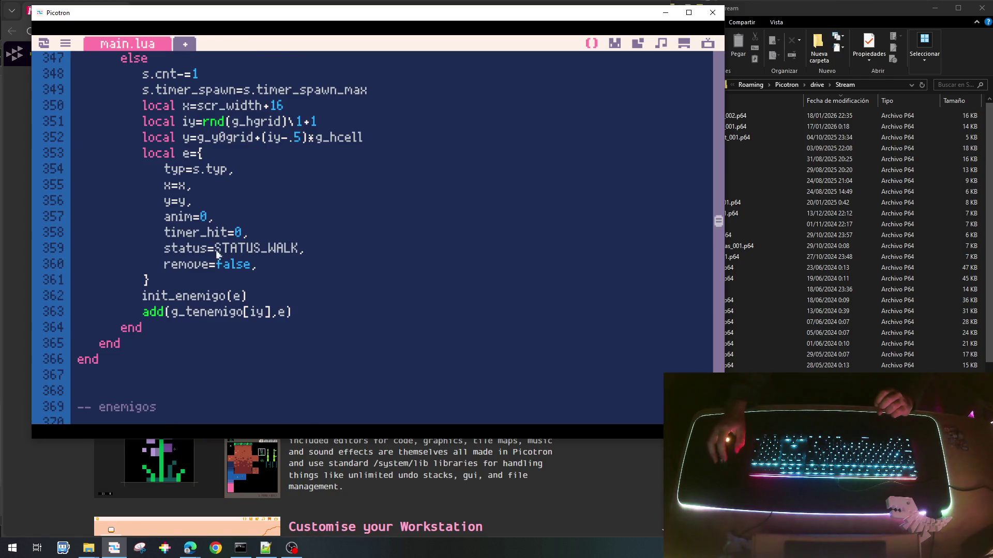
pyautogui.scroll(-5, 300, 257)
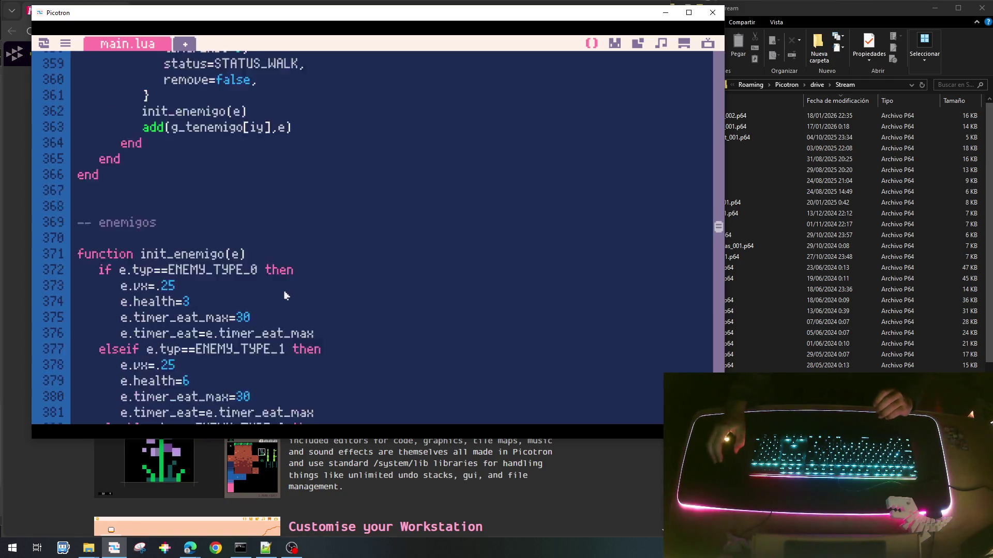
pyautogui.scroll(-3, 205, 250)
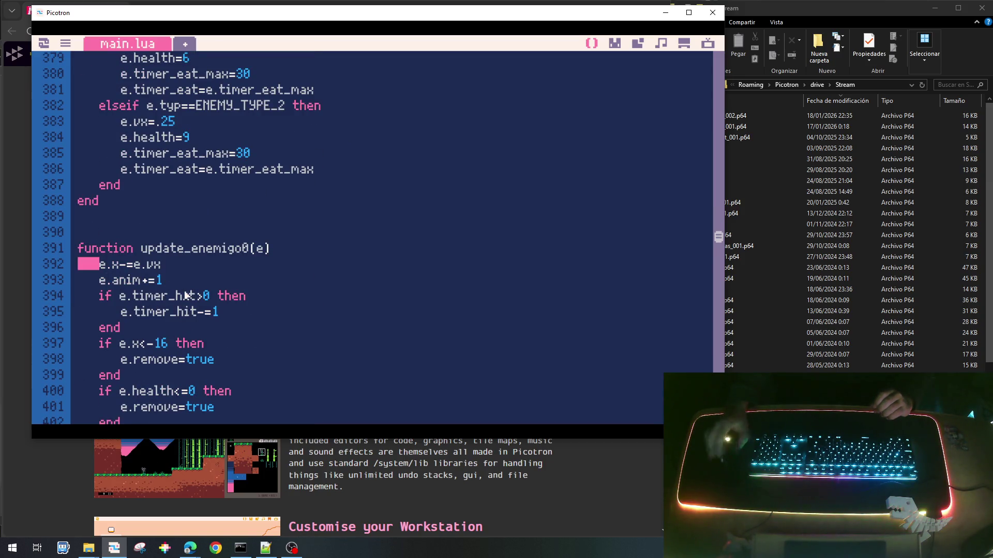
# Start an 'if e.tart' condition line at update_enemigo0's start, then erase it.
pyautogui.press('Return')
pyautogui.press('Return')
pyautogui.press('Up')
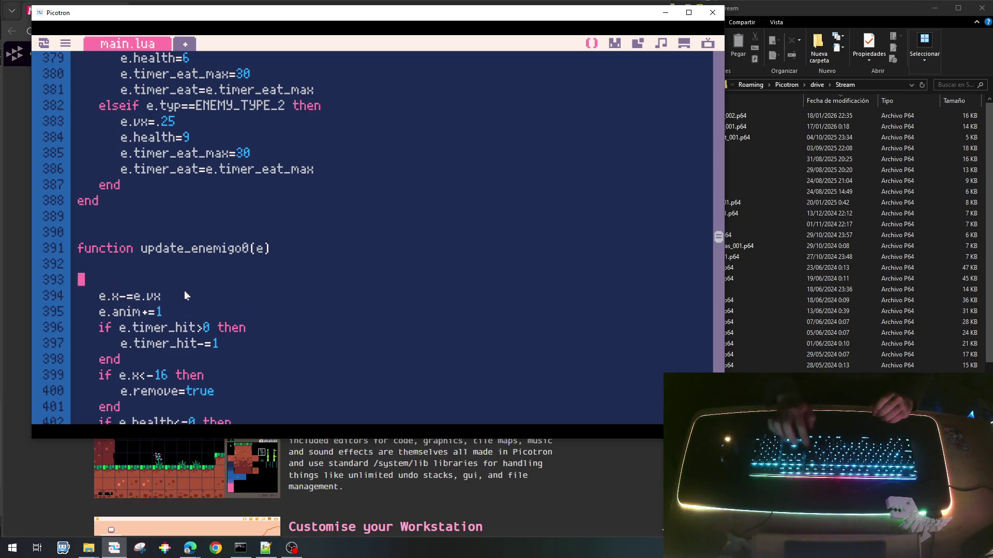
pyautogui.write('i')
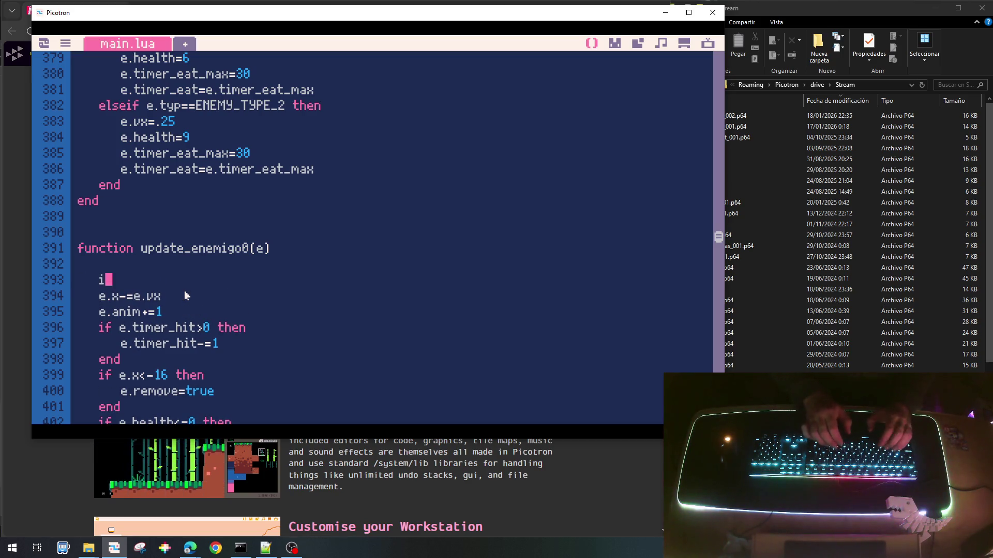
pyautogui.write('f e.')
pyautogui.write('tart')
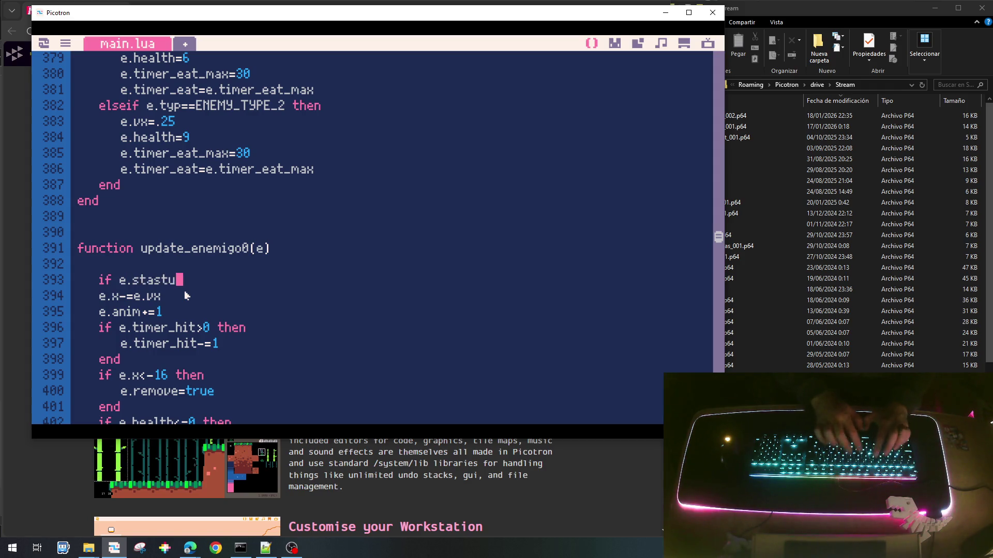
pyautogui.press('BackSpace')
pyautogui.press('BackSpace')
pyautogui.press('BackSpace')
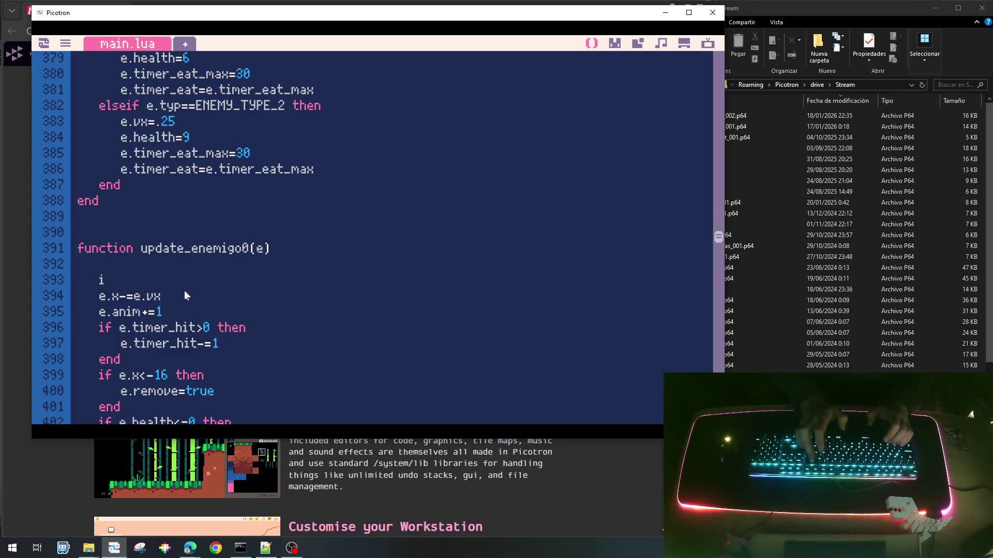
pyautogui.press('BackSpace')
# Cut update_enemigo0's body, paste it above the function, and add the function header there.
pyautogui.scroll(-3, 187, 296)
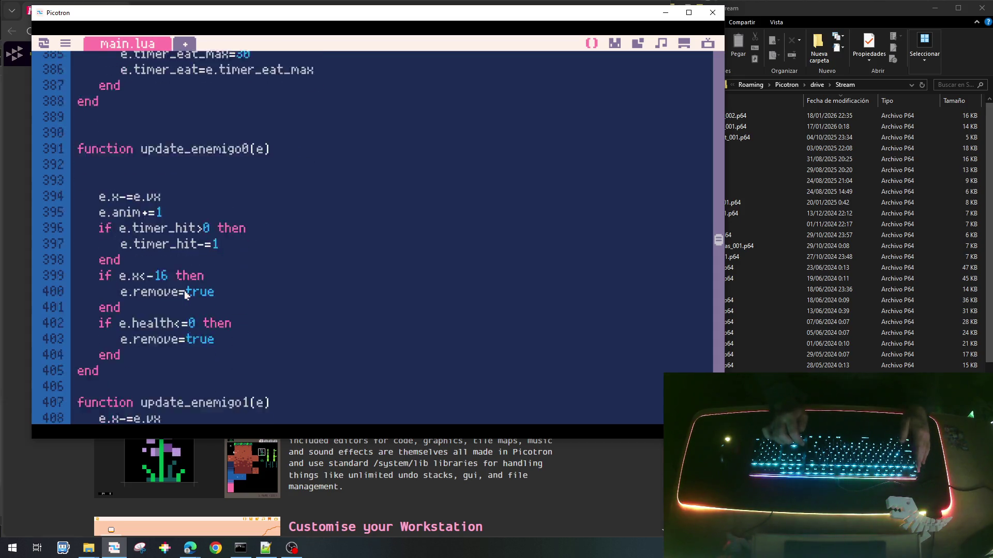
pyautogui.press('Down')
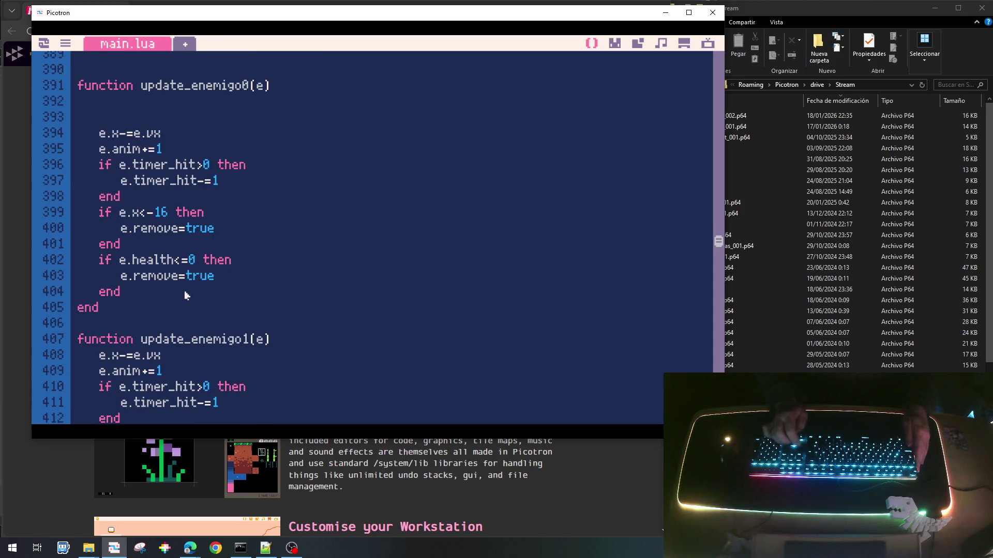
pyautogui.press('Home')
pyautogui.hotkey('shift', 'Down')
pyautogui.hotkey('shift', 'Down')
pyautogui.hotkey('shift', 'Down')
pyautogui.hotkey('shift', 'Down')
pyautogui.hotkey('shift', 'Down')
pyautogui.hotkey('ctrl', 'c')
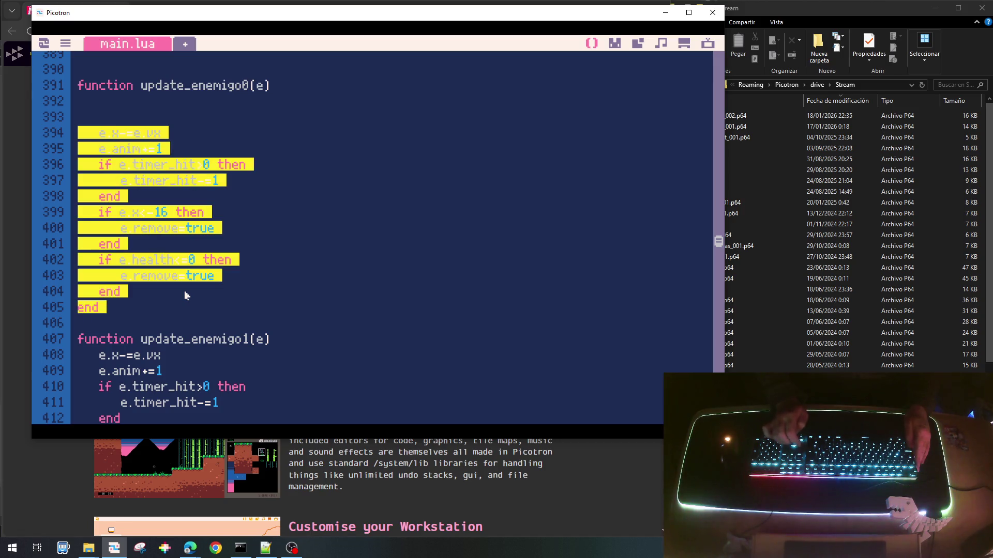
pyautogui.press('Delete')
pyautogui.press('Up')
pyautogui.press('Up')
pyautogui.press('Up')
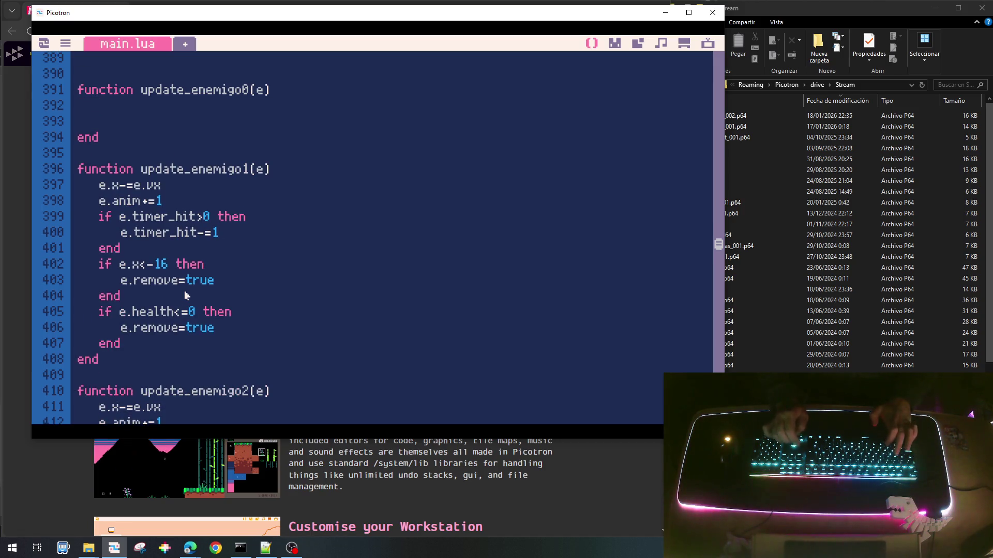
pyautogui.press('Return')
pyautogui.press('Return')
pyautogui.press('Return')
pyautogui.press('Up')
pyautogui.hotkey('ctrl', 'v')
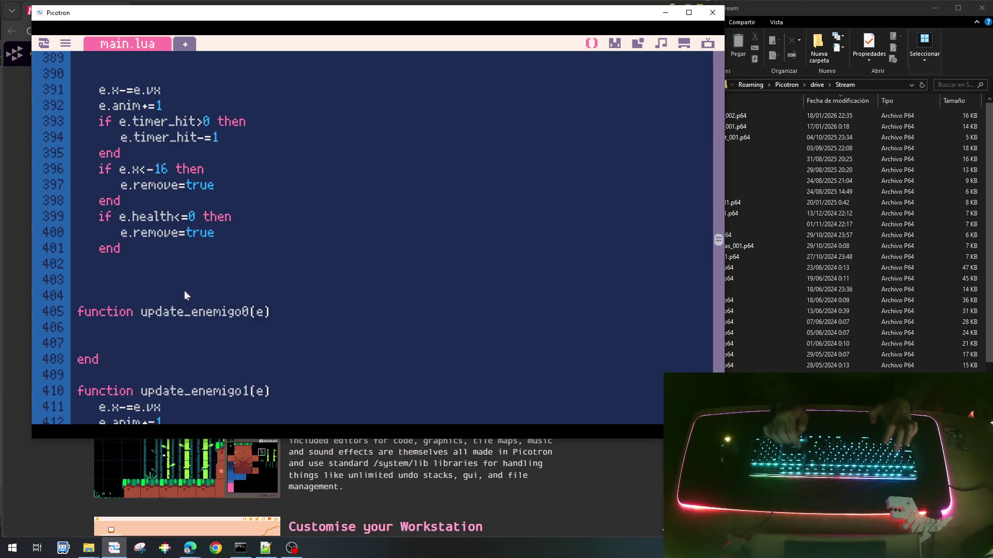
pyautogui.hotkey('shift', 'Down')
pyautogui.hotkey('ctrl', 'c')
pyautogui.press('Down')
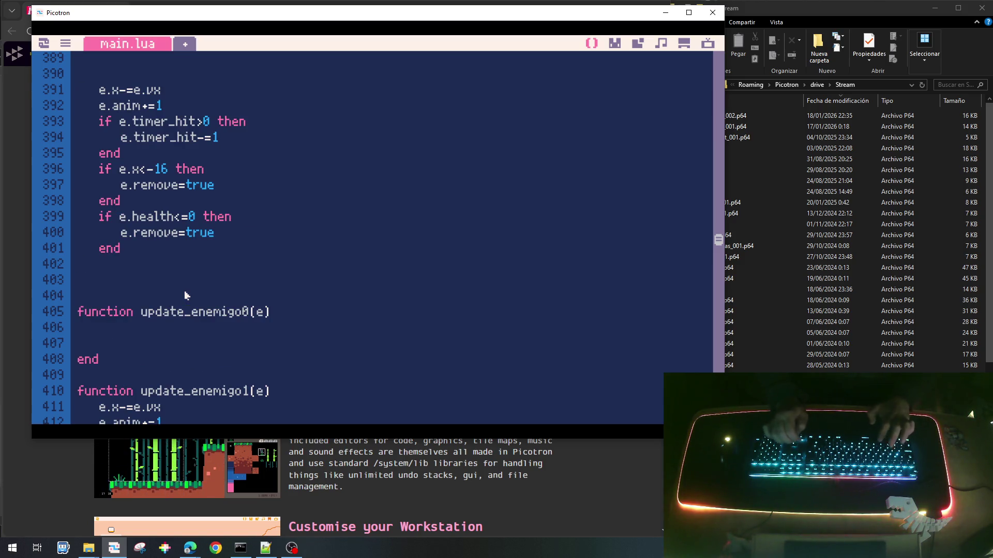
pyautogui.hotkey('ctrl', 'v')
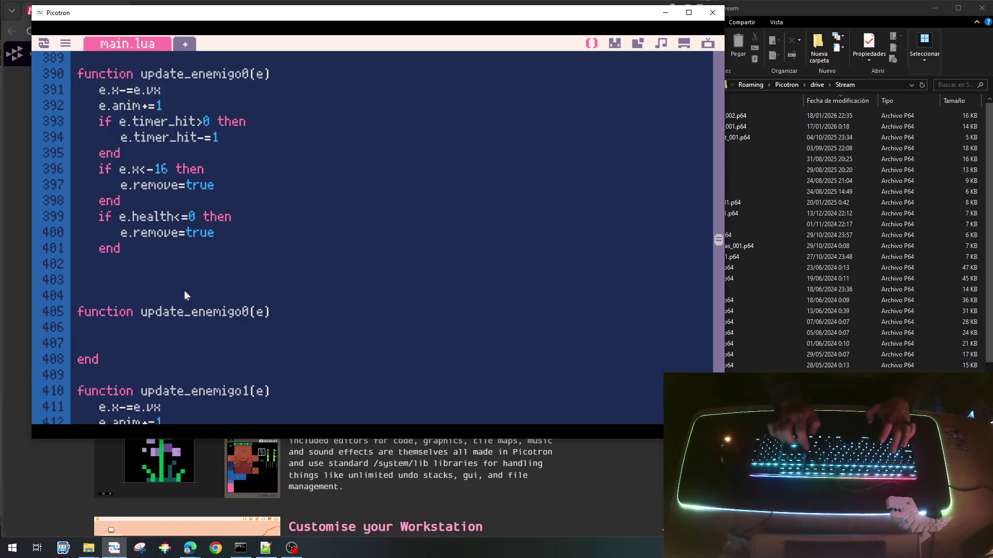
# Rename the shared function to update_enemigo_common and close its body with end.
pyautogui.press('BackSpace')
pyautogui.write('_coon')
pyautogui.press('BackSpace')
pyautogui.press('BackSpace')
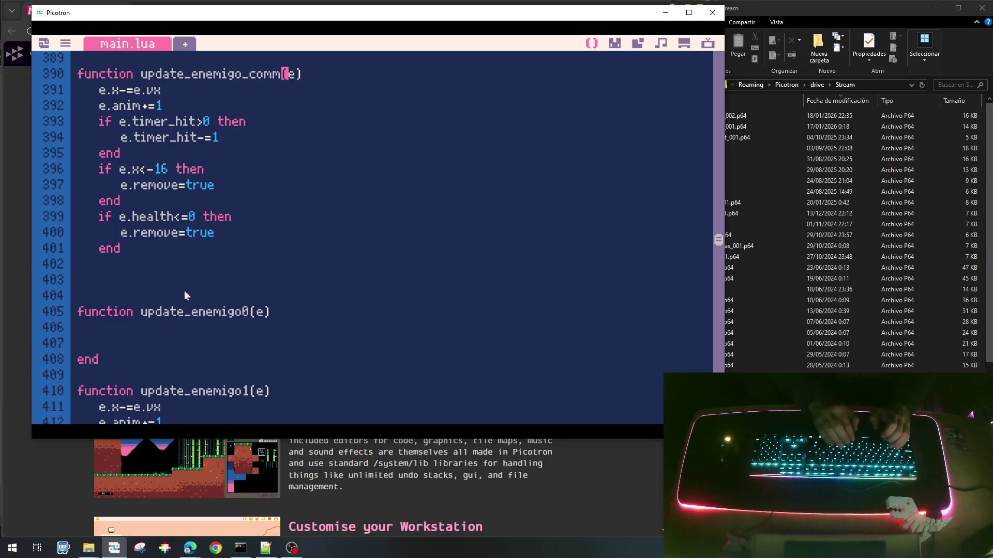
pyautogui.write('on')
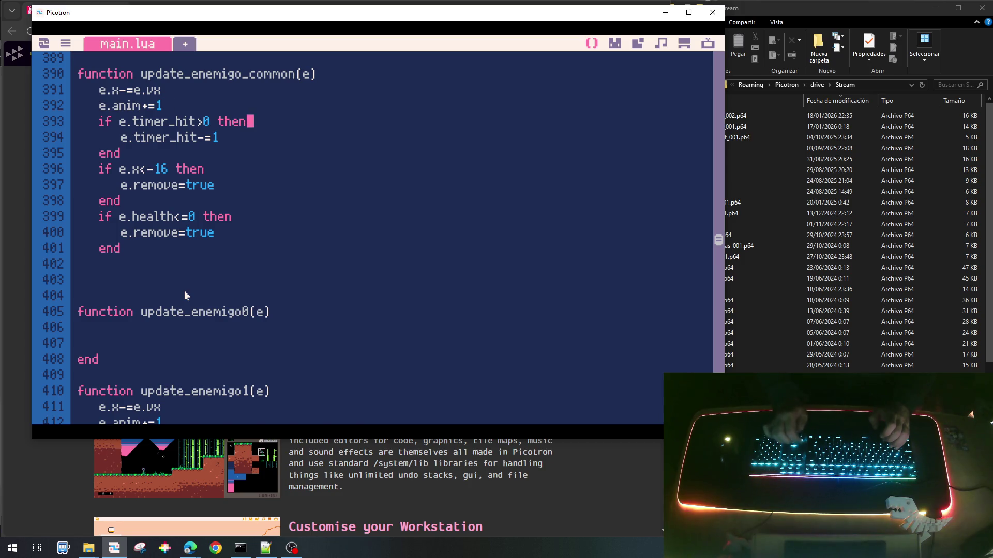
pyautogui.press('Up')
pyautogui.press('Down')
pyautogui.press('Down')
pyautogui.press('Down')
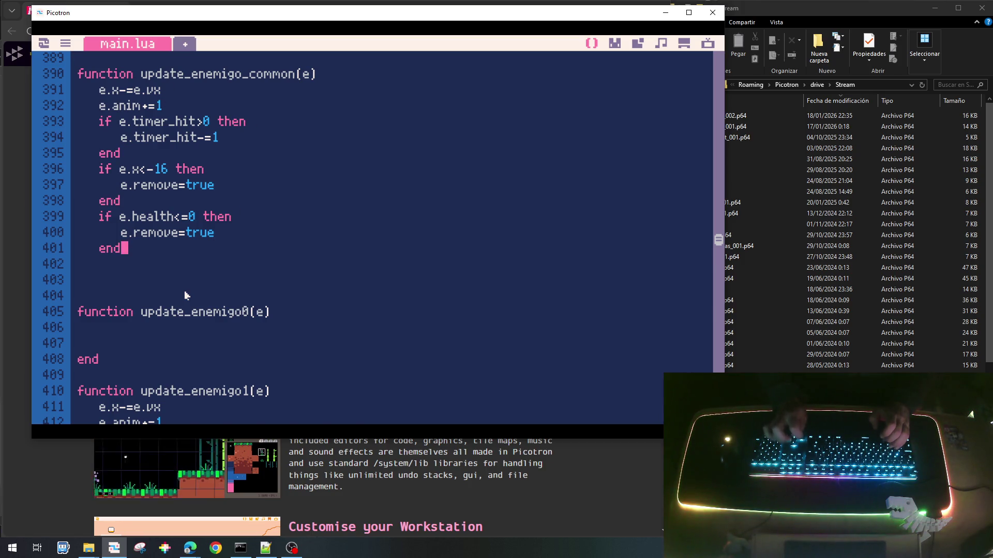
pyautogui.press('Down')
pyautogui.write('end')
pyautogui.press('Up')
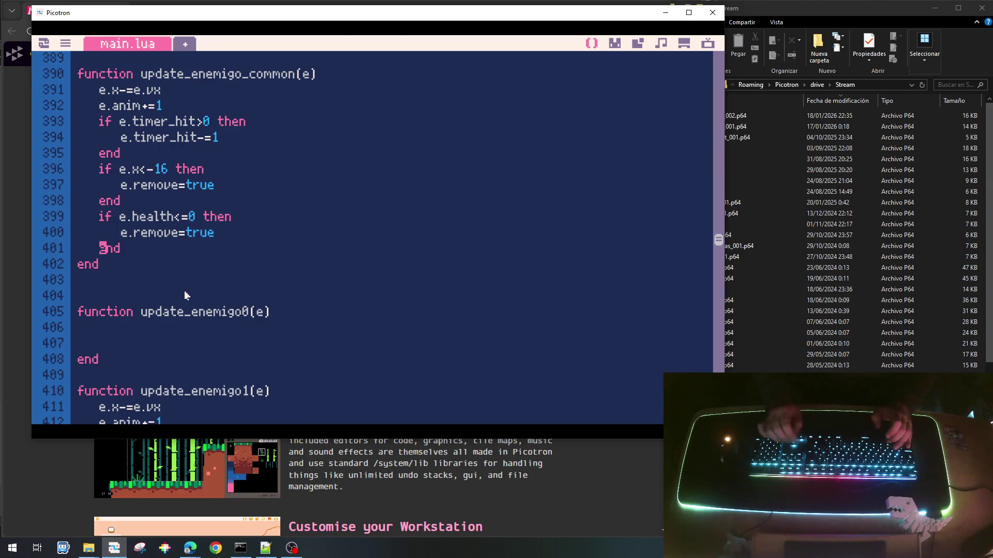
# Copy the update_enemigo_common(e) call into update_enemigo0's empty body.
pyautogui.press('Up')
pyautogui.press('Up')
pyautogui.press('Up')
pyautogui.press('Right')
pyautogui.press('Right')
pyautogui.press('Right')
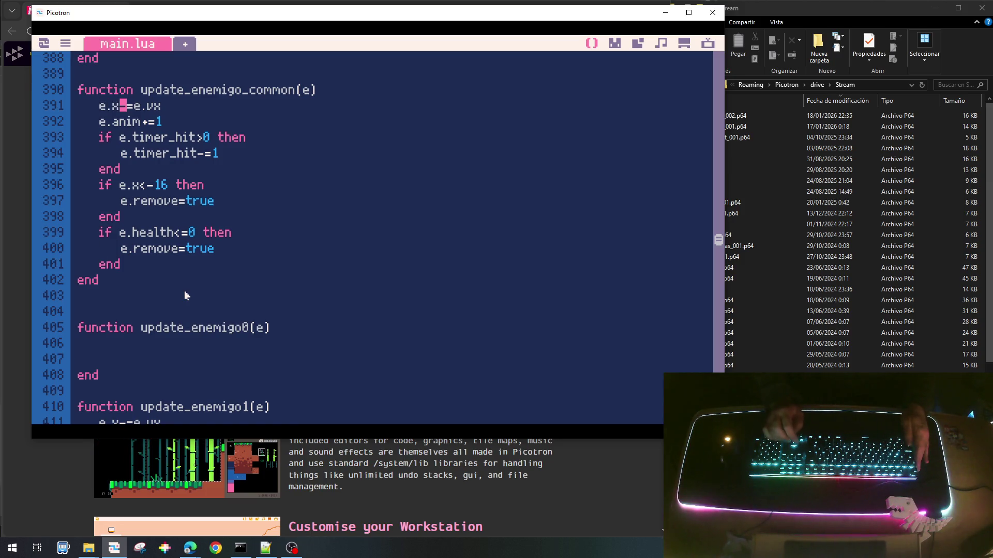
pyautogui.press('Up')
pyautogui.press('Right')
pyautogui.press('Right')
pyautogui.press('Right')
pyautogui.hotkey('shift', 'End')
pyautogui.hotkey('ctrl', 'c')
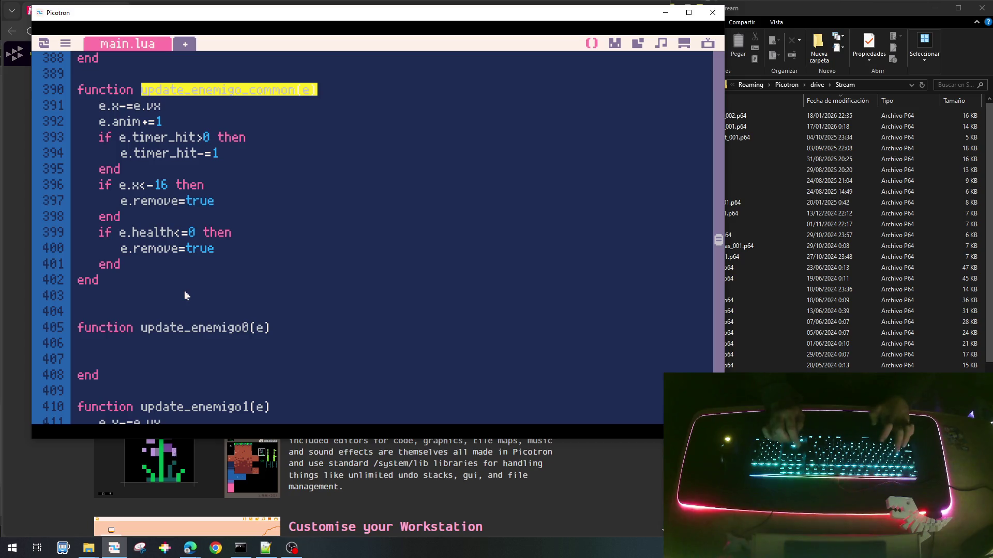
pyautogui.press('Down')
pyautogui.press('Down')
pyautogui.press('Down')
pyautogui.press('Up')
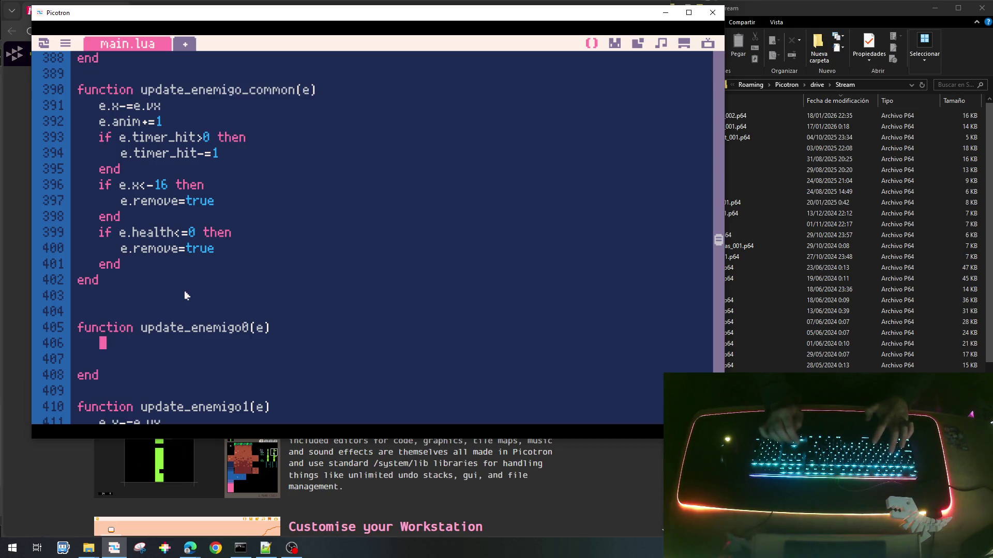
pyautogui.hotkey('ctrl', 'v')
pyautogui.press('Down')
pyautogui.press('BackSpace')
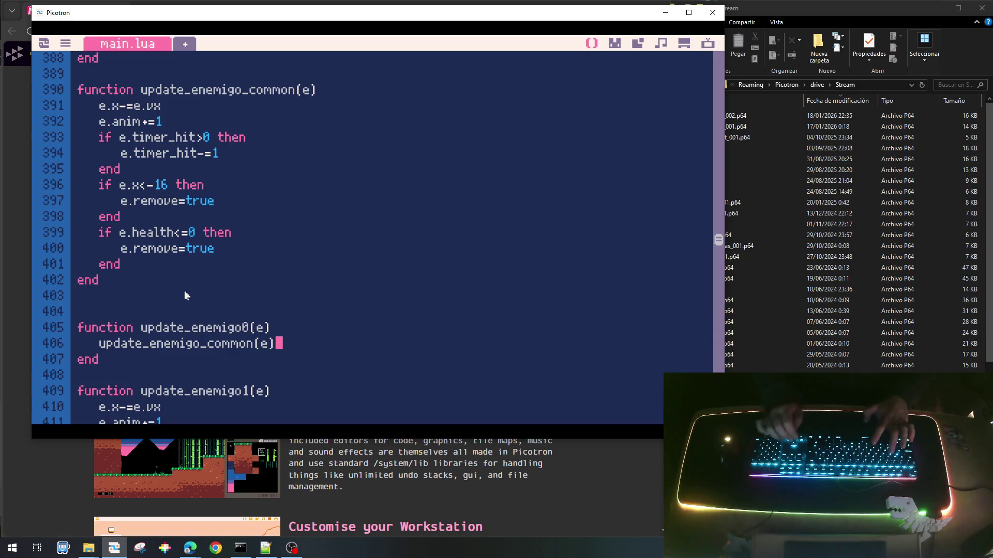
# Replace update_enemigo1's duplicated body with an indented update_enemigo_common(e) call.
pyautogui.press('Down')
pyautogui.press('Down')
pyautogui.press('Down')
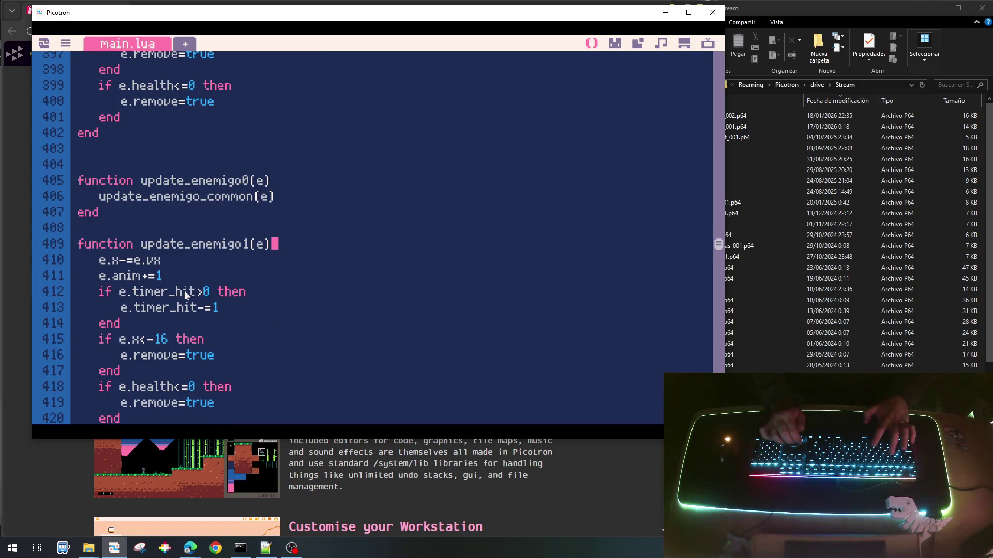
pyautogui.press('Up')
pyautogui.press('Home')
pyautogui.hotkey('shift', 'Down')
pyautogui.hotkey('shift', 'Down')
pyautogui.hotkey('shift', 'Down')
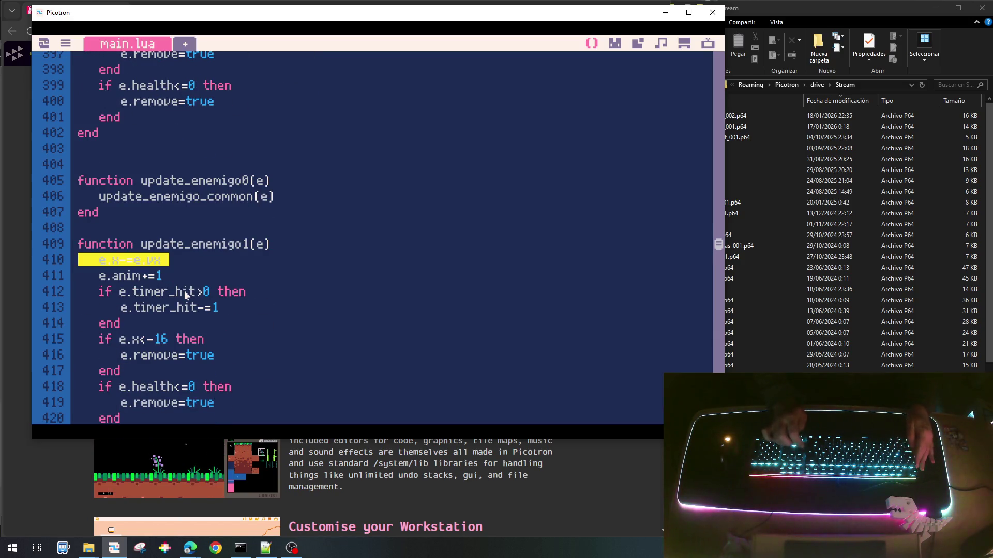
pyautogui.hotkey('shift', 'Down')
pyautogui.hotkey('shift', 'Down')
pyautogui.hotkey('shift', 'Down')
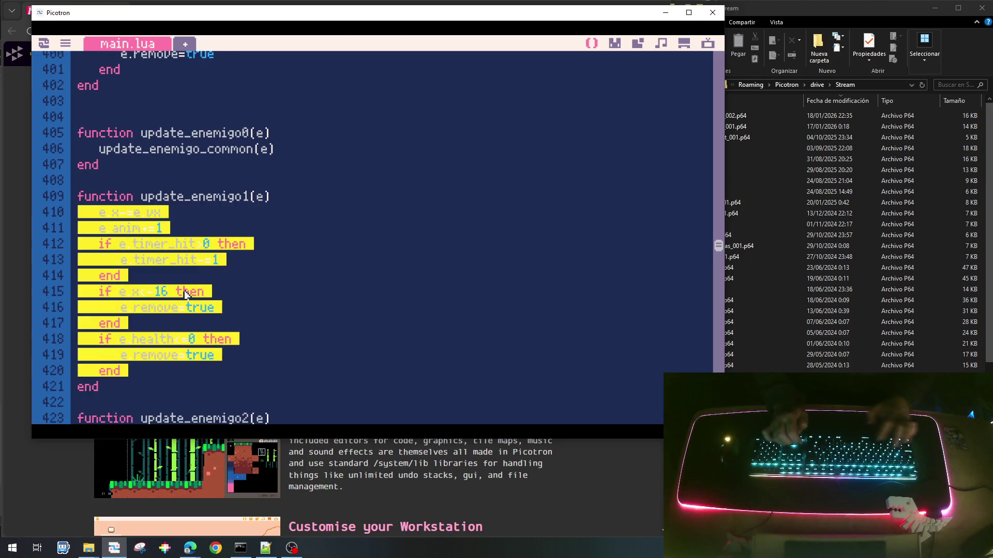
pyautogui.hotkey('ctrl', 'v')
pyautogui.press('Down')
pyautogui.press('Up')
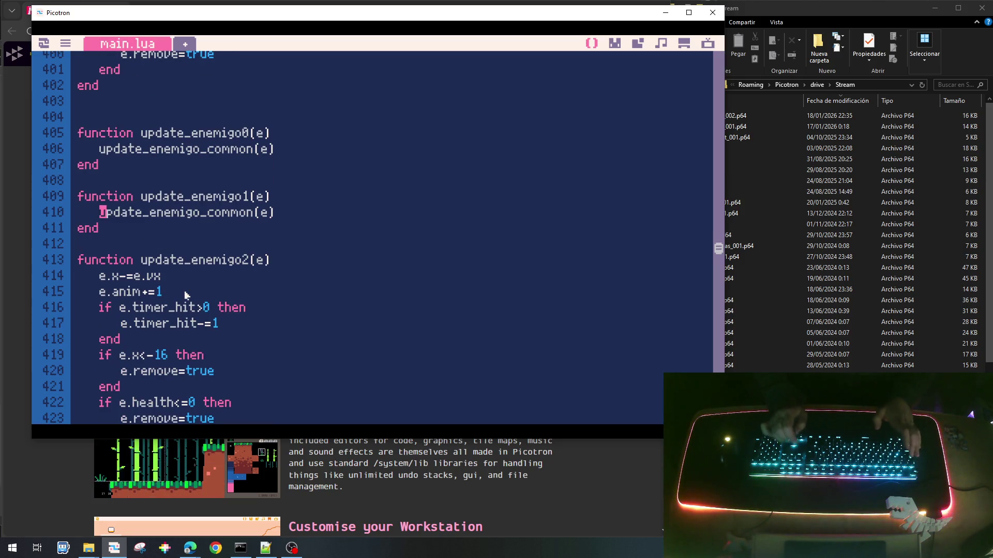
pyautogui.hotkey('shift', 'Down')
pyautogui.press('Tab')
# Replace update_enemigo2's duplicated body with the update_enemigo_common(e) call.
pyautogui.press('Down')
pyautogui.press('Down')
pyautogui.press('Down')
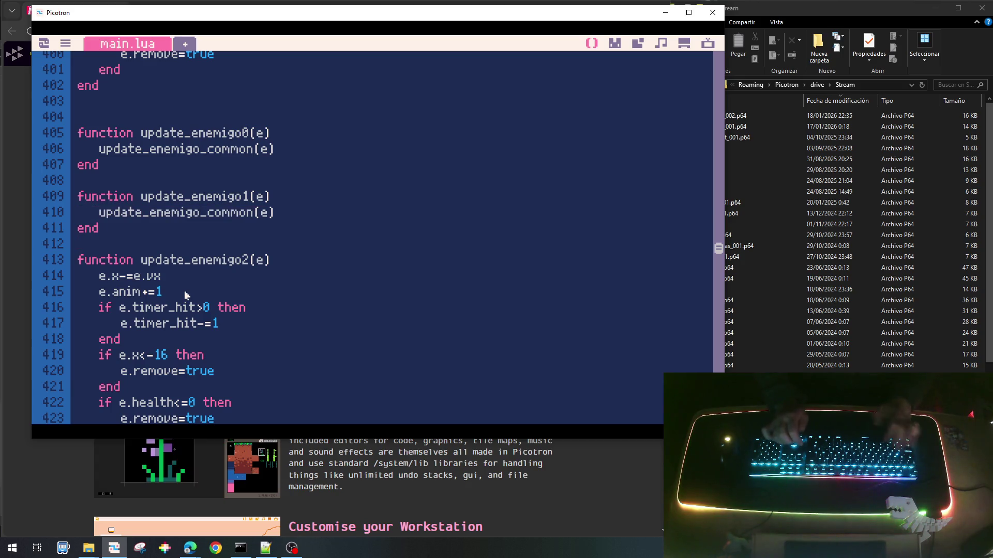
pyautogui.hotkey('shift', 'Down')
pyautogui.hotkey('shift', 'Down')
pyautogui.hotkey('shift', 'Down')
pyautogui.hotkey('shift', 'Down')
pyautogui.hotkey('shift', 'Down')
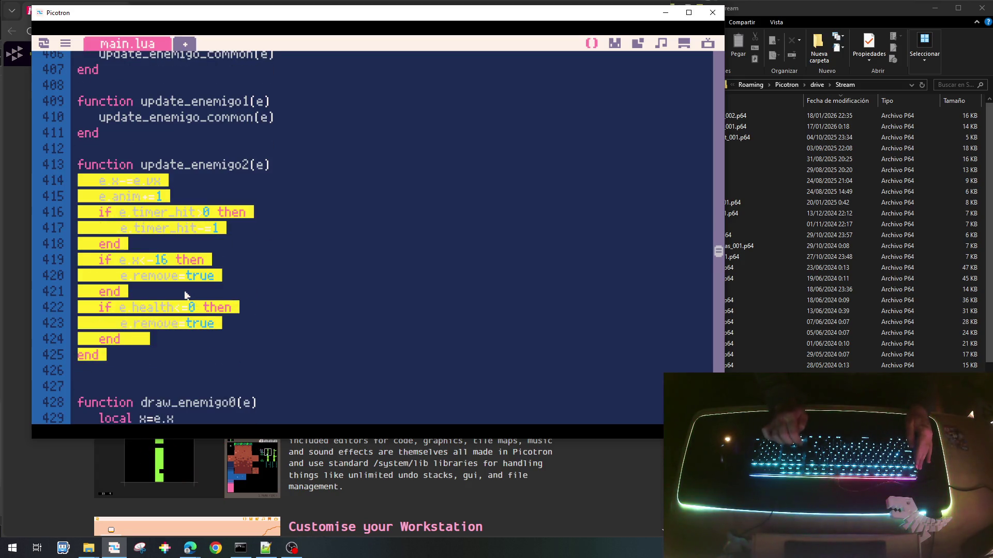
pyautogui.hotkey('ctrl', 'v')
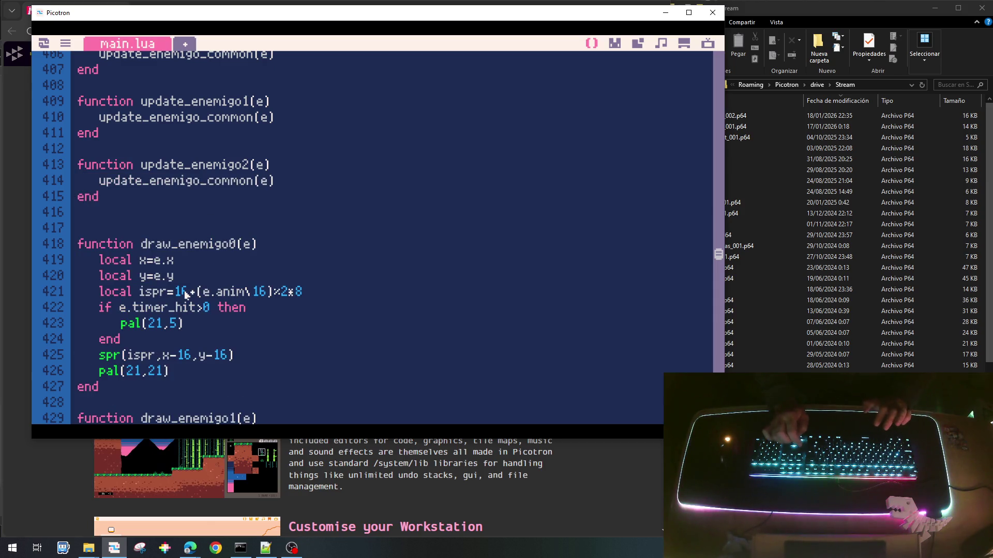
pyautogui.press('Up')
pyautogui.press('Up')
pyautogui.press('Up')
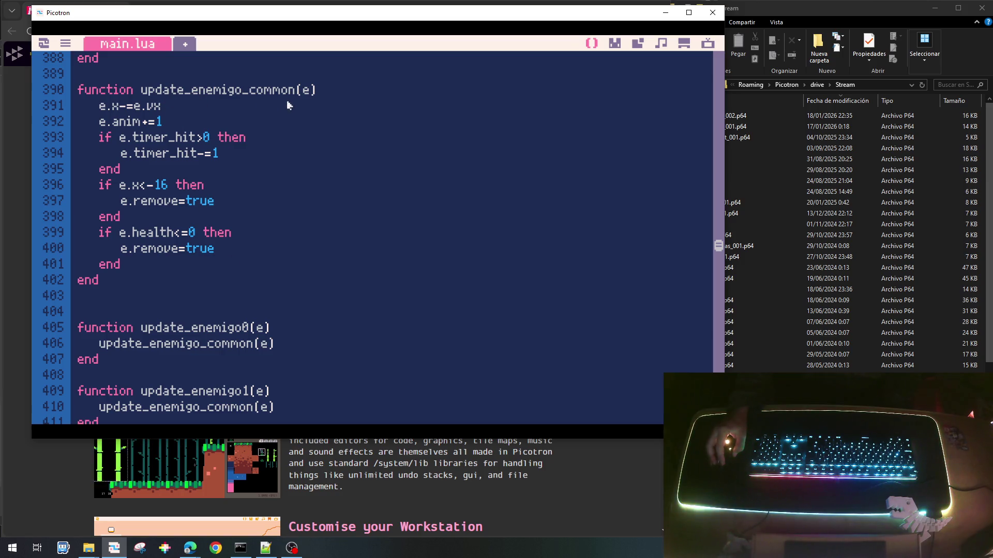
# Wrap the e.x-=e.vx movement line in 'if e.status==STATUS_WALK then'.
pyautogui.click(100, 106)
pyautogui.press('Return')
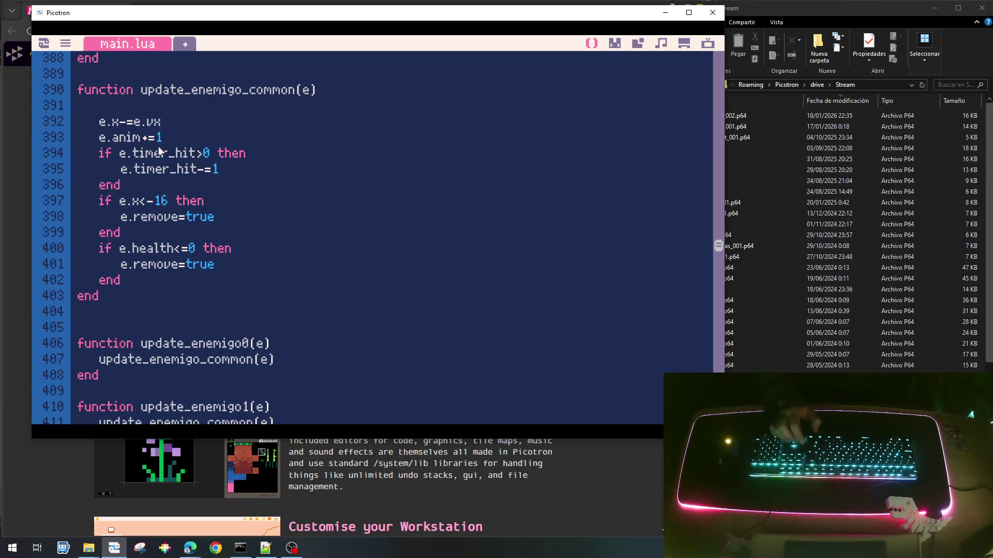
pyautogui.write('if e.s')
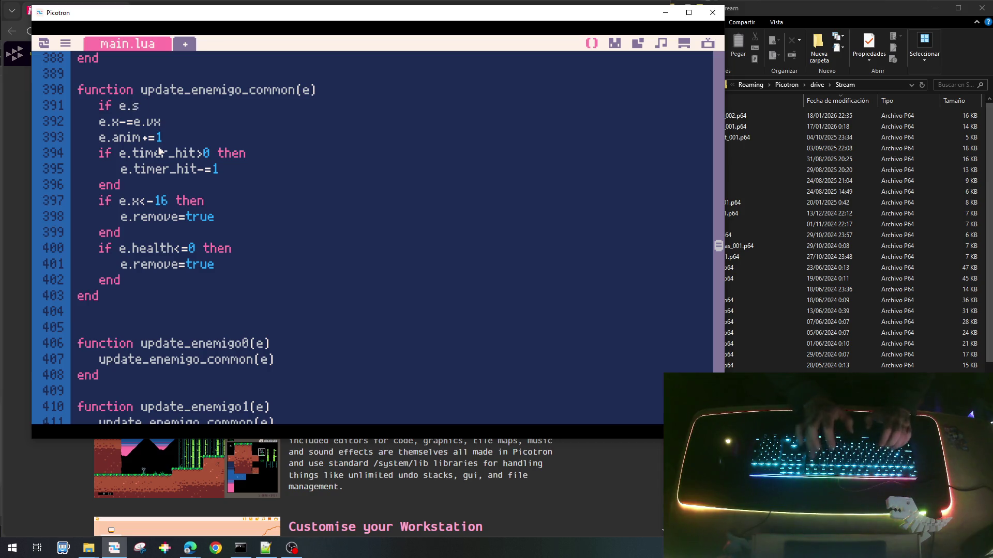
pyautogui.write('tatus==')
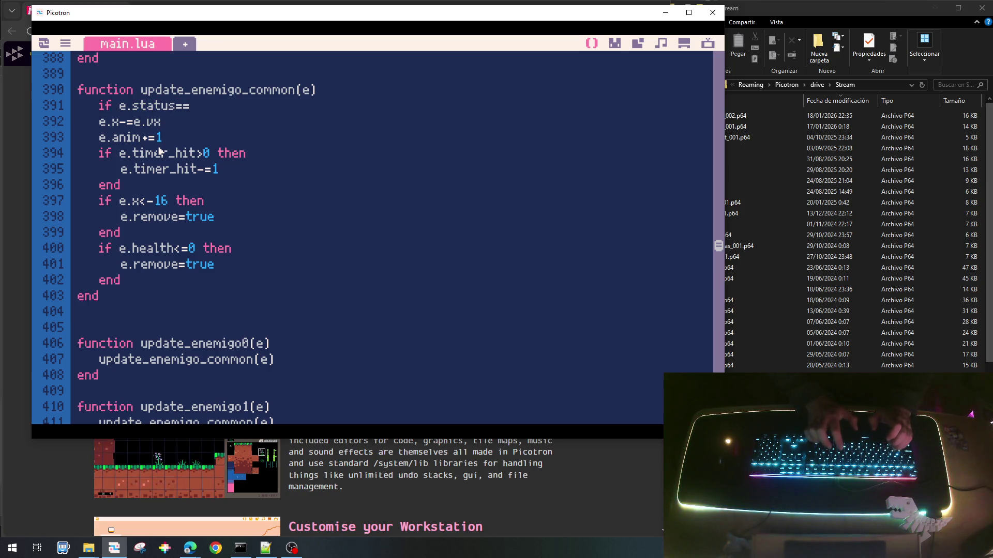
pyautogui.write('STATUS_WA')
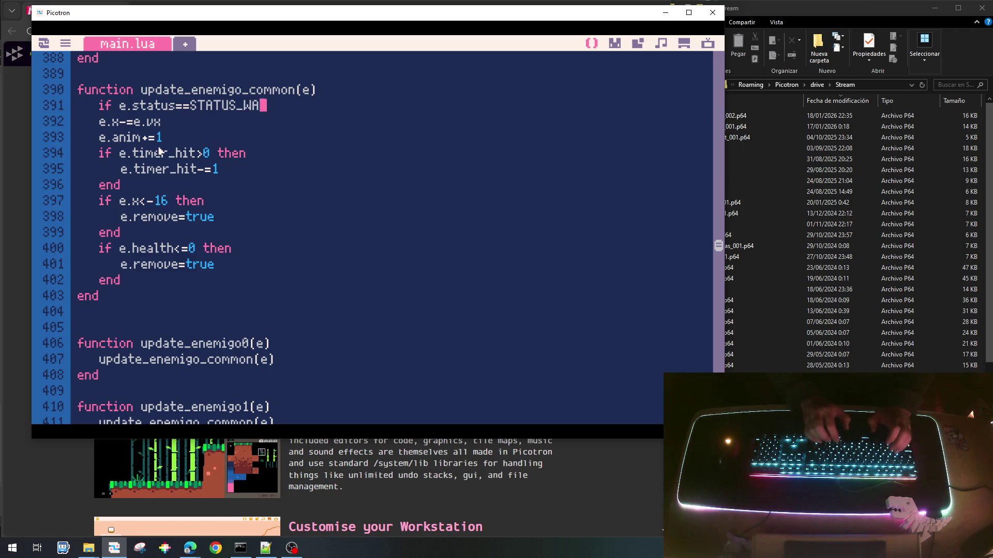
pyautogui.write('LK then')
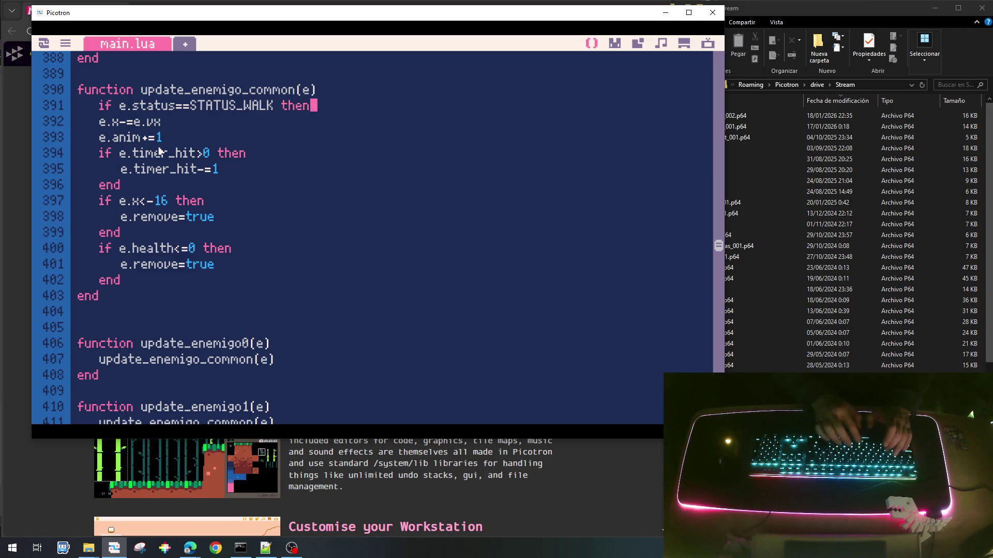
pyautogui.press('Home')
pyautogui.press('Tab')
pyautogui.press('Down')
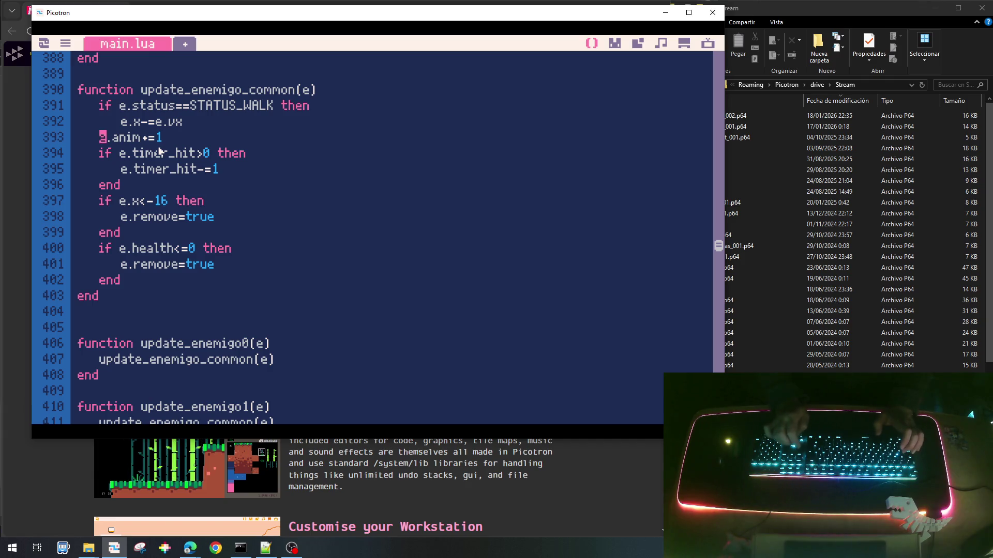
# Add an 'elseif e.status==STATUS_EAT then' branch and a closing end.
pyautogui.press('Return')
pyautogui.write('else')
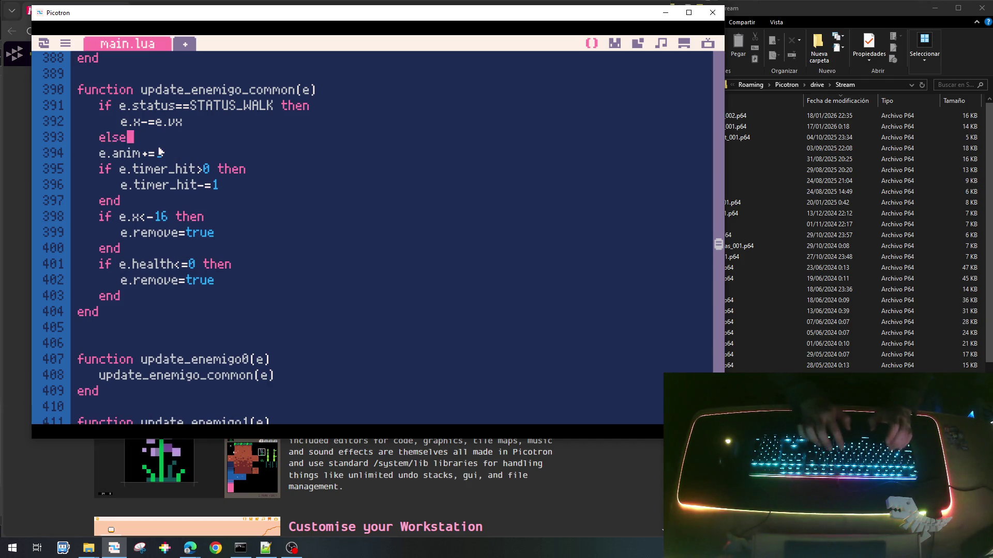
pyautogui.press('Up')
pyautogui.press('Up')
pyautogui.press('Left')
pyautogui.hotkey('shift', 'End')
pyautogui.hotkey('ctrl', 'c')
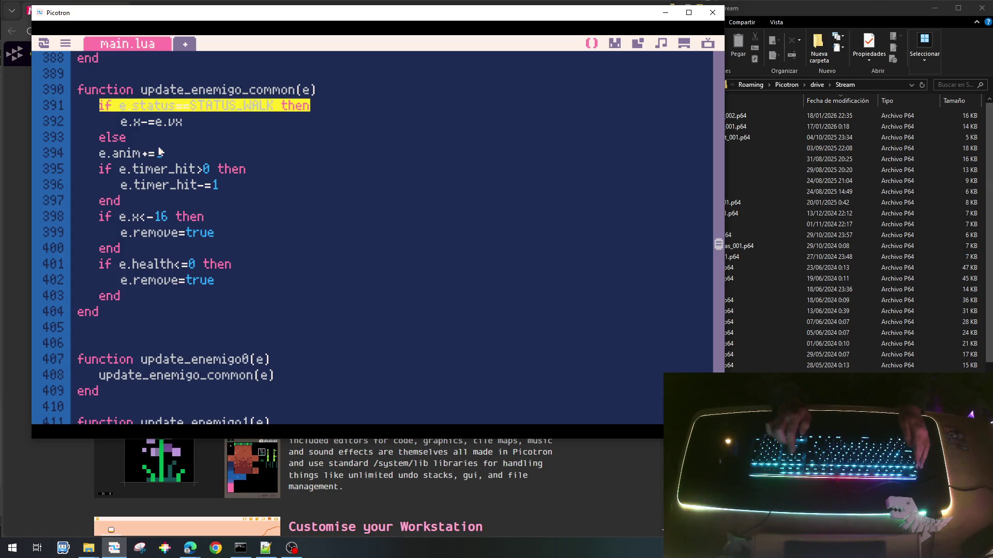
pyautogui.press('Down')
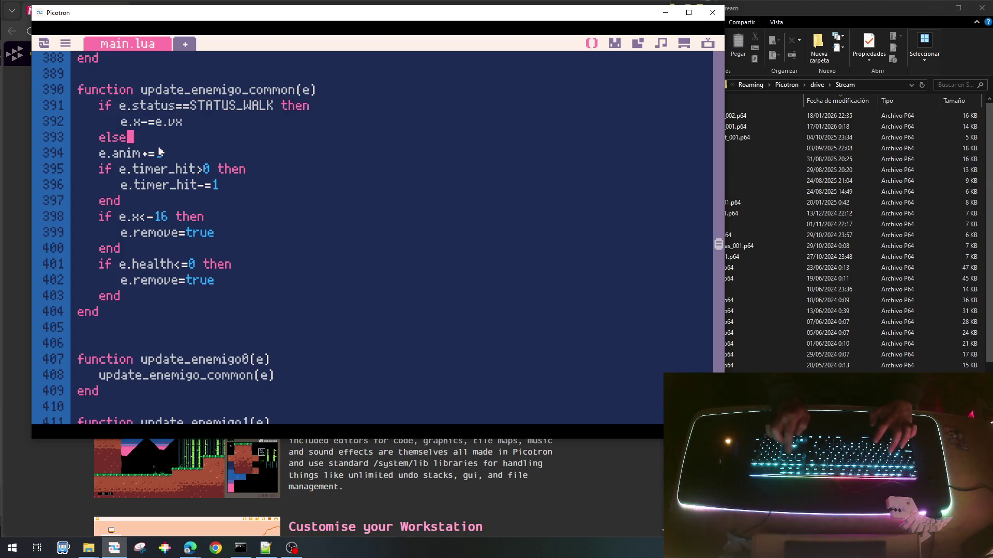
pyautogui.hotkey('ctrl', 'v')
pyautogui.press('BackSpace')
pyautogui.press('BackSpace')
pyautogui.press('BackSpace')
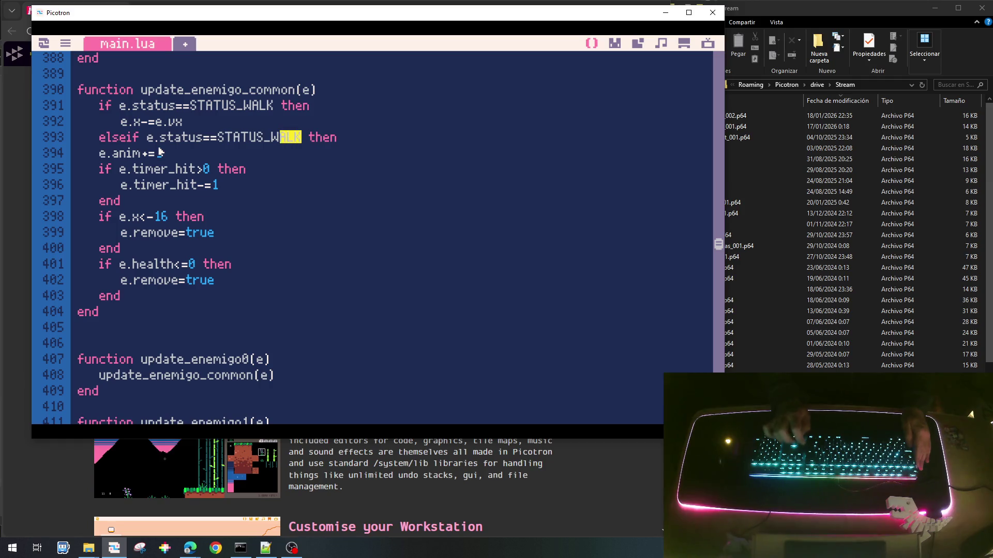
pyautogui.write('EAT')
pyautogui.press('End')
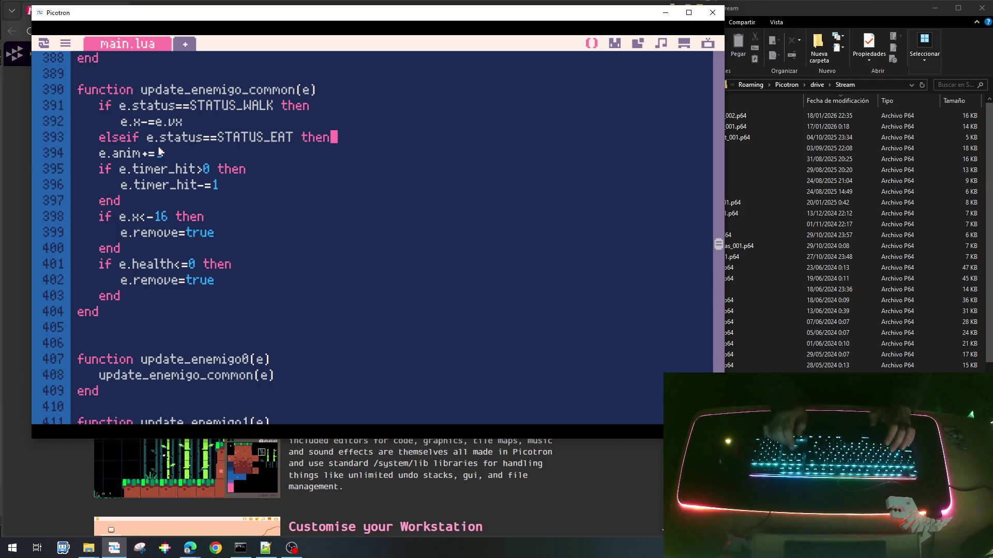
pyautogui.press('Return')
pyautogui.write('end')
pyautogui.press('Up')
# Give the STATUS_EAT branch an empty indented body and remove a stray 'for'.
pyautogui.press('Down')
pyautogui.press('End')
pyautogui.press('Return')
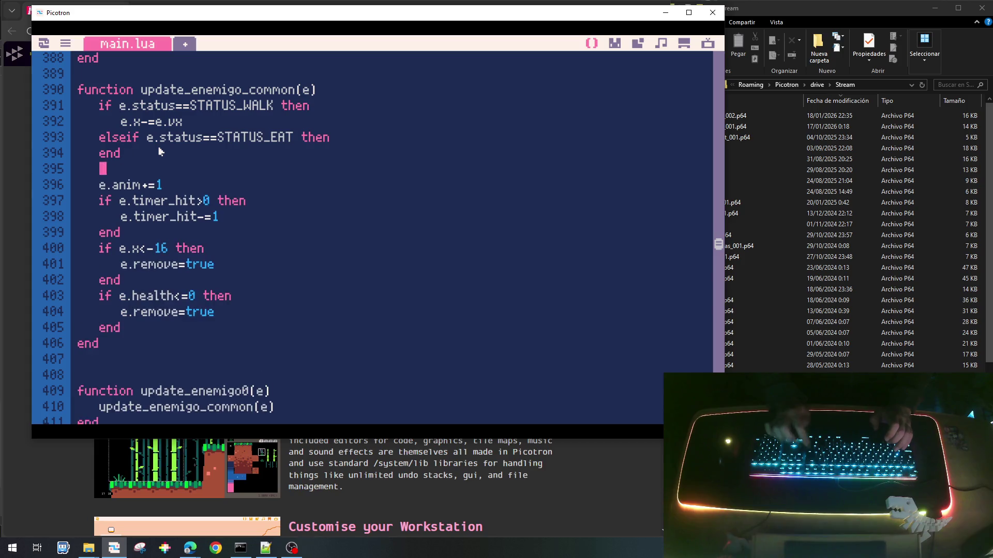
pyautogui.press('Up')
pyautogui.press('Up')
pyautogui.press('Down')
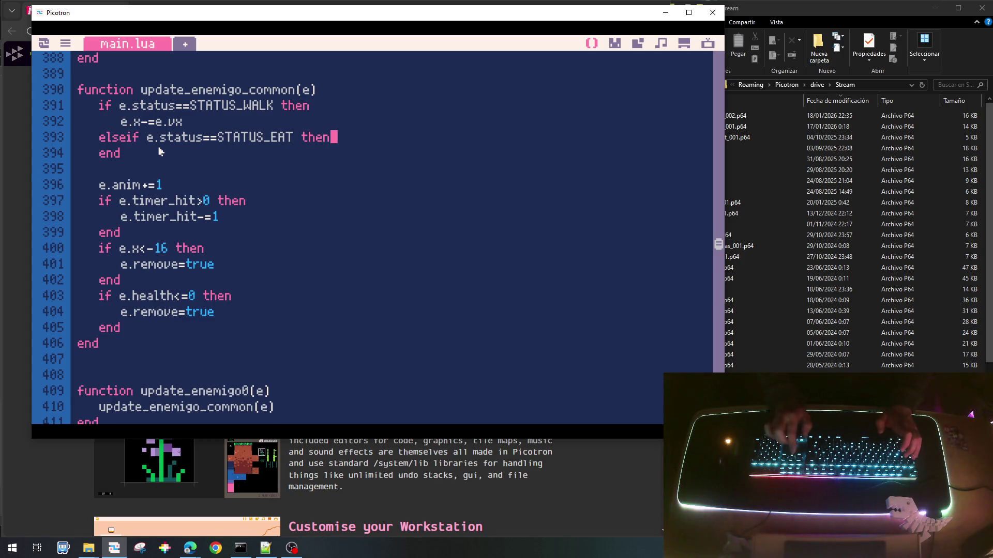
pyautogui.press('Return')
pyautogui.press('Tab')
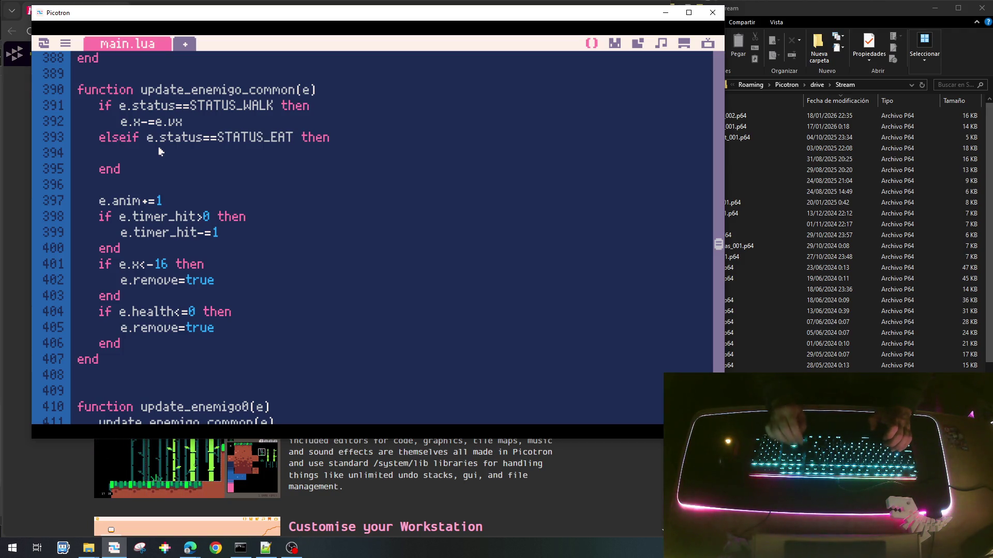
pyautogui.press('Return')
pyautogui.press('Return')
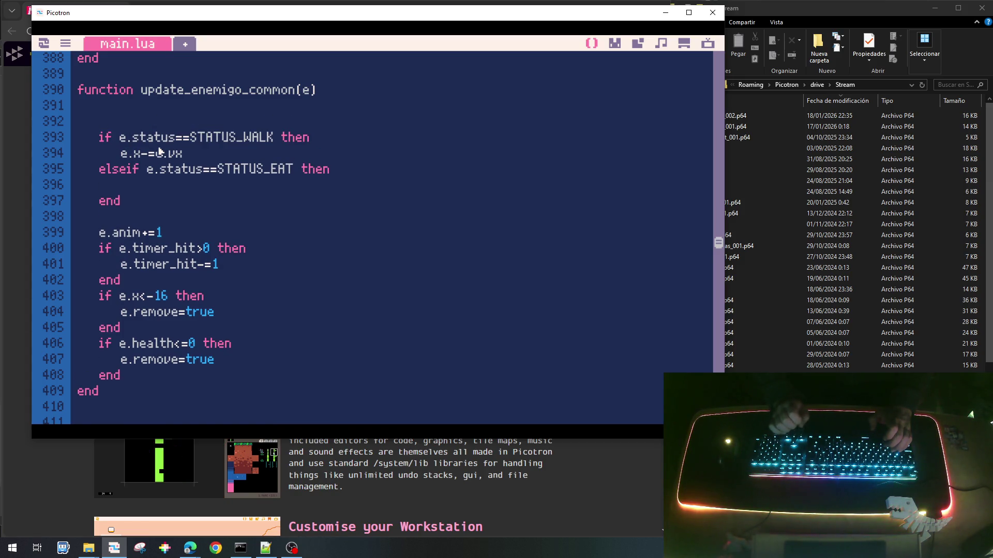
pyautogui.write('for')
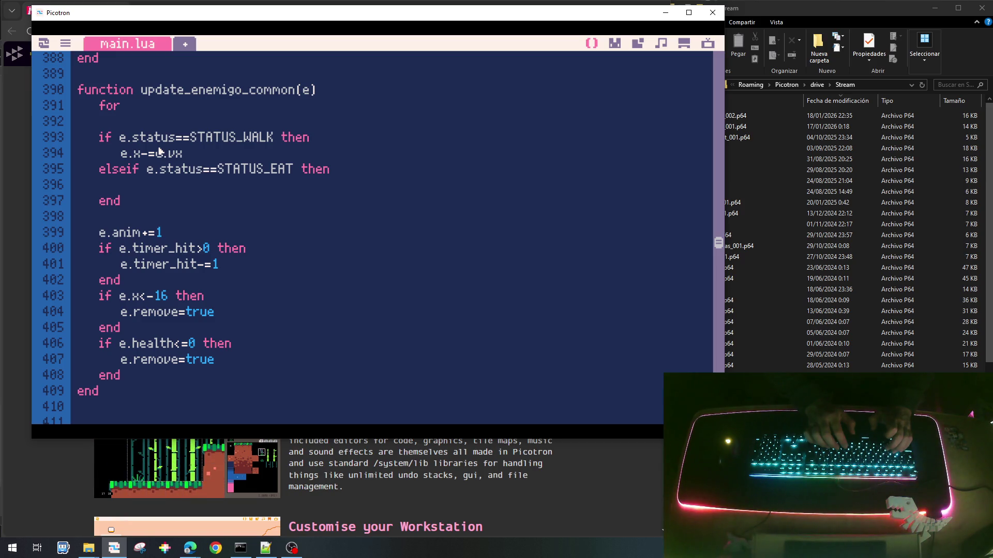
pyautogui.press('BackSpace')
pyautogui.press('BackSpace')
pyautogui.press('BackSpace')
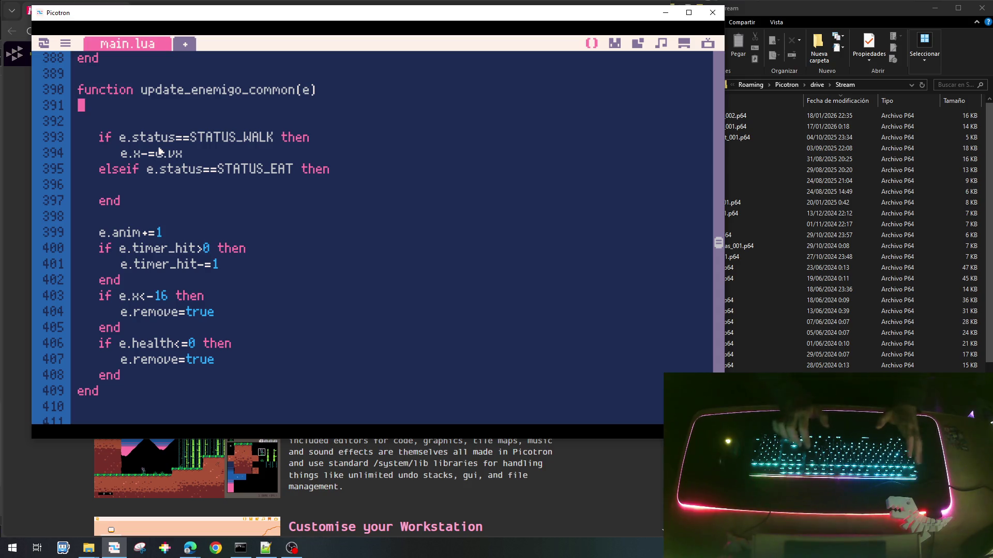
# Add 'local ix=(e.x-g_x0grid)\g_wcell+1' at the top of update_enemigo_common.
pyautogui.scroll(4, 401, 206)
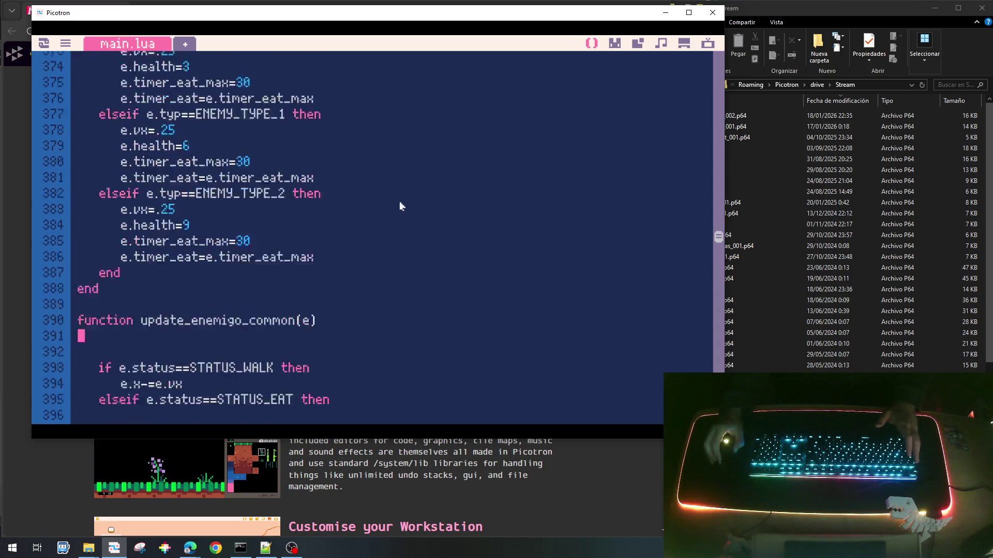
pyautogui.scroll(-5, 399, 199)
pyautogui.scroll(5, 390, 163)
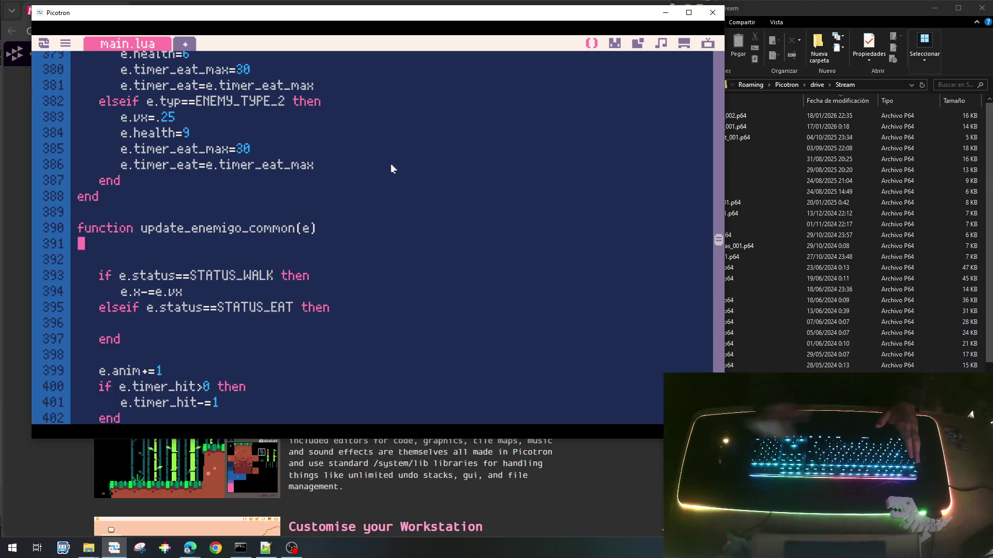
pyautogui.press('Return')
pyautogui.press('Tab')
pyautogui.write('al ix=')
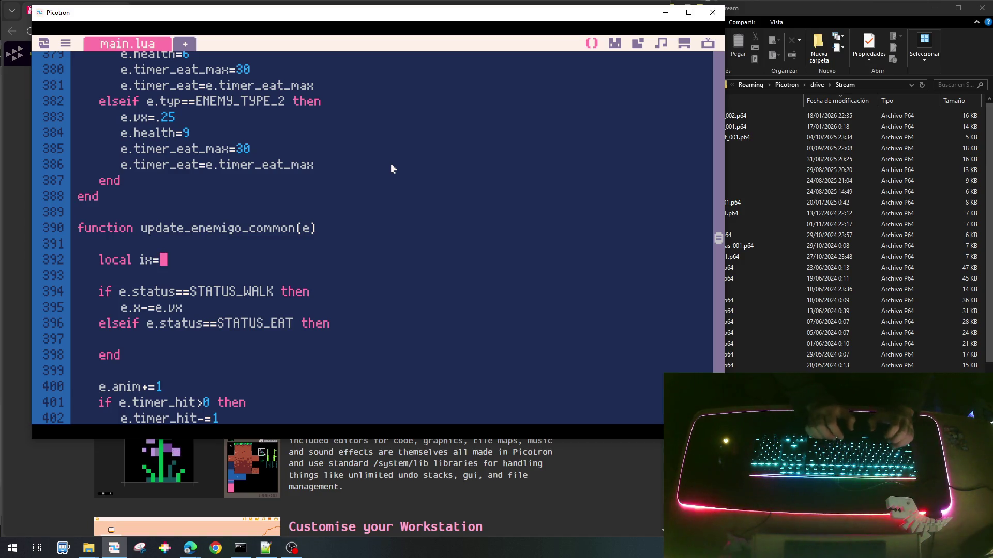
pyautogui.write('e.')
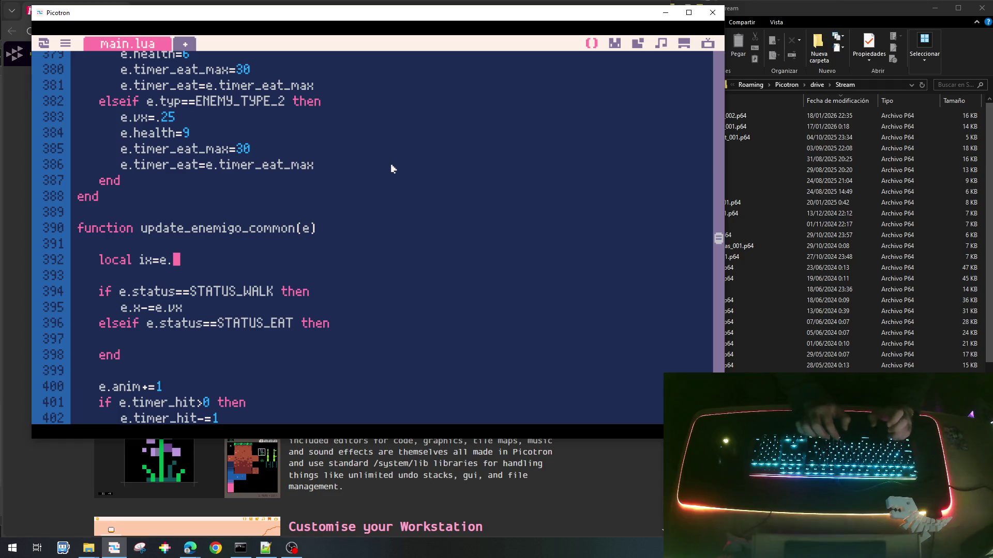
pyautogui.write('x-g_')
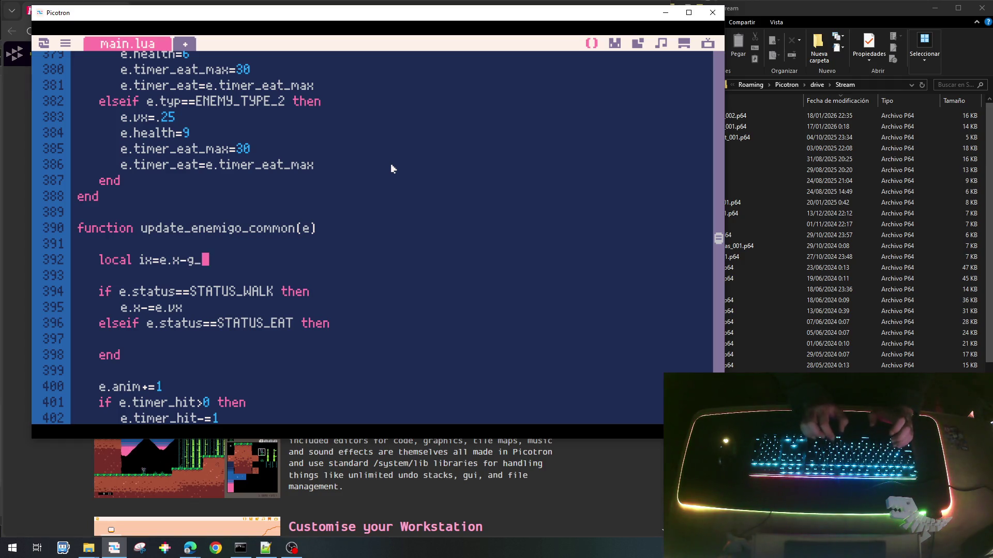
pyautogui.write('x0gr')
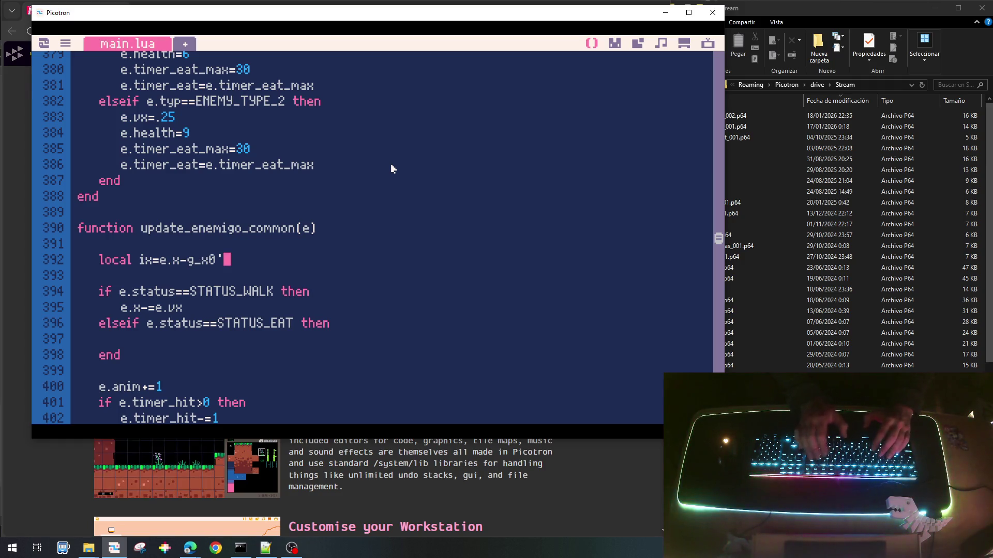
pyautogui.write('id')
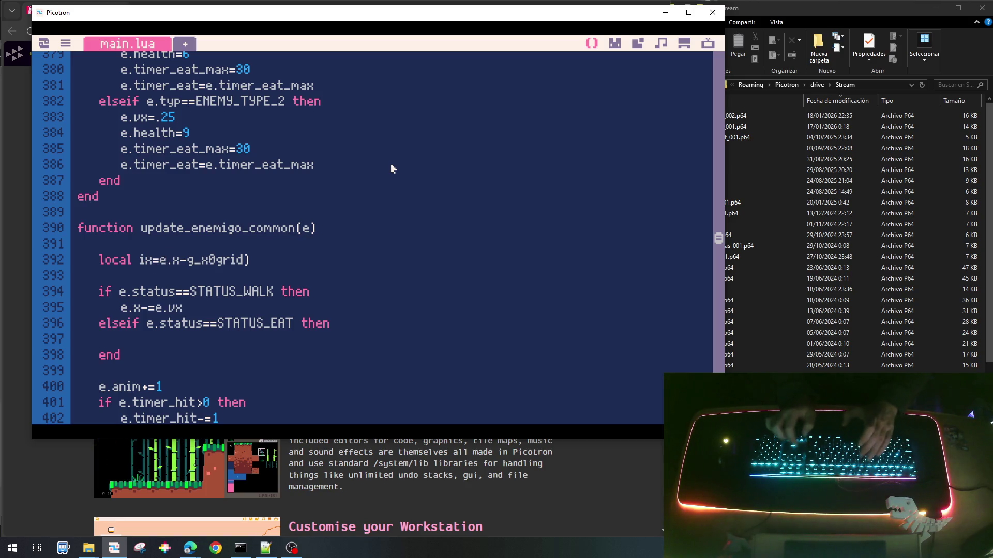
pyautogui.press('Left')
pyautogui.press('Left')
pyautogui.press('Left')
pyautogui.write('(')
pyautogui.press('End')
pyautogui.write('\\')
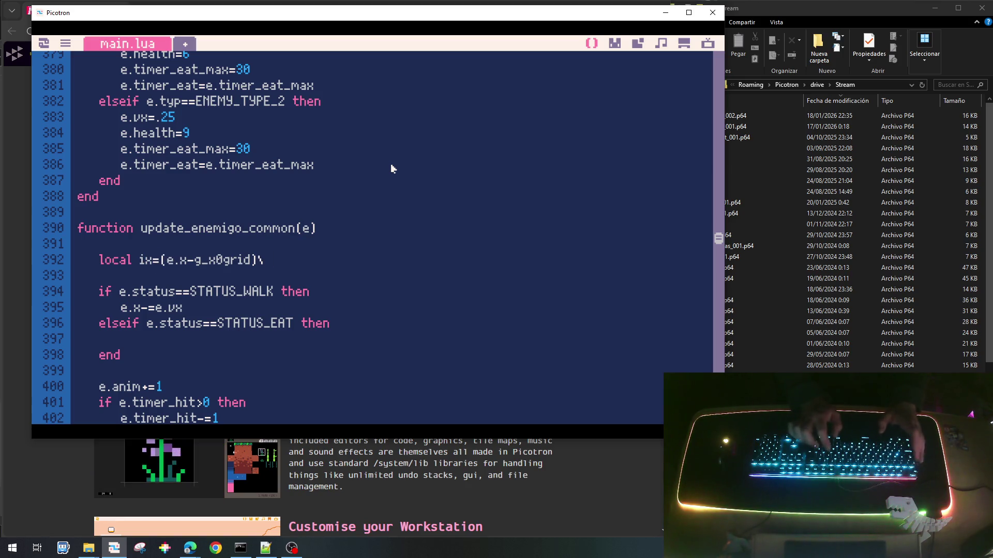
pyautogui.write('g_w')
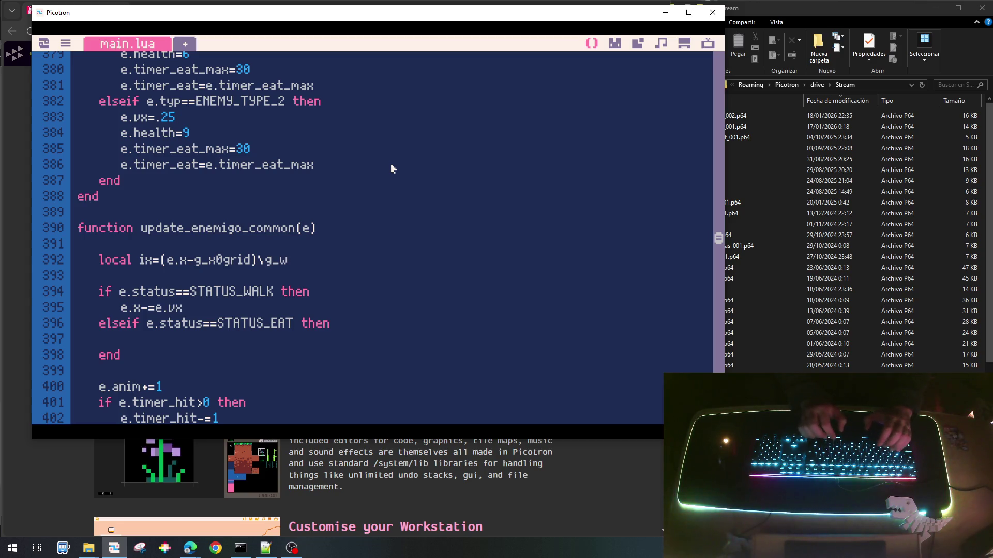
pyautogui.write('cell')
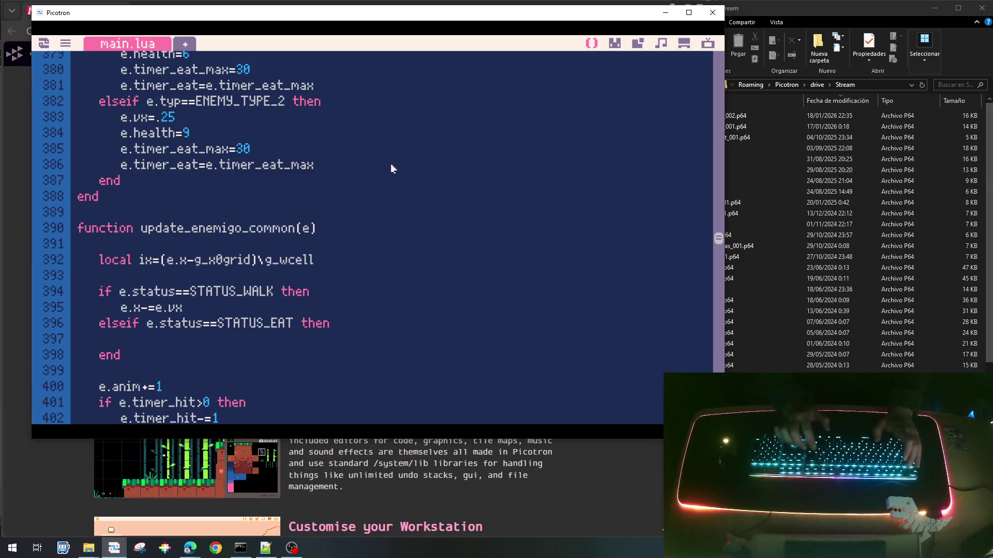
pyautogui.write('+1')
pyautogui.press('Down')
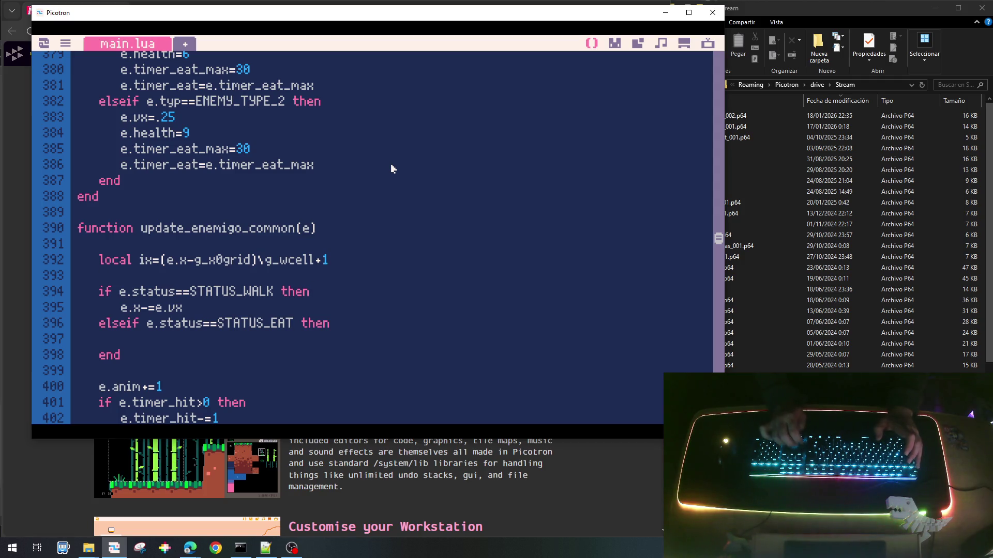
pyautogui.press('Down')
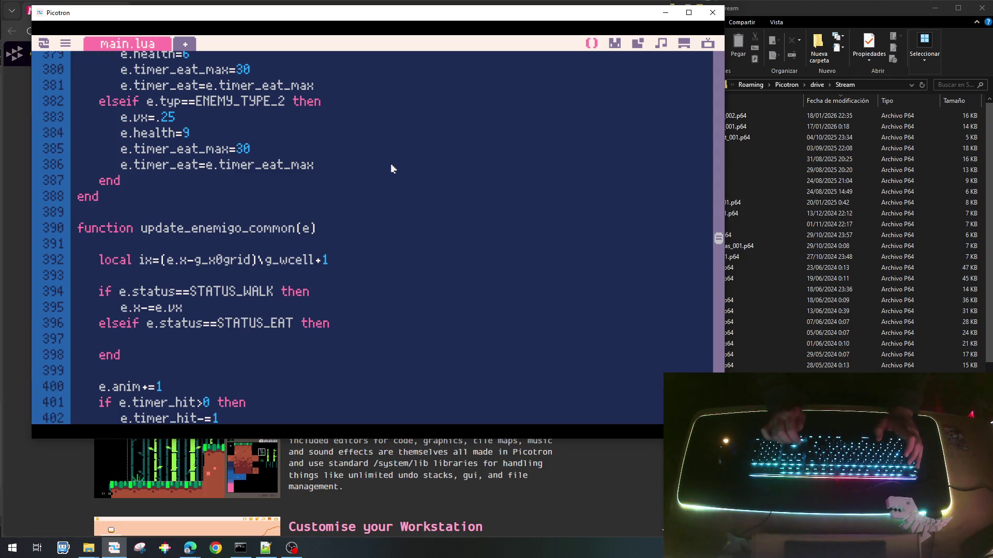
# Start the bounds-check if line and add 'local p=nil' above the ix calculation.
pyautogui.press('Return')
pyautogui.press('Return')
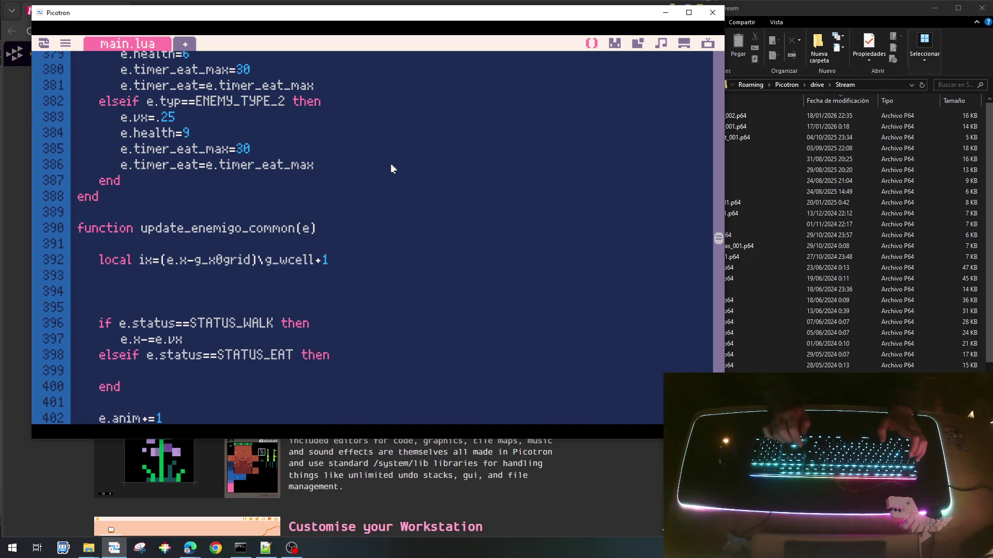
pyautogui.write('if')
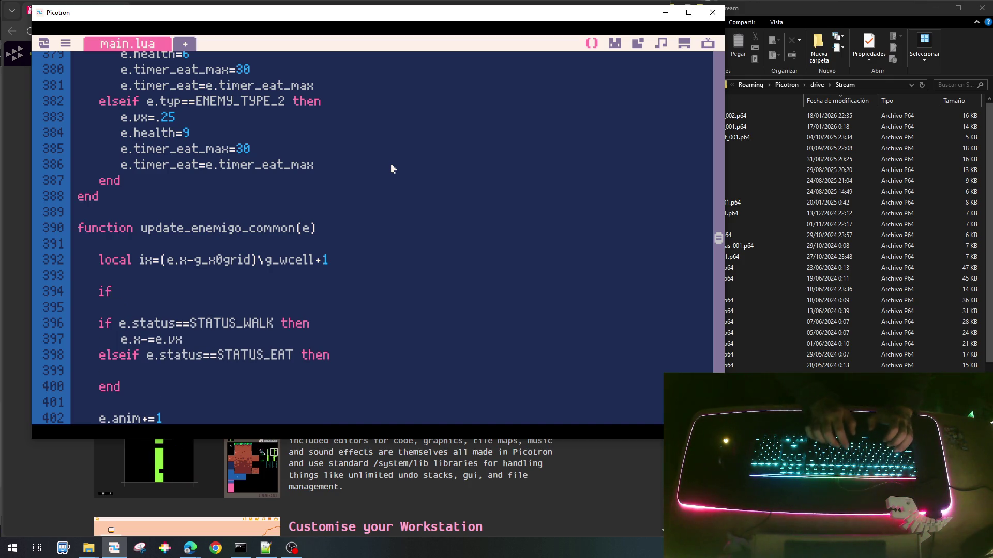
pyautogui.press('BackSpace')
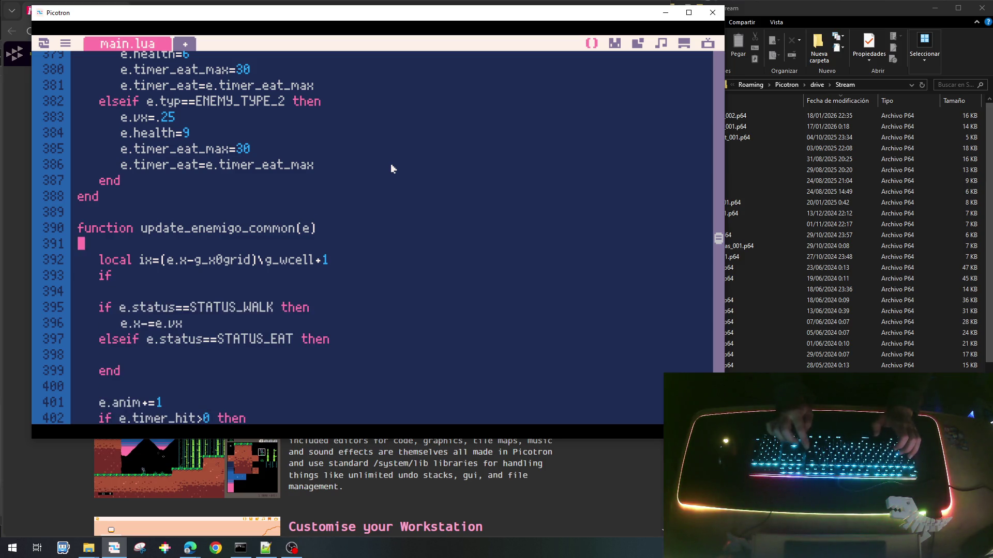
pyautogui.press('Return')
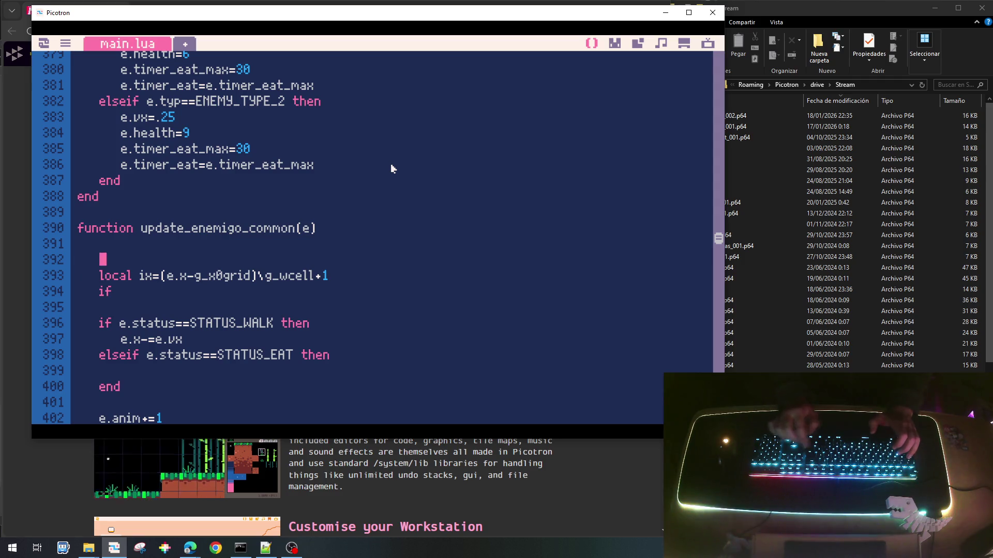
pyautogui.write('local p=')
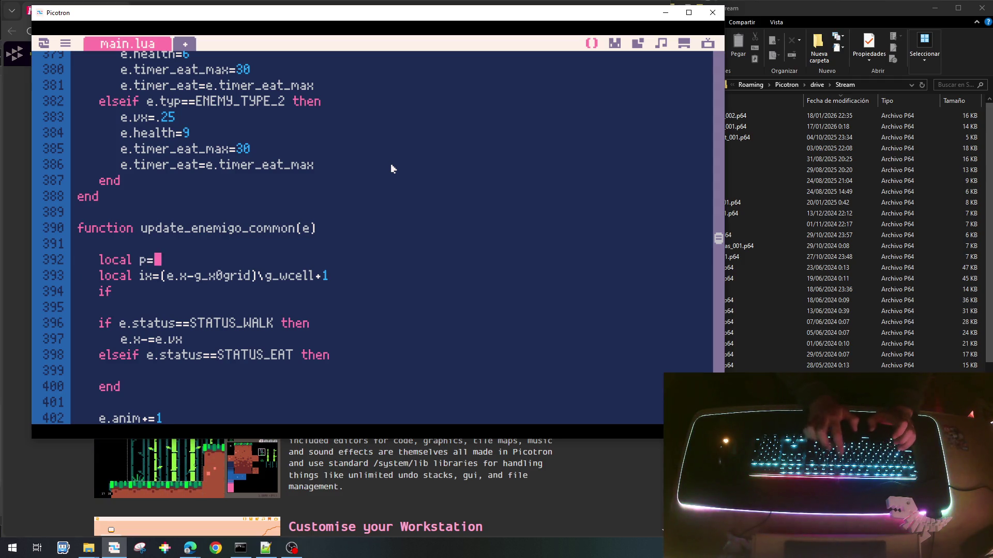
pyautogui.write('nil')
pyautogui.press('Down')
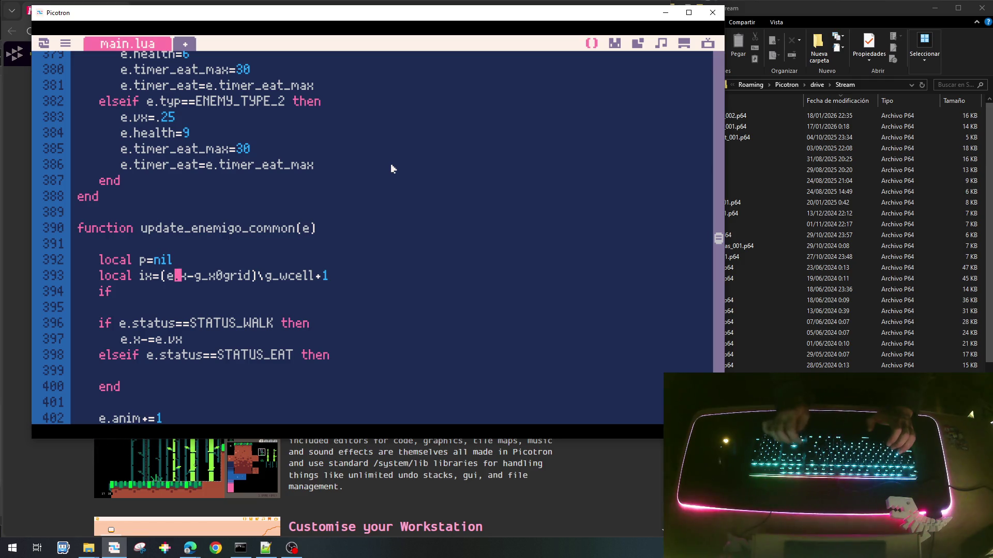
# Complete 'if ix>=1 and ix<g_wgrid then' and close it with end.
pyautogui.press('Down')
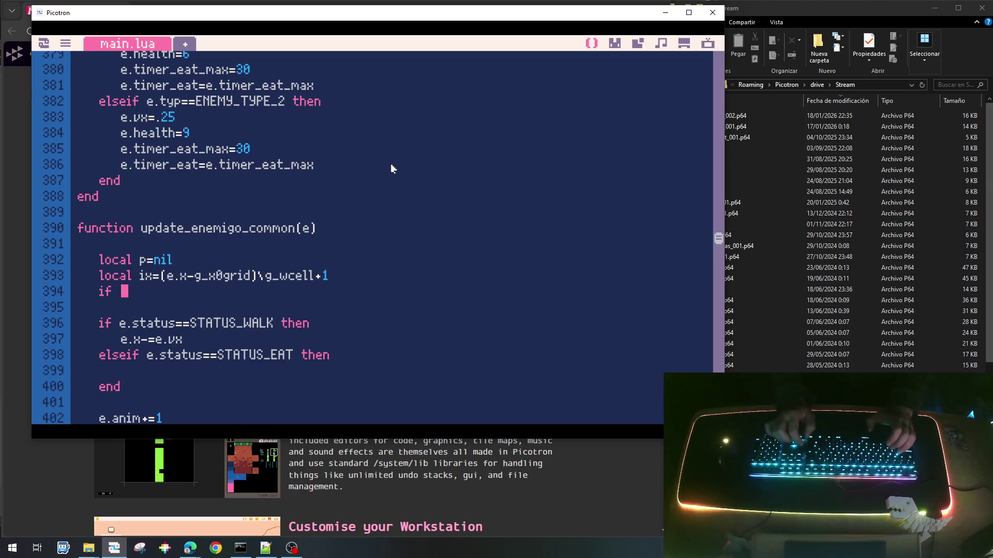
pyautogui.write('ix>=1 and ')
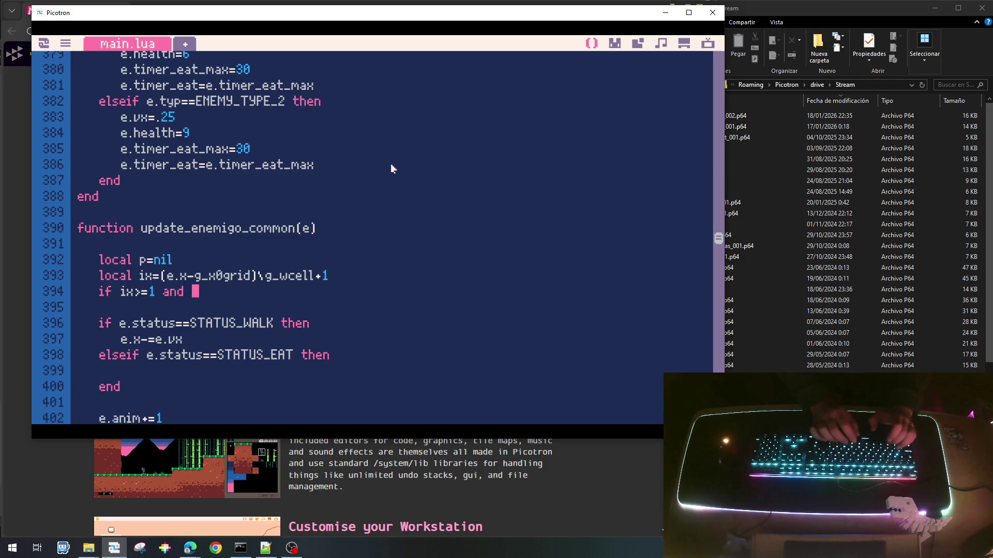
pyautogui.write('ix<')
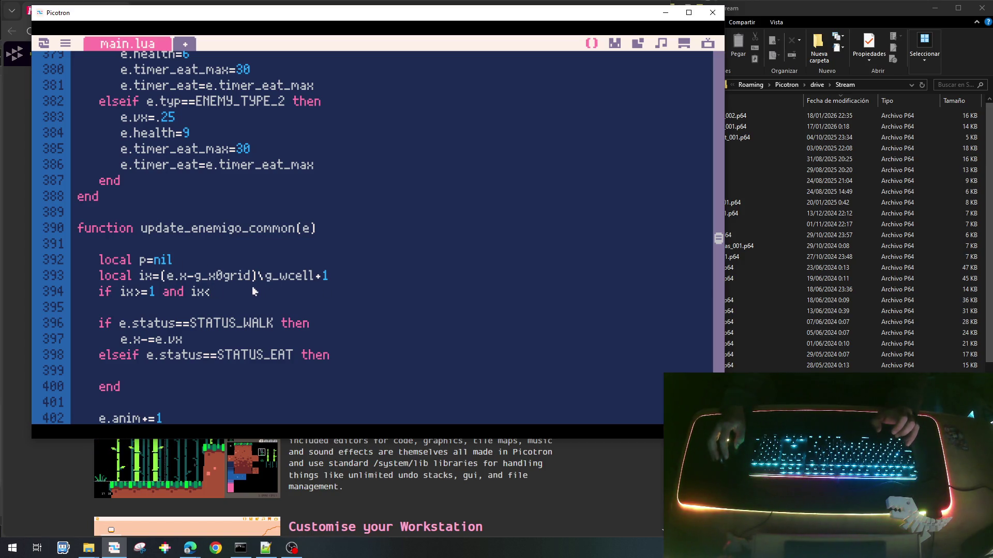
pyautogui.write('g_w')
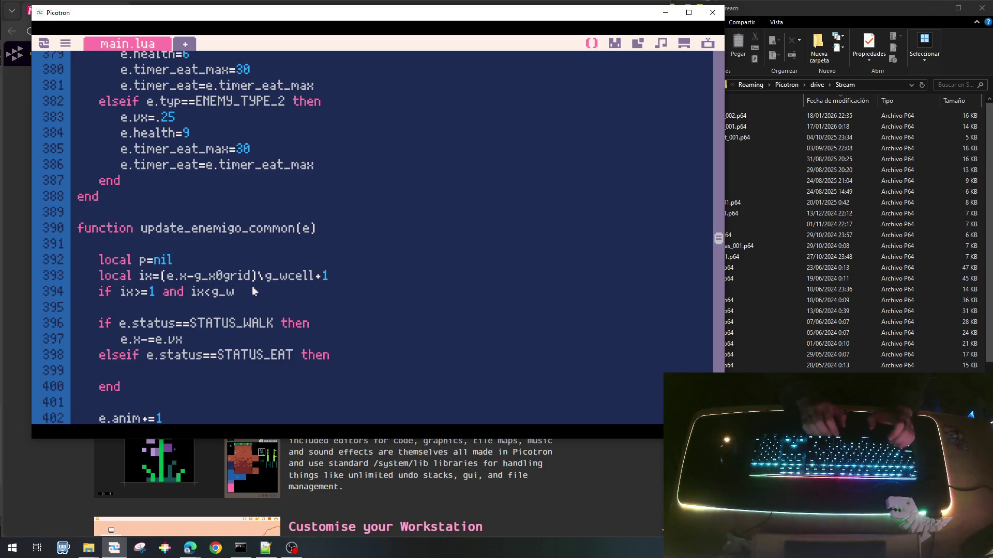
pyautogui.write('grid')
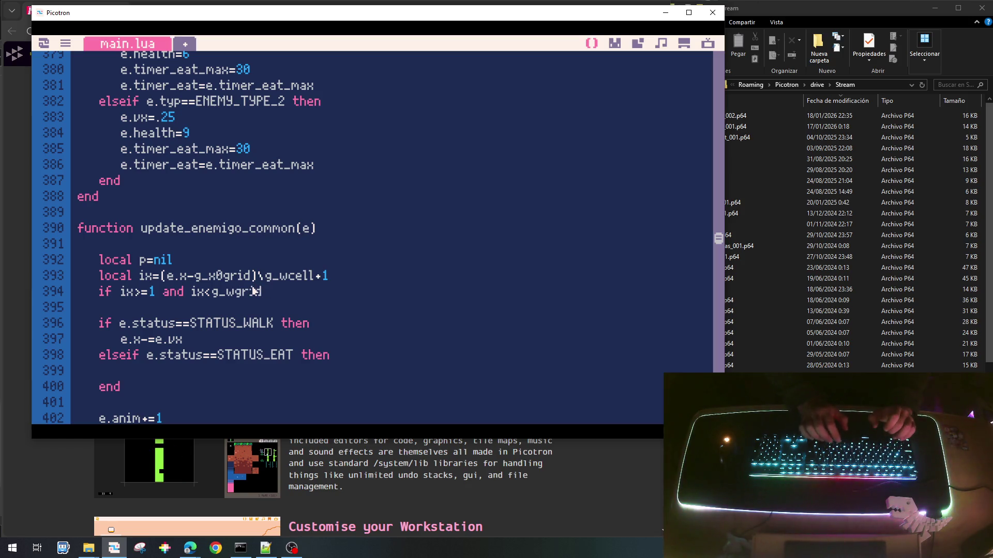
pyautogui.write(' then')
pyautogui.press('Return')
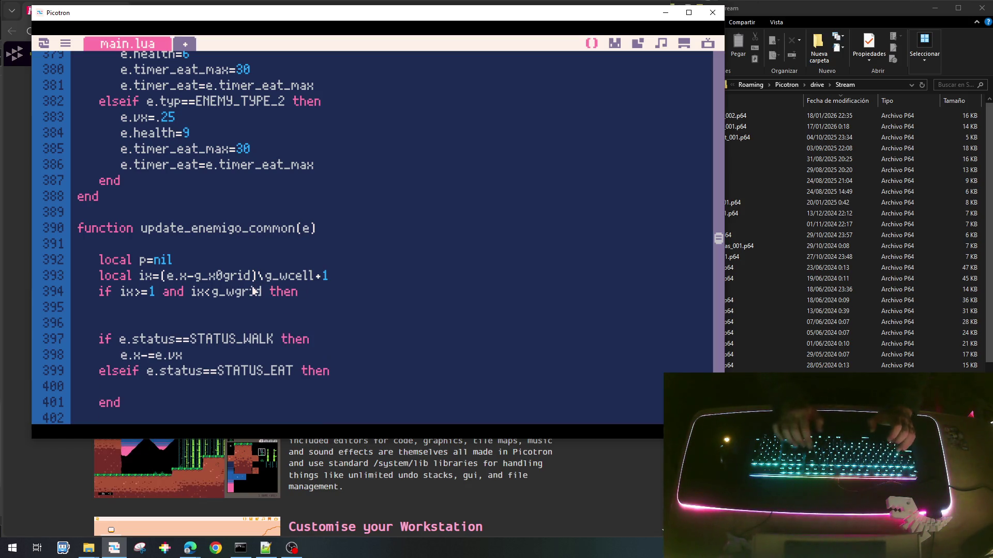
pyautogui.write('end')
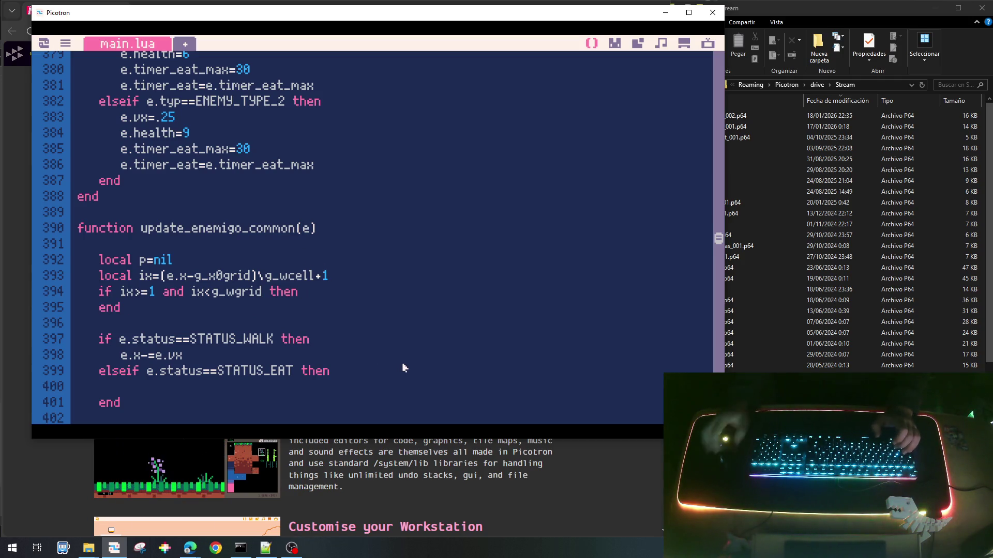
pyautogui.scroll(5, 405, 368)
pyautogui.scroll(2, 404, 366)
# Add 'iy=iy,' after y=y in the spawned enemy's table.
pyautogui.scroll(2, 390, 350)
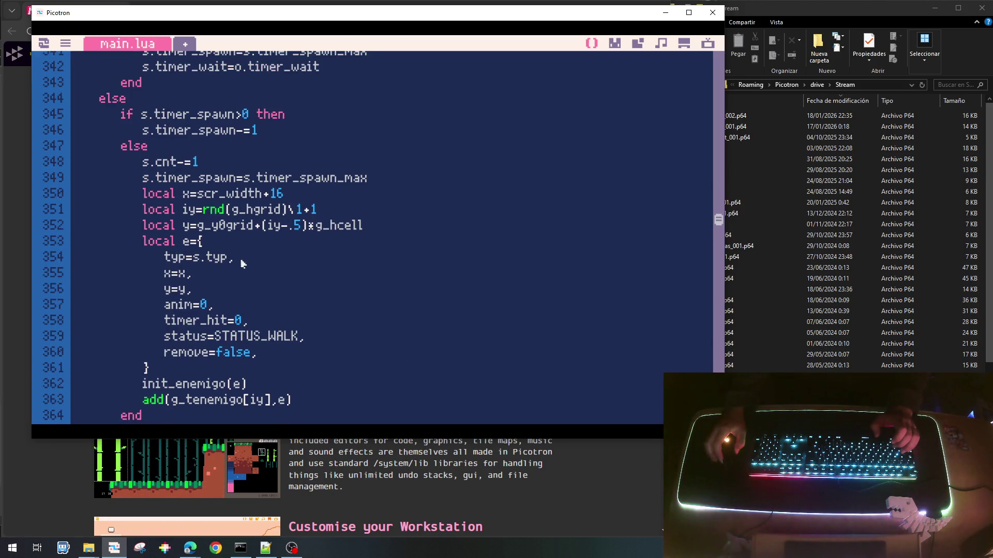
pyautogui.press('Return')
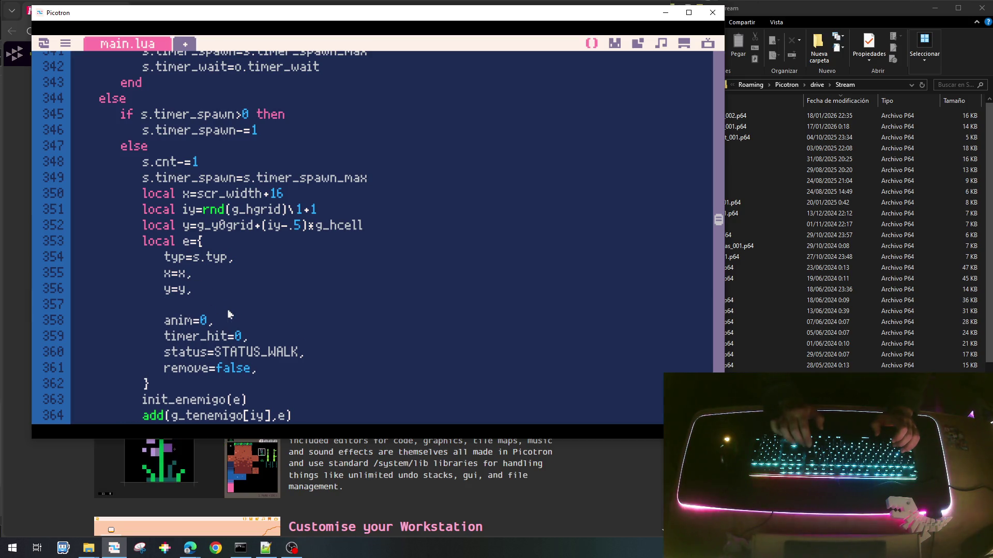
pyautogui.write('iy')
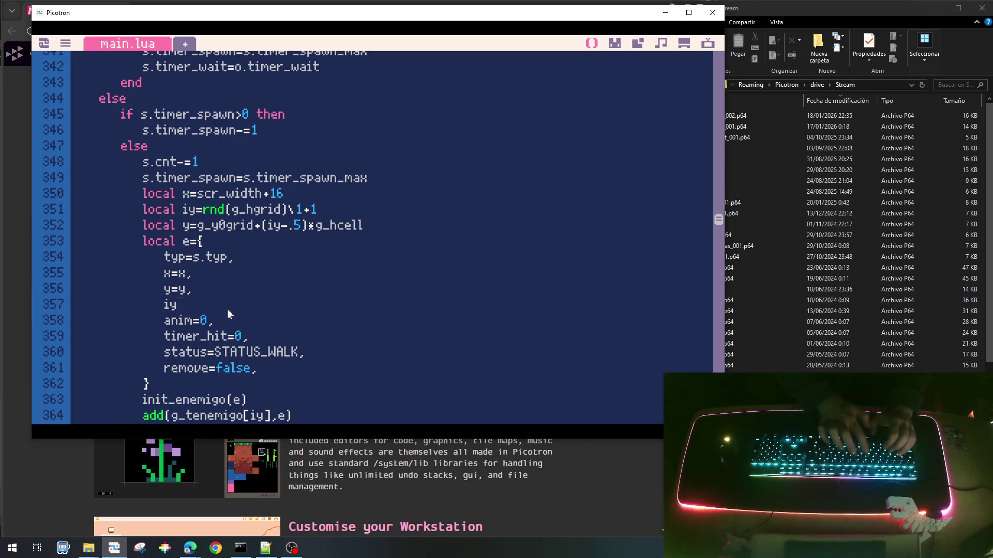
pyautogui.write('=iy,')
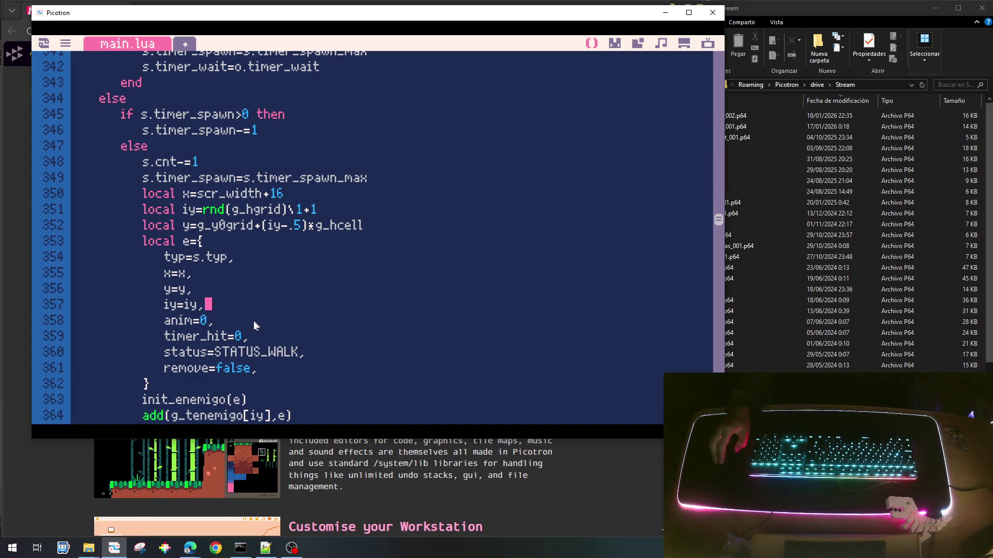
pyautogui.scroll(-10, 247, 367)
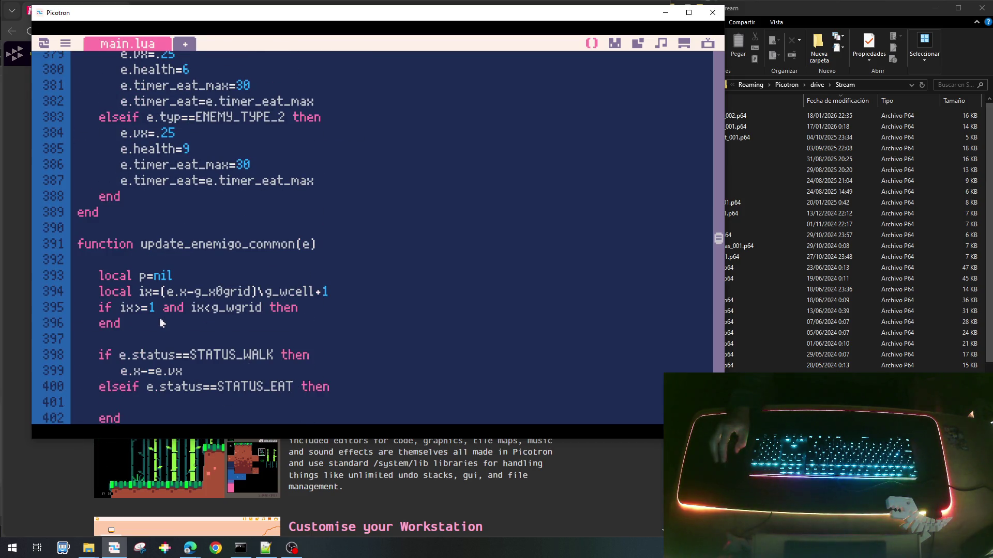
# Open an indented line in the if-block and subtract 16 after g_x0grid on line 394.
pyautogui.click(162, 323)
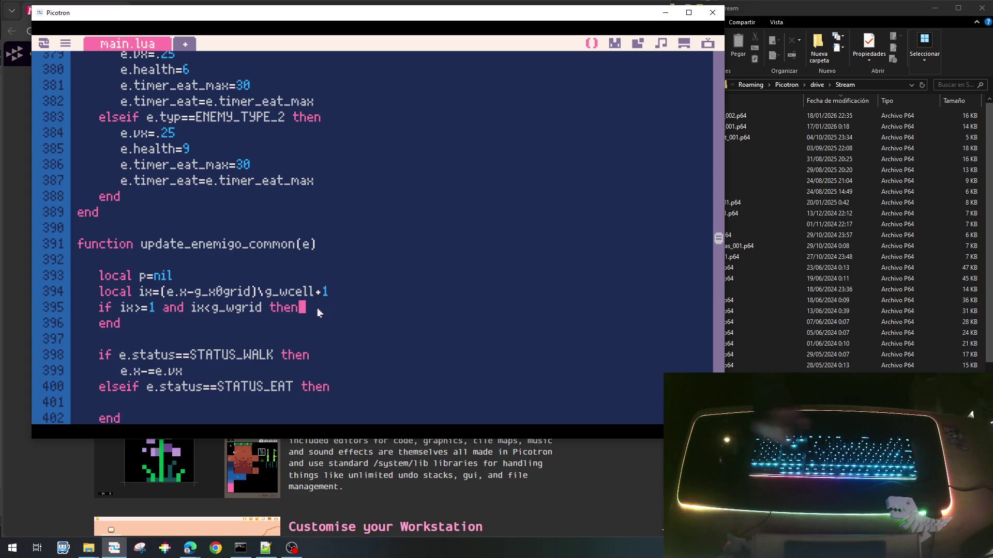
pyautogui.press('Return')
pyautogui.press('Tab')
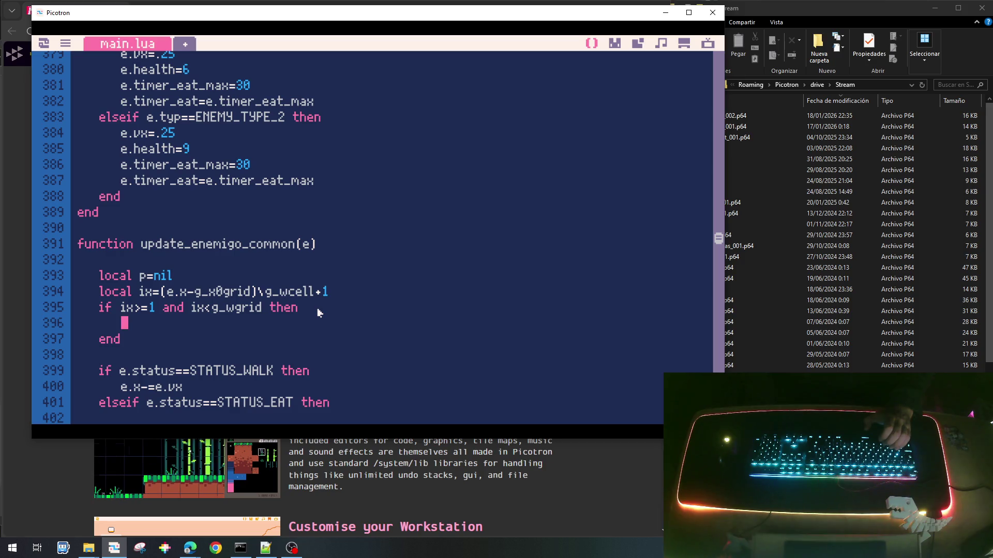
pyautogui.press('Up')
pyautogui.press('Up')
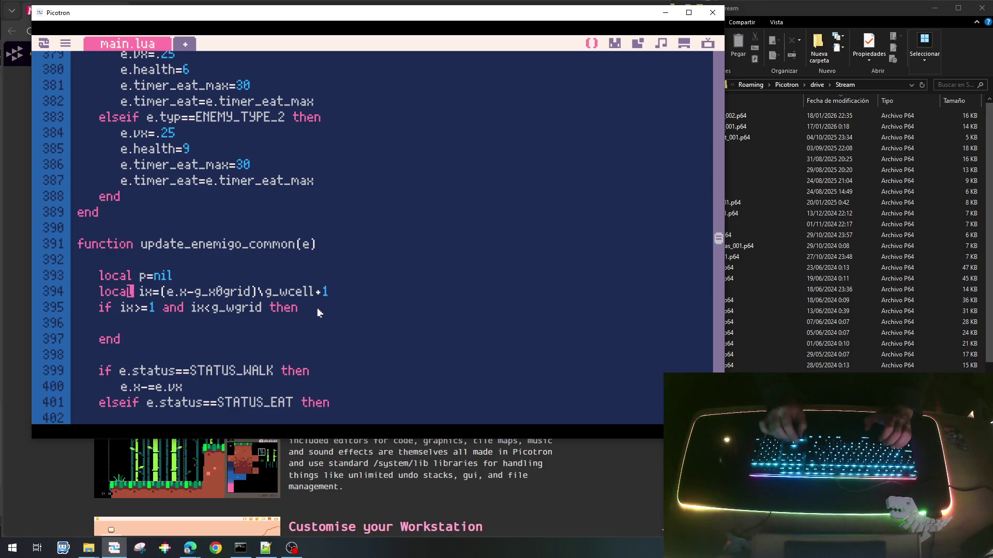
pyautogui.press('Right')
pyautogui.press('Right')
pyautogui.press('Right')
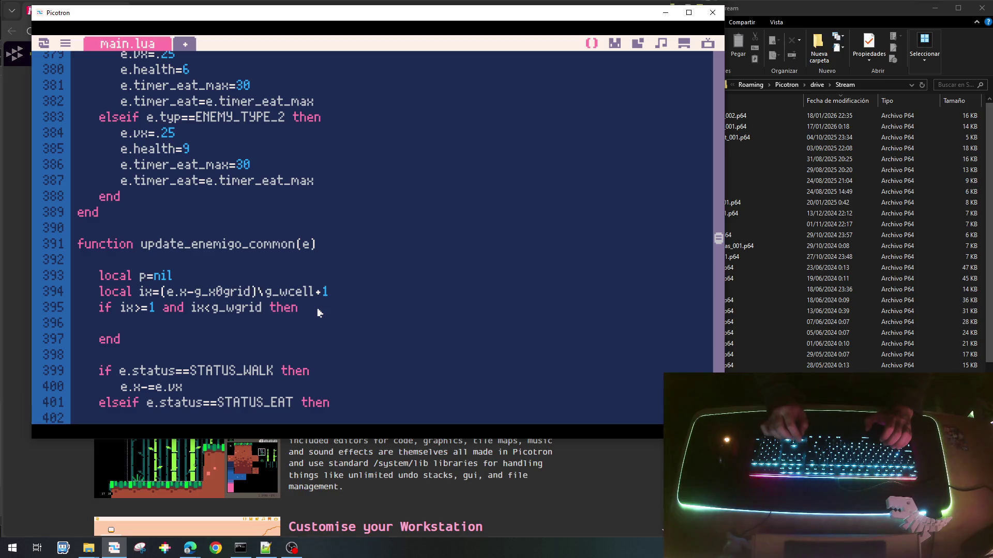
pyautogui.write('-')
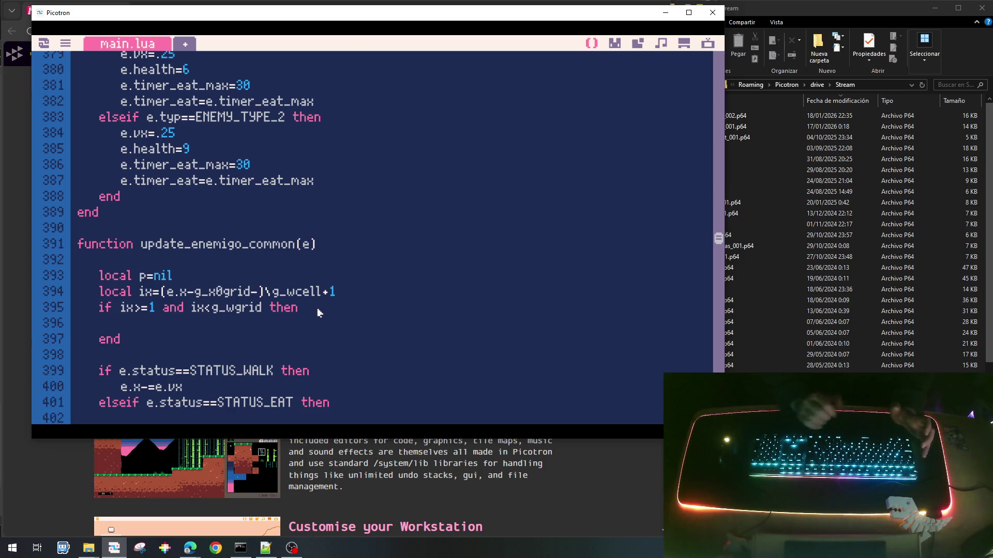
pyautogui.write('16')
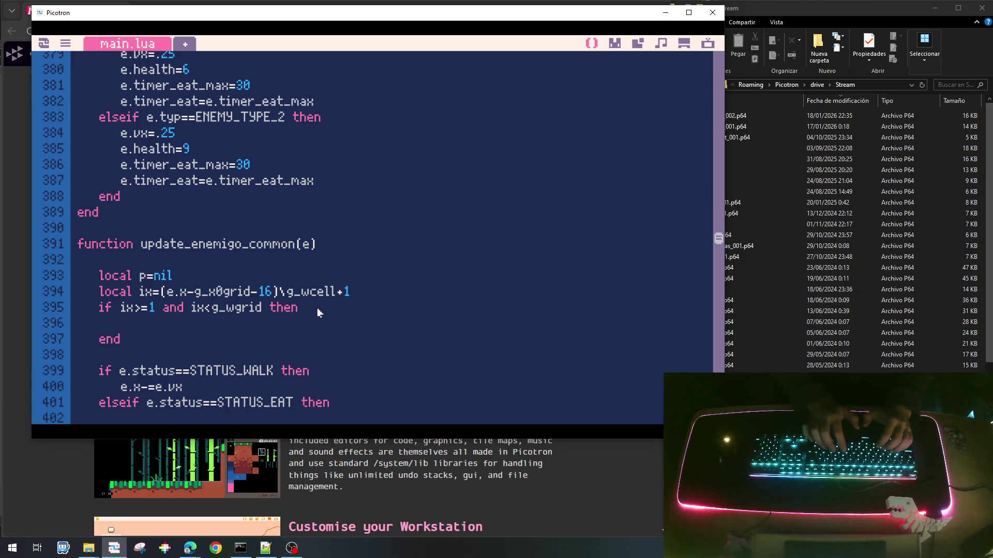
# Begin the p assignment on the new line, reading 'p=g_'.
pyautogui.write('local p')
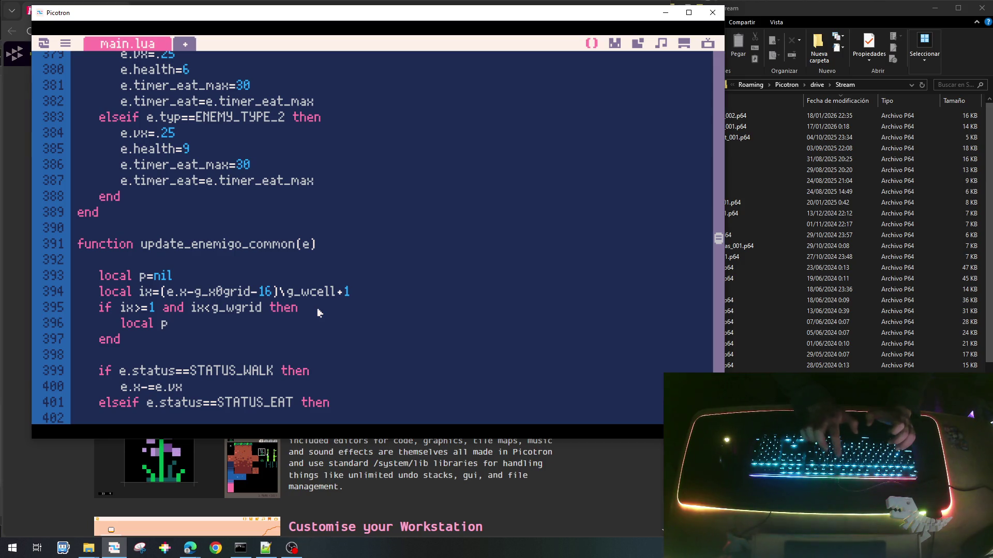
pyautogui.press('BackSpace')
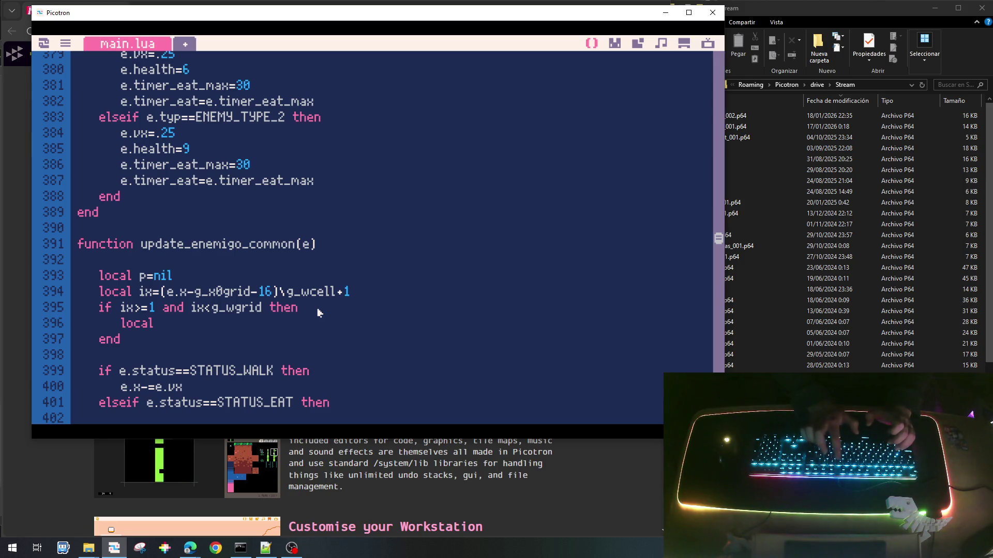
pyautogui.press('BackSpace')
pyautogui.press('BackSpace')
pyautogui.press('BackSpace')
pyautogui.write('p')
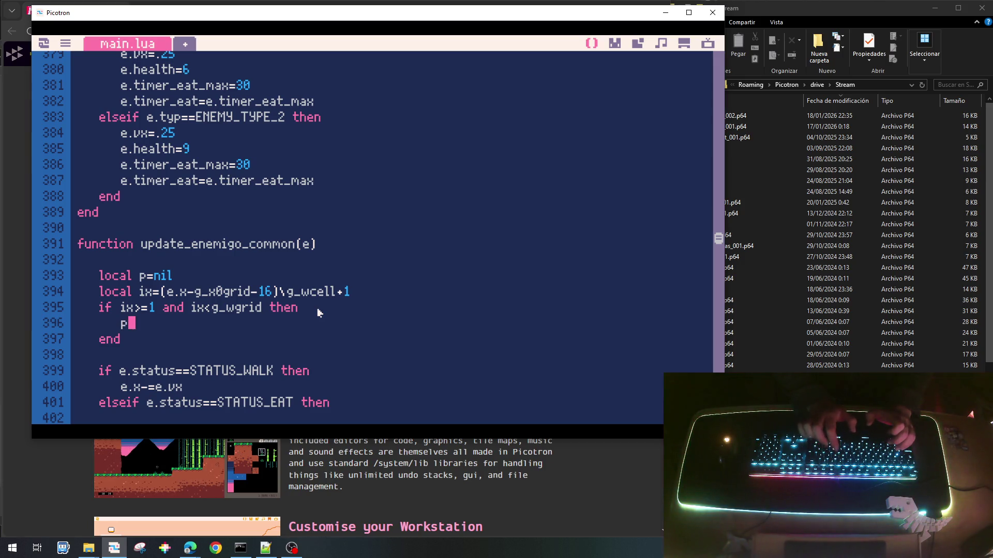
pyautogui.write('=g_')
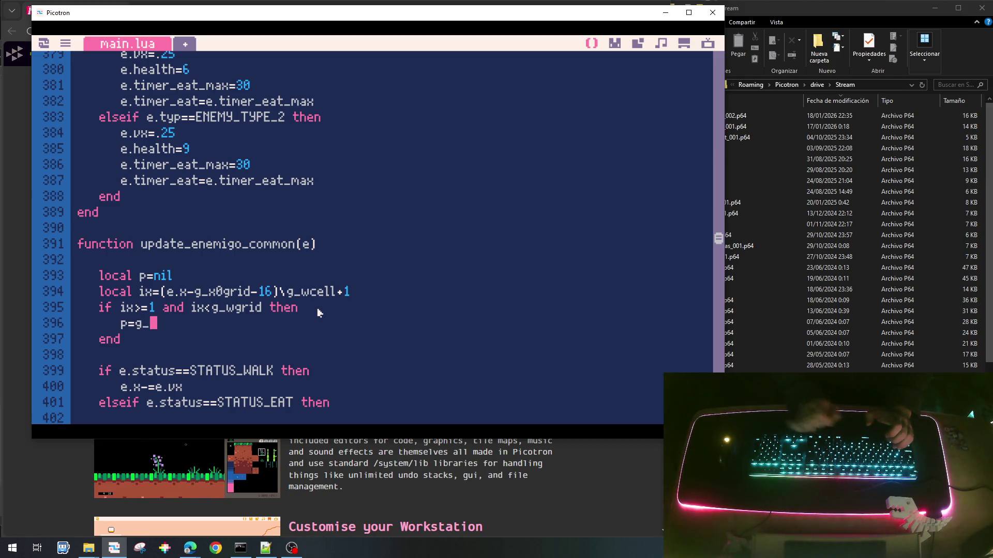
# Check g_tcell at the file top, then write 'p=g_tcell[' and 'local idx=1+ix+e.iy*g_wgrid'.
pyautogui.scroll(5, 318, 313)
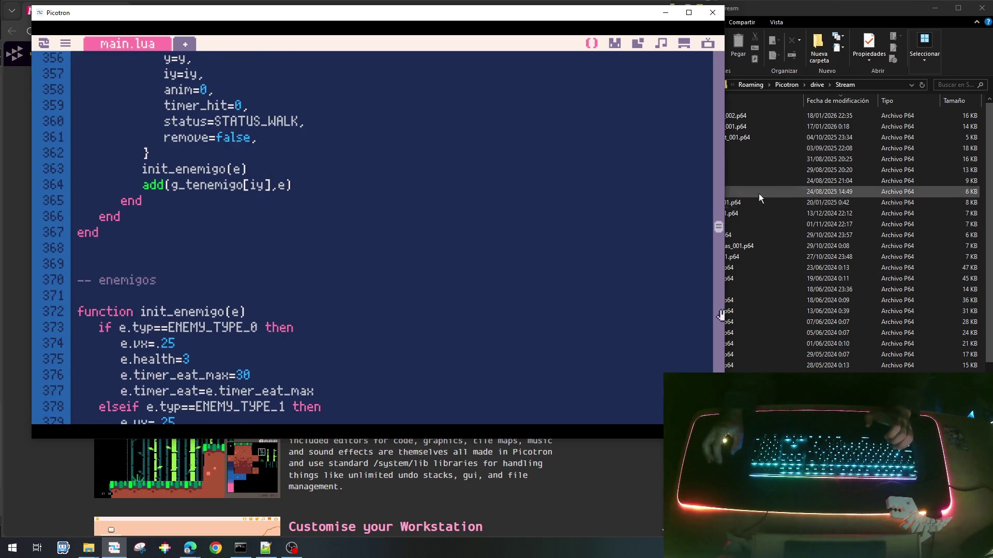
pyautogui.moveTo(712, 232); pyautogui.dragTo(719, 55)
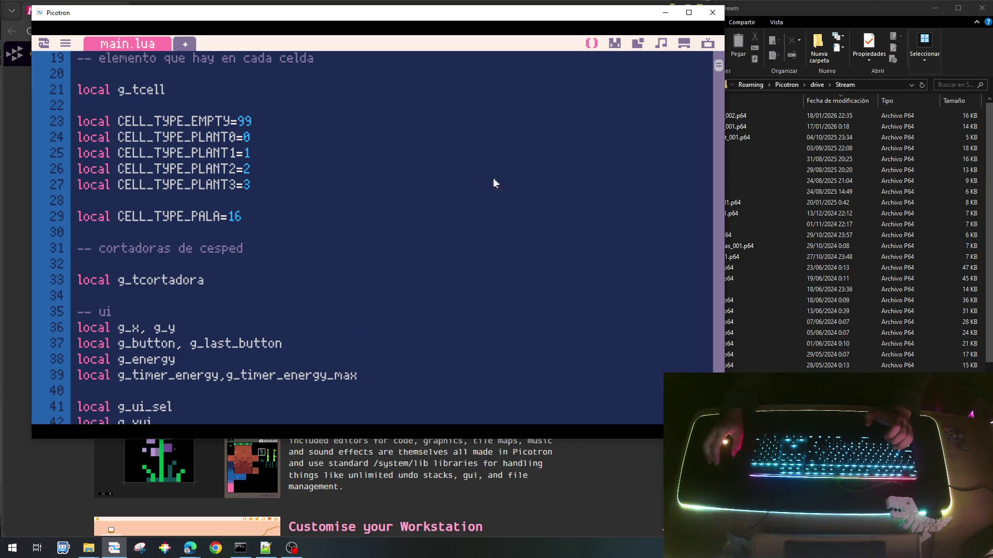
pyautogui.scroll(4, 341, 228)
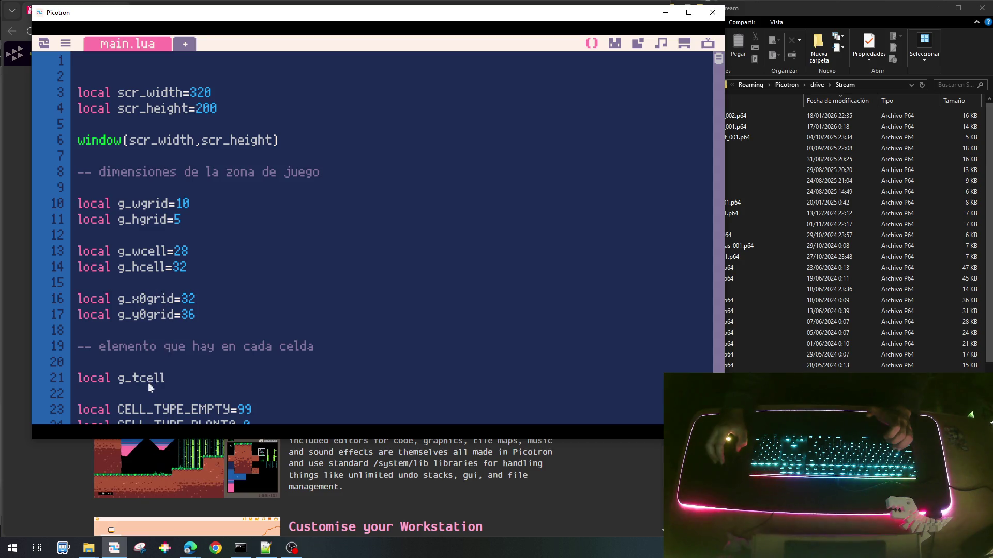
pyautogui.write('tcell[')
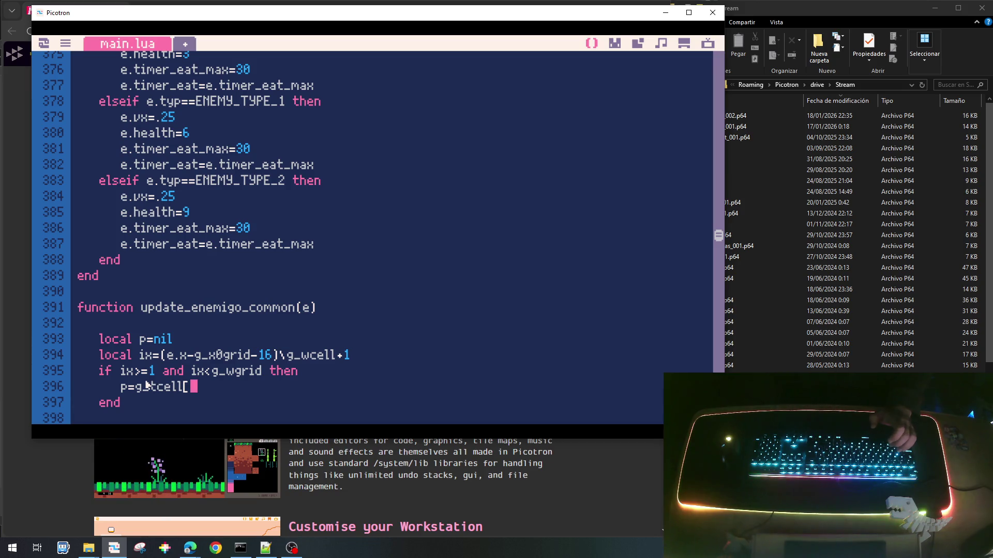
pyautogui.press('Up')
pyautogui.press('End')
pyautogui.press('Return')
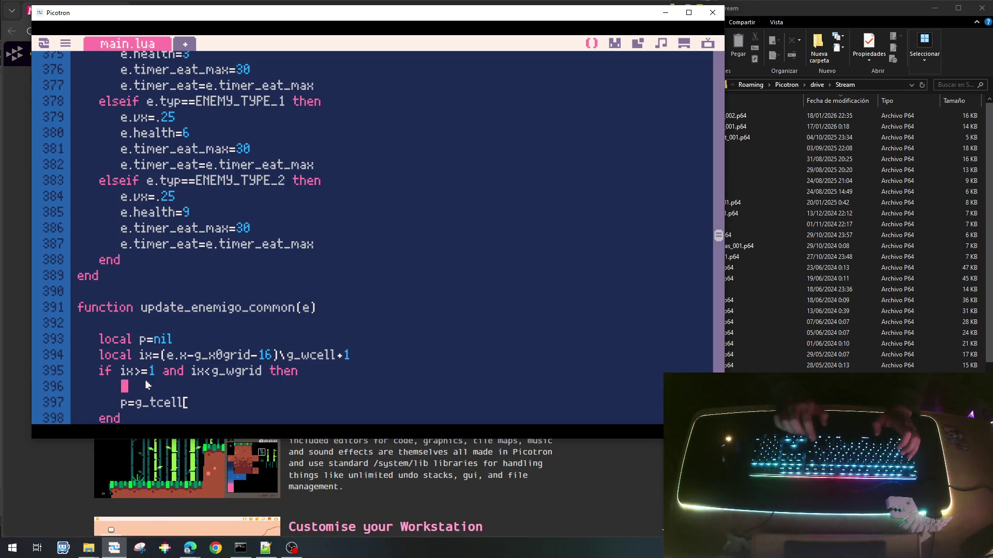
pyautogui.write('ocal')
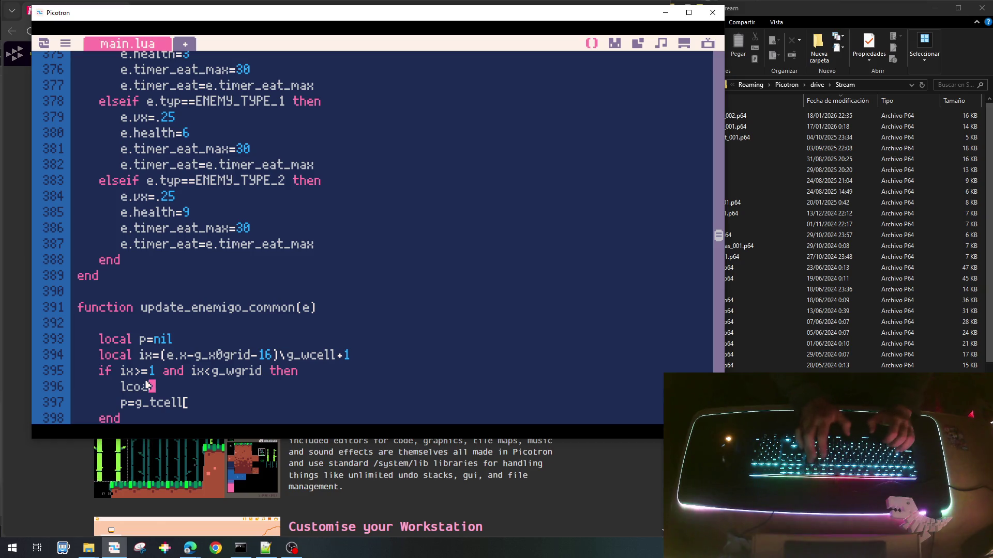
pyautogui.write(' idx=1+')
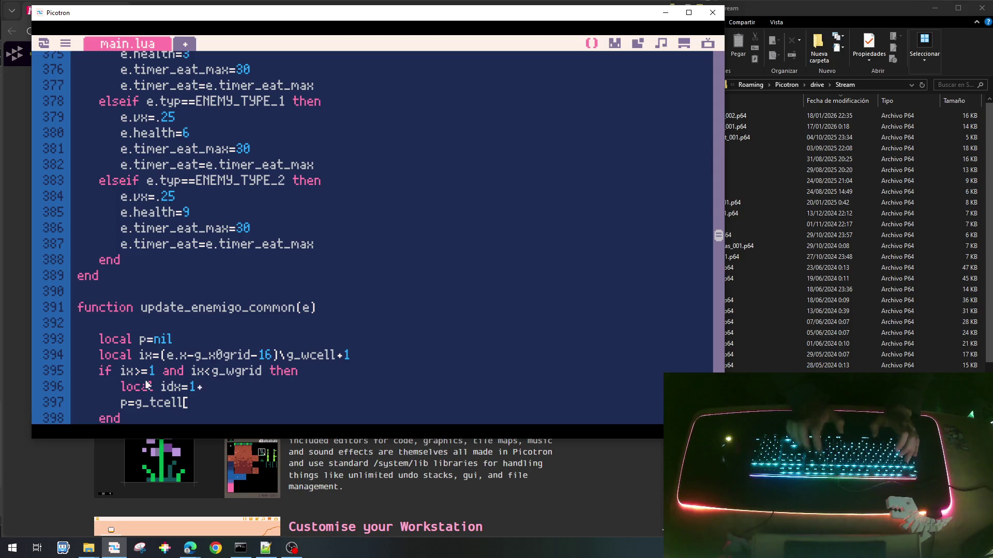
pyautogui.write('ix+')
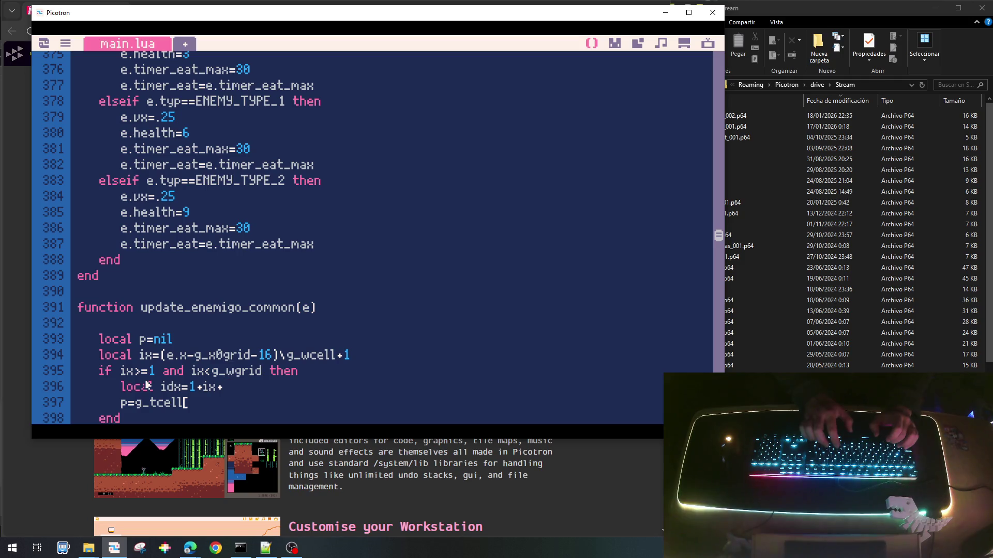
pyautogui.write('e.iy*')
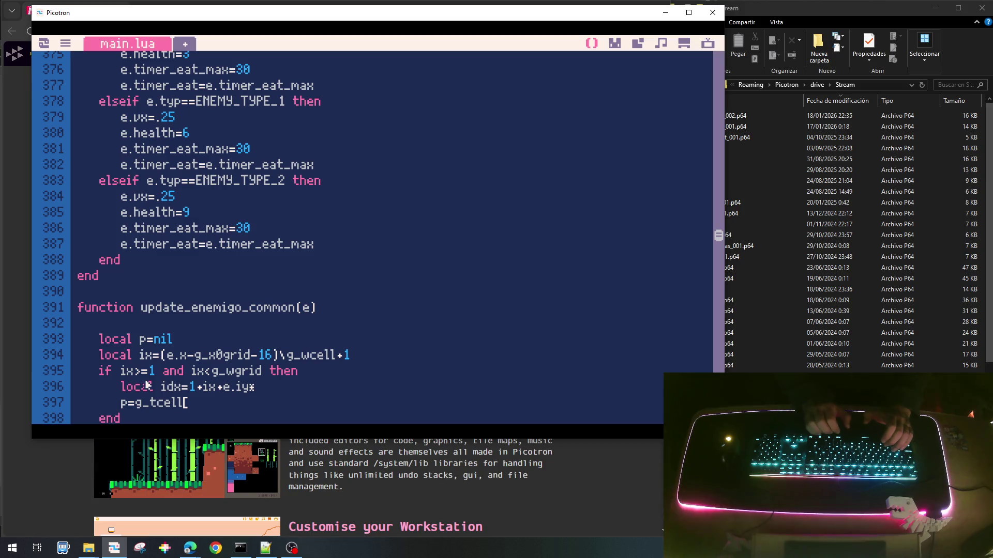
pyautogui.write('g_wg')
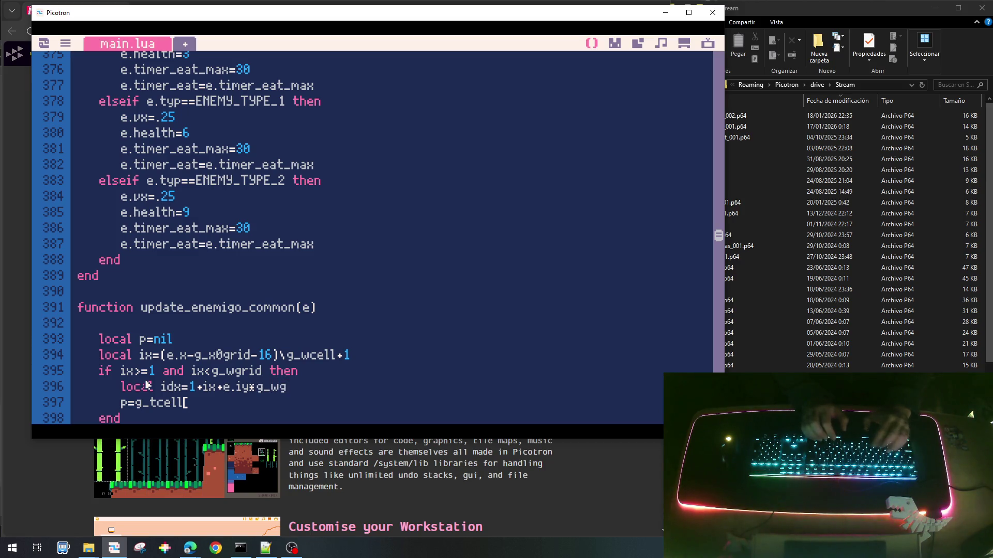
pyautogui.write('rid')
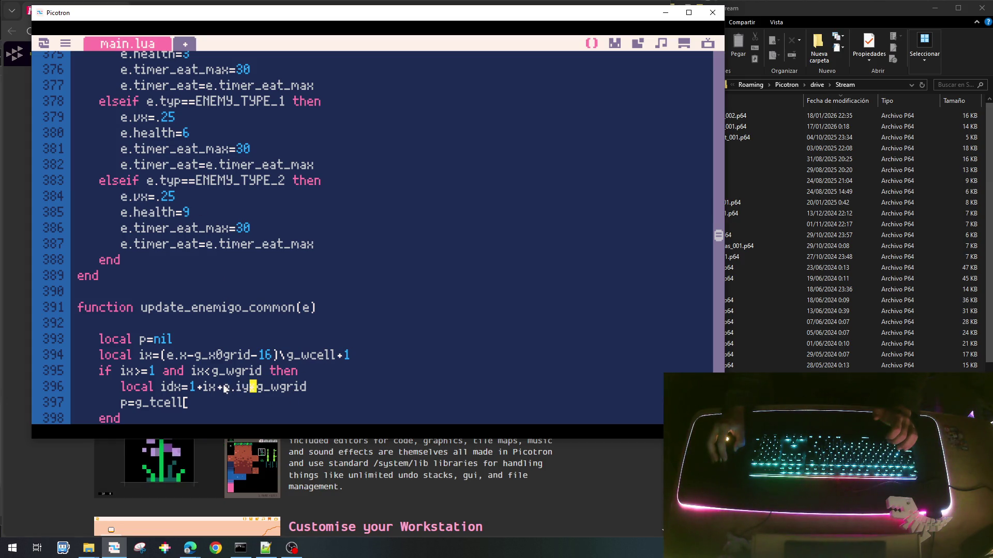
# Correct the index to 'ix+(e.iy-1)*g_wgrid' and finish 'p=g_tcell[idx]'.
pyautogui.moveTo(256, 388); pyautogui.dragTo(312, 388)
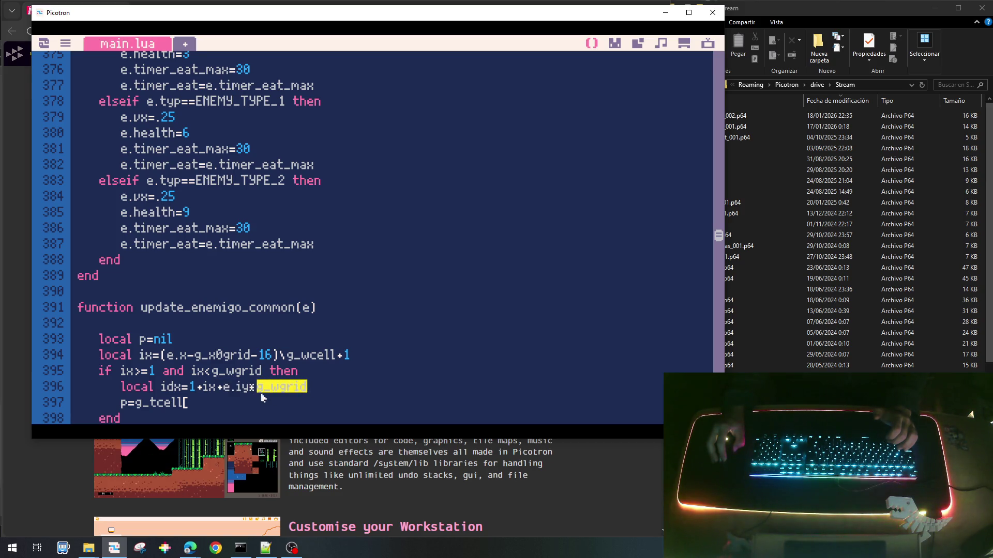
pyautogui.click(199, 389)
pyautogui.press('BackSpace')
pyautogui.press('BackSpace')
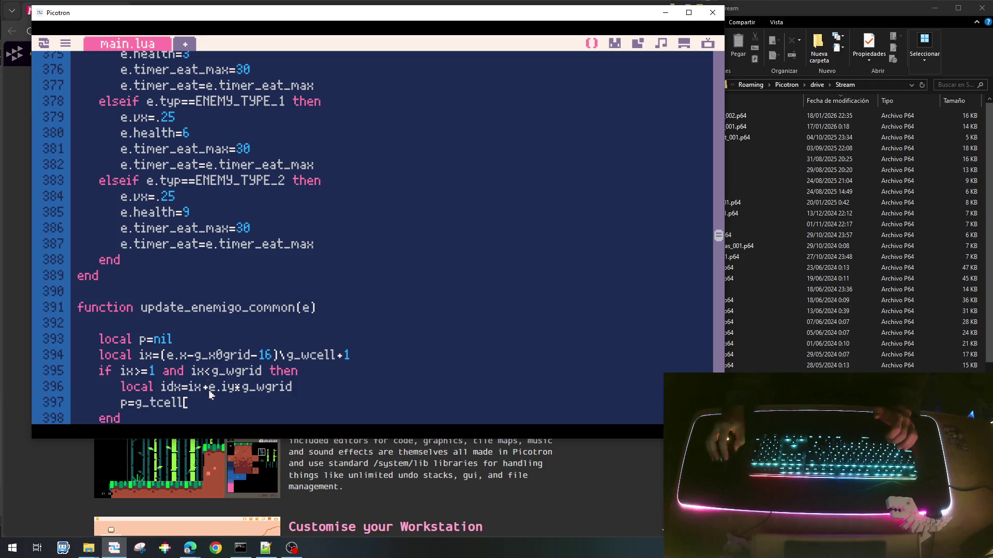
pyautogui.write('(')
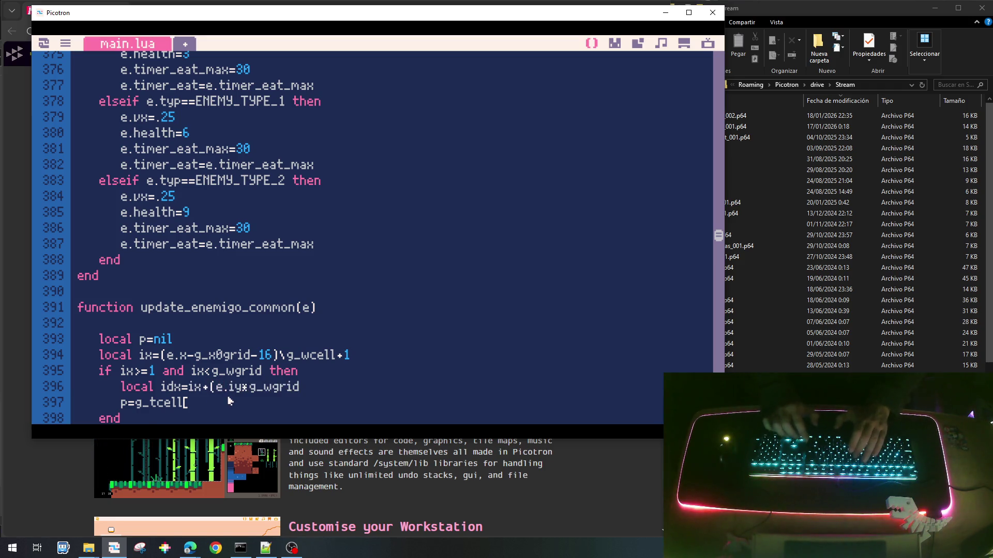
pyautogui.write('-1)')
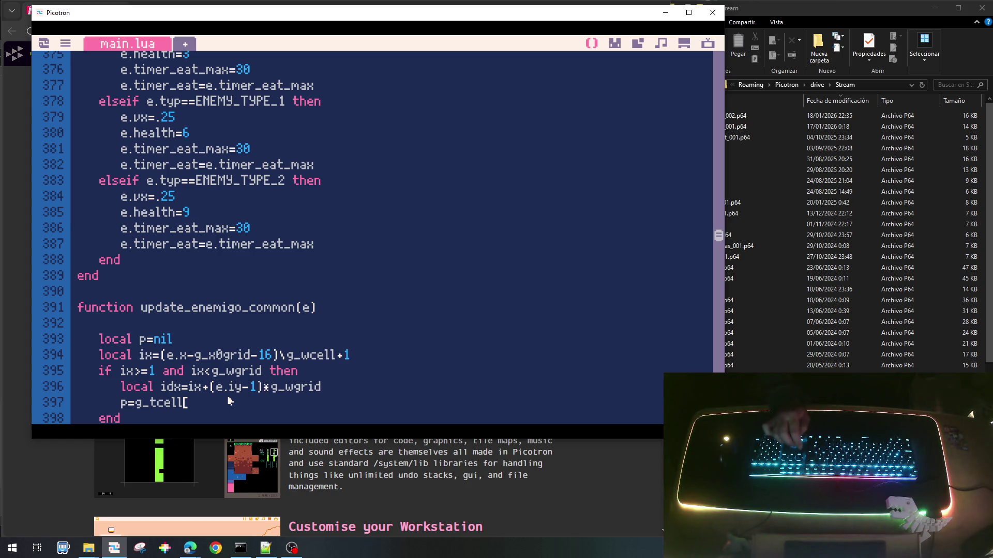
pyautogui.write('id')
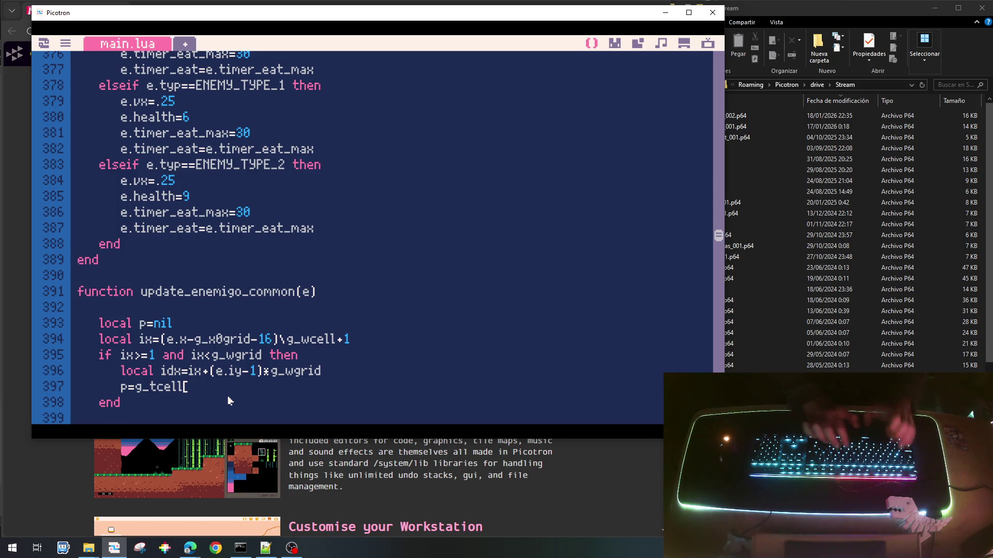
pyautogui.write('x]')
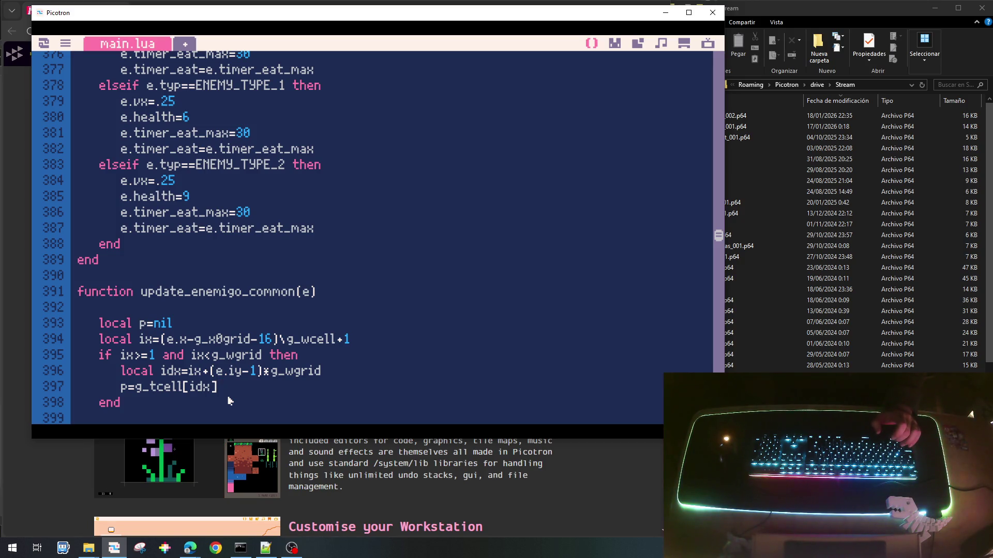
pyautogui.press('Return')
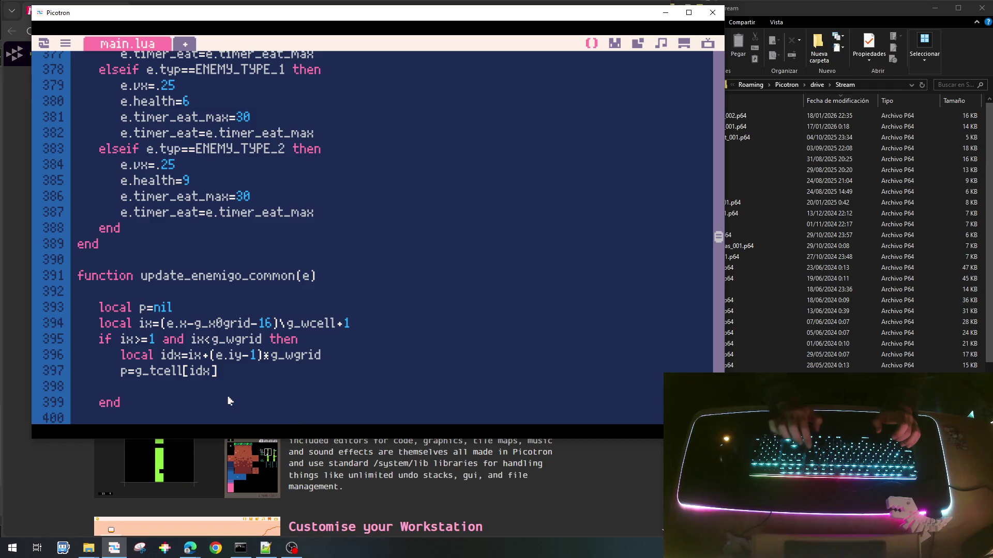
pyautogui.press('Up')
pyautogui.press('Up')
# After the bounds check, add 'if p!=nil then' that sets e.status=STATUS_EAT.
pyautogui.scroll(-2, 230, 401)
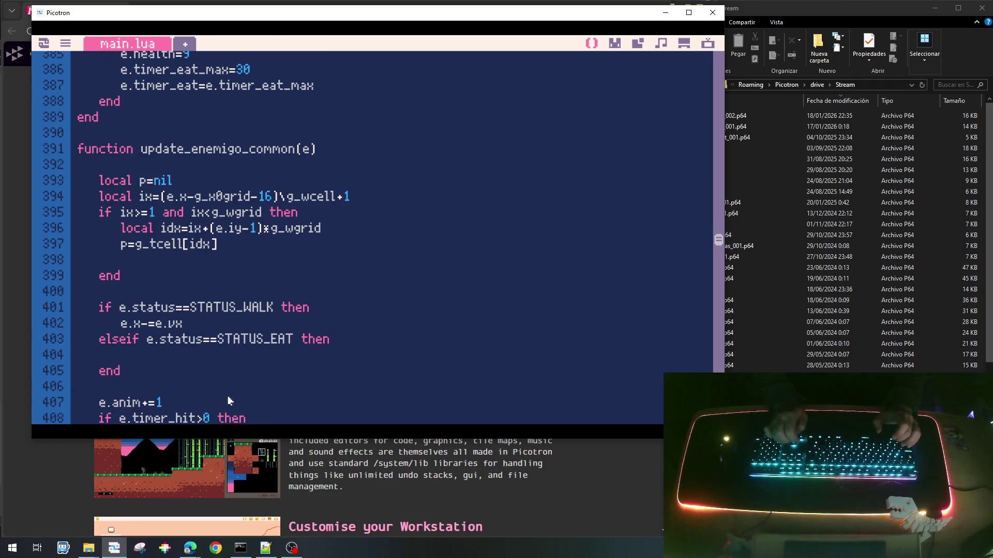
pyautogui.press('BackSpace')
pyautogui.press('BackSpace')
pyautogui.press('BackSpace')
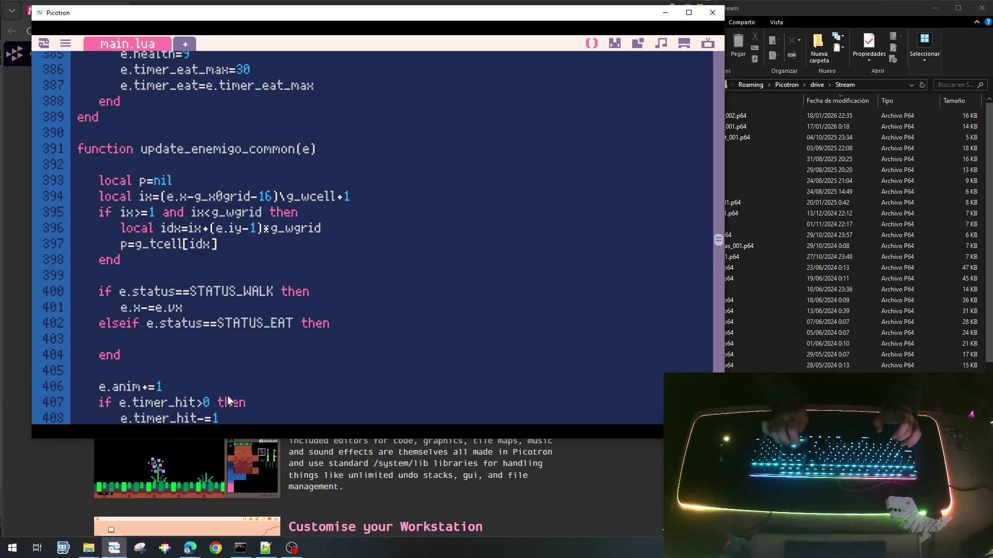
pyautogui.press('Down')
pyautogui.press('End')
pyautogui.press('Return')
pyautogui.write('if ')
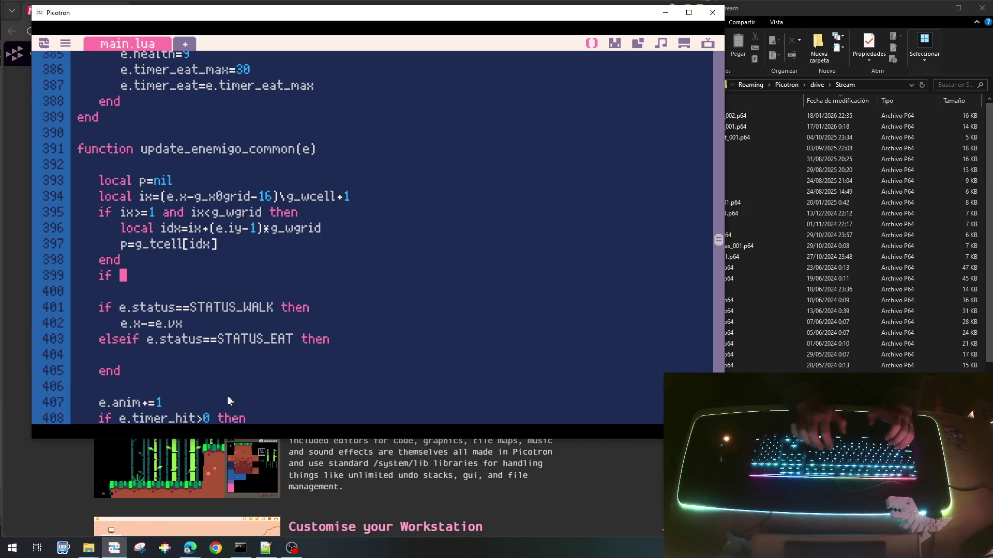
pyautogui.write('p!=')
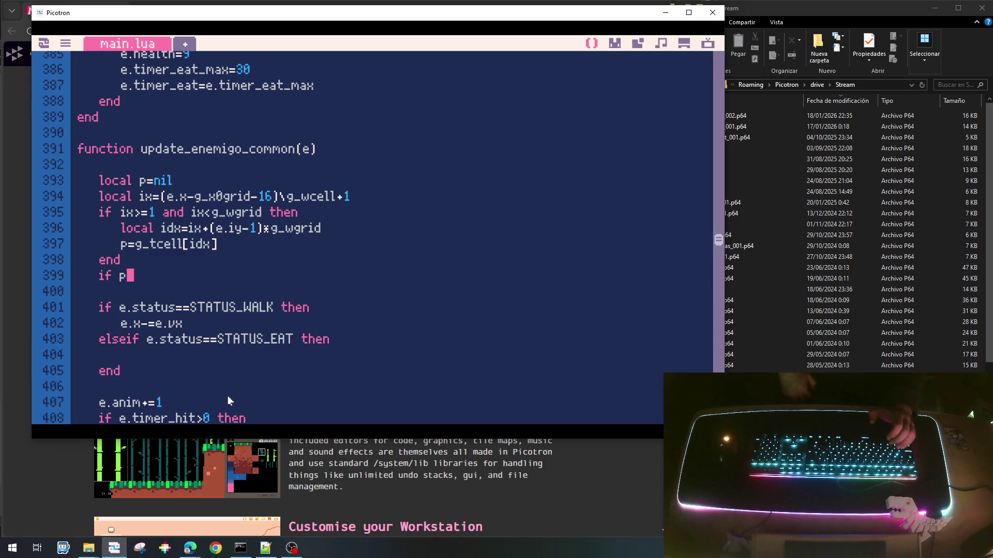
pyautogui.write('nil')
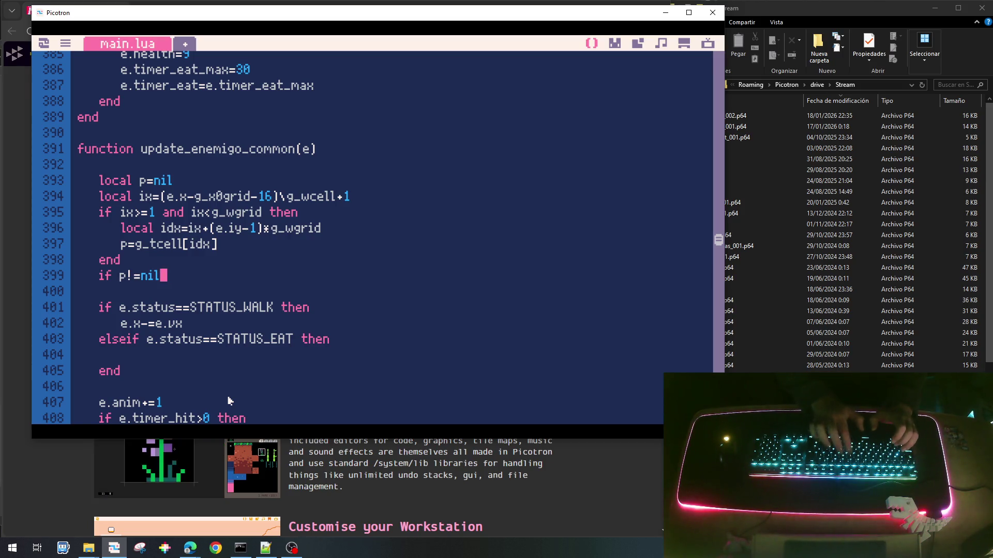
pyautogui.write(' then')
pyautogui.press('Return')
pyautogui.write('e.status')
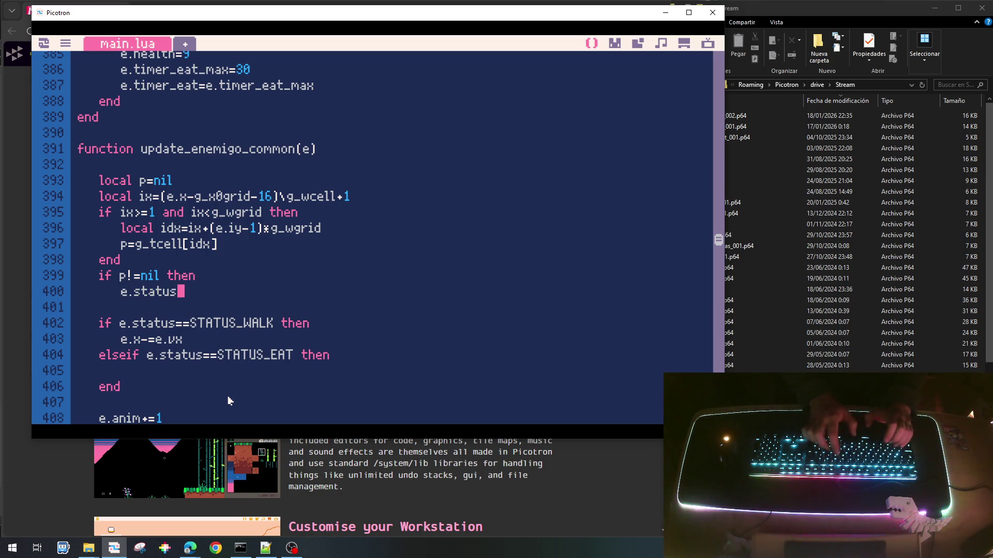
pyautogui.write('=S')
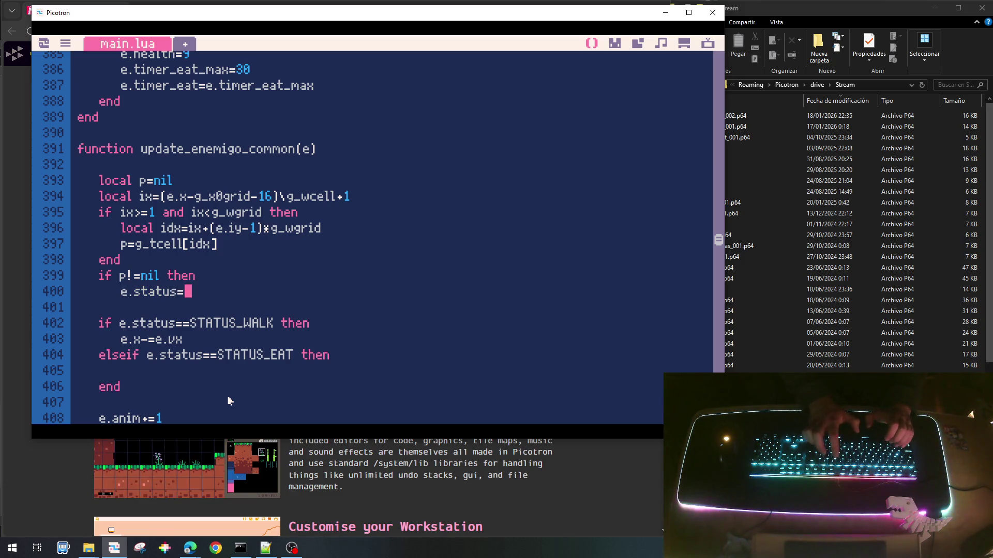
pyautogui.write('TATUS_EAT')
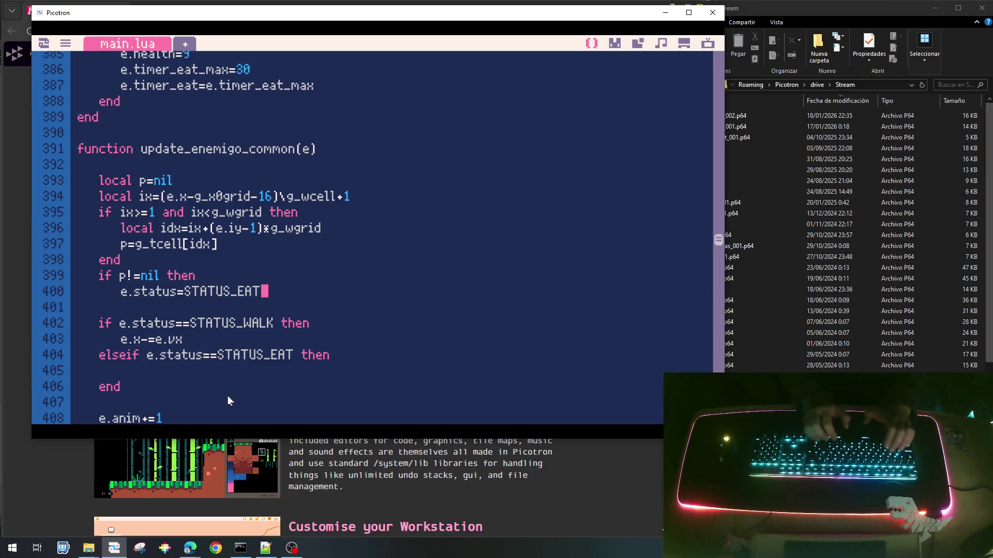
pyautogui.press('Return')
# Add an else branch setting e.status=STATUS_WALK and close the block with end.
pyautogui.press('BackSpace')
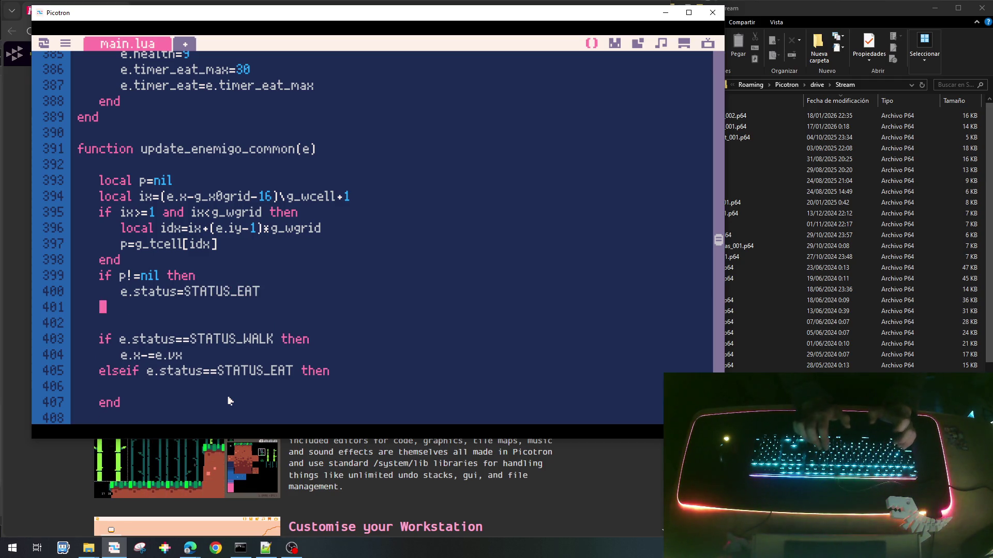
pyautogui.write('else')
pyautogui.press('Return')
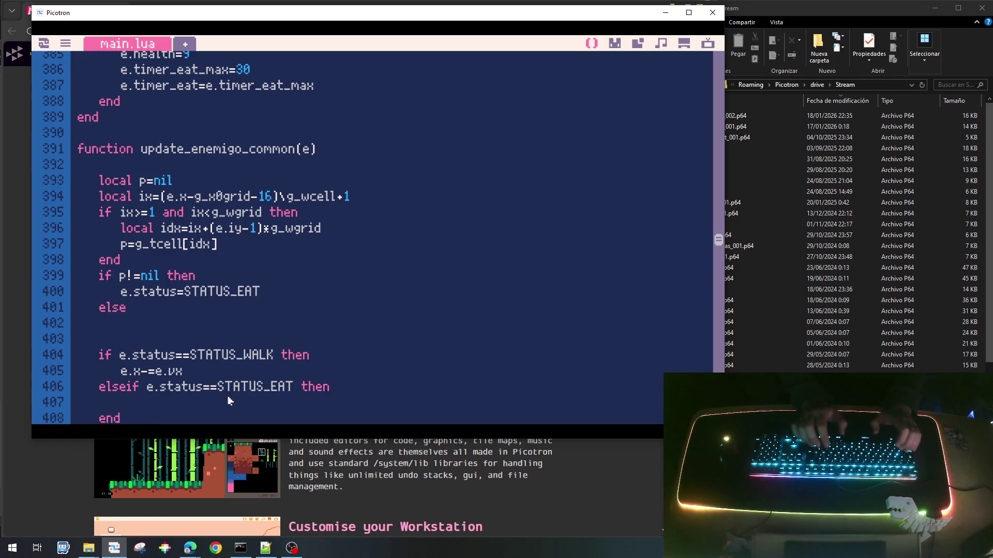
pyautogui.write('e.statux')
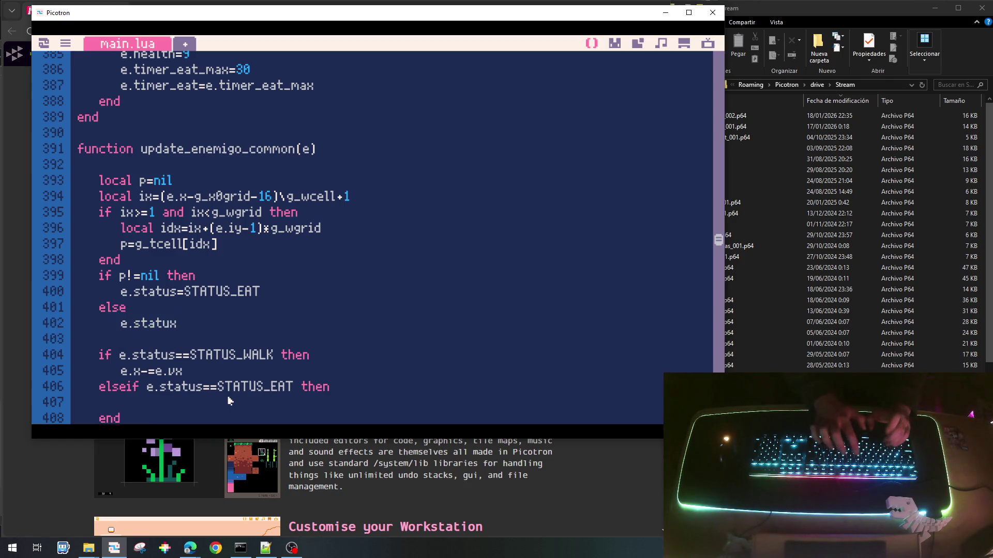
pyautogui.press('BackSpace')
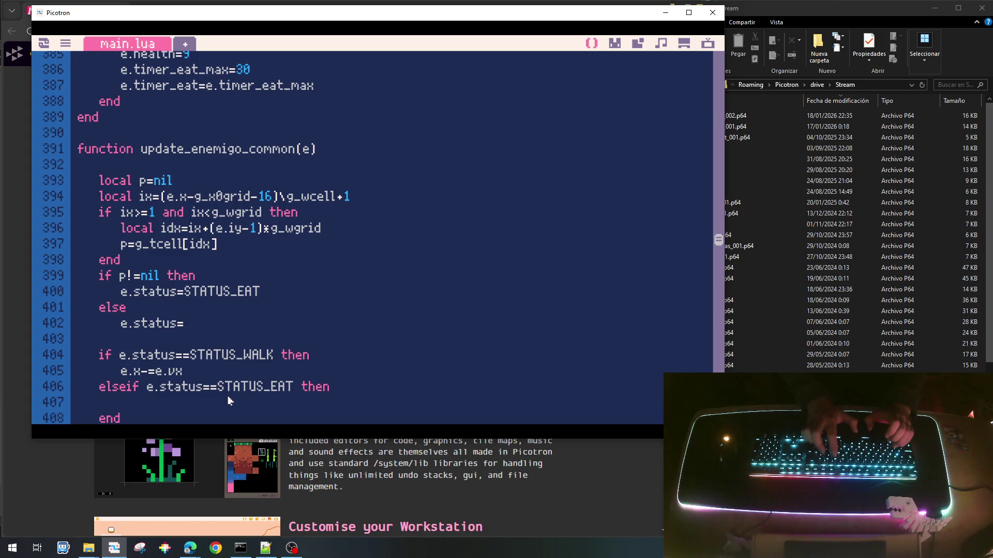
pyautogui.write('STATU')
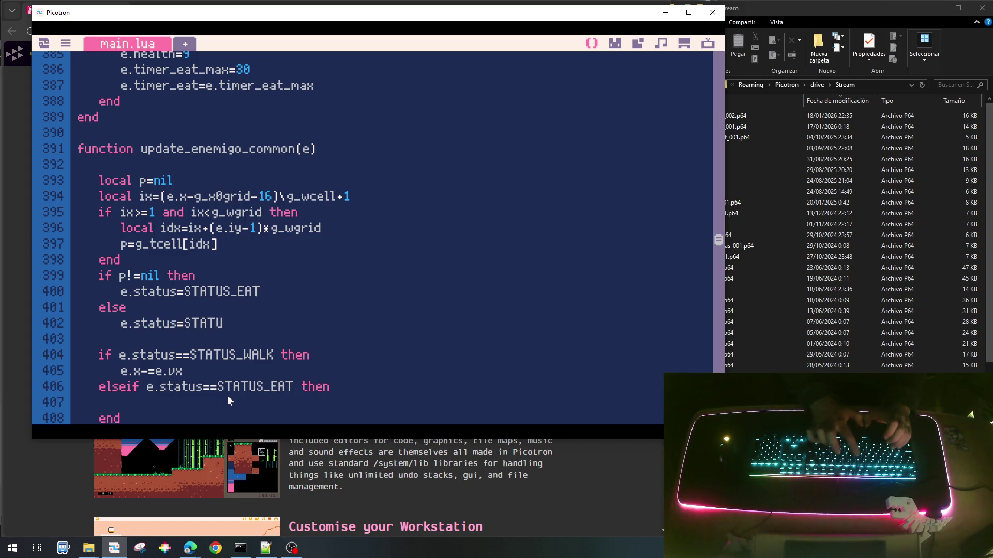
pyautogui.write('S_WALK')
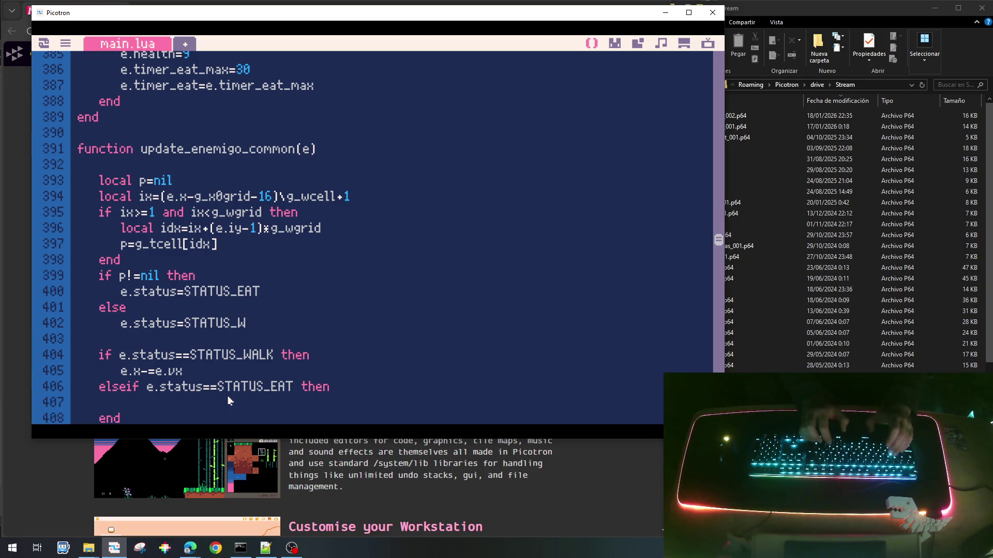
pyautogui.press('Return')
pyautogui.press('BackSpace')
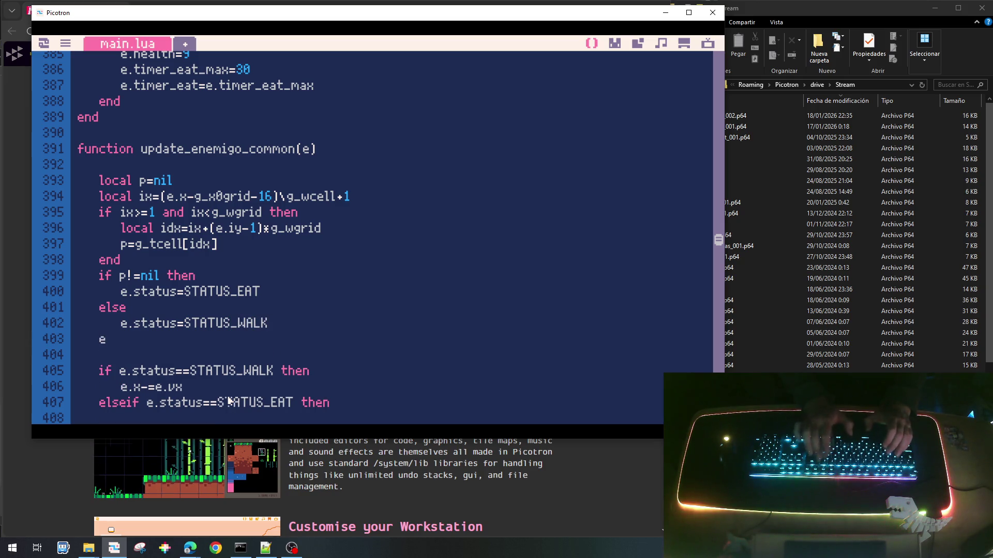
pyautogui.write('end')
# In the else branch, reset e.timer_eat=e.timer_eat_max, reusing the copied e.timer_eat text.
pyautogui.press('Up')
pyautogui.press('End')
pyautogui.press('Return')
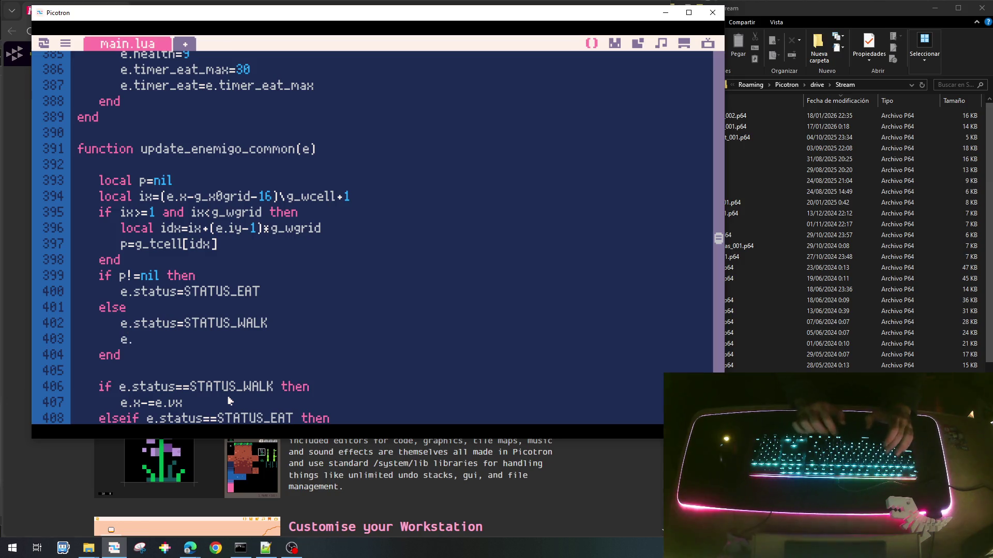
pyautogui.write('timer_e')
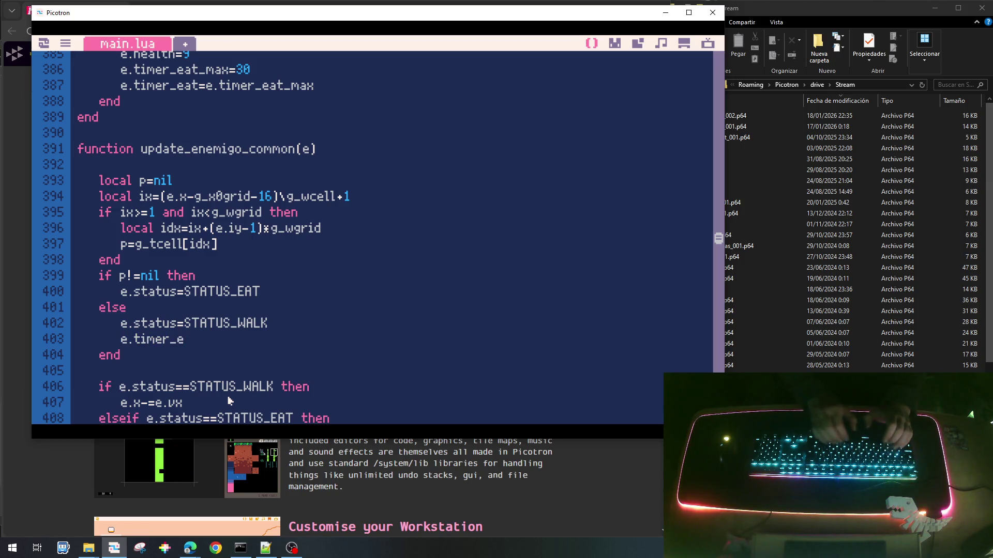
pyautogui.write('at_')
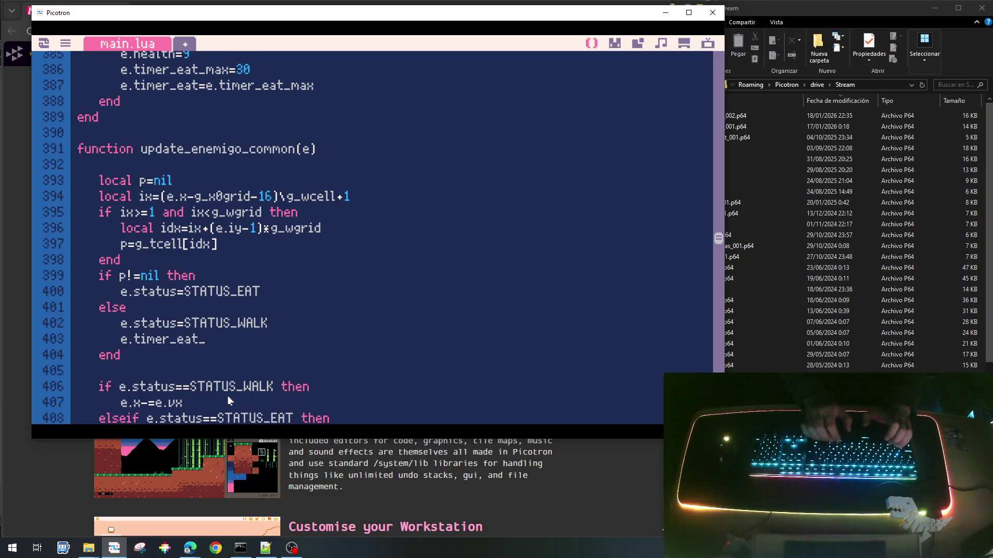
pyautogui.press('BackSpace')
pyautogui.write('=')
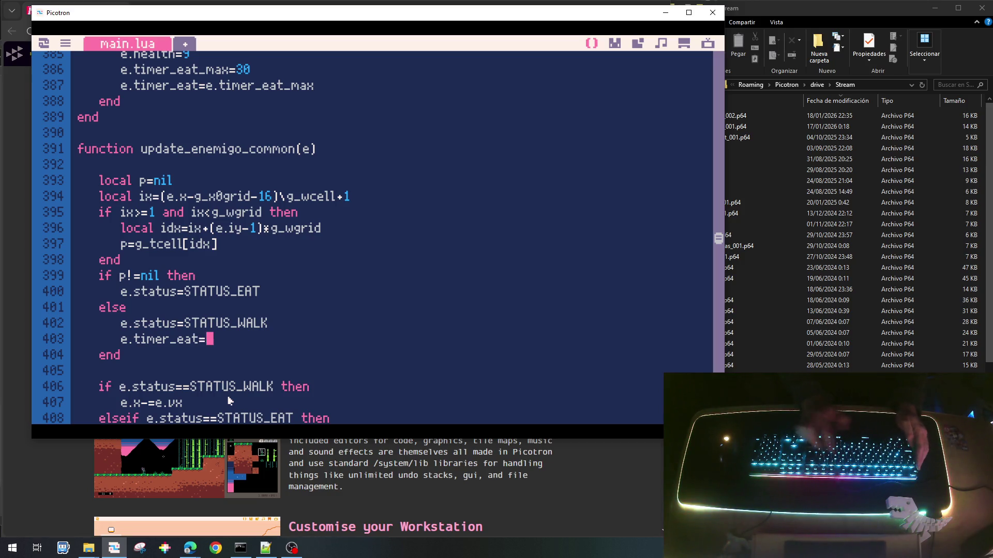
pyautogui.press('Left')
pyautogui.hotkey('shift', 'Left')
pyautogui.hotkey('shift', 'Left')
pyautogui.hotkey('shift', 'Left')
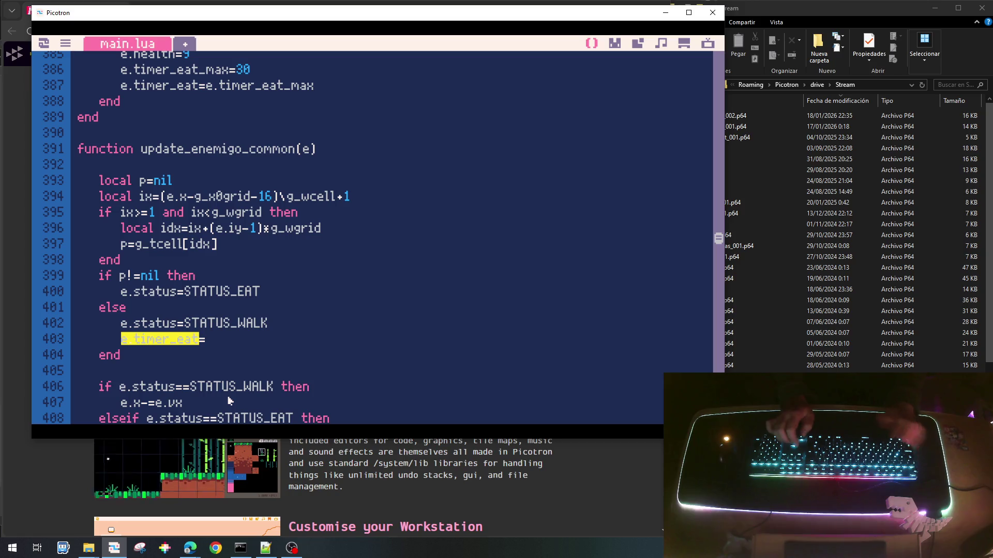
pyautogui.hotkey('ctrl', 'c')
pyautogui.press('End')
pyautogui.hotkey('ctrl', 'v')
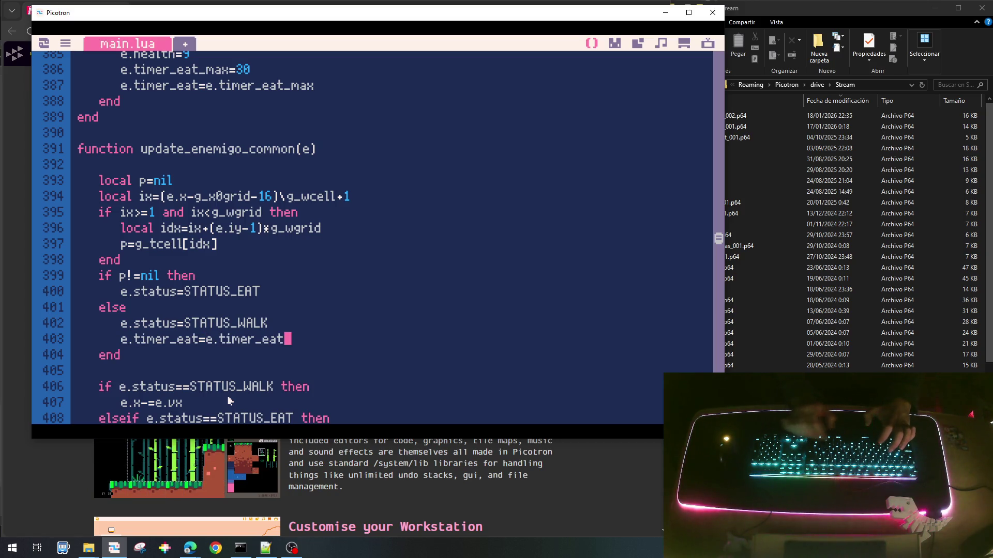
pyautogui.write('_max')
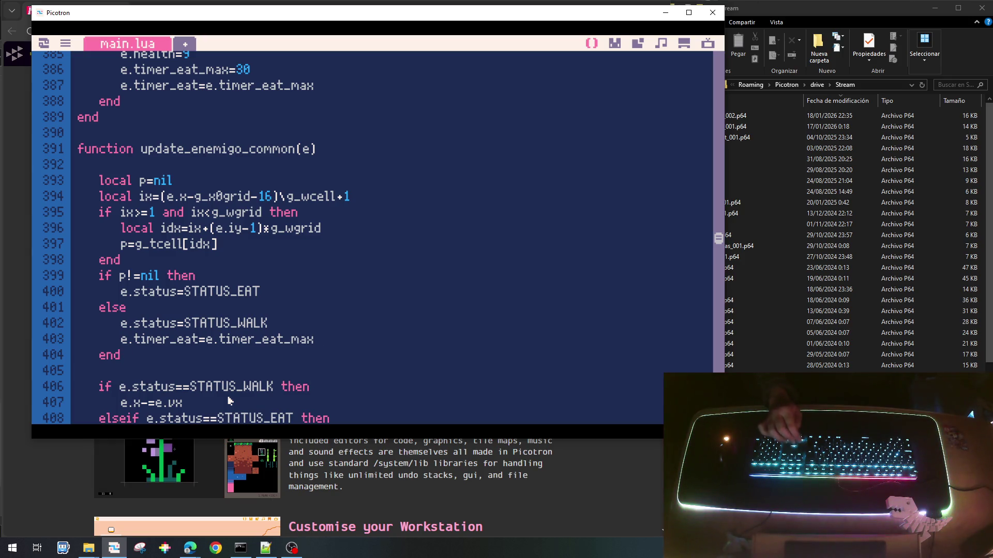
pyautogui.scroll(-3, 230, 400)
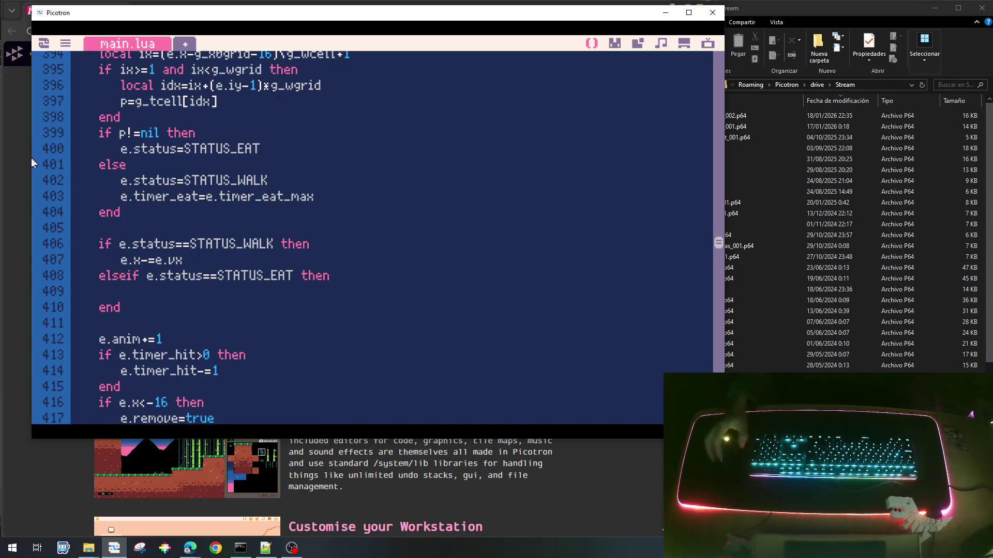
# In the eating branch, add 'if e.timer_eat>0 then' with e.timer_eat-=1 inside.
pyautogui.moveTo(200, 267); pyautogui.dragTo(156, 273)
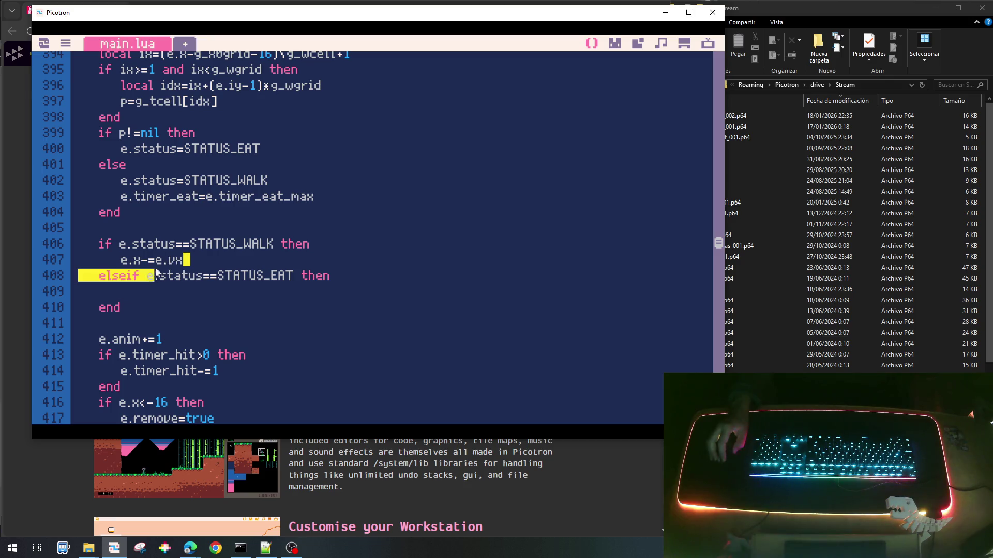
pyautogui.click(140, 293)
pyautogui.write('if')
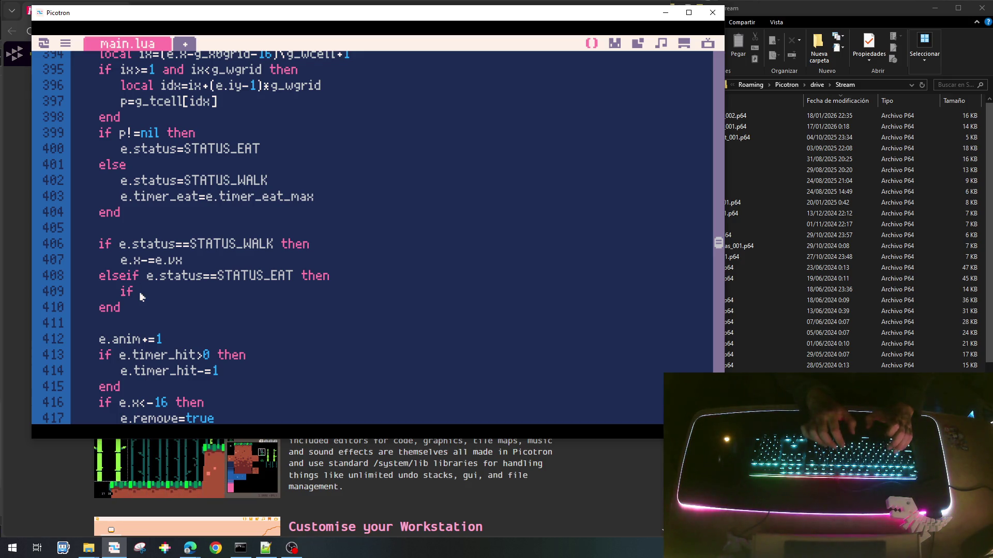
pyautogui.write(' e.timer_eat>')
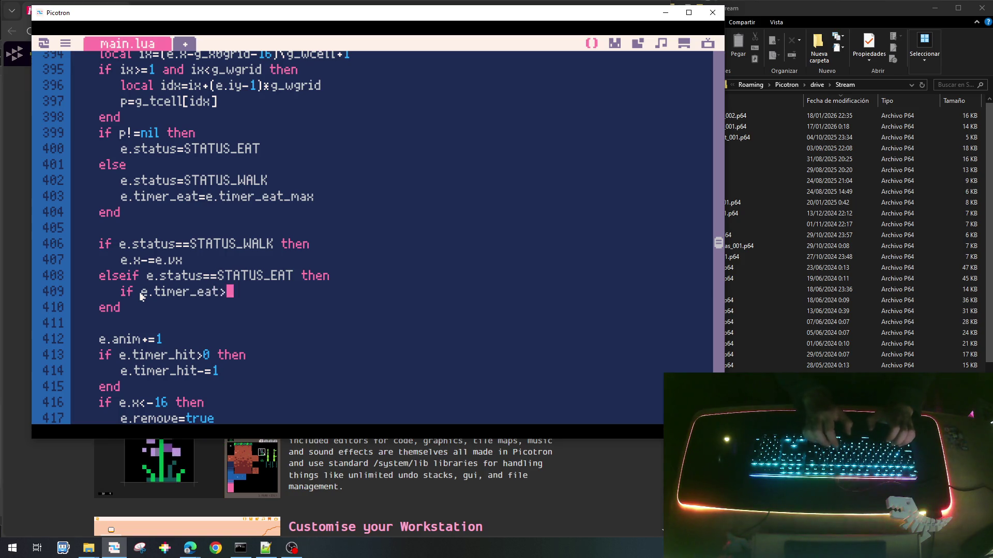
pyautogui.write('0 then')
pyautogui.press('Return')
pyautogui.press('Up')
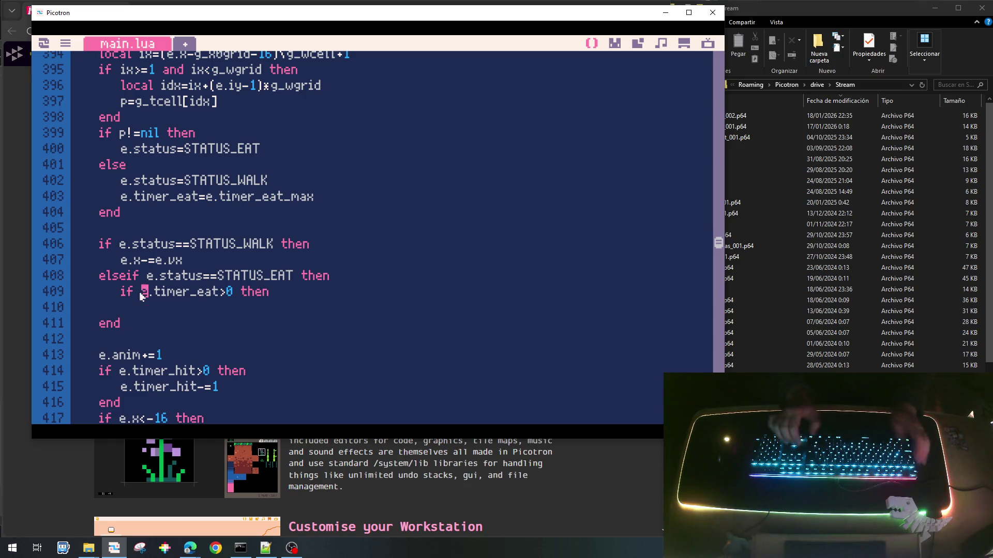
pyautogui.hotkey('shift', 'Right')
pyautogui.hotkey('shift', 'Right')
pyautogui.hotkey('shift', 'Right')
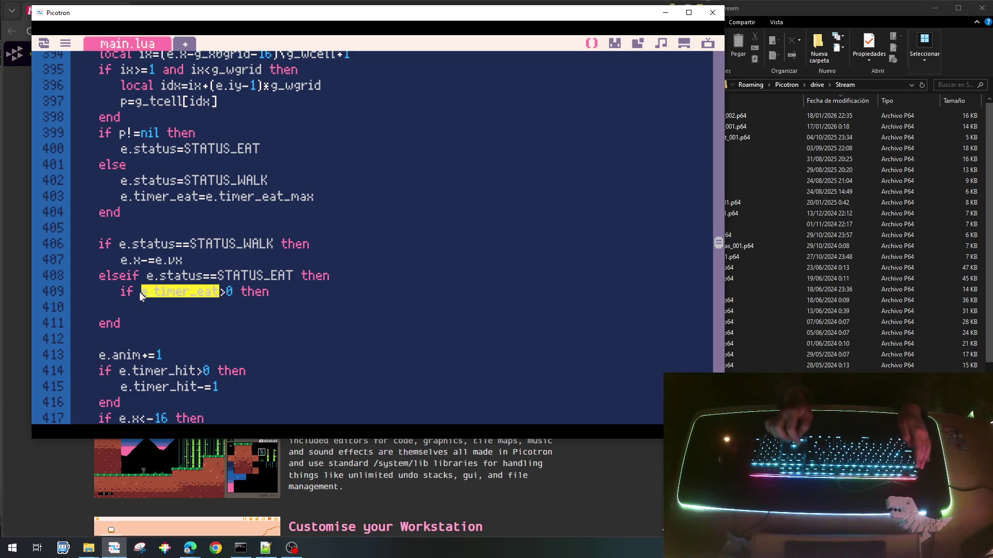
pyautogui.hotkey('ctrl', 'c')
pyautogui.press('Down')
pyautogui.hotkey('ctrl', 'v')
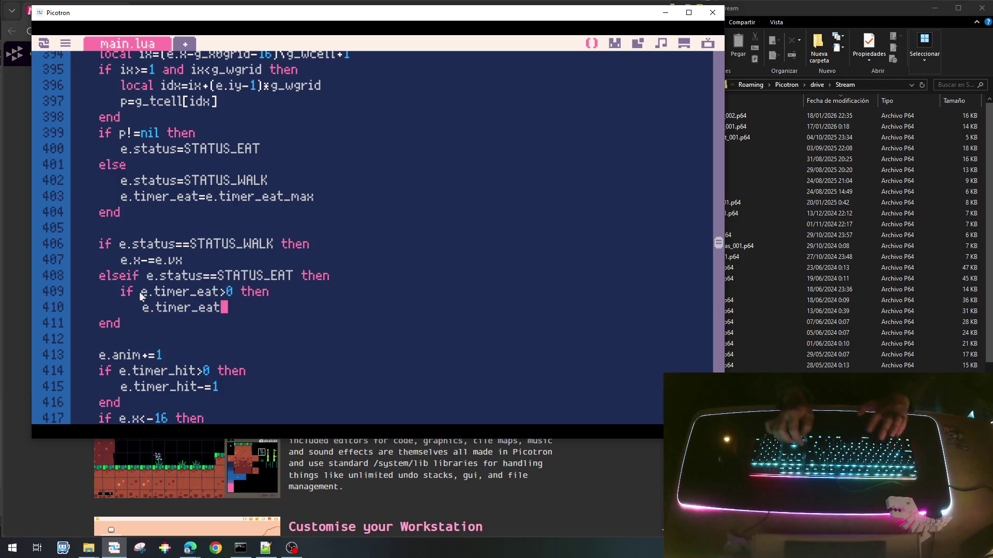
pyautogui.write('-=1')
pyautogui.press('Return')
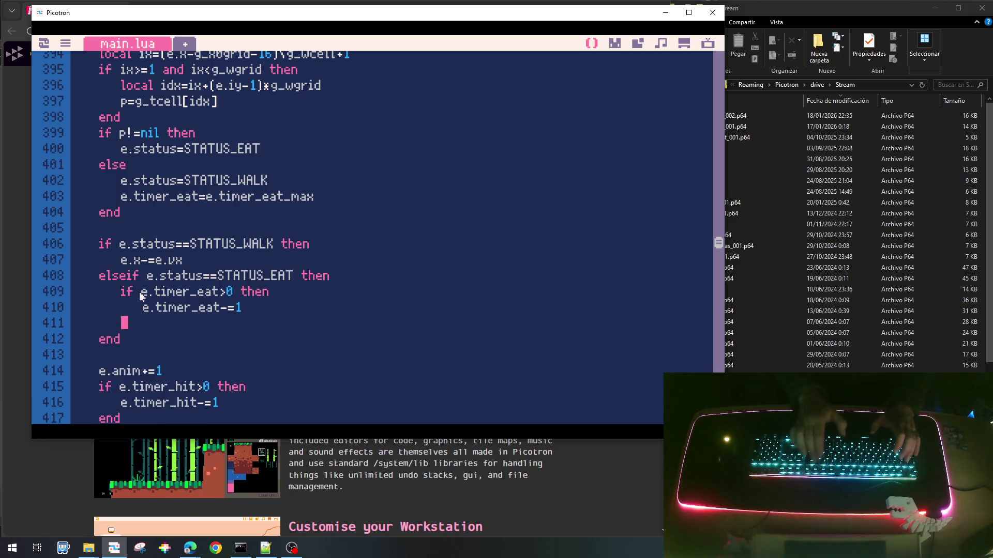
# Add an else branch resetting e.timer_eat=e.timer_eat_max, then close it with end.
pyautogui.write('els')
pyautogui.press('Return')
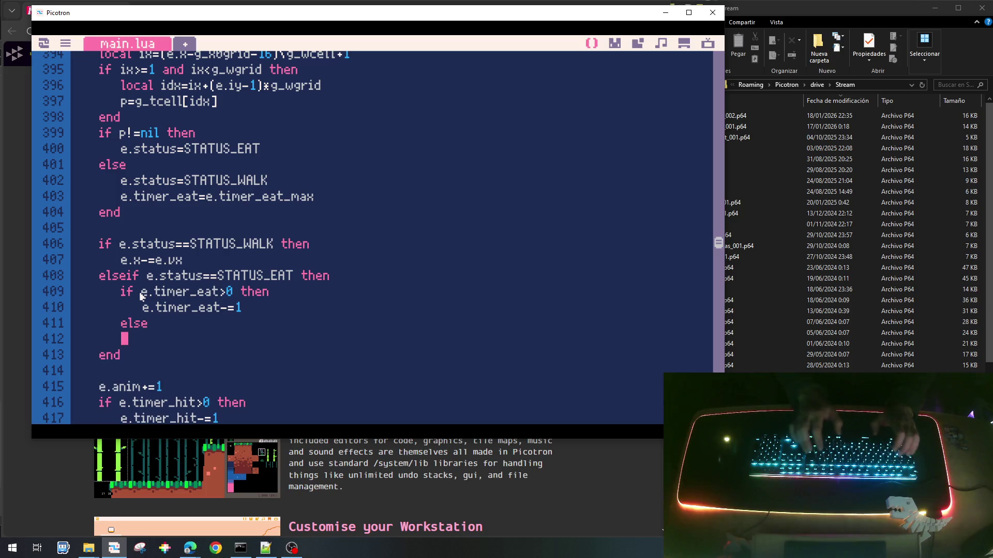
pyautogui.click(140, 292)
pyautogui.hotkey('shift', 'Right')
pyautogui.hotkey('shift', 'Right')
pyautogui.hotkey('shift', 'Right')
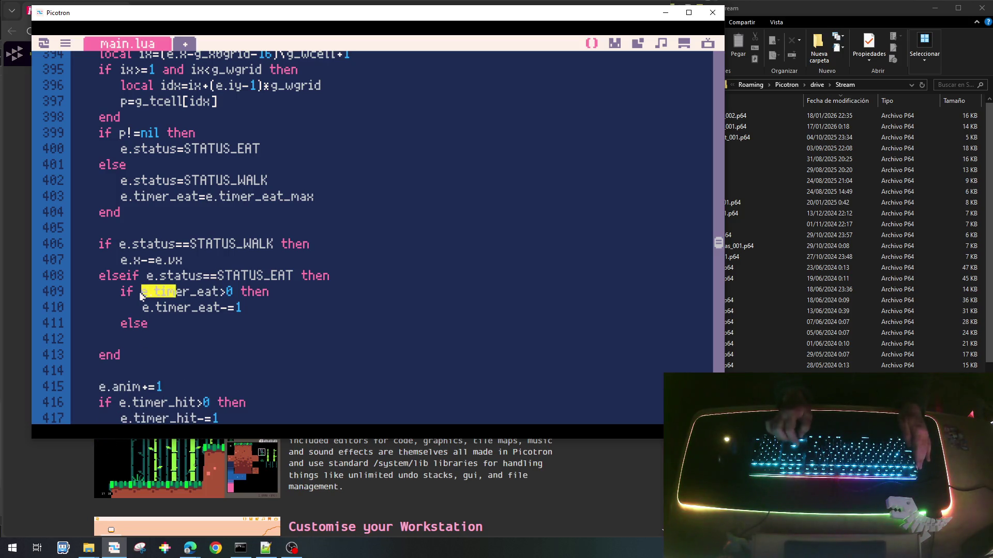
pyautogui.press('Down')
pyautogui.press('Down')
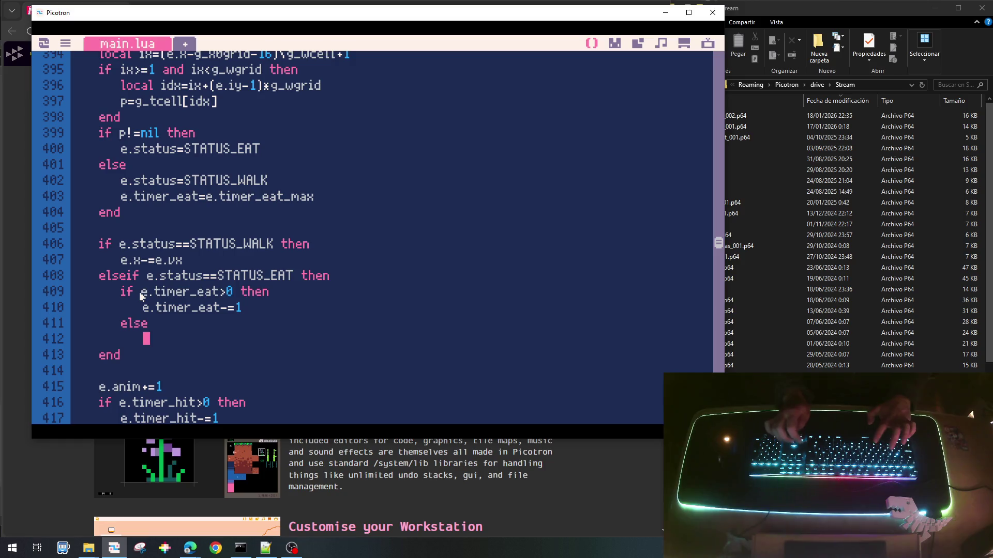
pyautogui.hotkey('ctrl', 'v')
pyautogui.hotkey('ctrl', 'v')
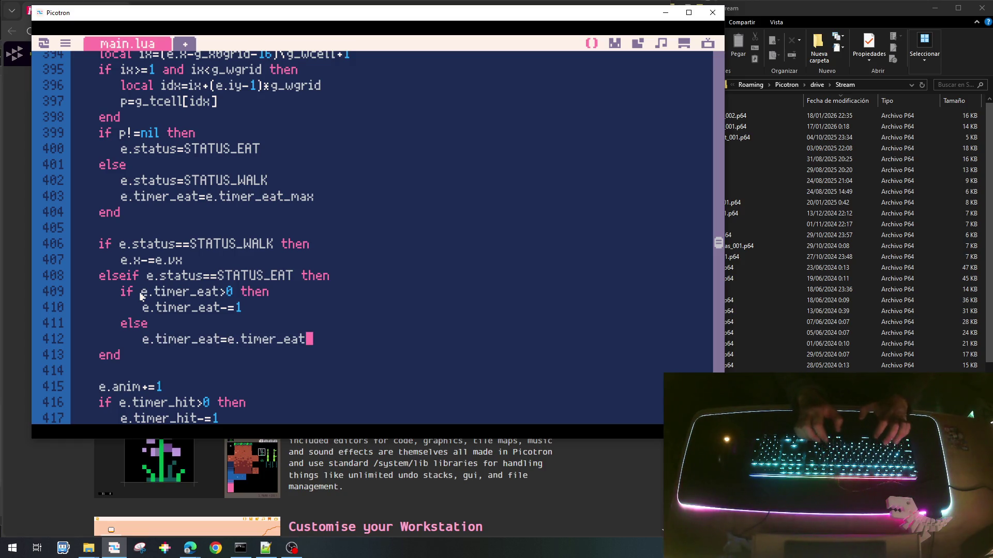
pyautogui.write('_max')
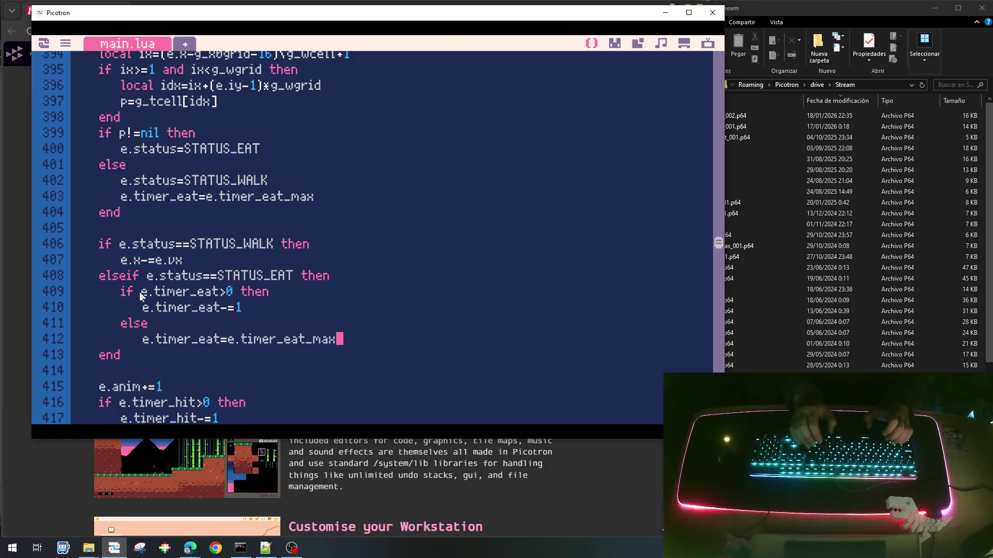
pyautogui.press('Return')
pyautogui.write('.')
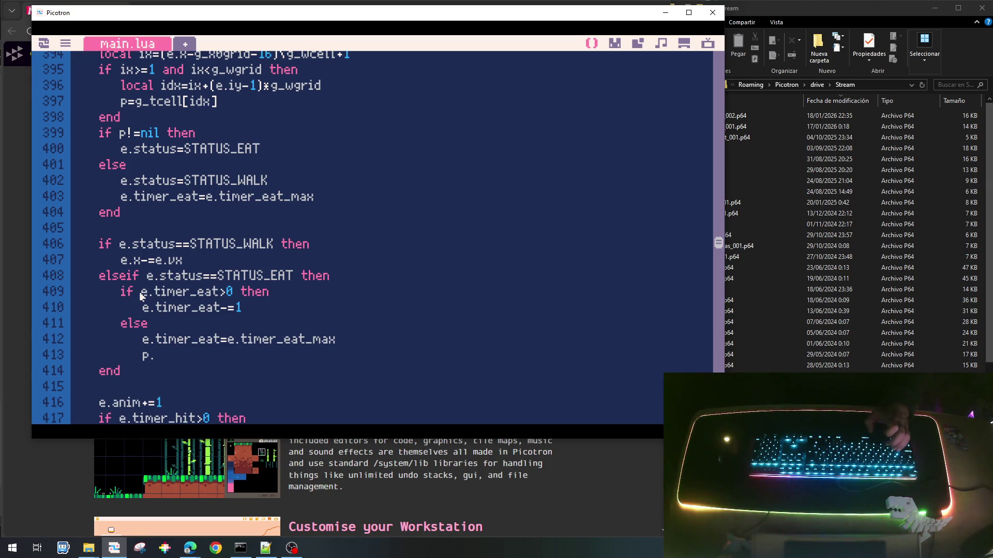
pyautogui.press('BackSpace')
pyautogui.write('nd')
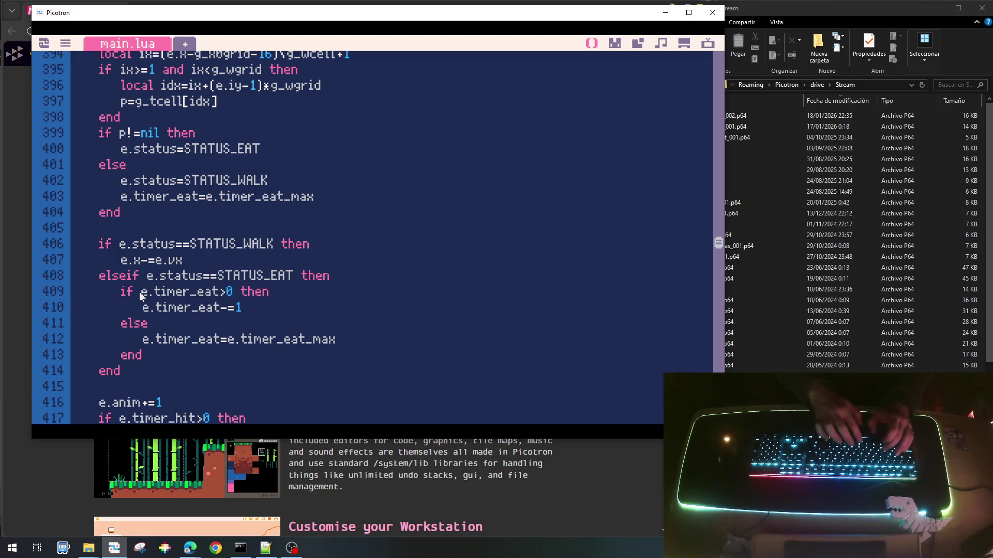
# Under the timer reset, add an 'if p!=nil then … end' block and begin an 'if p.' check inside.
pyautogui.press('Up')
pyautogui.press('End')
pyautogui.press('Return')
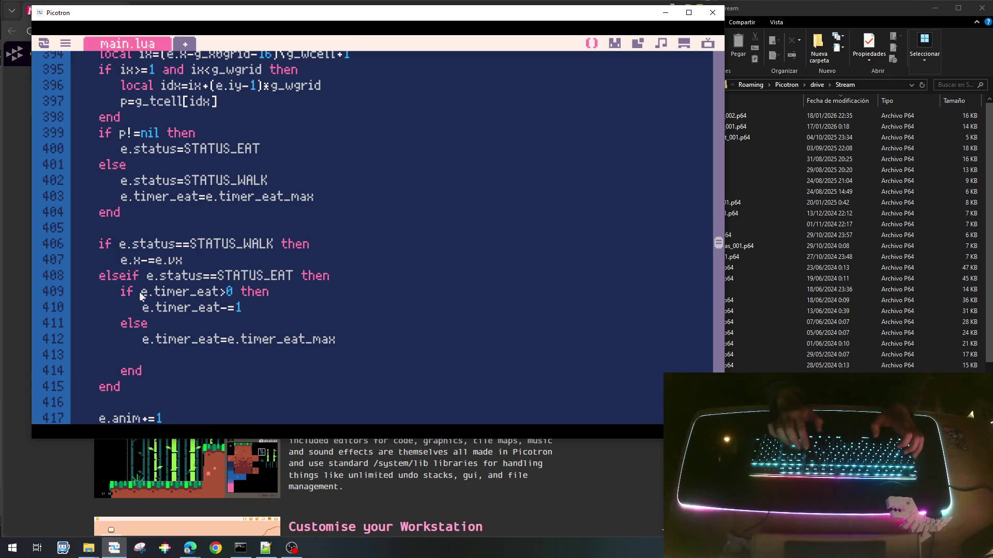
pyautogui.press('BackSpace')
pyautogui.write('if')
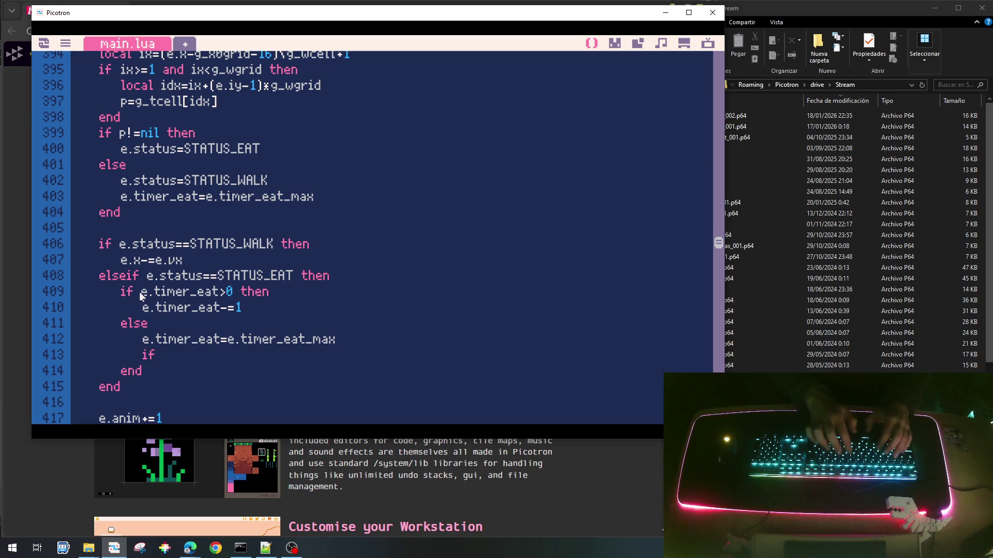
pyautogui.write('`p')
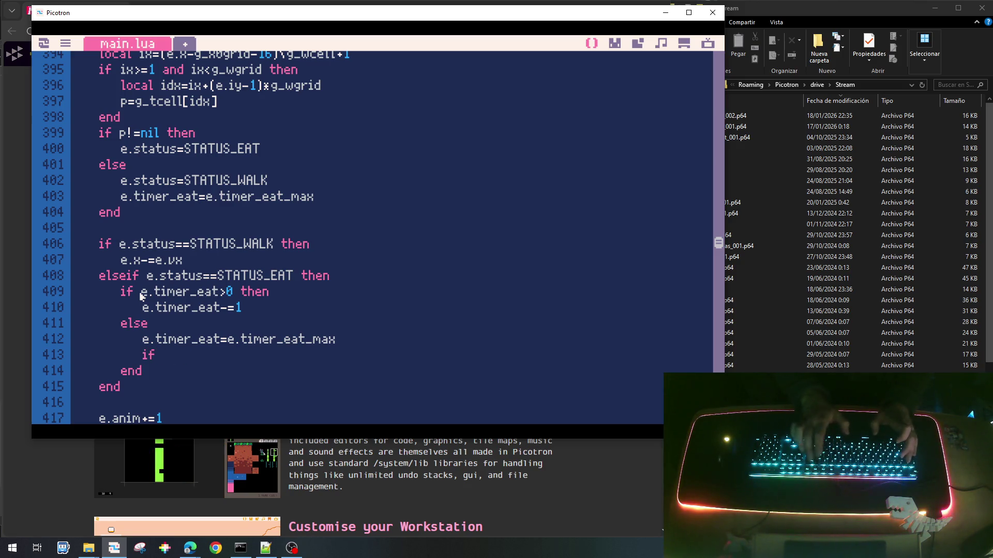
pyautogui.write(' p!=nil')
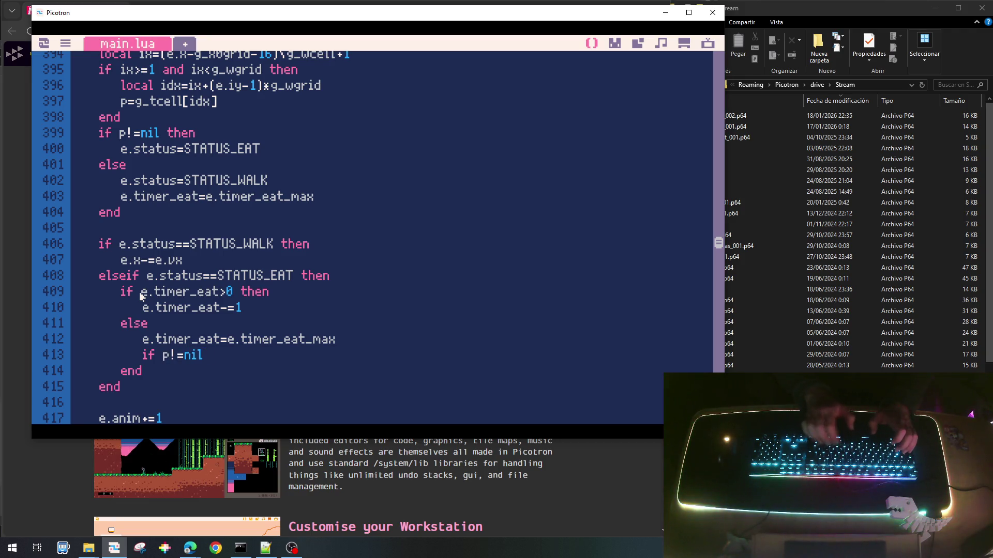
pyautogui.press('Return')
pyautogui.write('end')
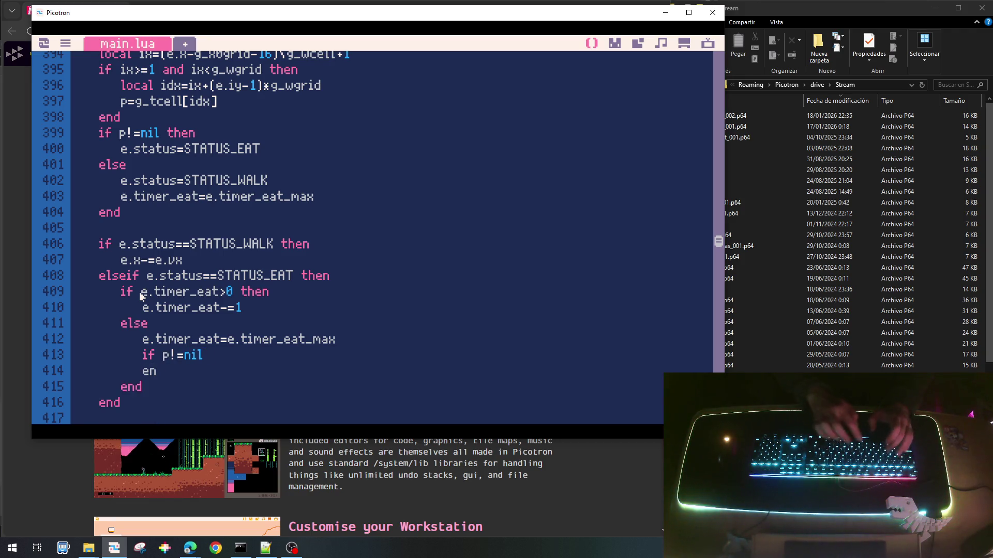
pyautogui.press('Up')
pyautogui.press('End')
pyautogui.write('then')
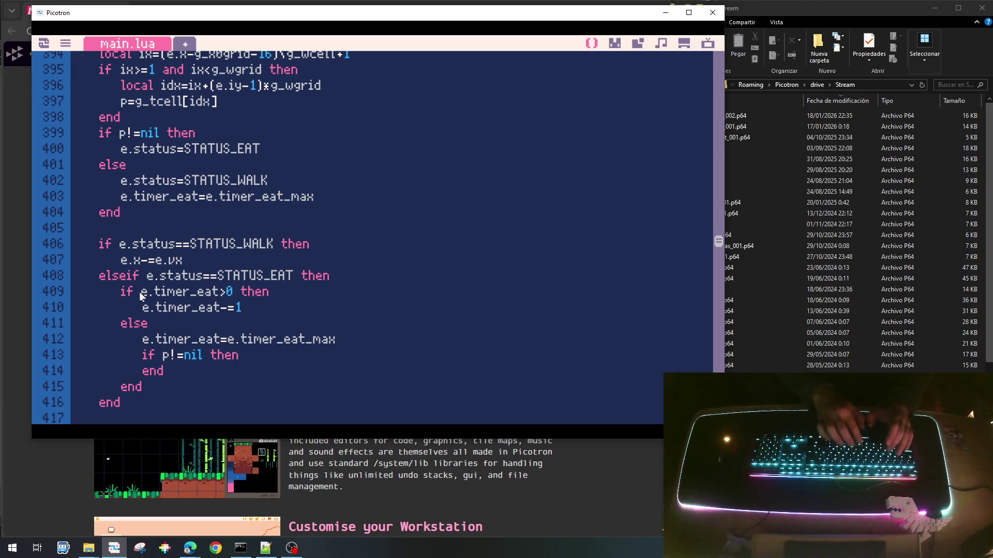
pyautogui.press('Return')
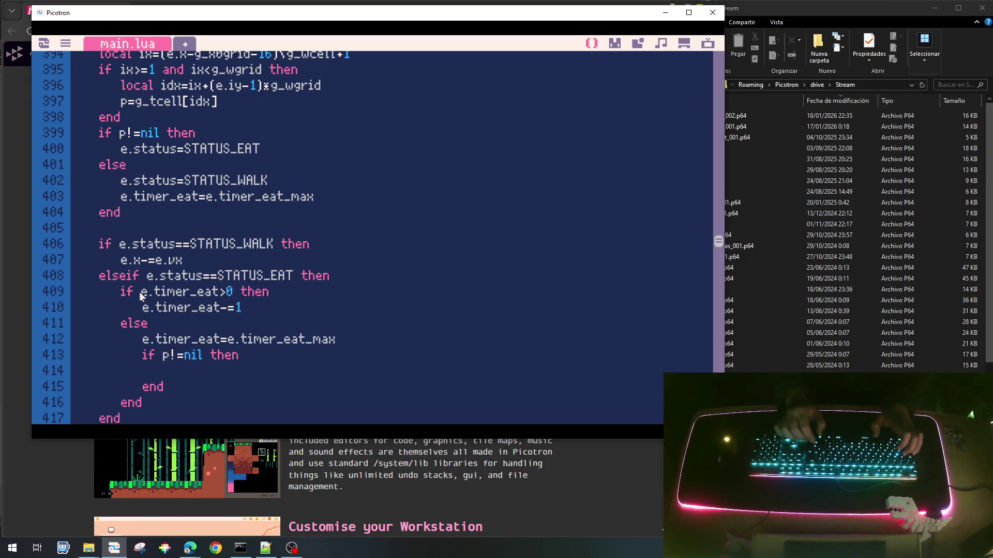
pyautogui.write('if')
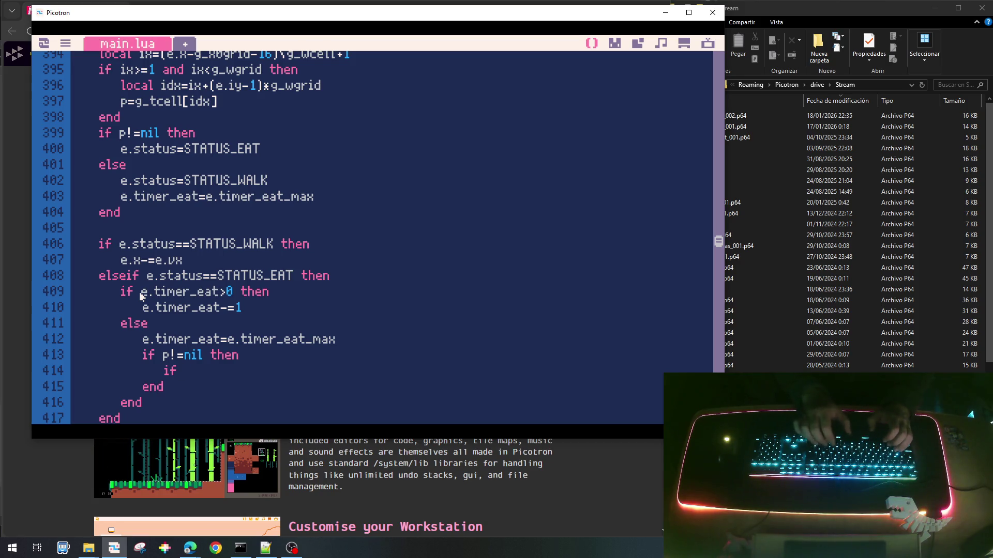
pyautogui.write(' p.')
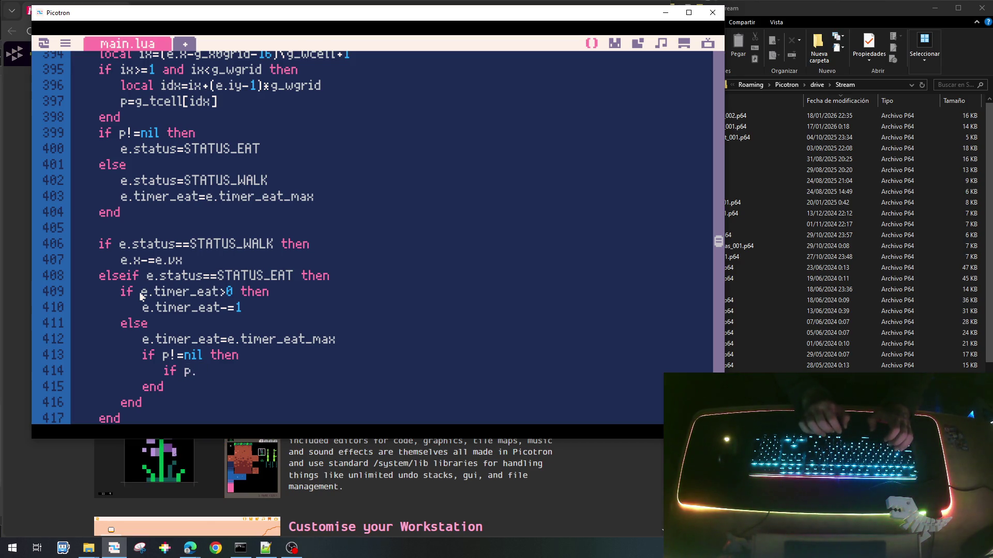
# In init_enemigo, add e.damage=1 below the ENEMY_TYPE_0 health setting.
pyautogui.scroll(8, 233, 261)
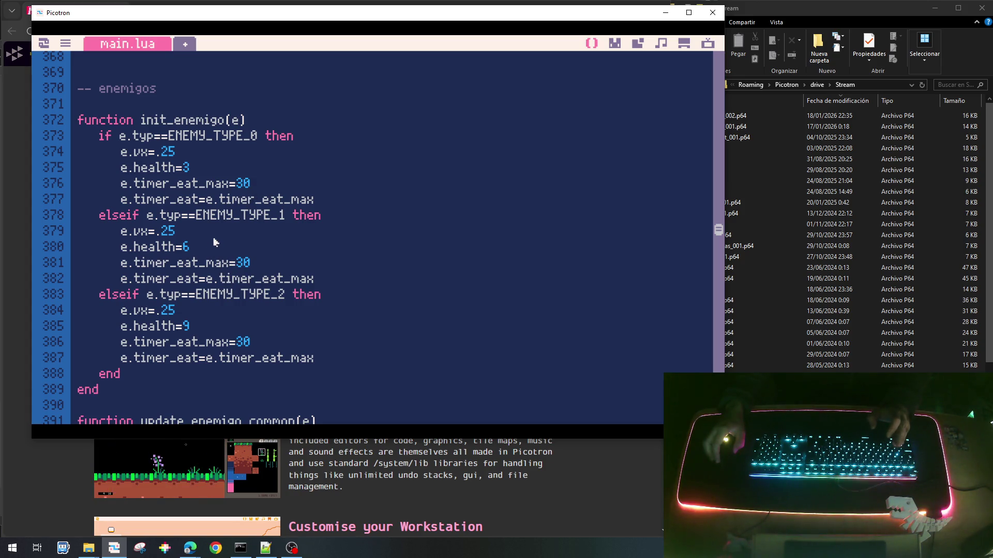
pyautogui.click(219, 169)
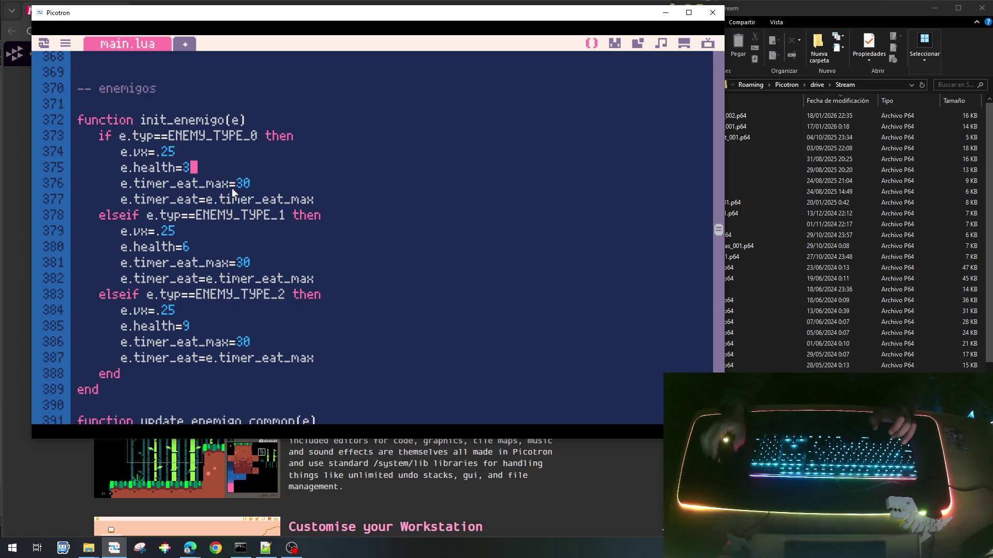
pyautogui.press('Return')
pyautogui.write('e')
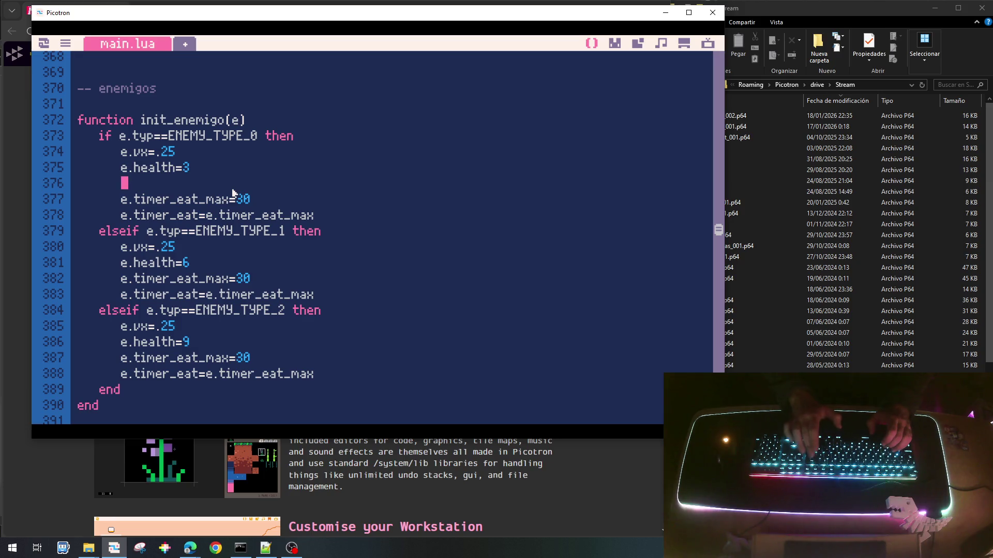
pyautogui.write('.damta')
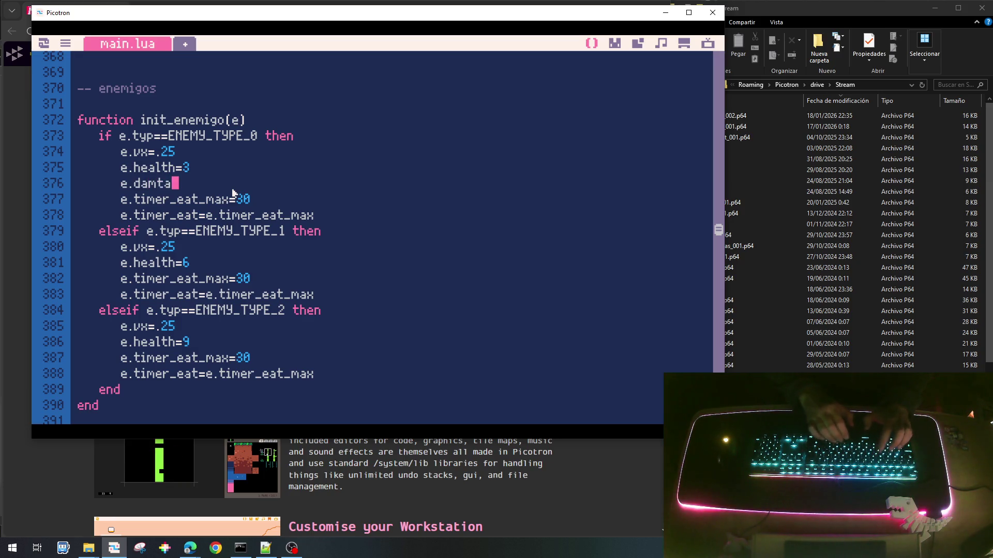
pyautogui.press('BackSpace')
pyautogui.press('BackSpace')
pyautogui.write('age=')
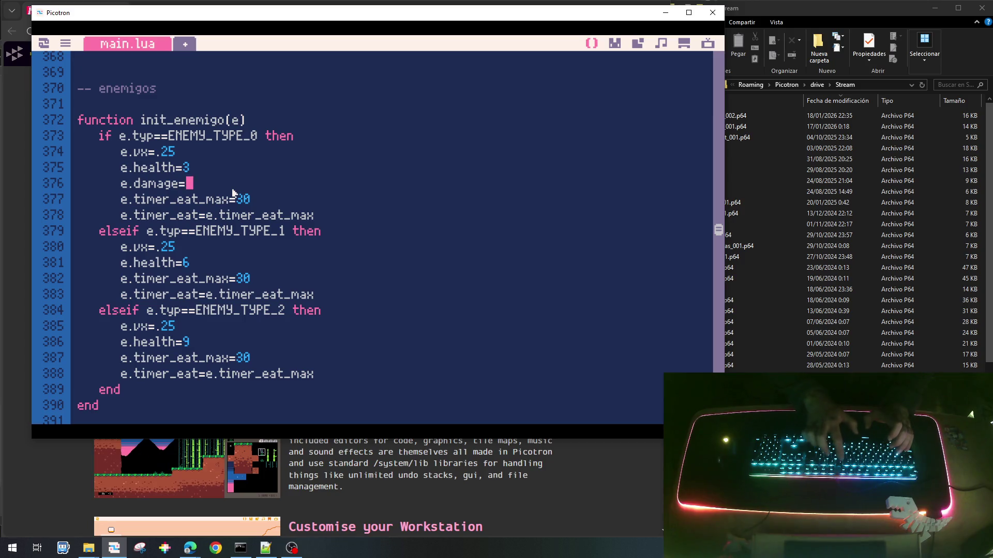
pyautogui.write('1')
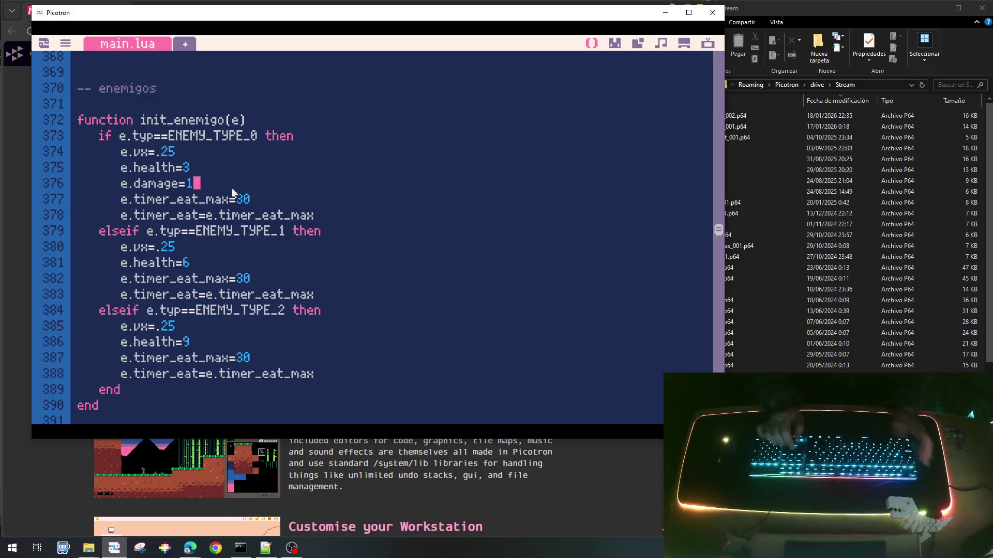
# Copy the e.damage=1 line into the ENEMY_TYPE_1 and ENEMY_TYPE_2 blocks.
pyautogui.press('Home')
pyautogui.hotkey('shift', 'Down')
pyautogui.hotkey('ctrl', 'c')
pyautogui.press('Down')
pyautogui.press('Down')
pyautogui.press('Down')
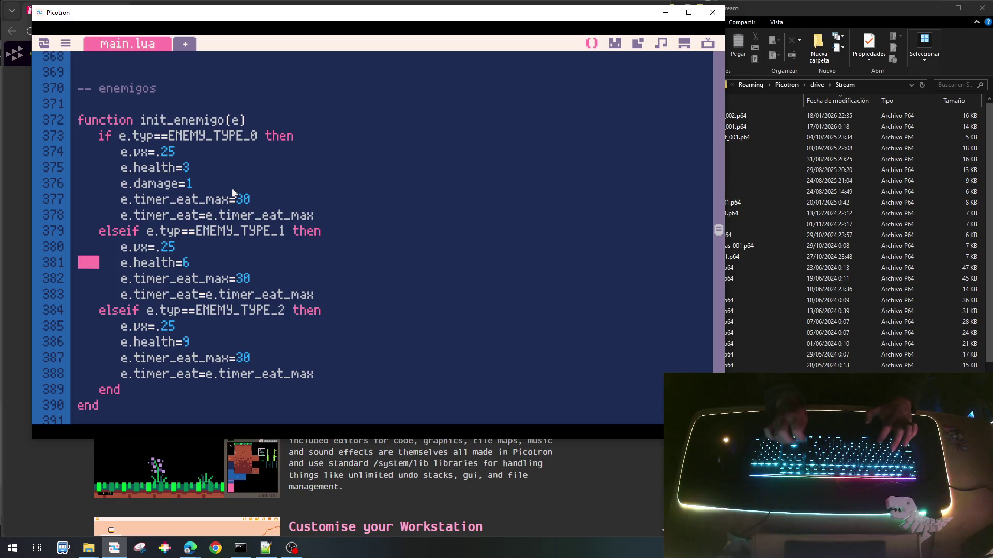
pyautogui.press('Down')
pyautogui.hotkey('ctrl', 'v')
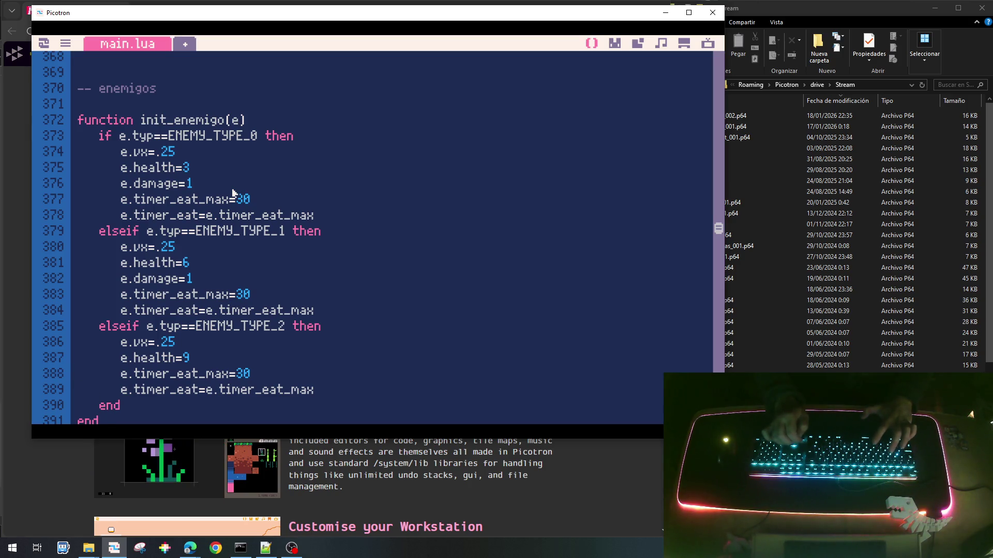
pyautogui.hotkey('ctrl', 'v')
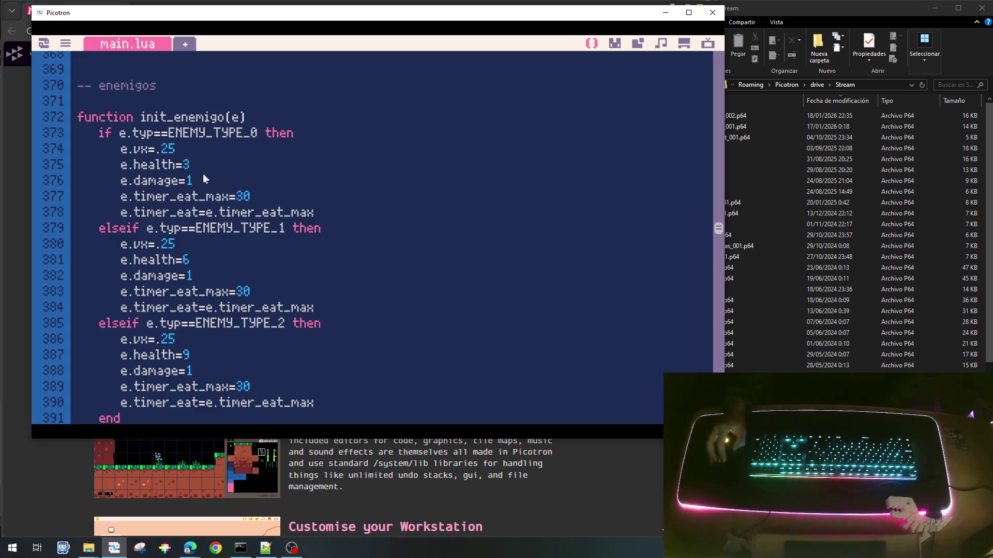
pyautogui.scroll(-4, 254, 325)
pyautogui.scroll(-2, 254, 325)
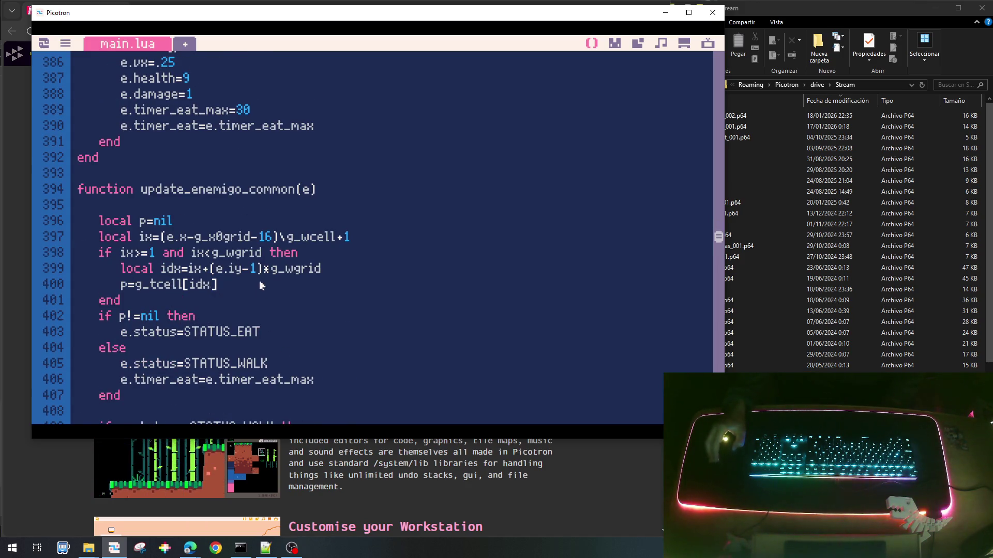
pyautogui.scroll(-4, 259, 280)
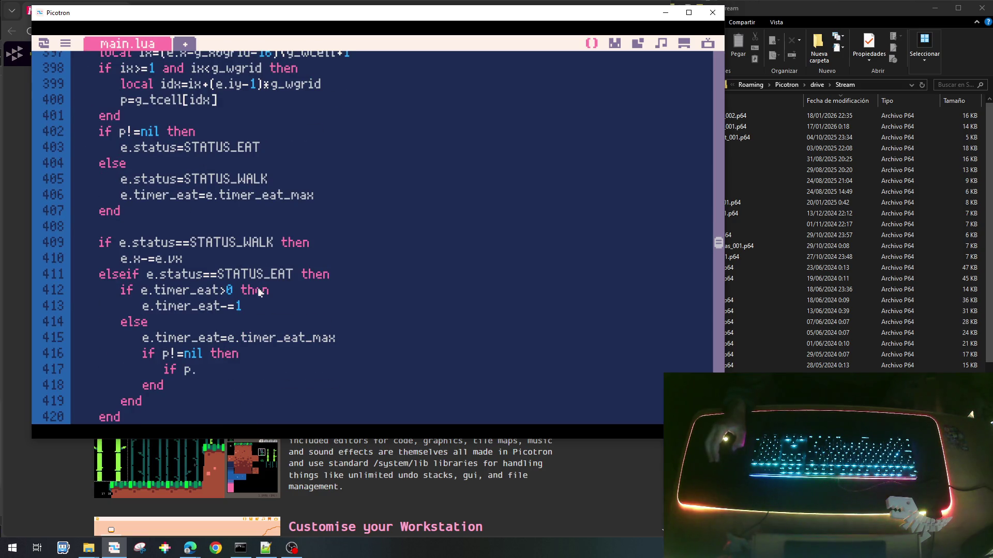
pyautogui.scroll(-1, 243, 320)
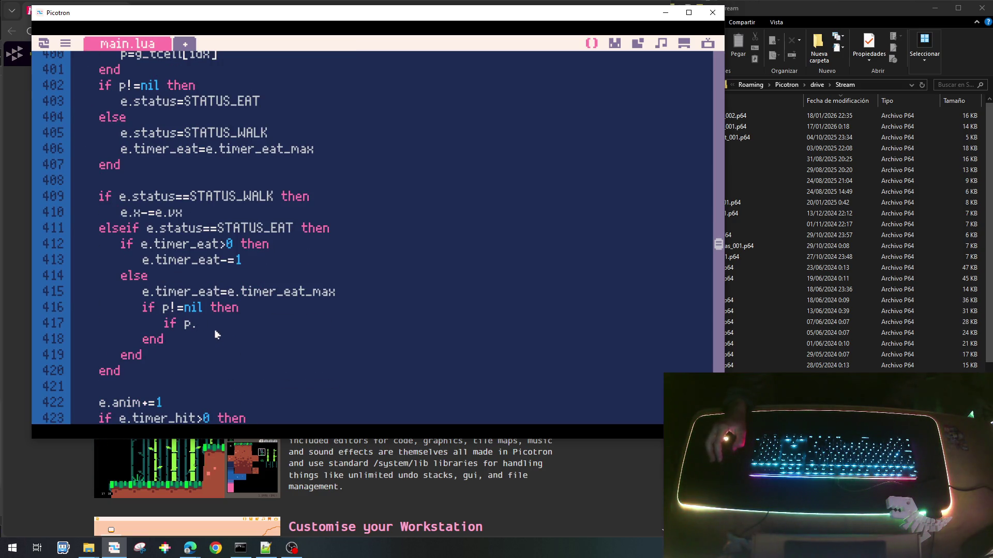
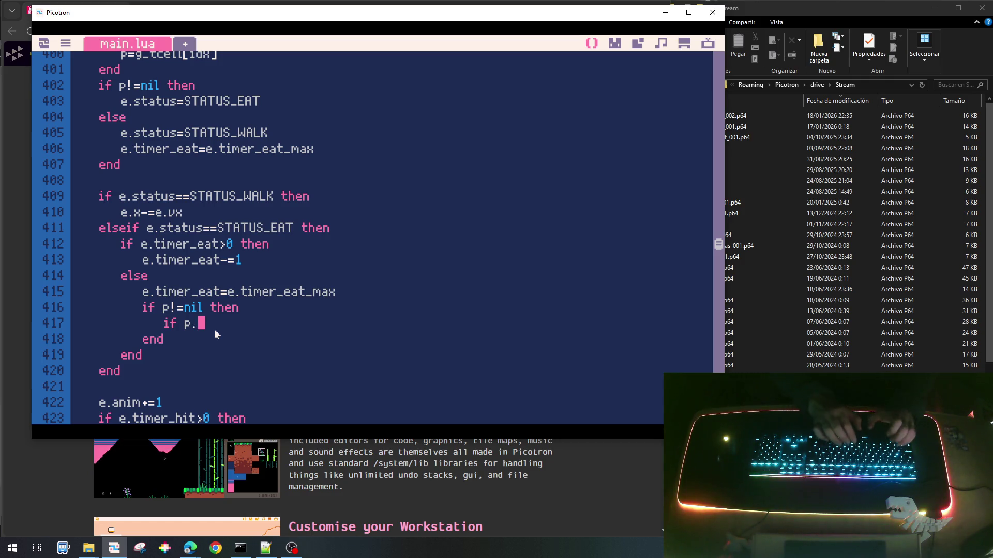
# Write 'if p.health>e.damage then p.health-=e.damage else p.health=0 end' under 'if p!=nil then'.
pyautogui.write('health>')
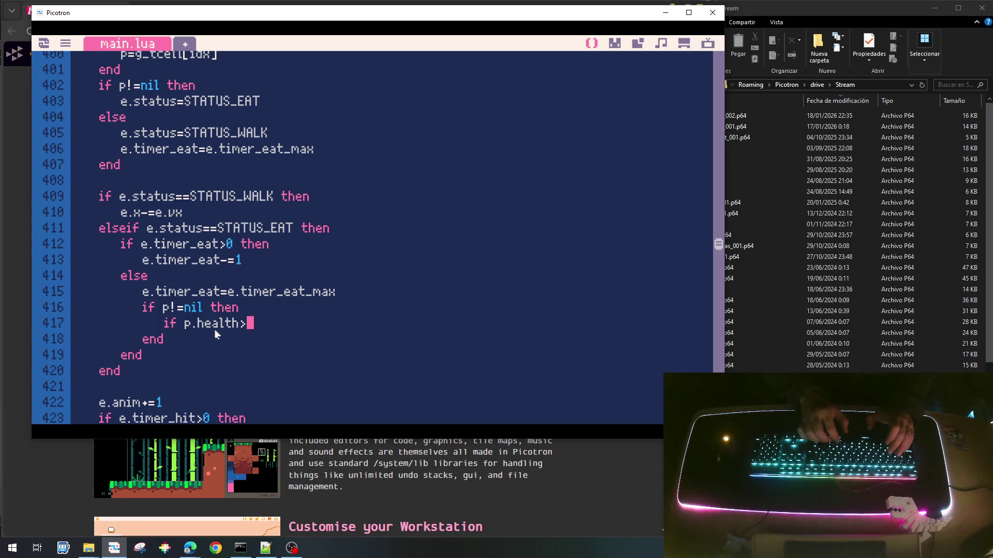
pyautogui.write('e.da')
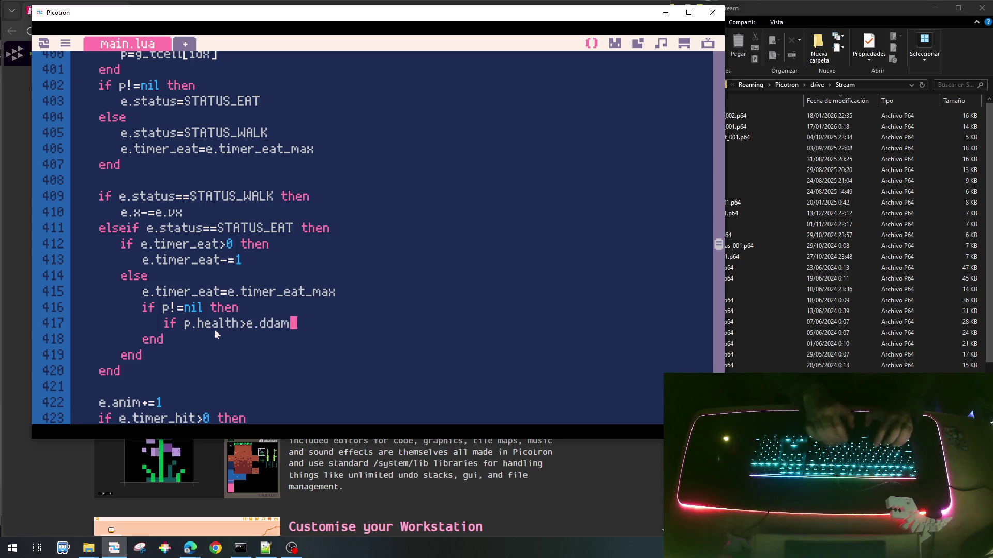
pyautogui.write('mage')
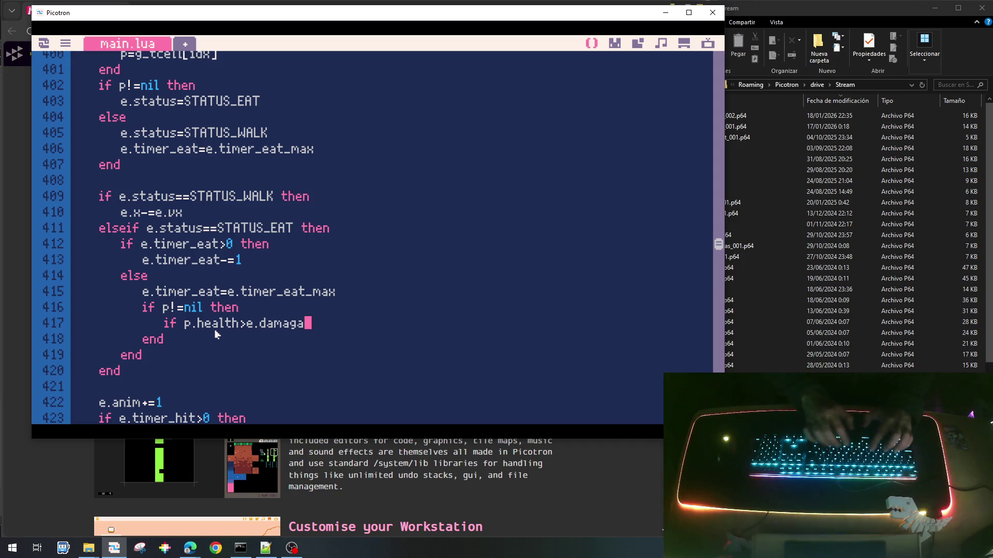
pyautogui.write(' then')
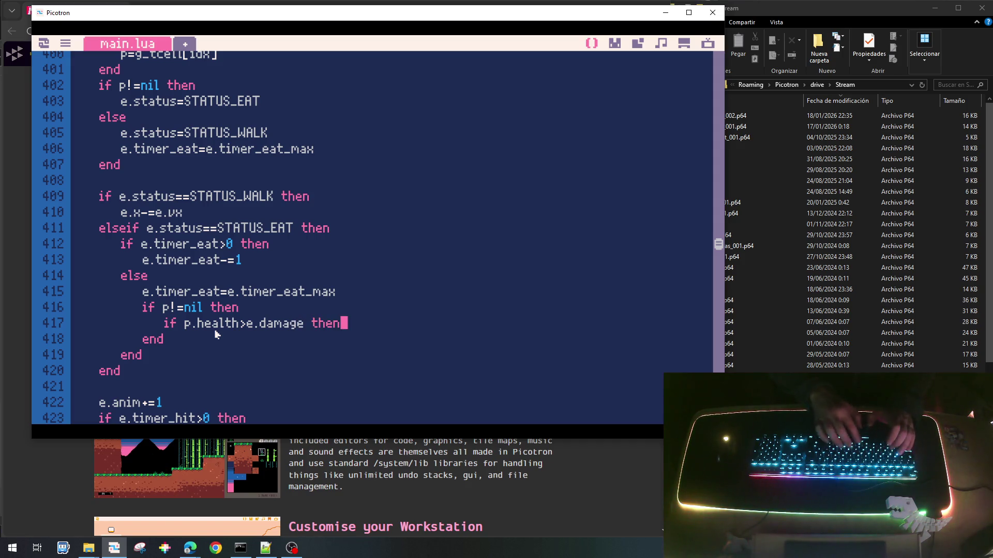
pyautogui.press('Return')
pyautogui.write('p.hea')
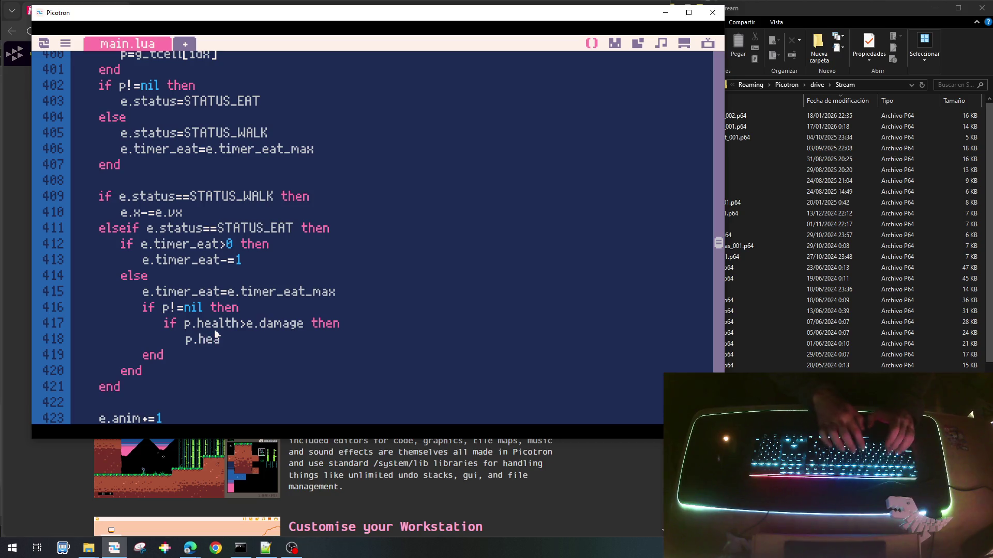
pyautogui.write('lth.')
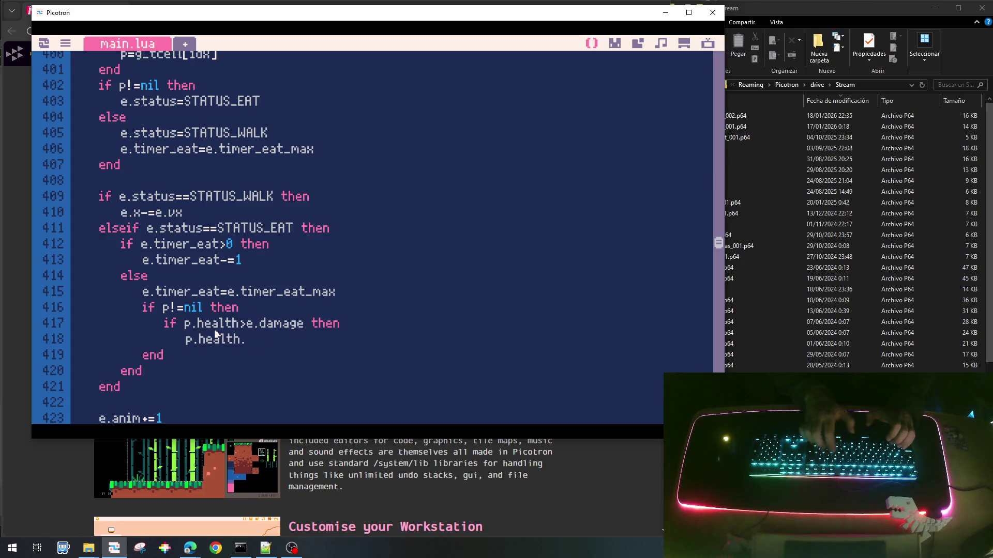
pyautogui.press('BackSpace')
pyautogui.write('-=e.dan')
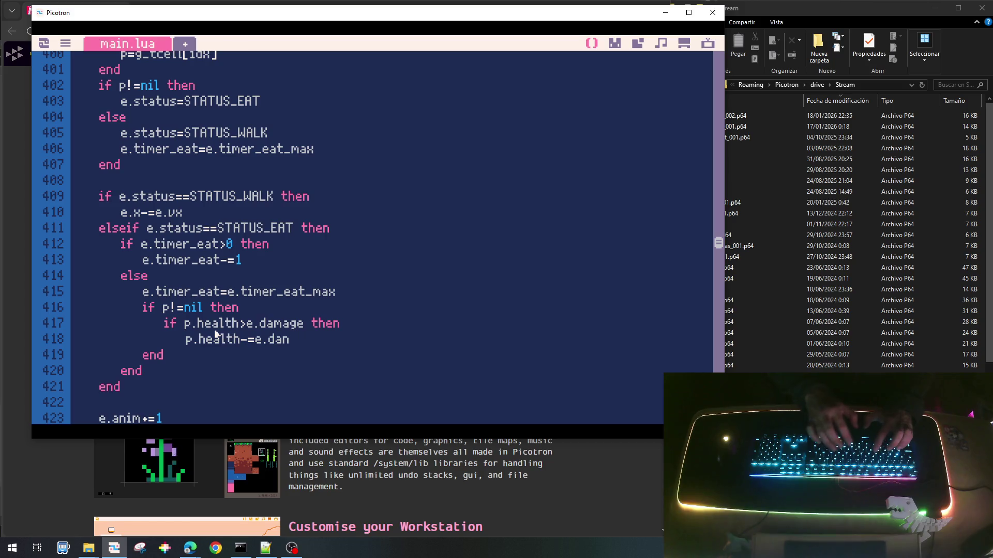
pyautogui.press('BackSpace')
pyautogui.write('ma')
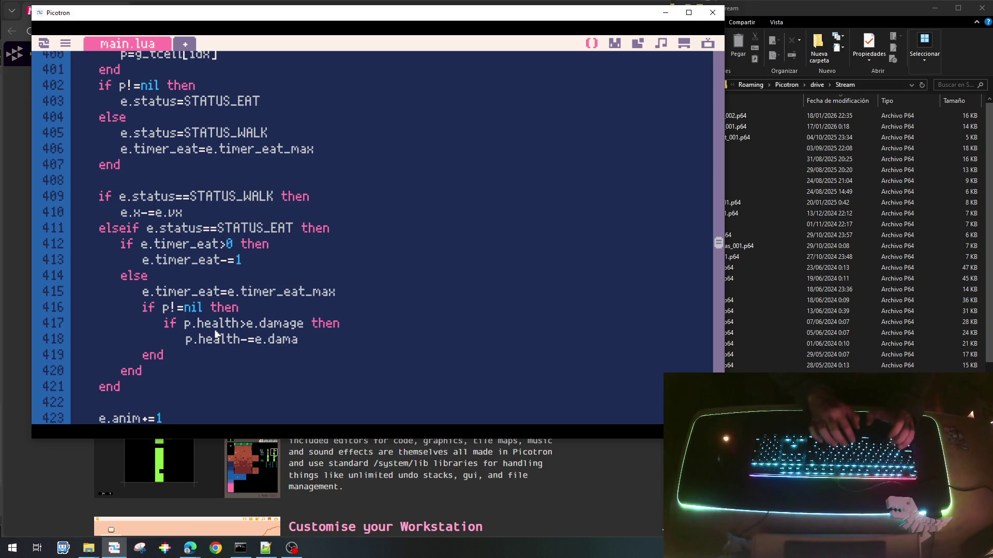
pyautogui.press('BackSpace')
pyautogui.press('BackSpace')
pyautogui.write('e')
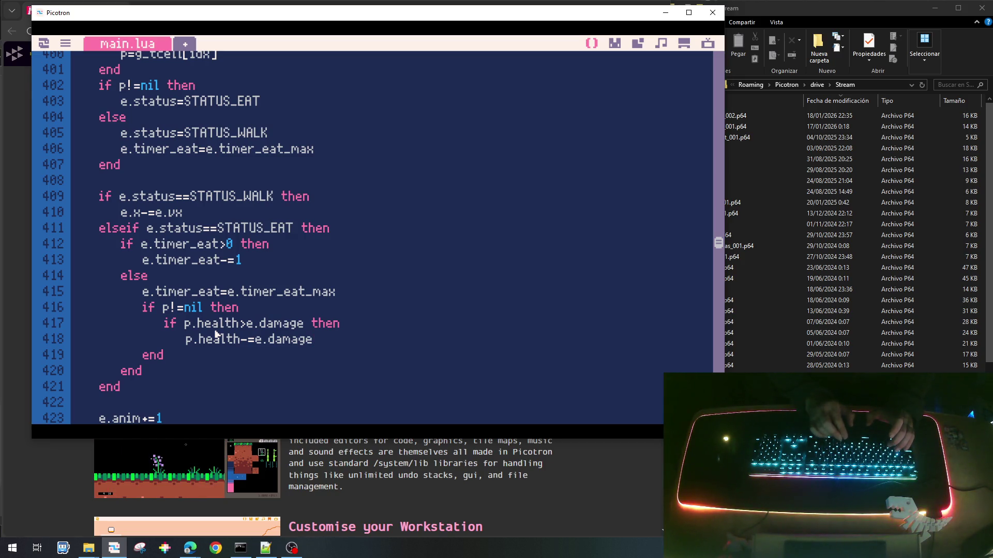
pyautogui.press('Return')
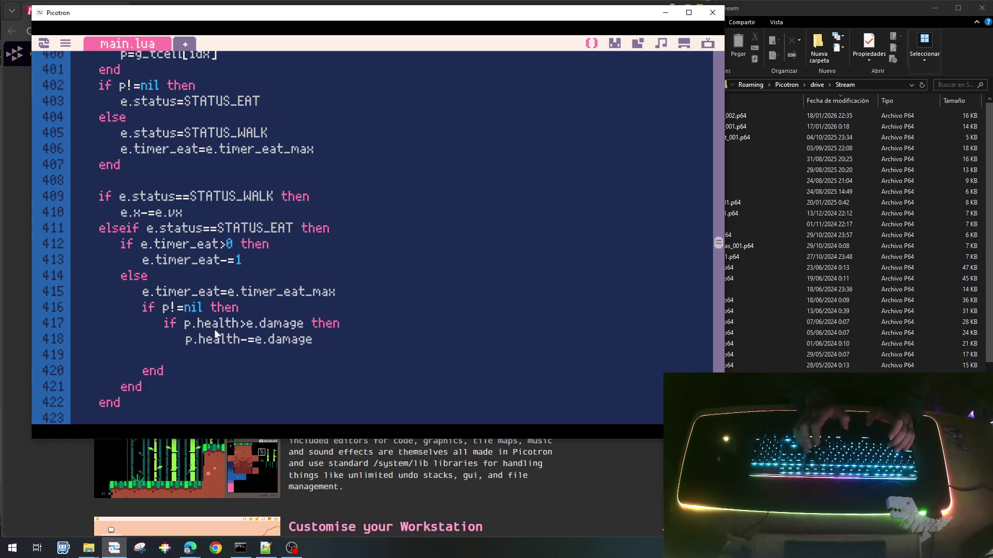
pyautogui.write('else')
pyautogui.press('Return')
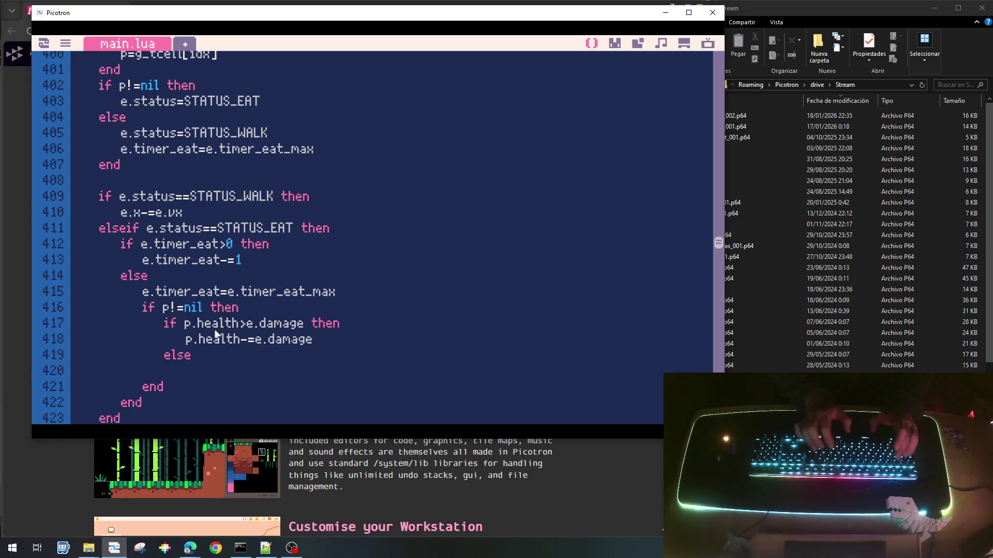
pyautogui.write('p.health=0')
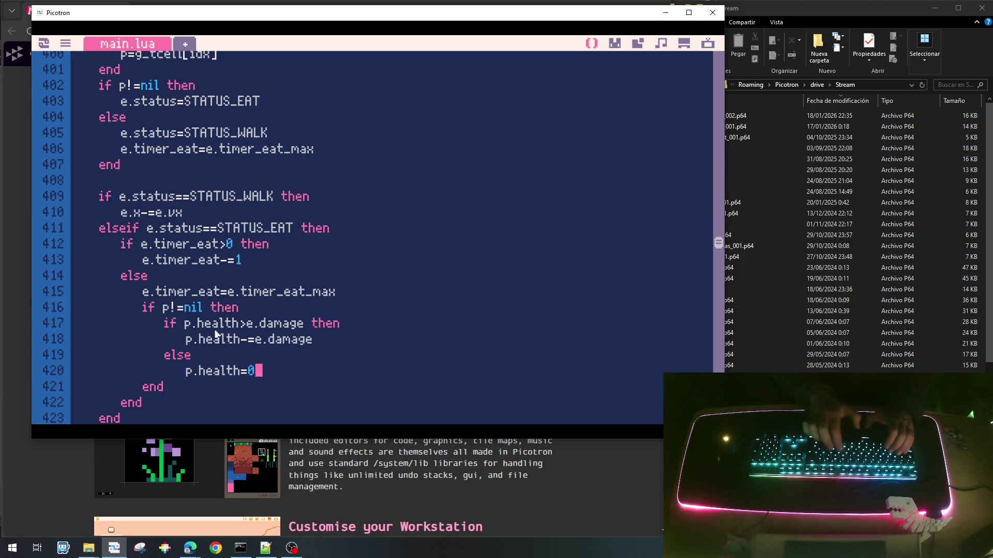
pyautogui.press('Return')
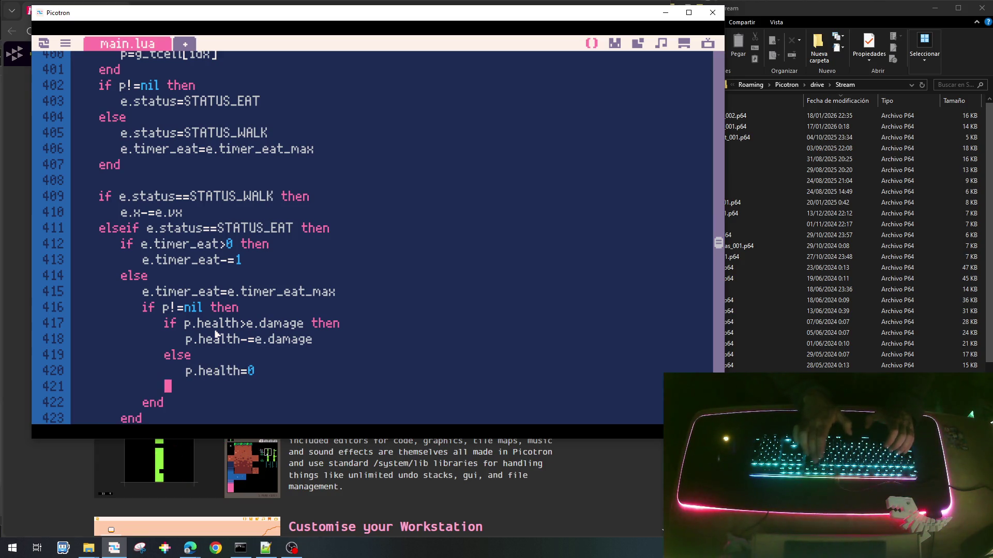
pyautogui.write('end')
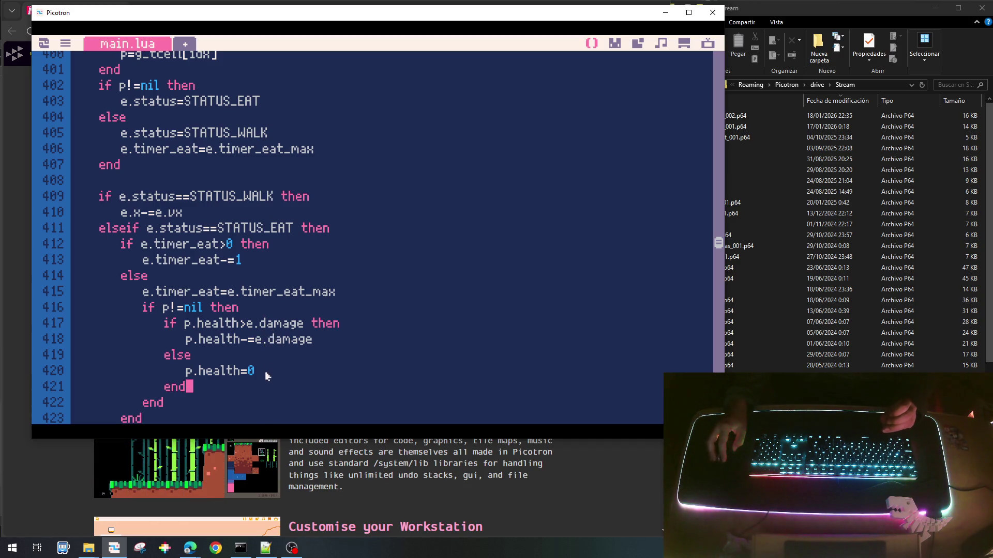
# Scroll up from the enemy update code to the update_plant0 function around line 201.
pyautogui.scroll(-1, 267, 376)
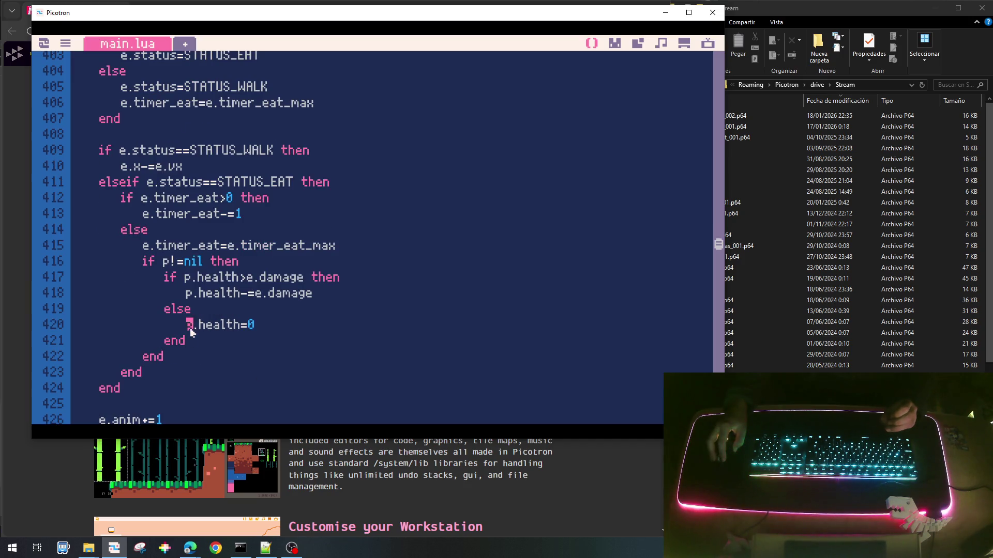
pyautogui.moveTo(187, 326); pyautogui.dragTo(241, 325)
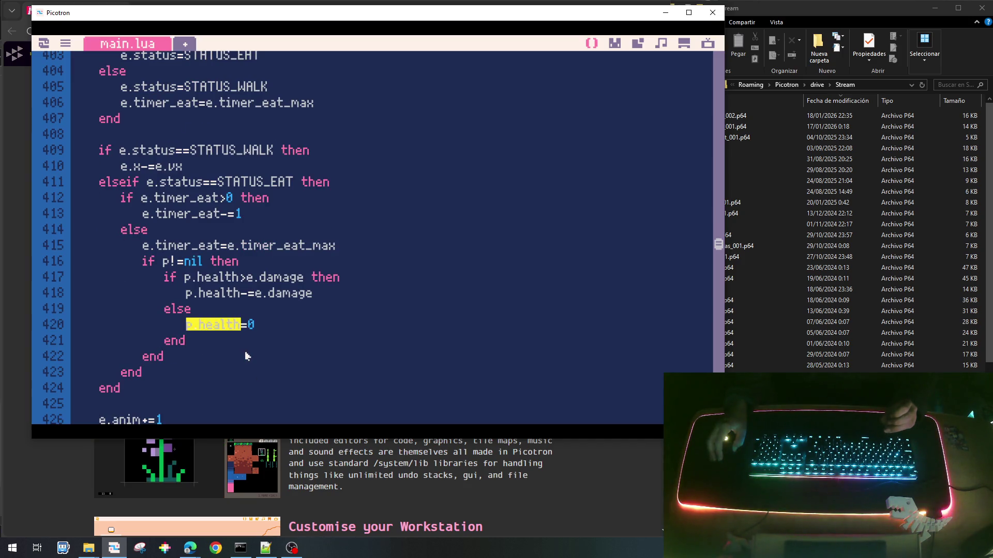
pyautogui.scroll(15, 247, 356)
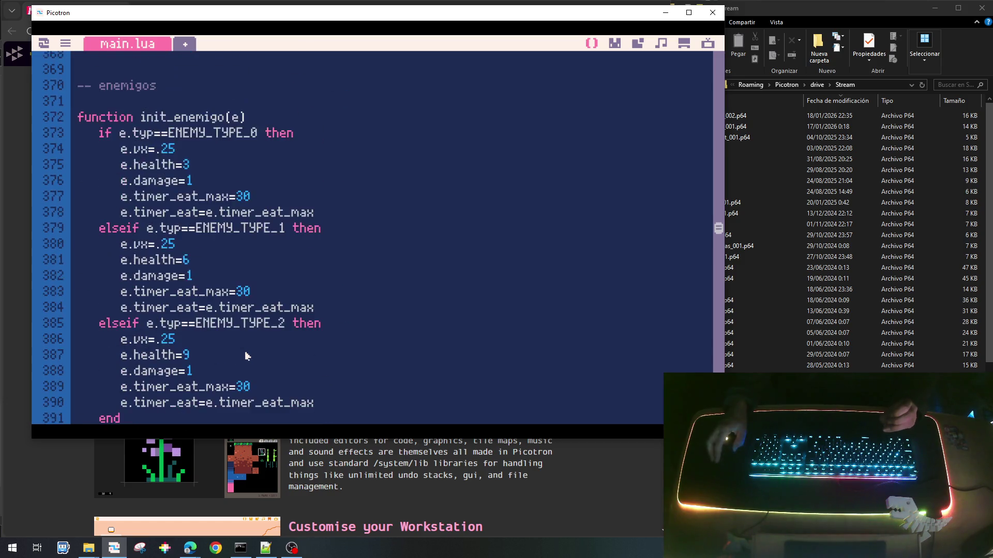
pyautogui.scroll(20, 247, 355)
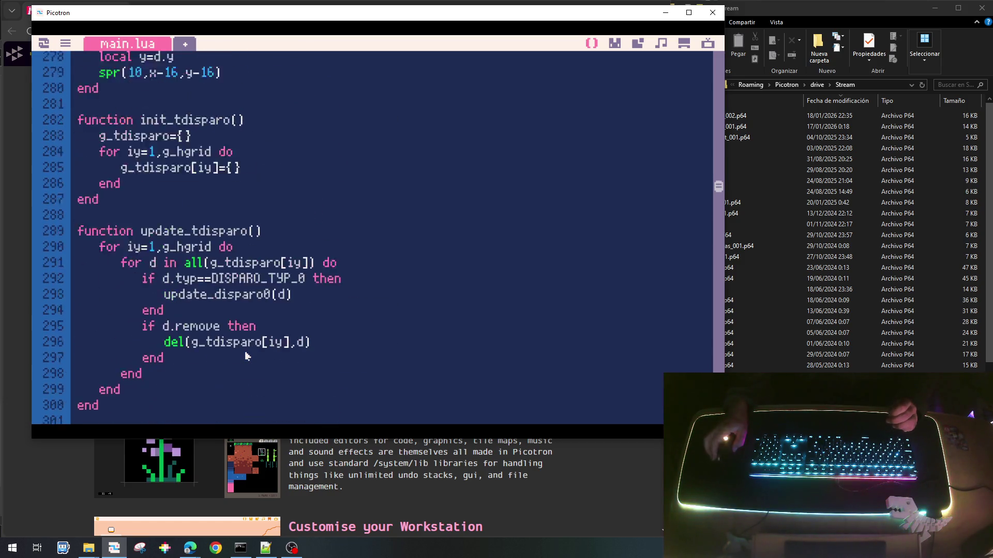
pyautogui.scroll(14, 246, 355)
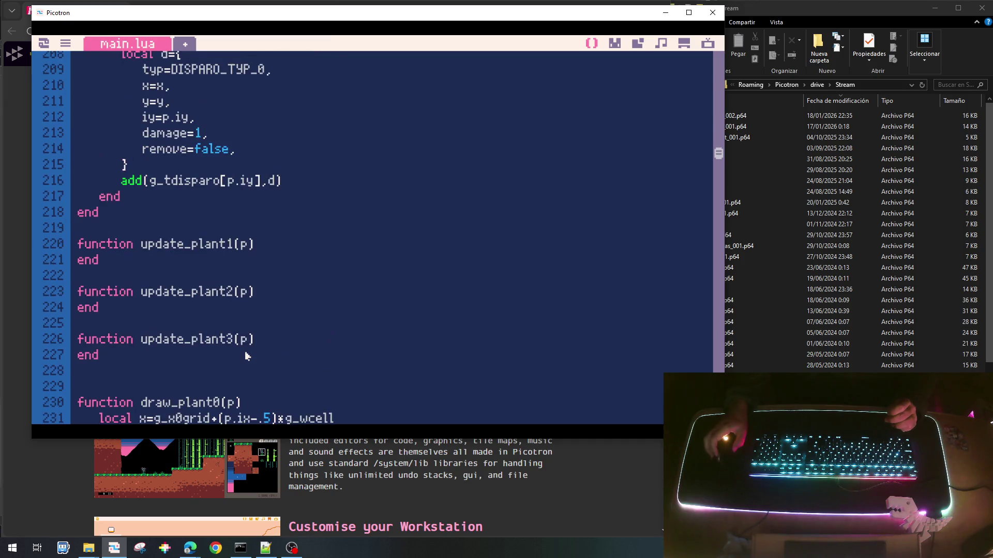
pyautogui.scroll(-3, 246, 356)
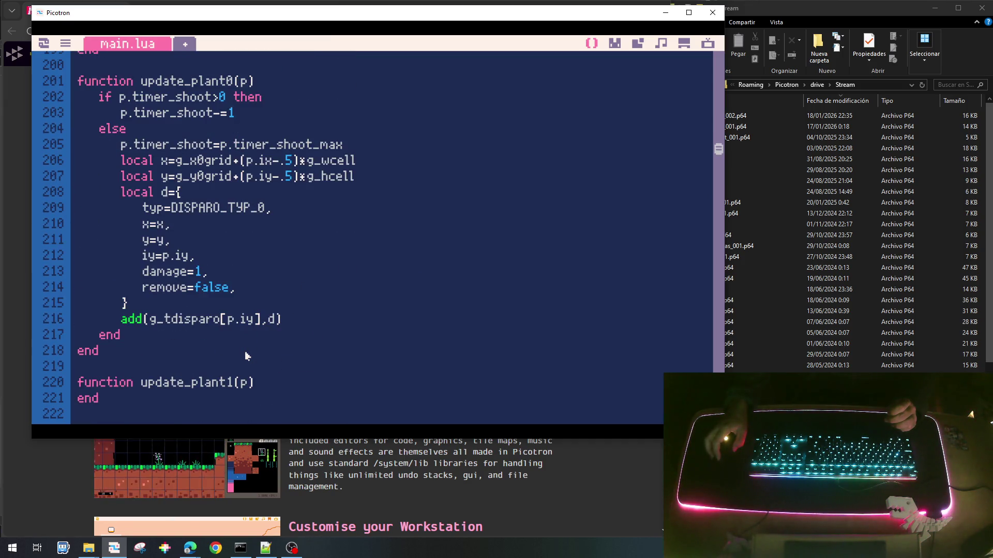
pyautogui.scroll(2, 246, 356)
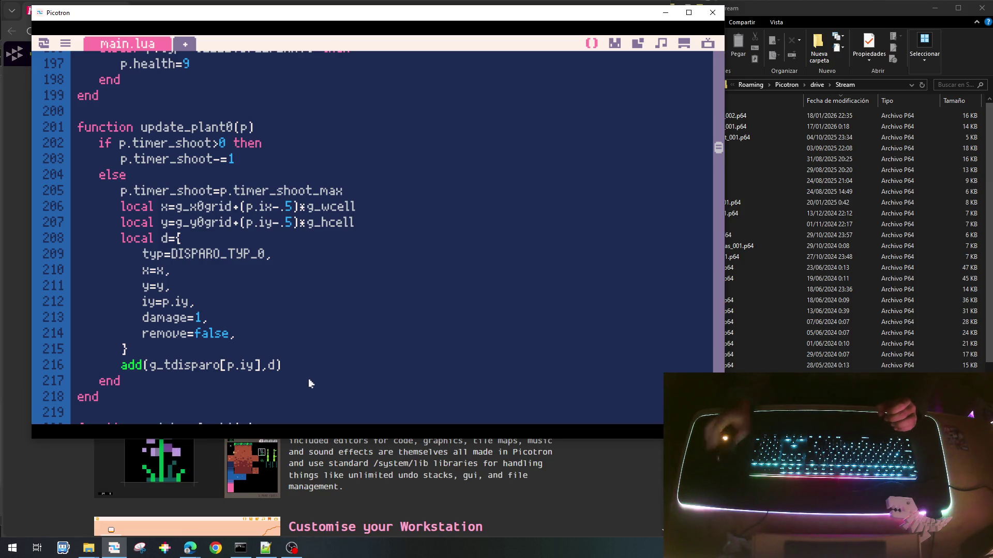
# After the add(g_tdisparo...) block, add 'if p.health<=0 then p.remove=true end'.
pyautogui.press('Return')
pyautogui.write('if')
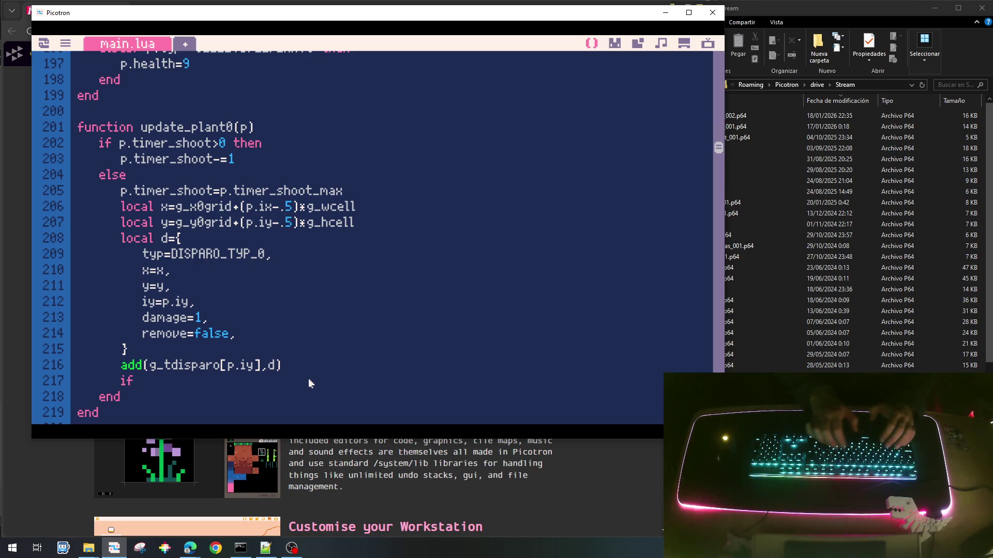
pyautogui.write(' p.')
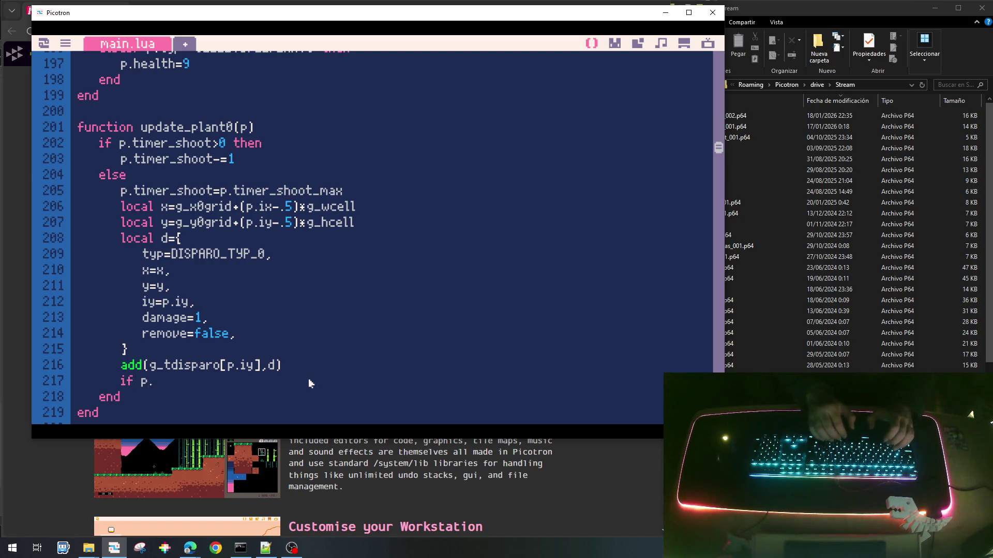
pyautogui.write('heak')
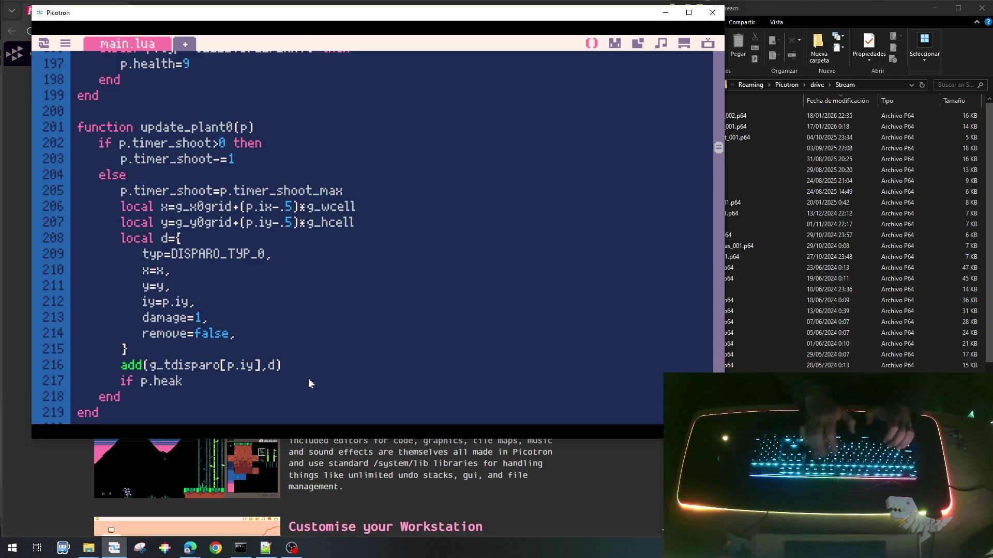
pyautogui.press('BackSpace')
pyautogui.write('lth<')
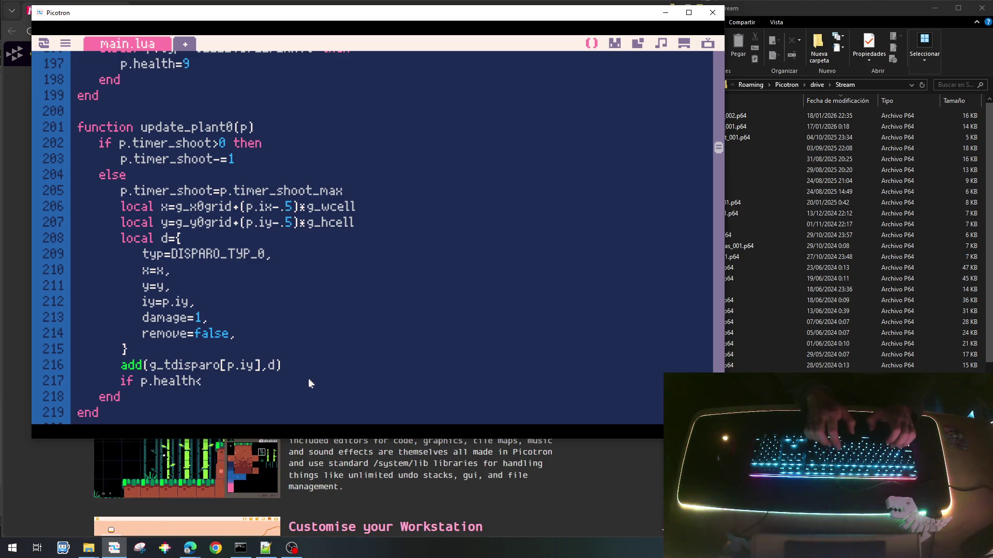
pyautogui.write('=0 then')
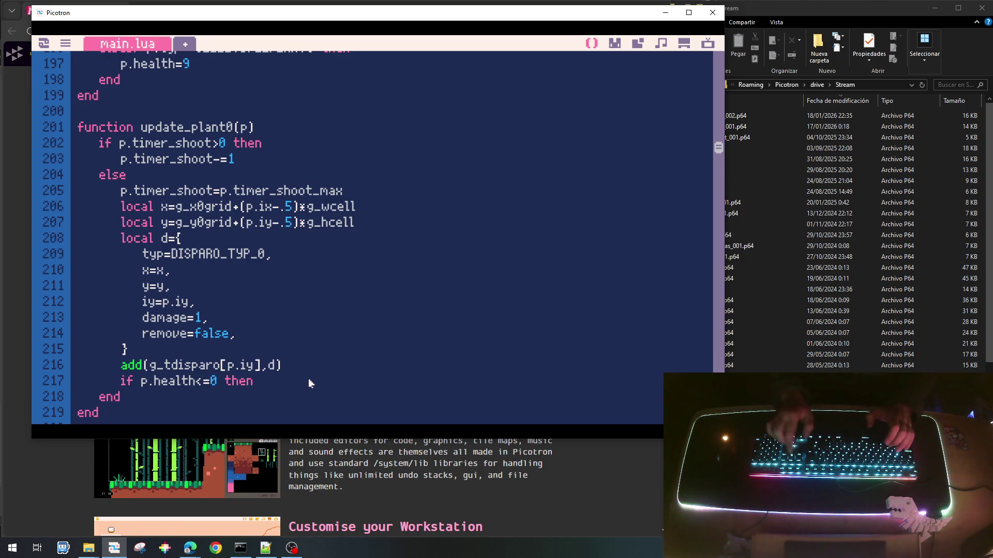
pyautogui.press('Home')
pyautogui.press('Return')
pyautogui.press('Return')
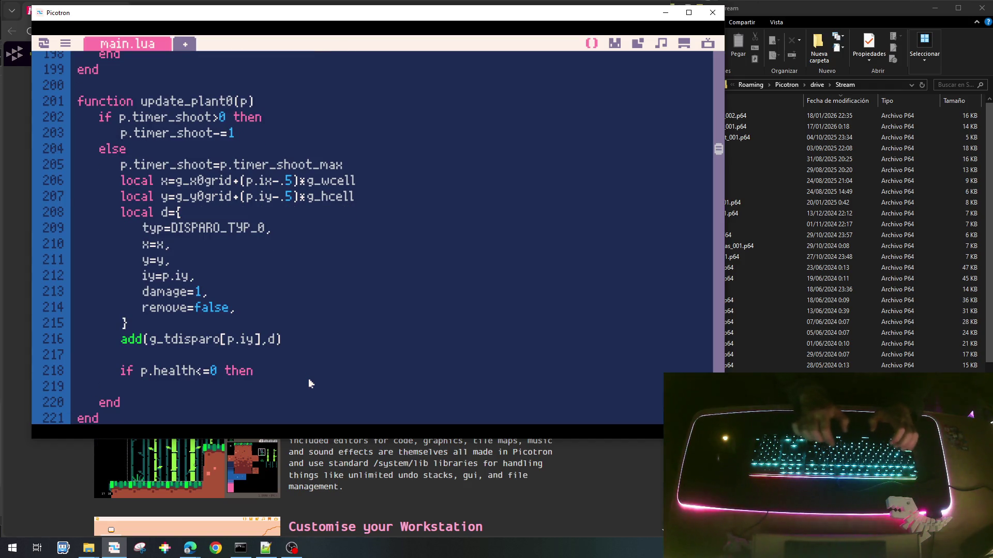
pyautogui.write('p.remove=true')
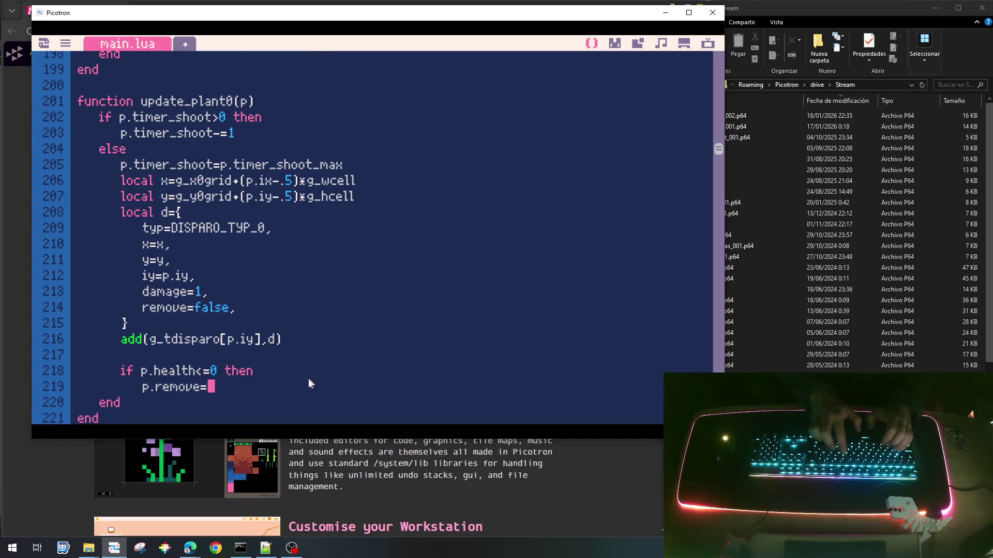
pyautogui.press('Return')
pyautogui.write('end')
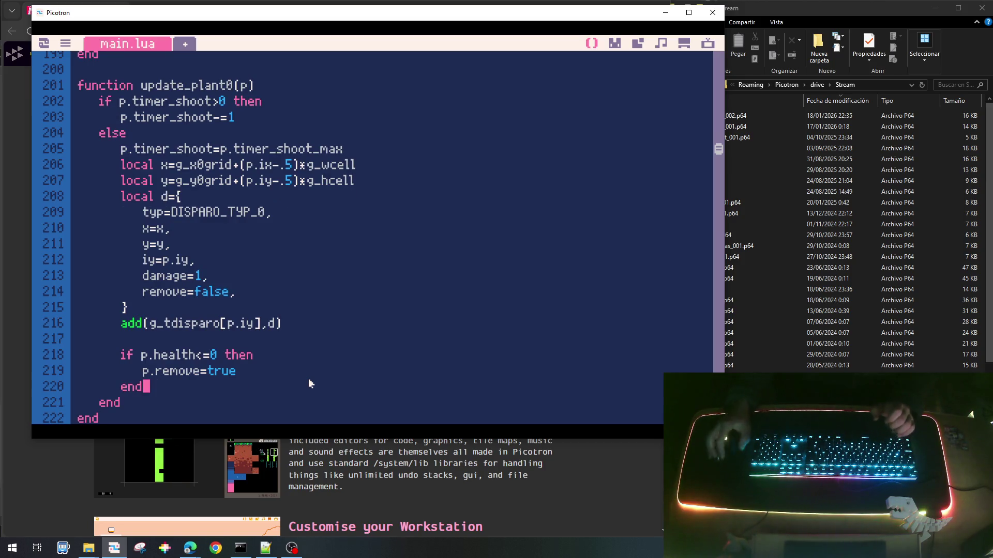
pyautogui.scroll(2, 321, 331)
pyautogui.scroll(3, 320, 331)
pyautogui.scroll(-12, 320, 331)
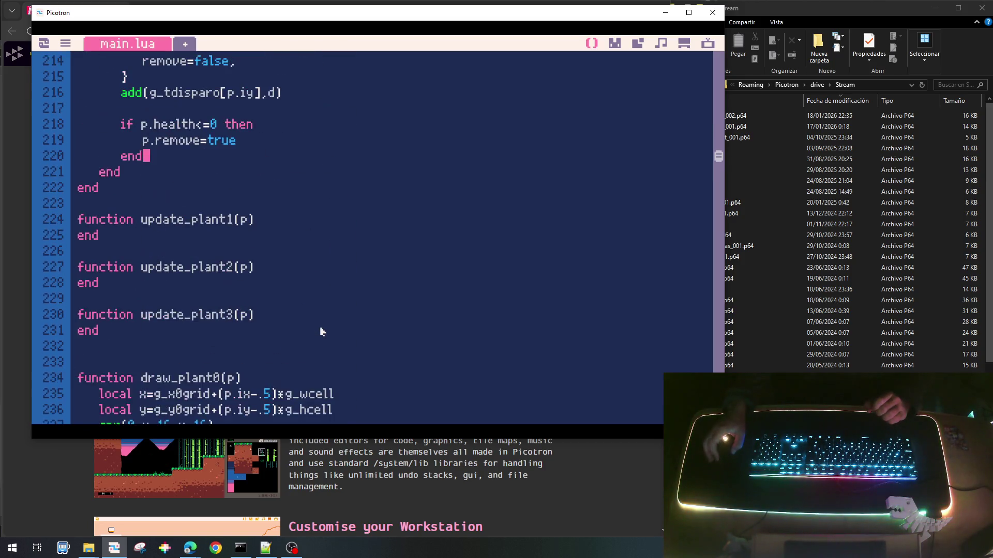
pyautogui.scroll(-9, 320, 331)
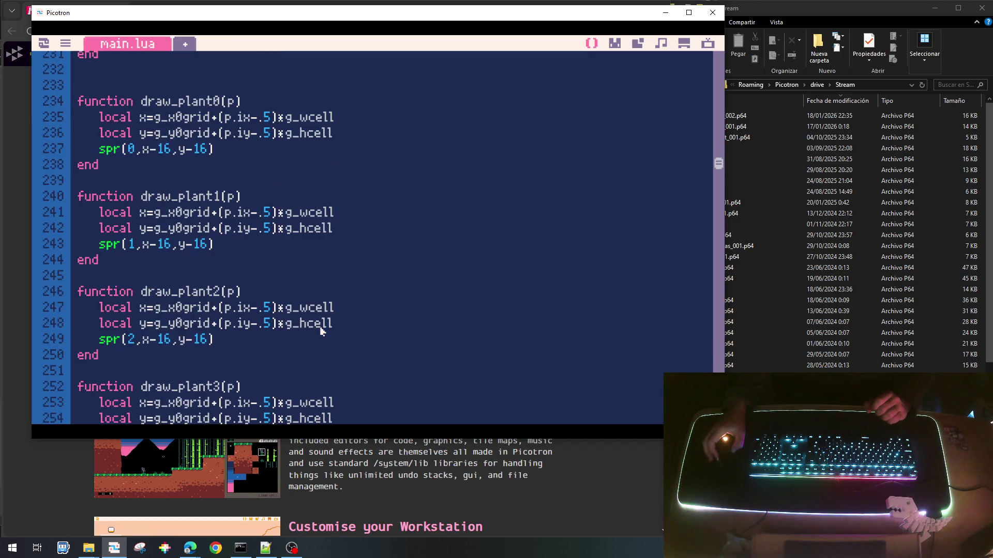
pyautogui.scroll(17, 320, 332)
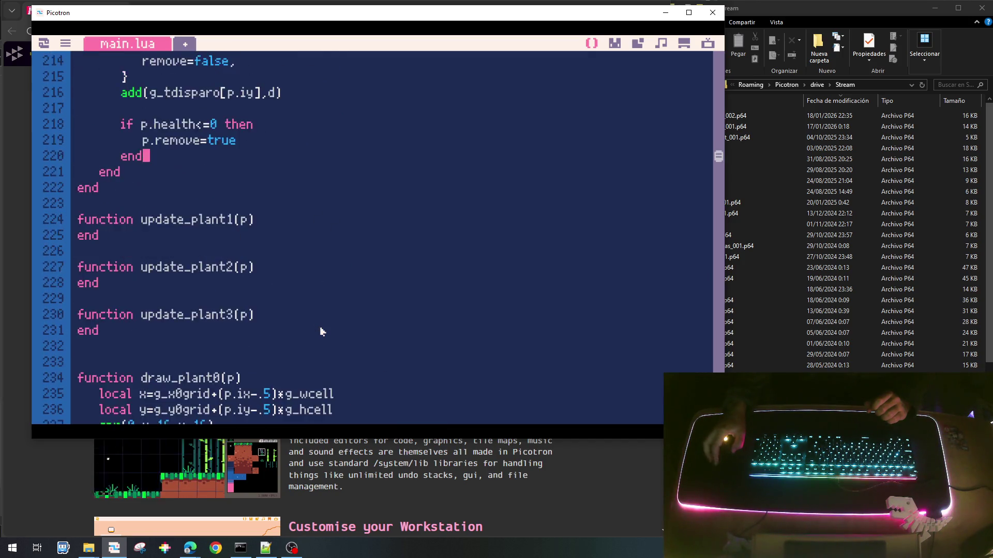
pyautogui.scroll(5, 321, 331)
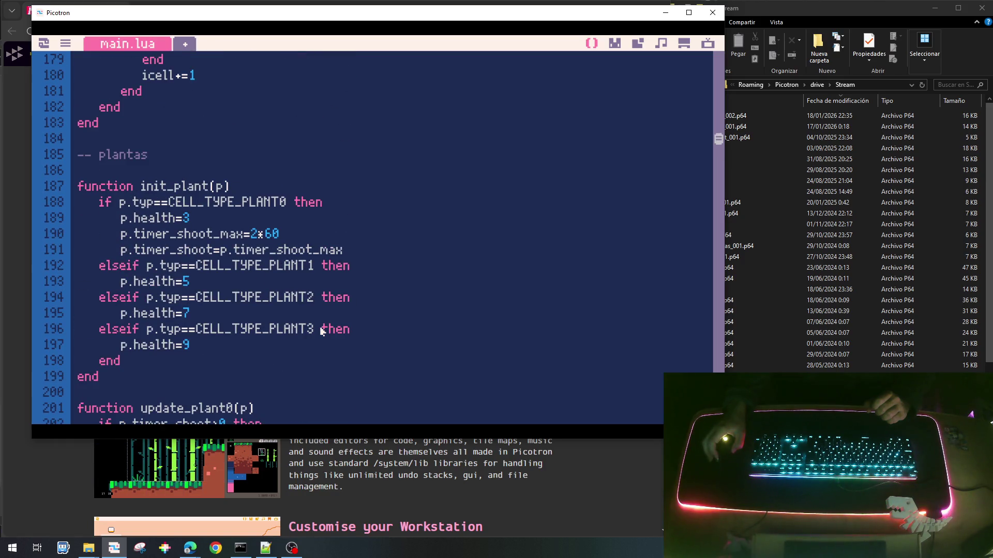
pyautogui.scroll(13, 320, 330)
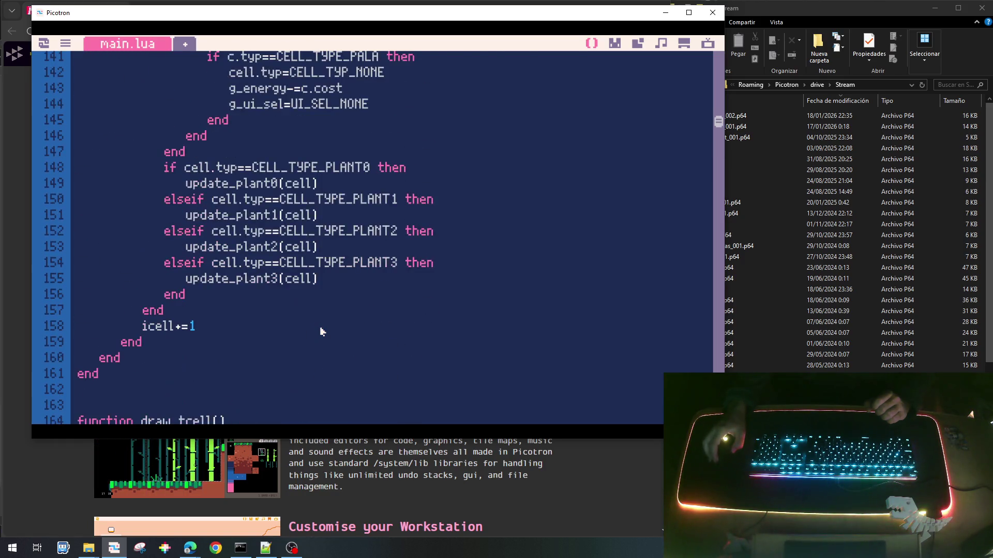
pyautogui.scroll(1, 321, 331)
pyautogui.scroll(-2, 321, 331)
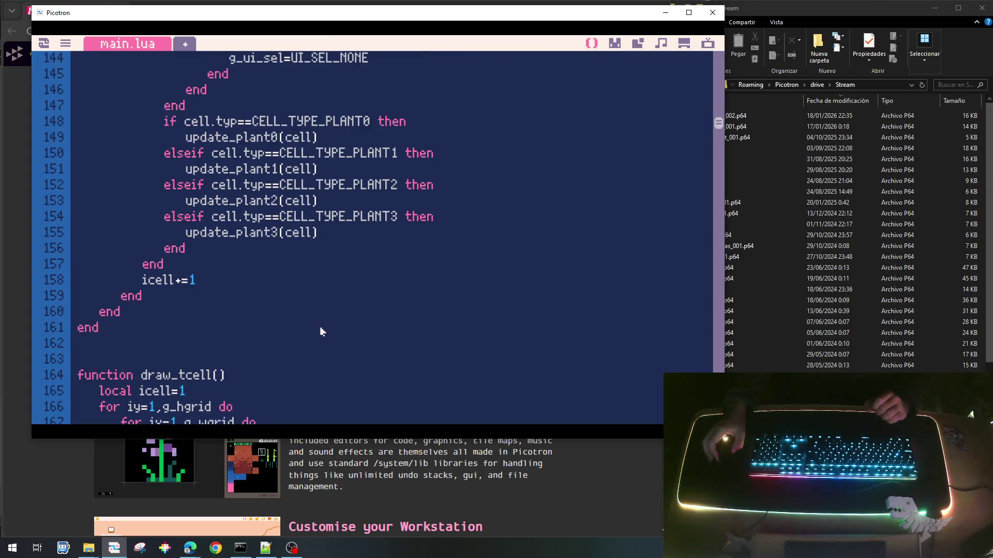
pyautogui.scroll(4, 320, 332)
pyautogui.scroll(-3, 321, 331)
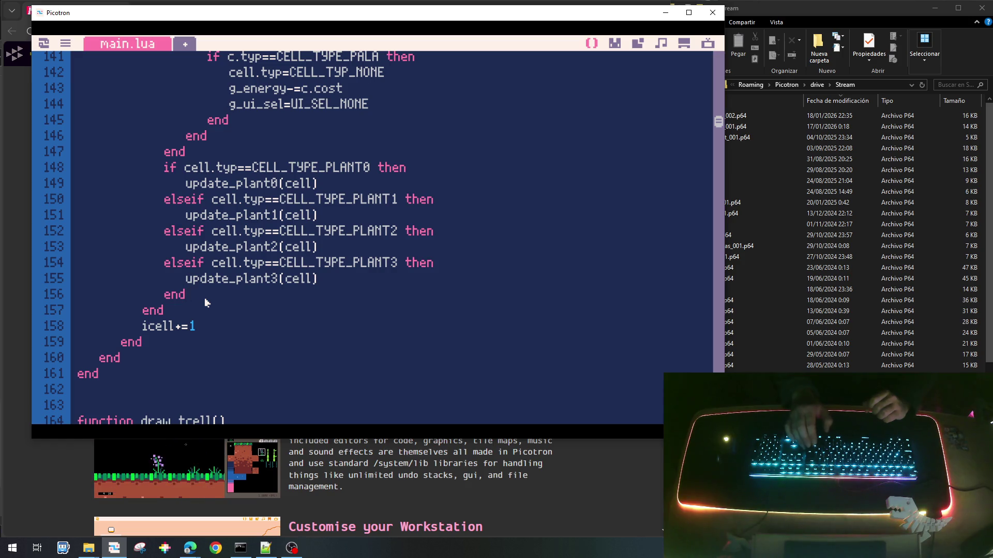
# Add an 'if cell.remove then' check after the plant-type checks in update_tcell.
pyautogui.press('Return')
pyautogui.write('i')
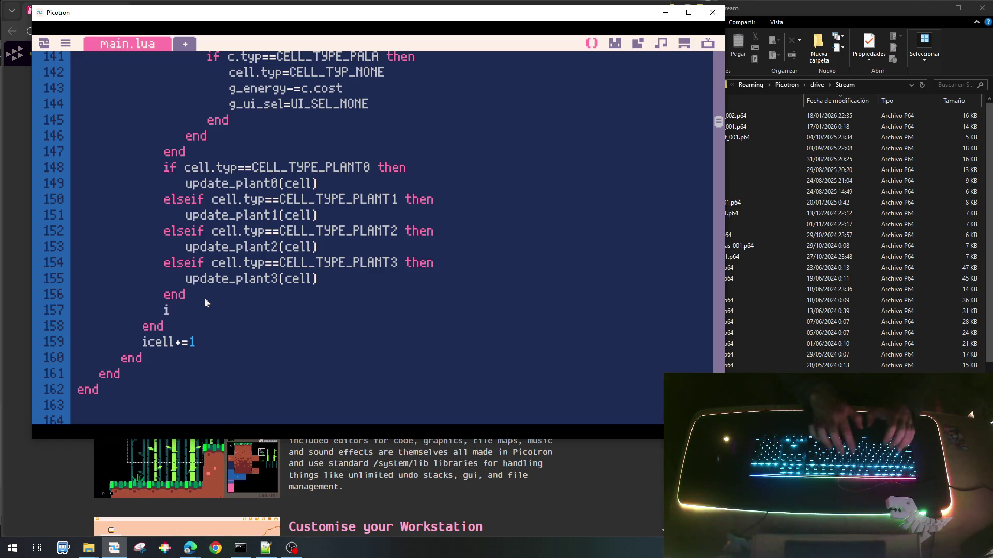
pyautogui.write('f cell.')
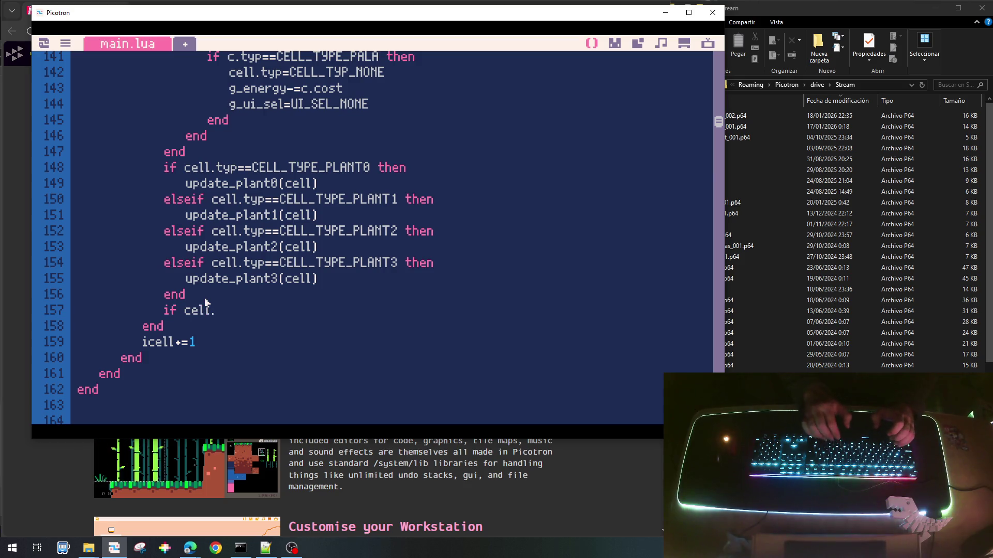
pyautogui.write('remove then')
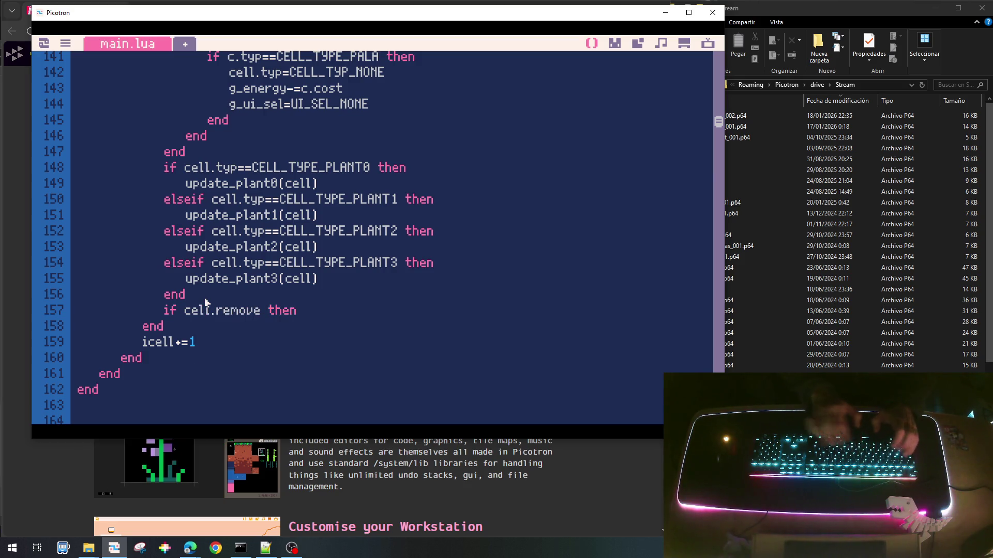
pyautogui.press('Return')
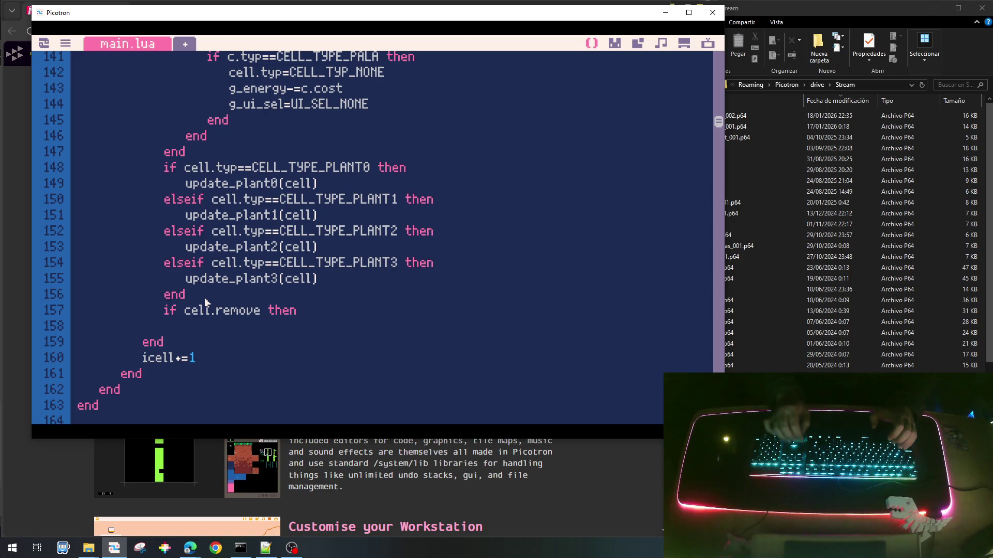
pyautogui.scroll(5, 206, 302)
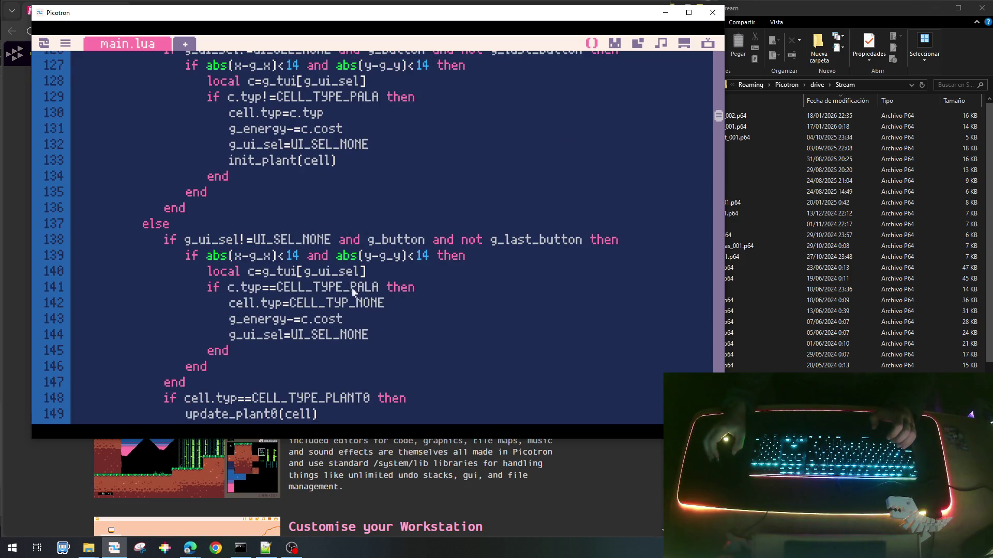
pyautogui.scroll(4, 355, 293)
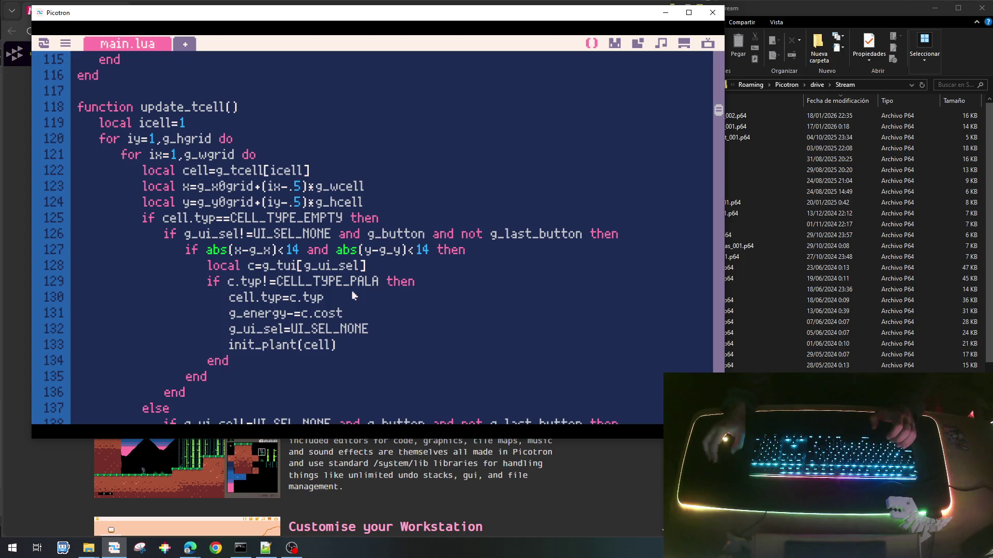
# Fill the check with 'g_tcell[icell]=nil', copied from above, and close it with end.
pyautogui.moveTo(217, 171); pyautogui.dragTo(316, 175)
pyautogui.hotkey('ctrl', 'c')
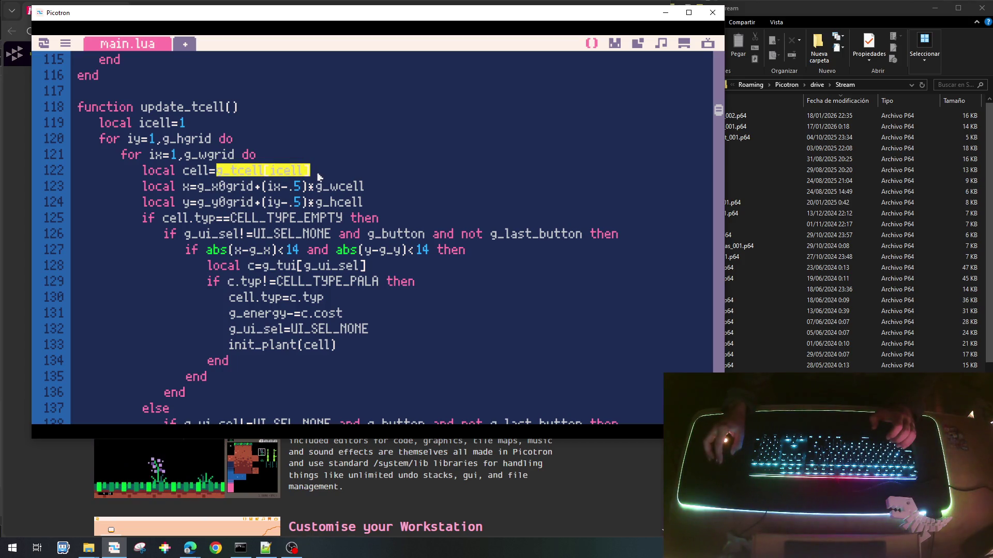
pyautogui.scroll(-12, 318, 177)
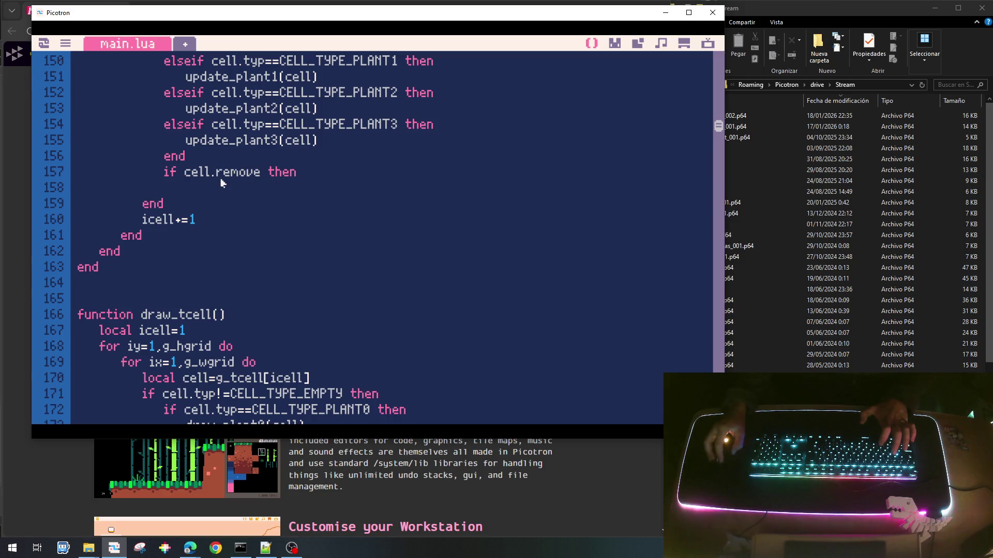
pyautogui.click(240, 186)
pyautogui.hotkey('ctrl', 'v')
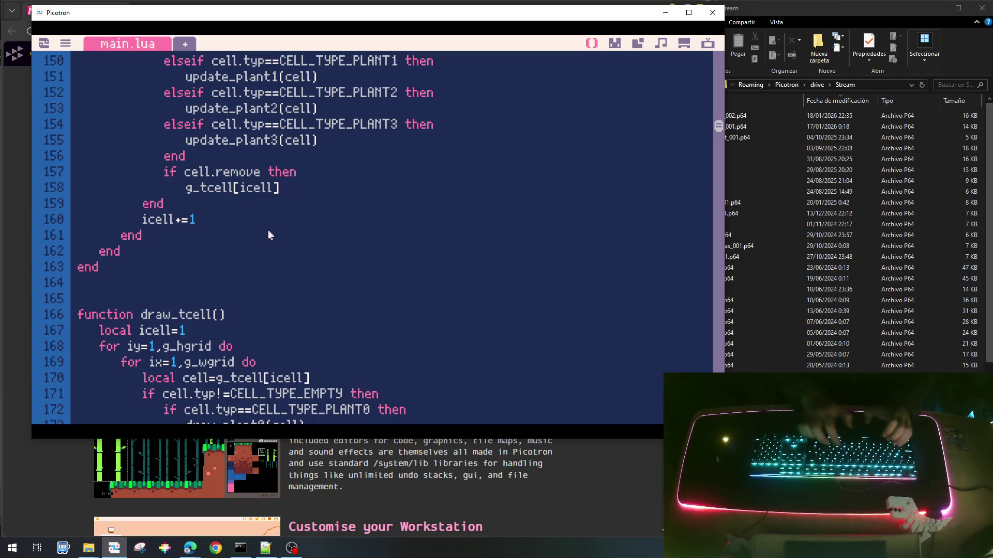
pyautogui.write('=nil')
pyautogui.press('Return')
pyautogui.press('BackSpace')
pyautogui.write('end')
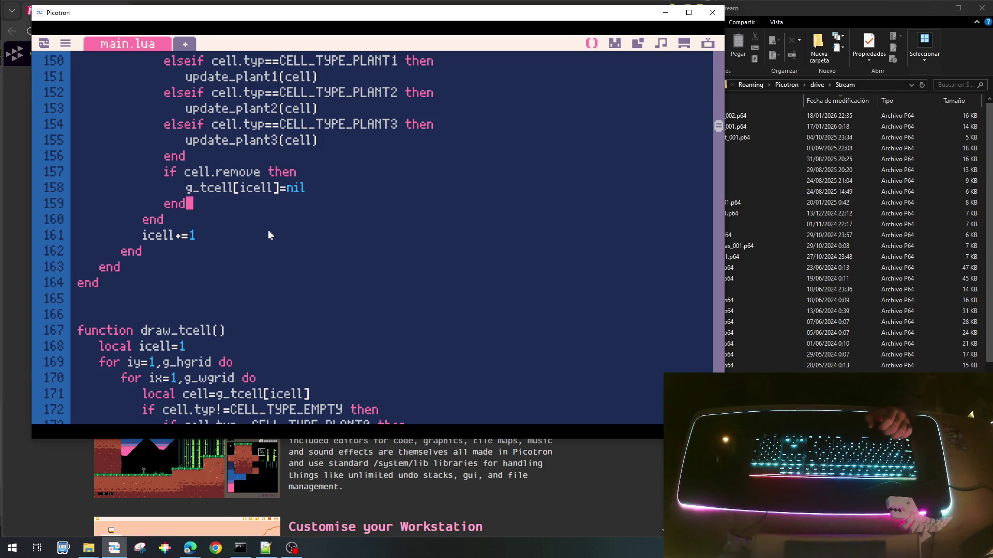
# Start adding a rem field to the cell table, then delete the unfinished line.
pyautogui.scroll(10, 269, 235)
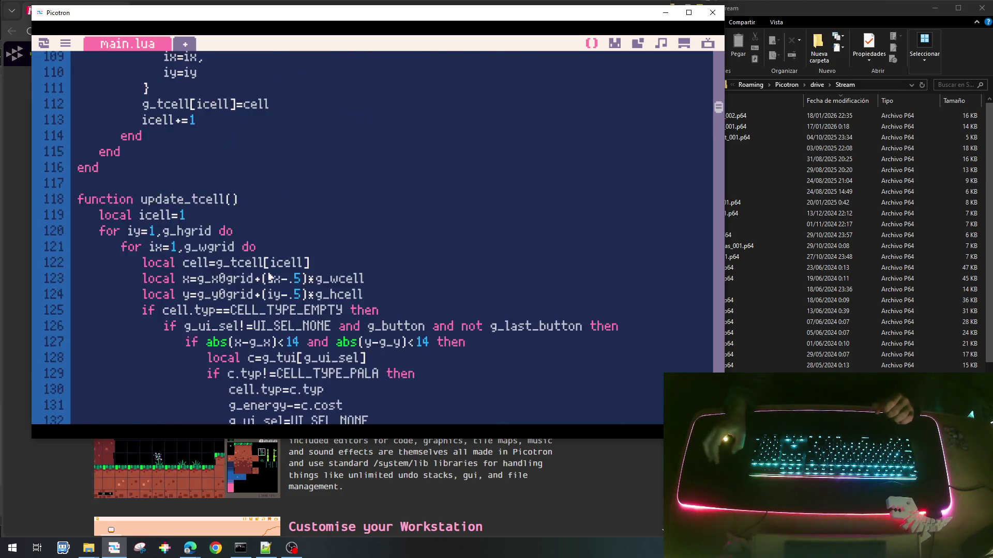
pyautogui.scroll(-2, 269, 271)
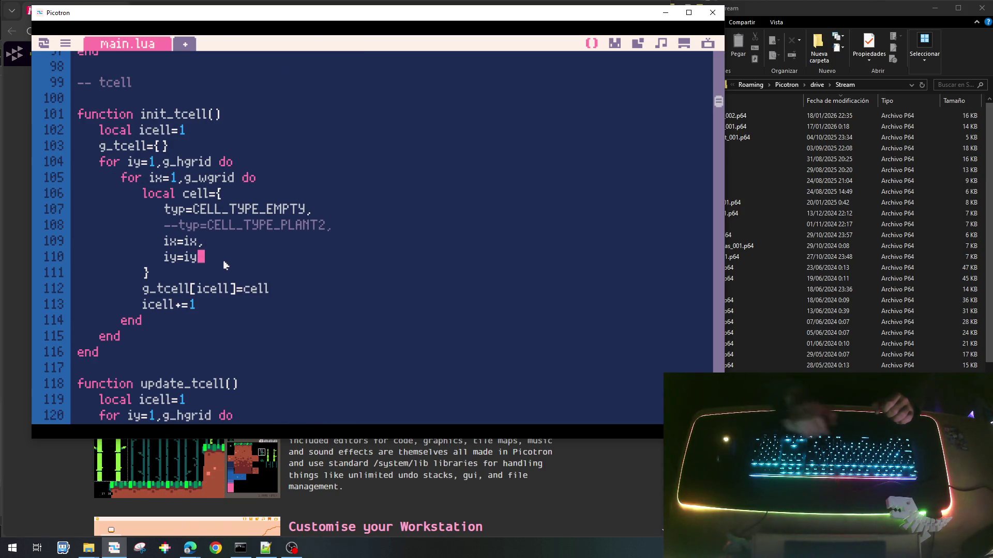
pyautogui.write(',')
pyautogui.press('Return')
pyautogui.write('rem')
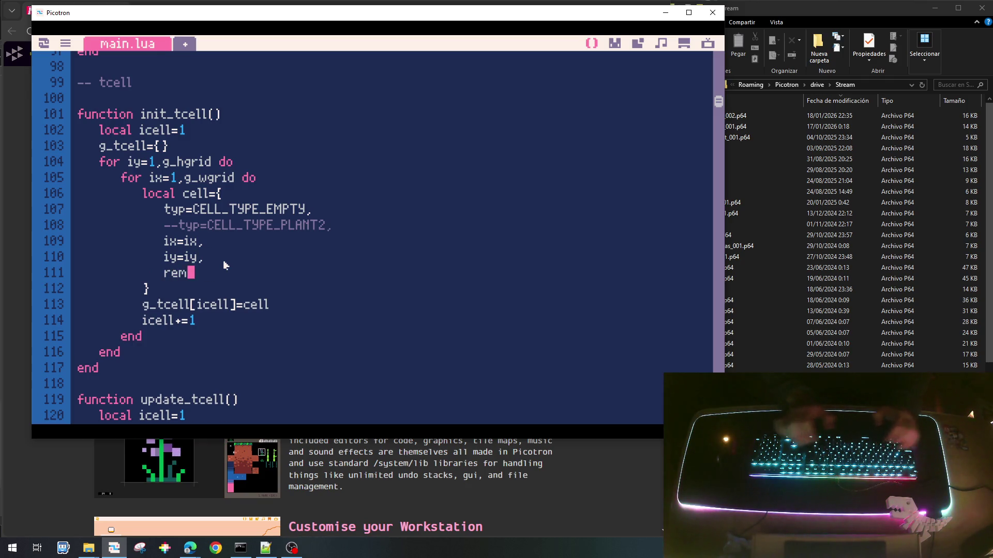
pyautogui.press('Home')
pyautogui.hotkey('shift', 'Down')
pyautogui.press('Delete')
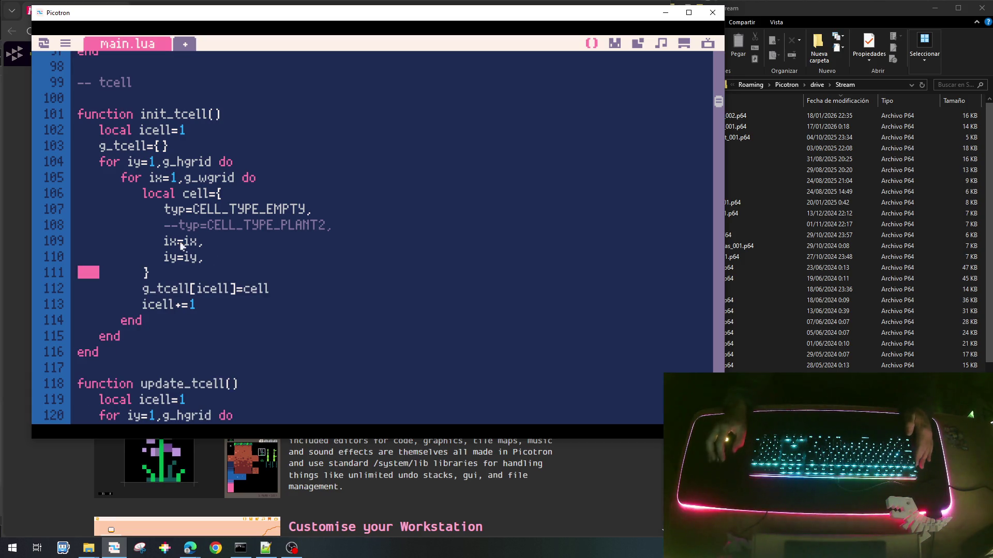
# Replace 'g_tcell[icell]=nil' with 'cell.typ=CELL_TYPE_EMPTY' inside the cell.remove block.
pyautogui.scroll(1, 285, 203)
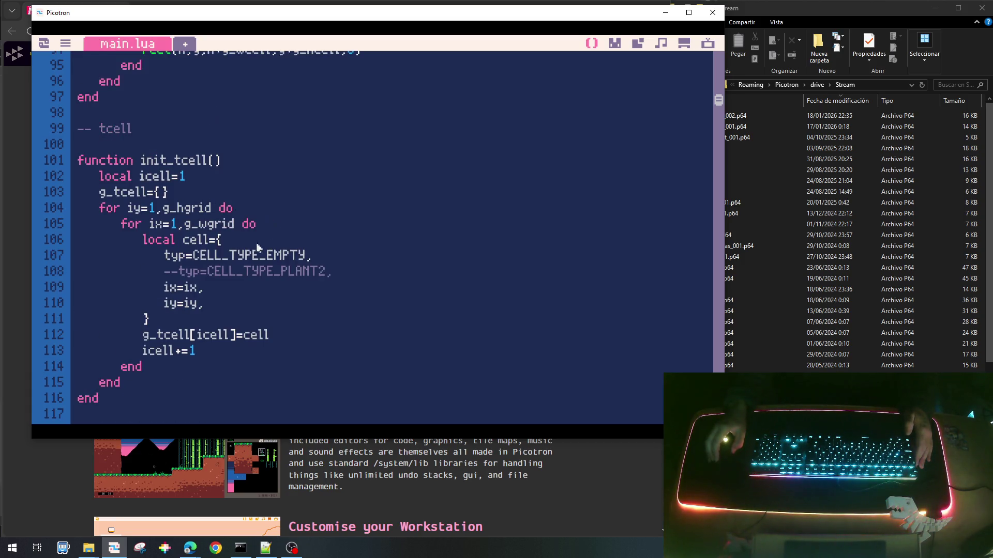
pyautogui.moveTo(165, 255); pyautogui.dragTo(304, 256)
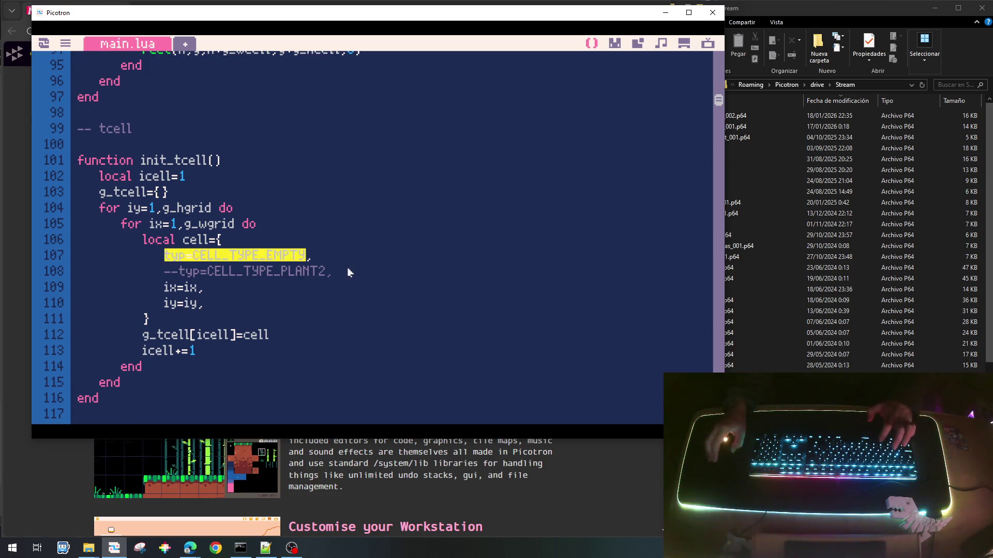
pyautogui.scroll(-15, 348, 269)
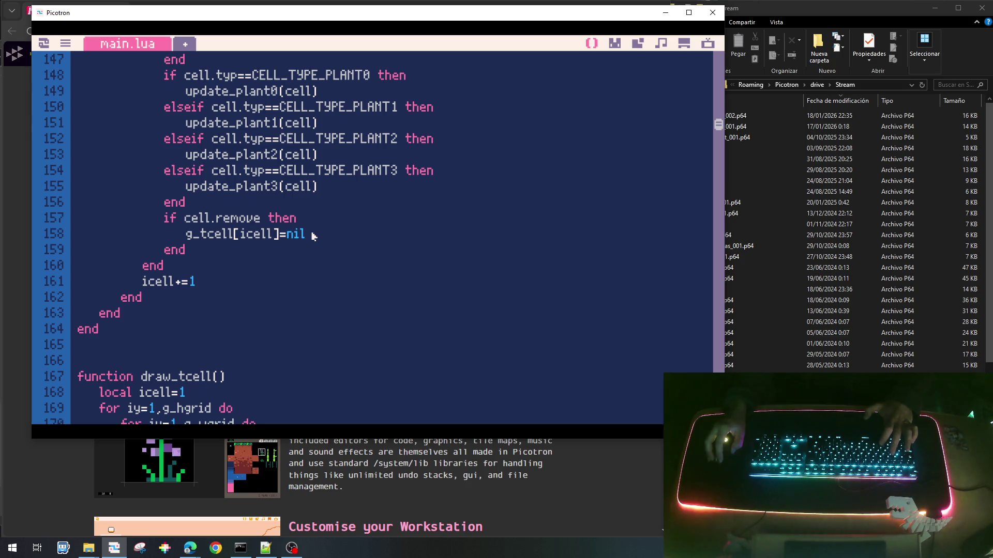
pyautogui.press('Return')
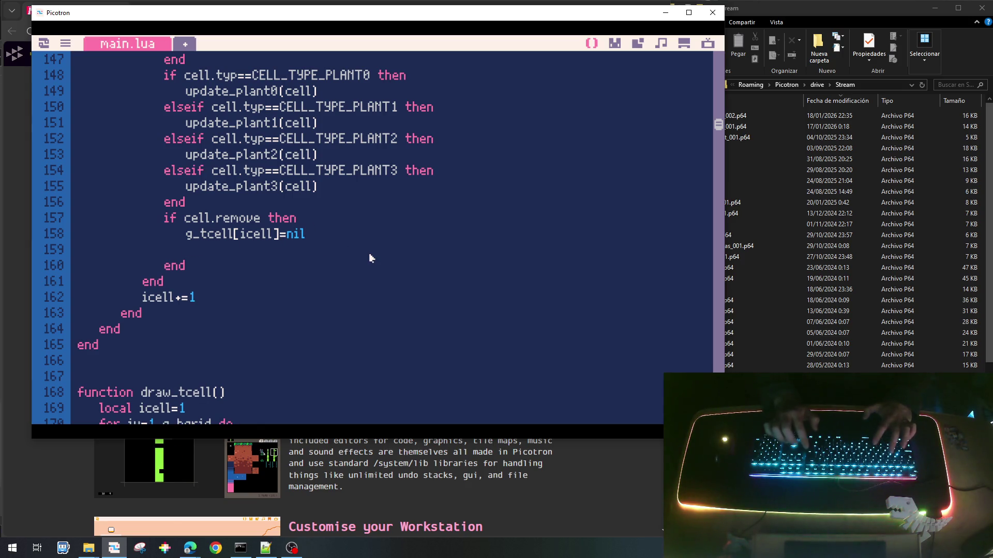
pyautogui.write('typ=CELL_TYPE_EMPTY')
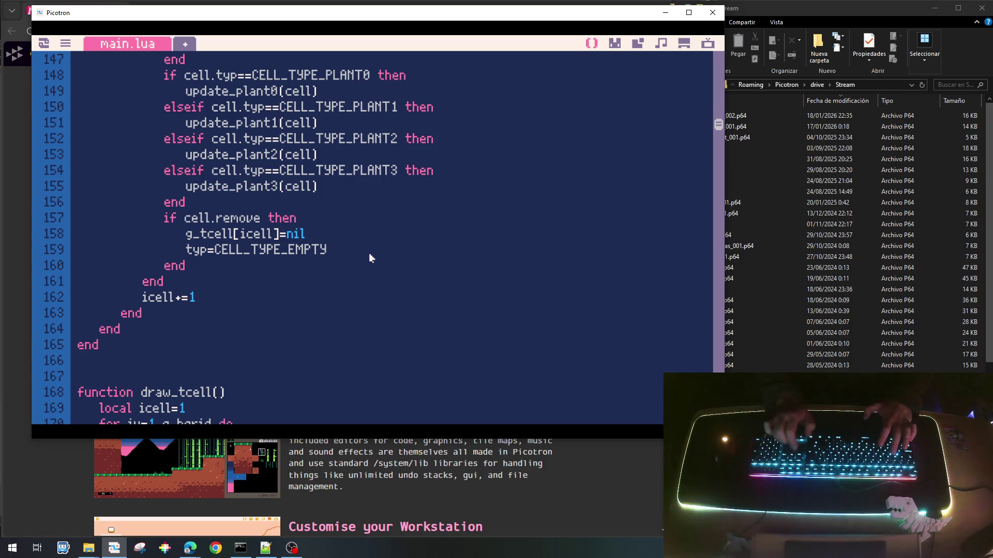
pyautogui.press('Home')
pyautogui.write('cell.')
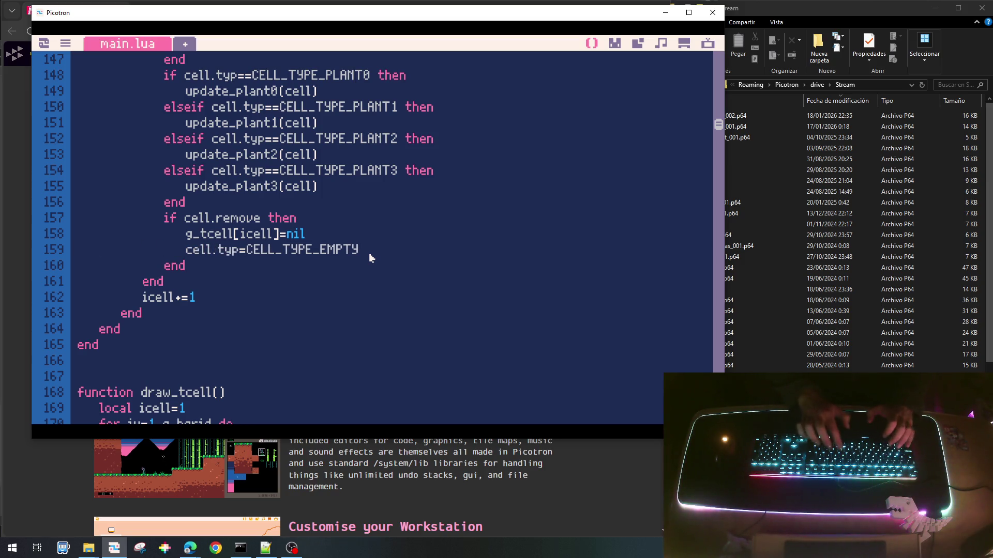
pyautogui.hotkey('shift', 'Down')
pyautogui.press('Delete')
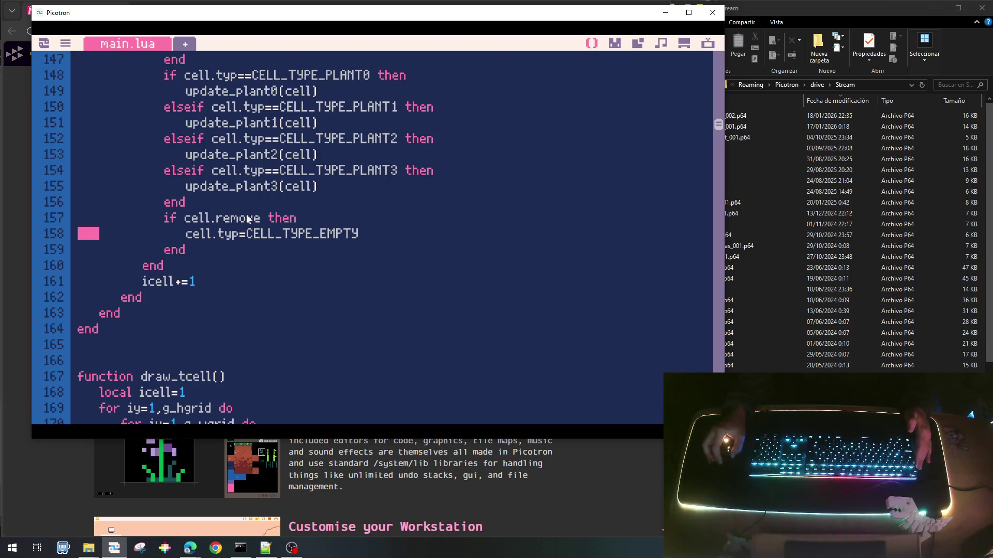
pyautogui.scroll(10, 247, 220)
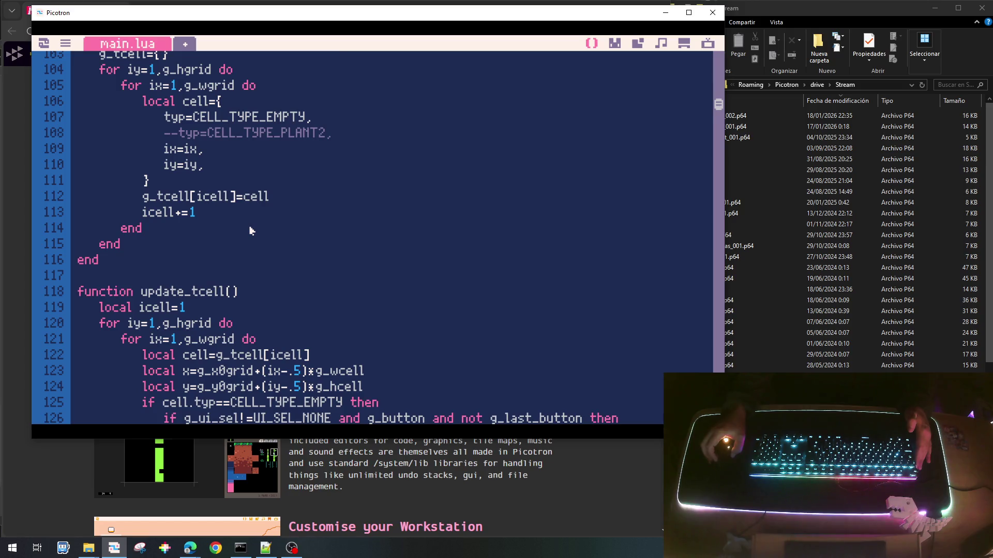
pyautogui.scroll(3, 250, 230)
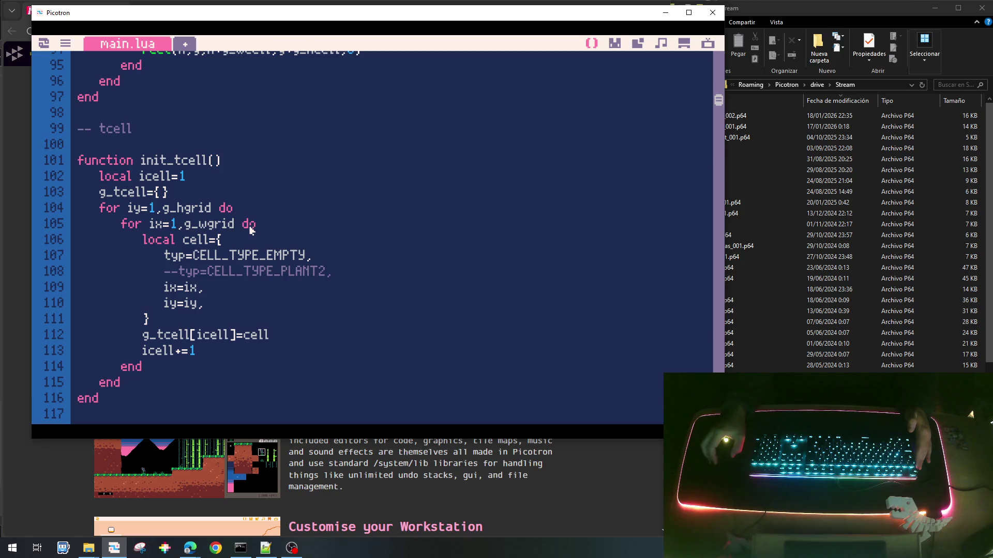
pyautogui.scroll(-10, 259, 259)
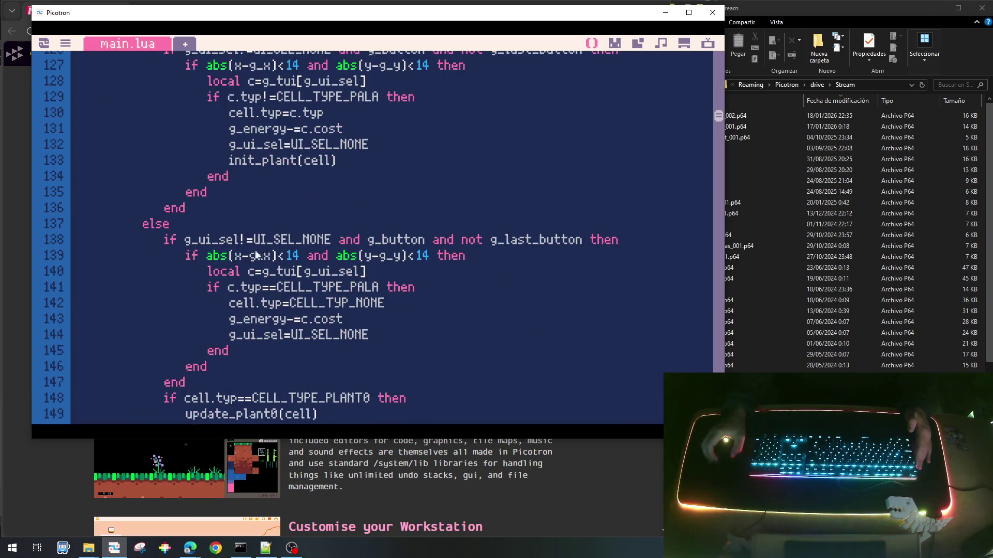
pyautogui.scroll(-4, 274, 289)
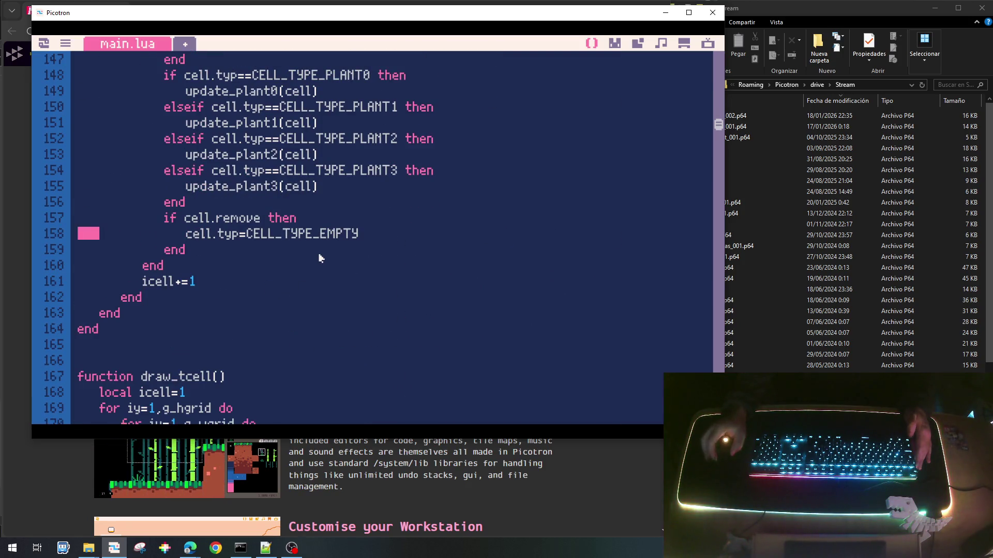
# Delete the if cell.remove block and its cell-emptying line from update_tcell.
pyautogui.hotkey('shift', 'Home')
pyautogui.hotkey('ctrl', 'c')
pyautogui.press('BackSpace')
pyautogui.press('BackSpace')
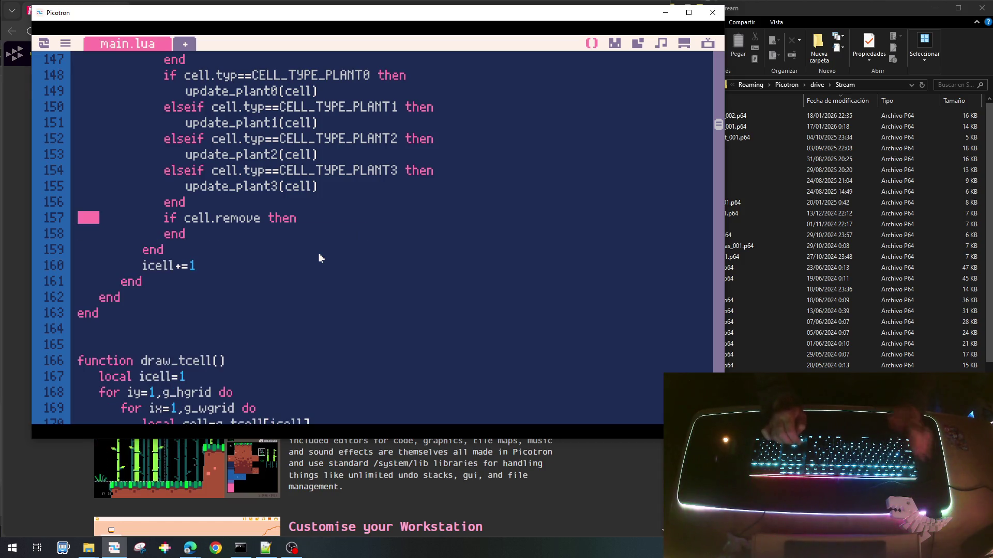
pyautogui.hotkey('shift', 'Down')
pyautogui.hotkey('shift', 'Down')
pyautogui.press('BackSpace')
# In update_plant0, replace p.remove=true with an unindented 'p.typ=CELL_TYPE_EMPTY'.
pyautogui.scroll(-10, 325, 266)
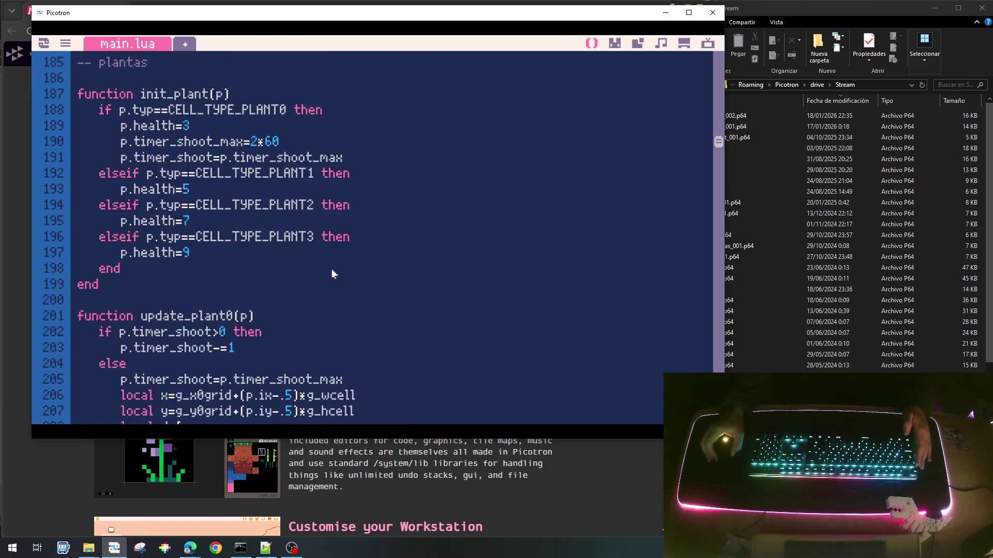
pyautogui.scroll(-4, 333, 274)
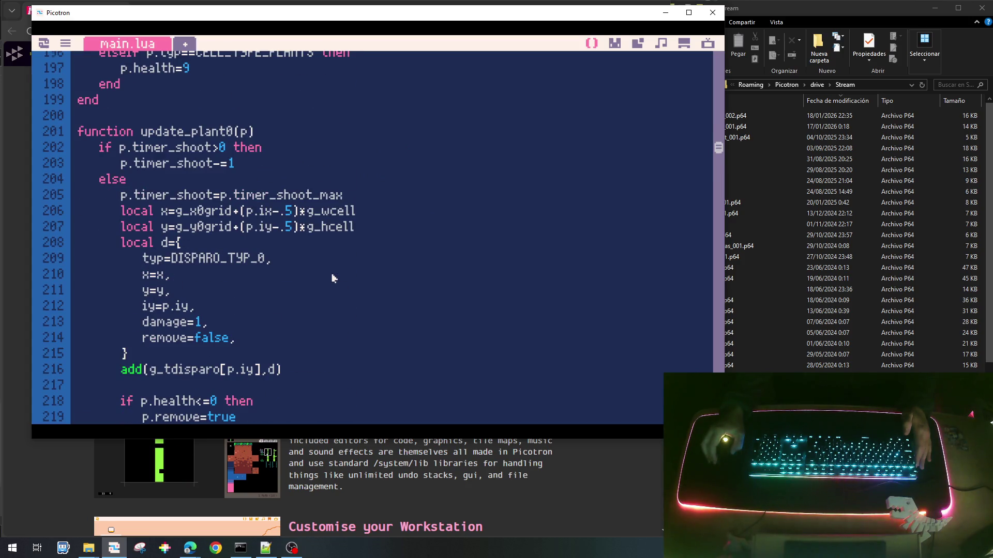
pyautogui.scroll(-3, 332, 274)
pyautogui.click(205, 270)
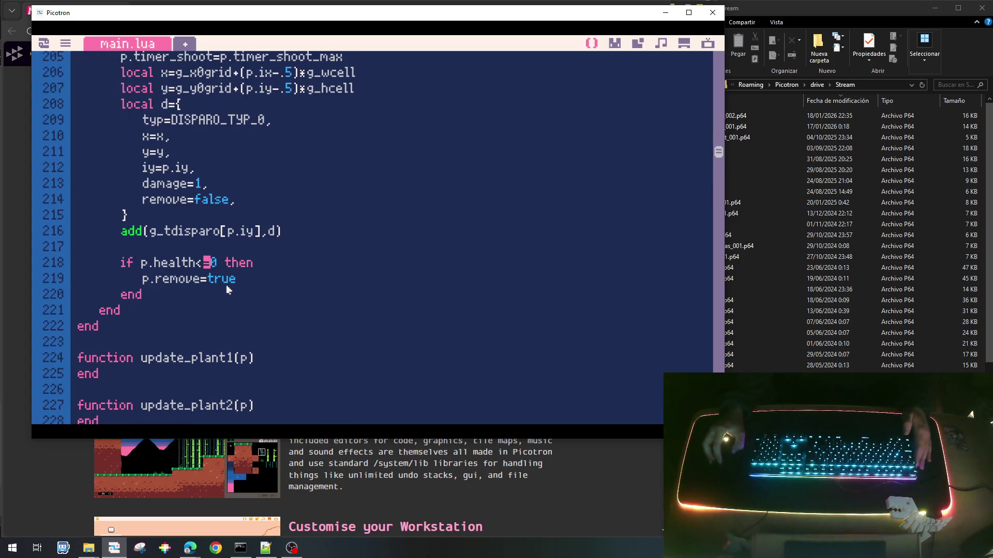
pyautogui.press('Home')
pyautogui.hotkey('shift', 'Down')
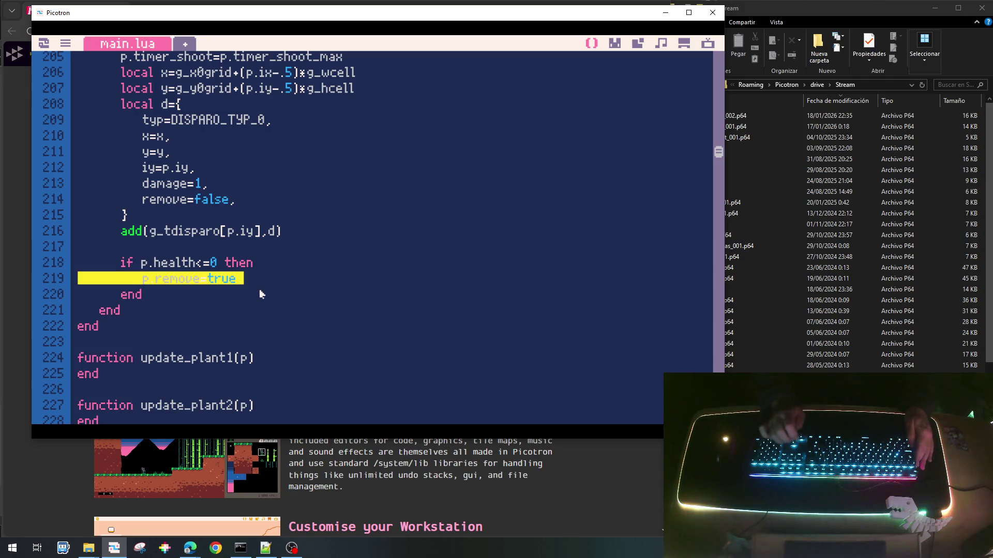
pyautogui.hotkey('ctrl', 'v')
pyautogui.hotkey('shift', 'Up')
pyautogui.hotkey('shift', 'Tab')
pyautogui.hotkey('shift', 'Tab')
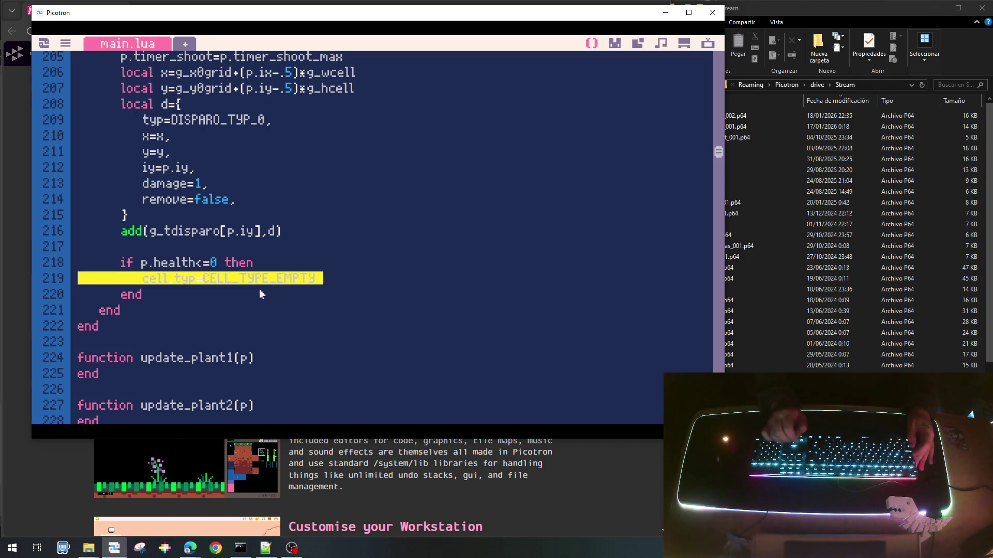
pyautogui.press('Down')
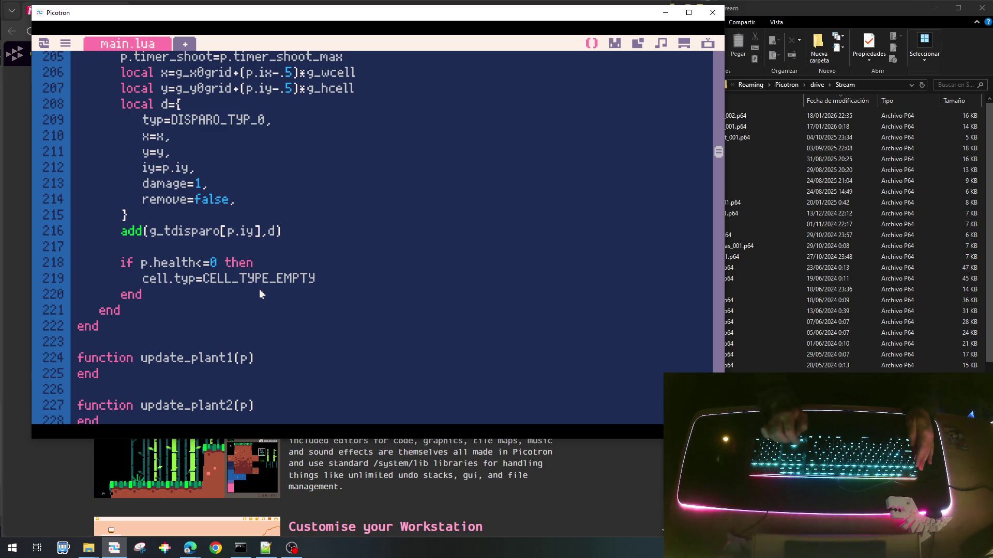
pyautogui.press('BackSpace')
pyautogui.press('BackSpace')
pyautogui.press('BackSpace')
pyautogui.press('BackSpace')
pyautogui.write('p')
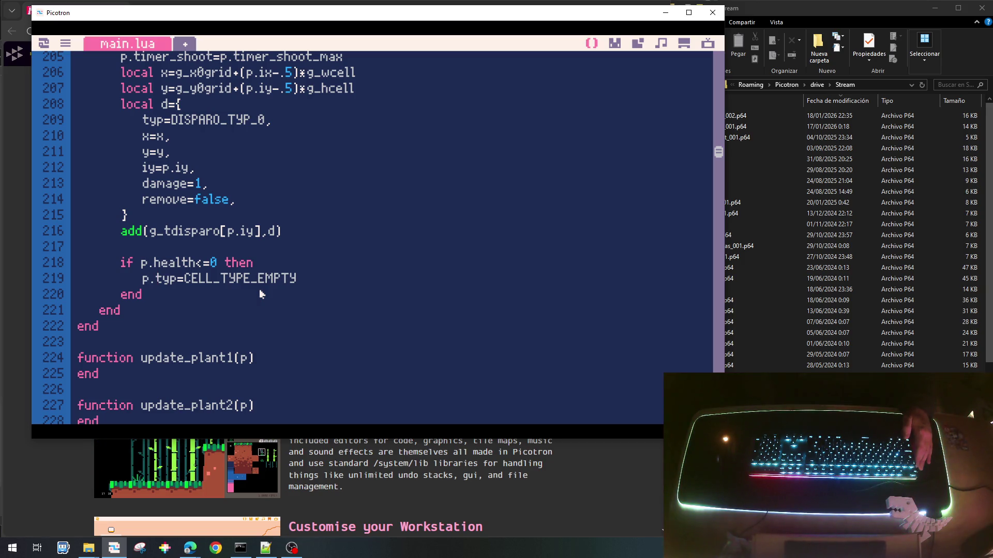
pyautogui.scroll(10, 261, 294)
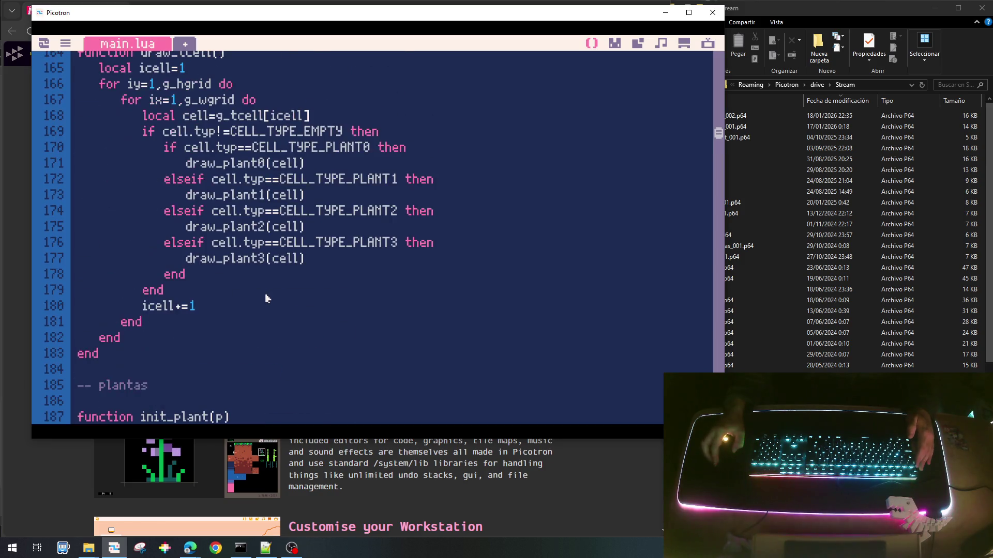
pyautogui.scroll(10, 266, 300)
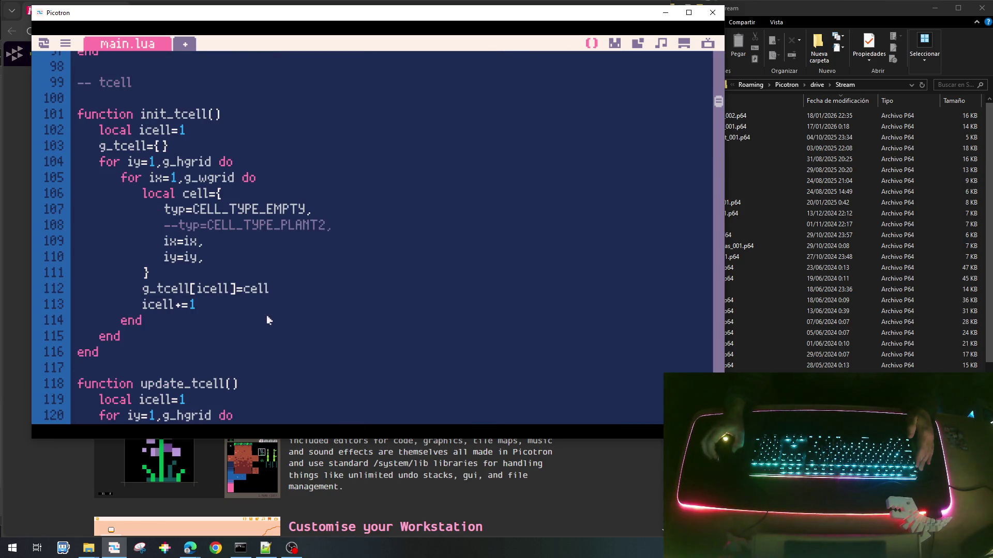
# Add the field 'timer_hit=0,' to init_tcell's cell table.
pyautogui.scroll(-2, 267, 323)
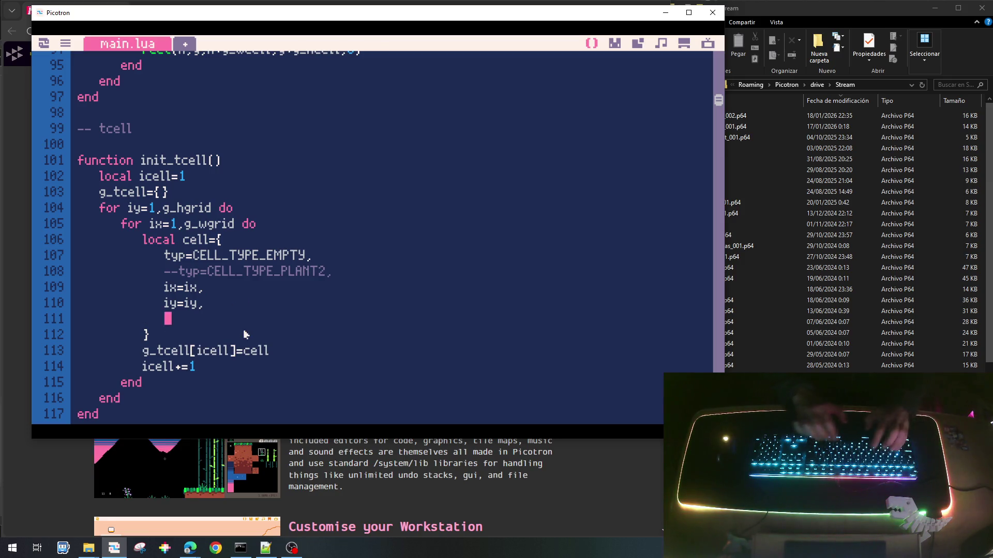
pyautogui.write('tuine')
pyautogui.press('BackSpace')
pyautogui.press('BackSpace')
pyautogui.press('BackSpace')
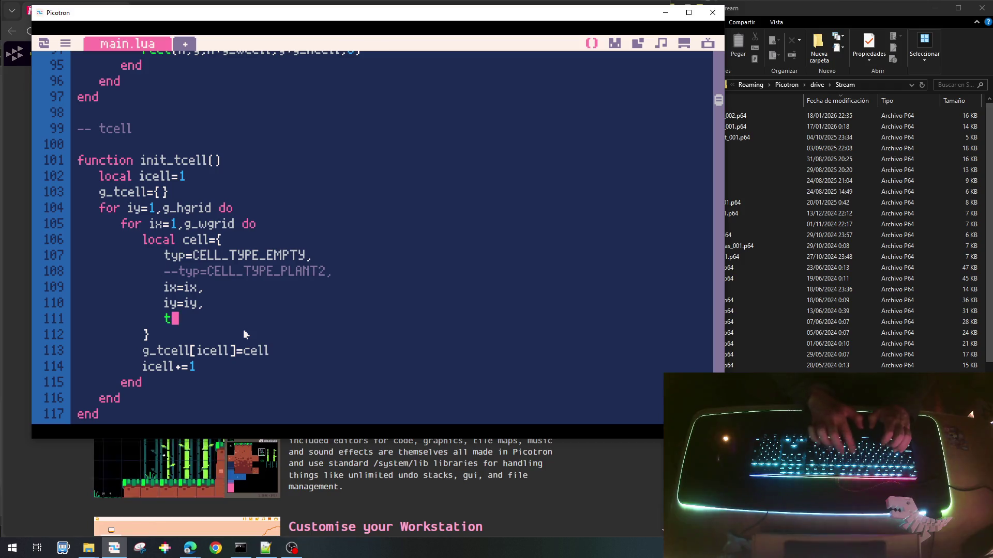
pyautogui.write('inter')
pyautogui.press('BackSpace')
pyautogui.press('BackSpace')
pyautogui.press('BackSpace')
pyautogui.write('mt')
pyautogui.press('BackSpace')
pyautogui.write('er_hit)=')
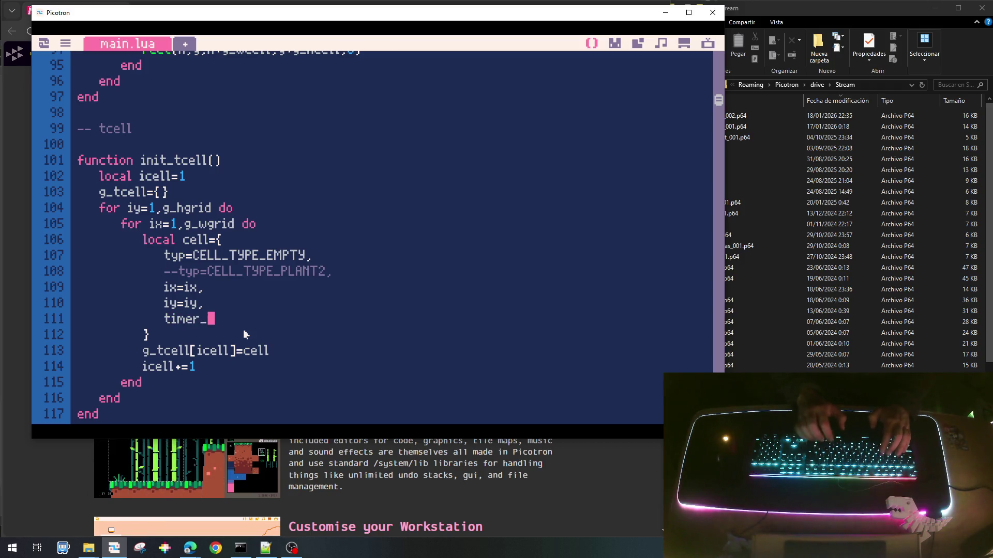
pyautogui.press('BackSpace')
pyautogui.press('BackSpace')
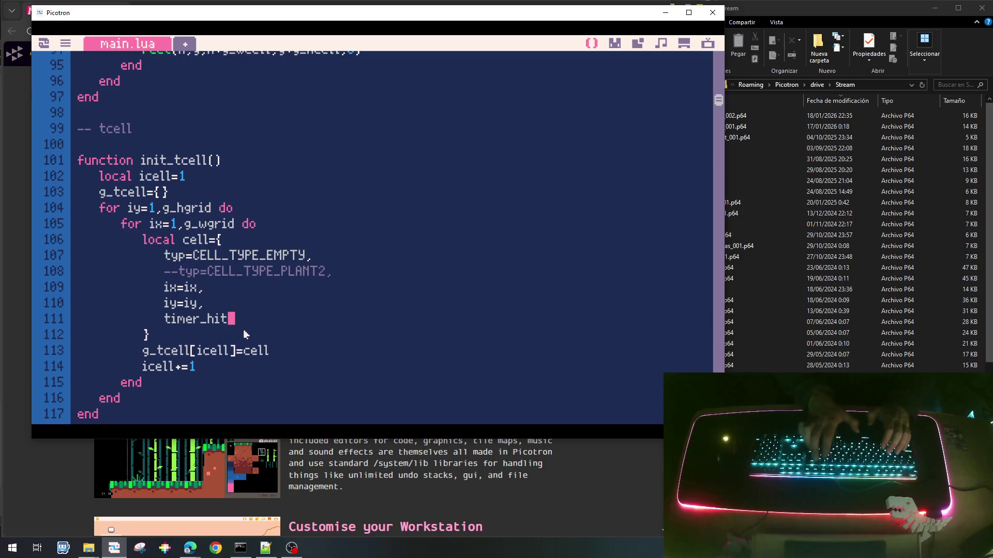
pyautogui.write('=0,')
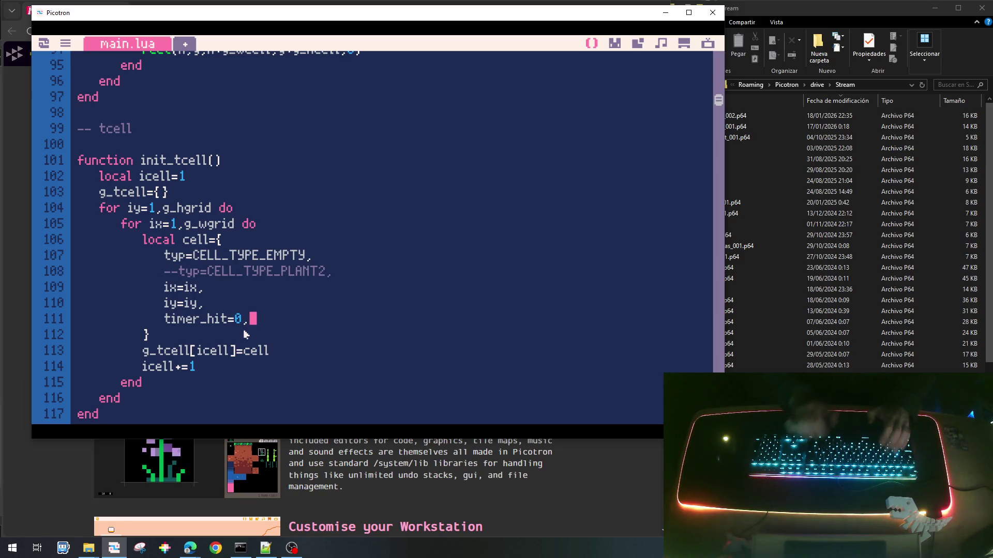
# Scroll down through main.lua to the update_plant0 function.
pyautogui.scroll(-5, 380, 218)
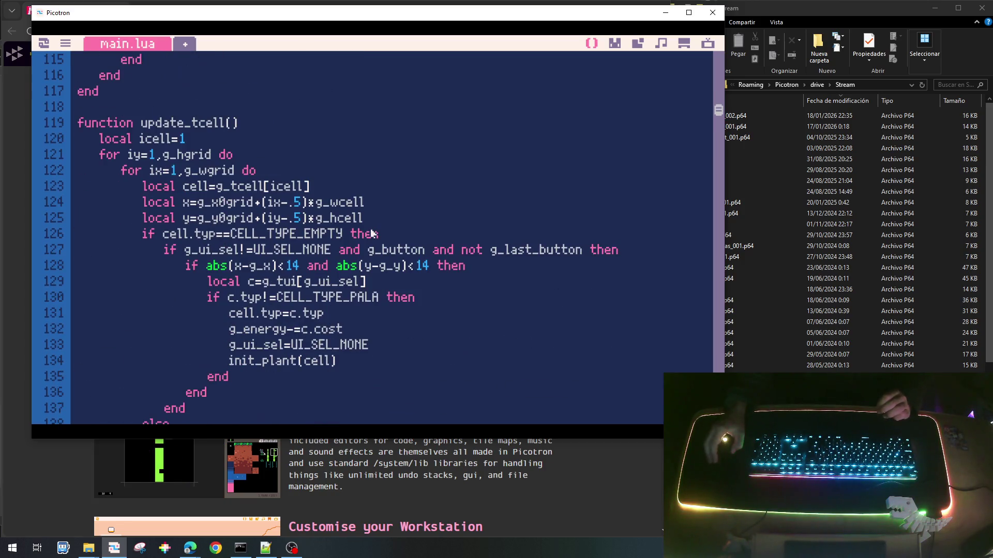
pyautogui.scroll(-8, 371, 234)
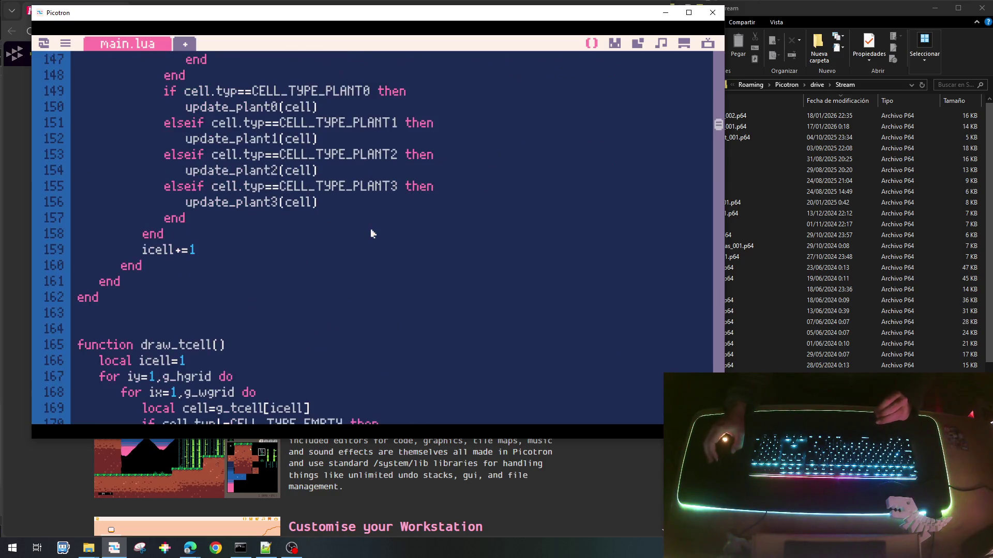
pyautogui.scroll(-4, 372, 234)
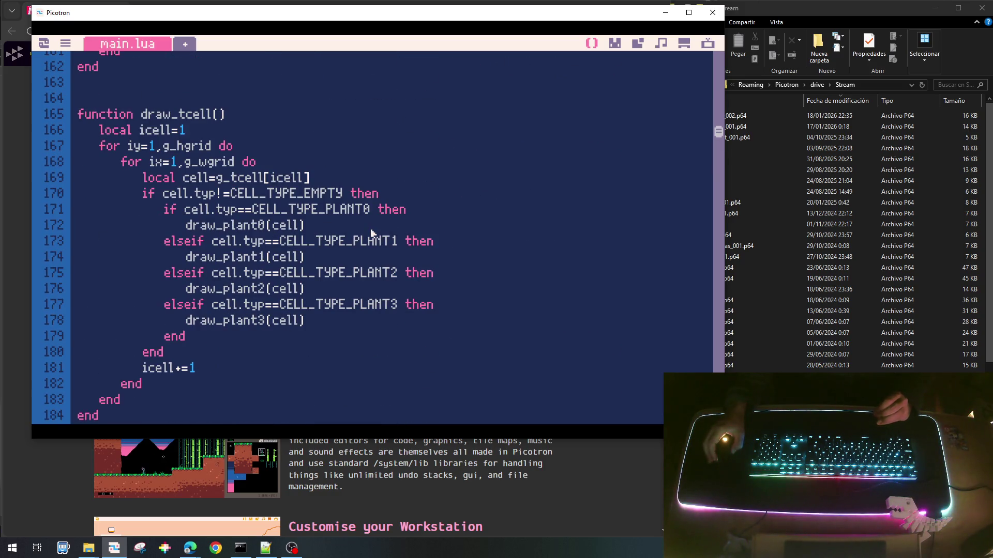
pyautogui.scroll(-4, 371, 233)
pyautogui.scroll(-2, 371, 233)
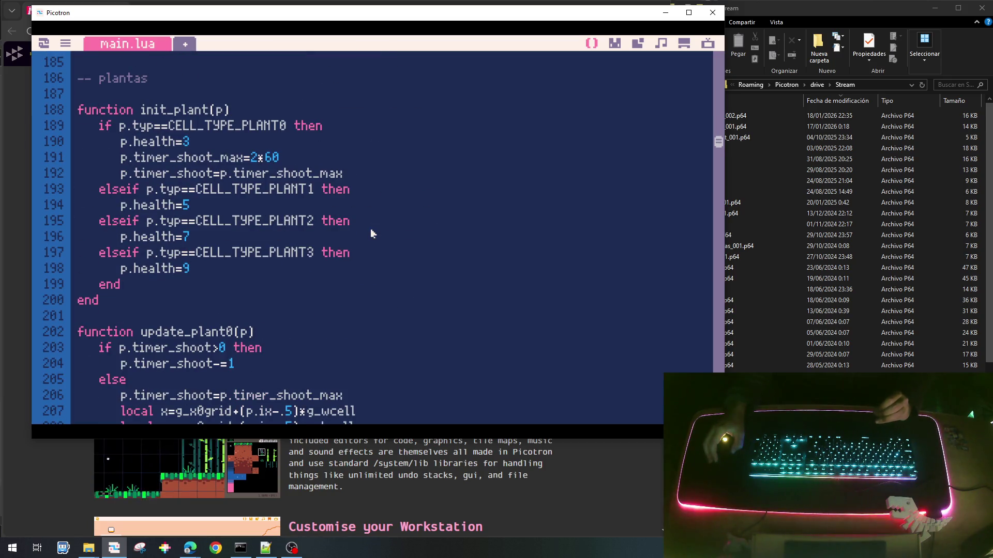
pyautogui.scroll(-4, 371, 234)
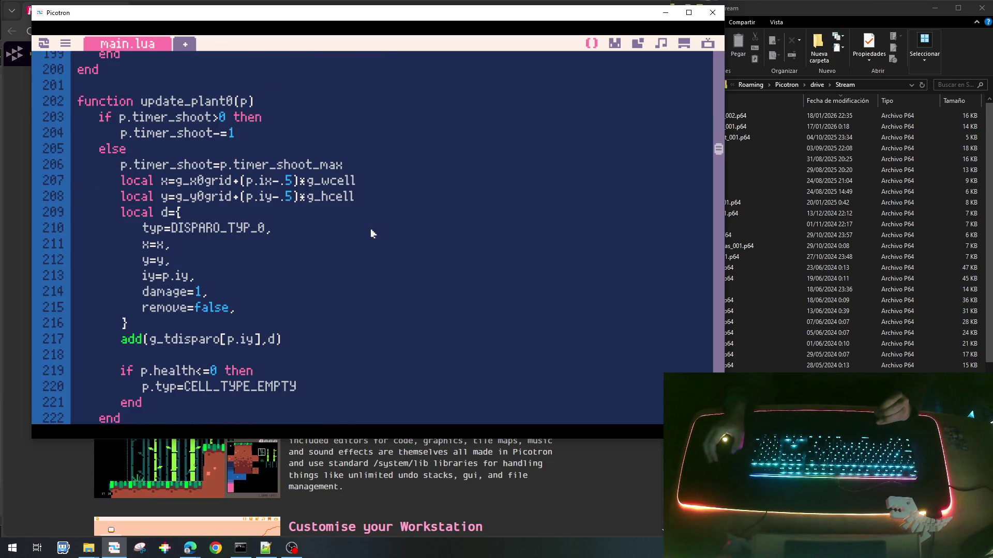
pyautogui.scroll(-3, 370, 231)
pyautogui.scroll(2, 371, 231)
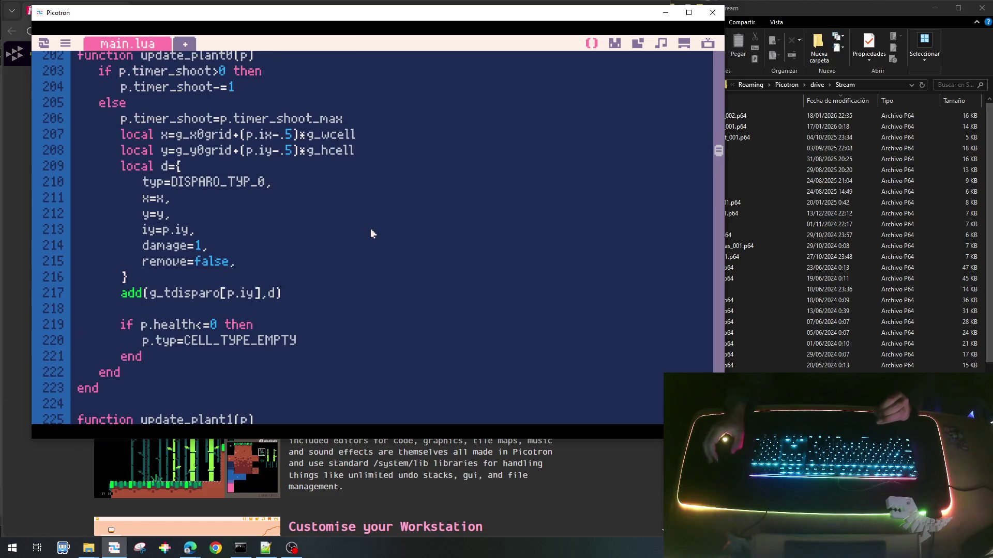
pyautogui.scroll(2, 371, 231)
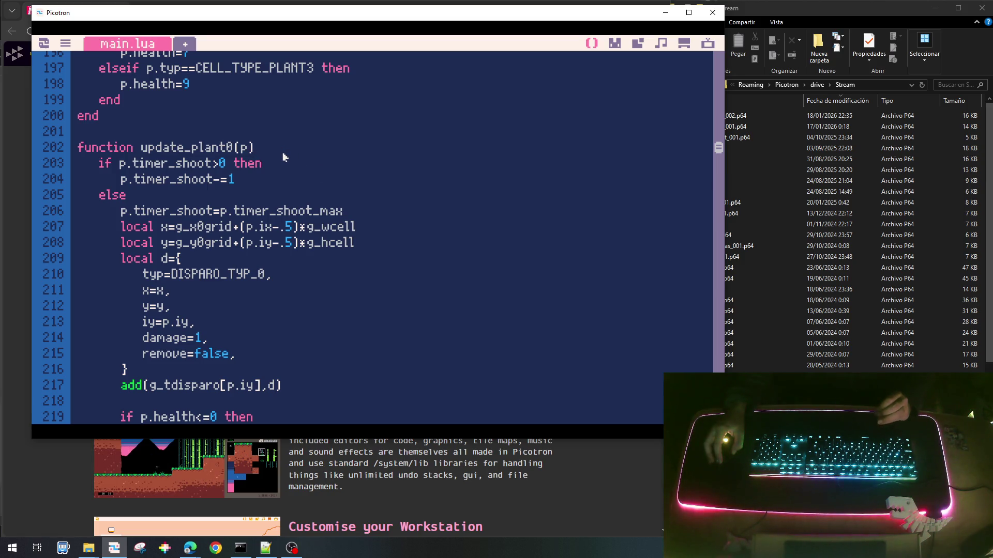
pyautogui.scroll(-2, 284, 157)
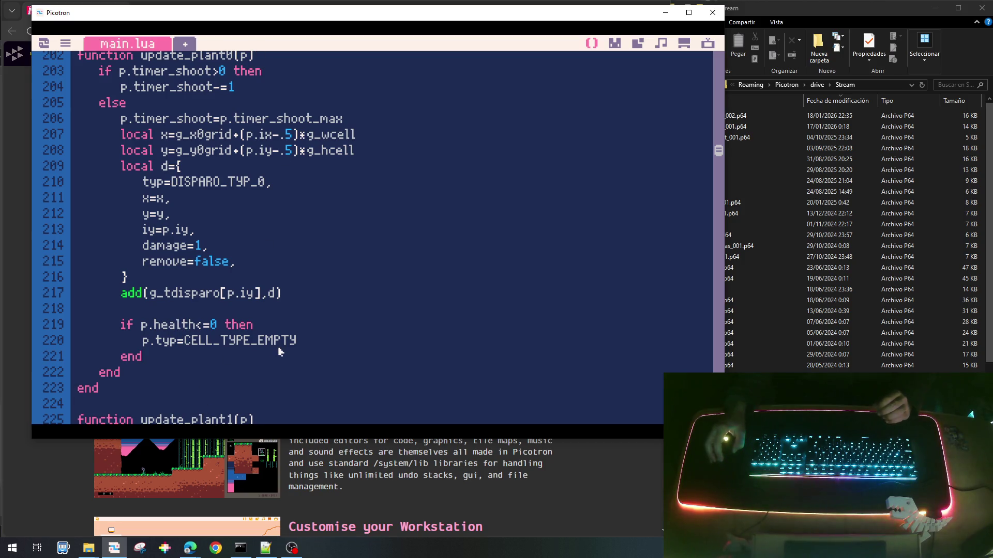
# Move the health check block in update_plant0 to sit after the shooting branch.
pyautogui.hotkey('shift', 'Down')
pyautogui.hotkey('shift', 'Down')
pyautogui.hotkey('shift', 'Down')
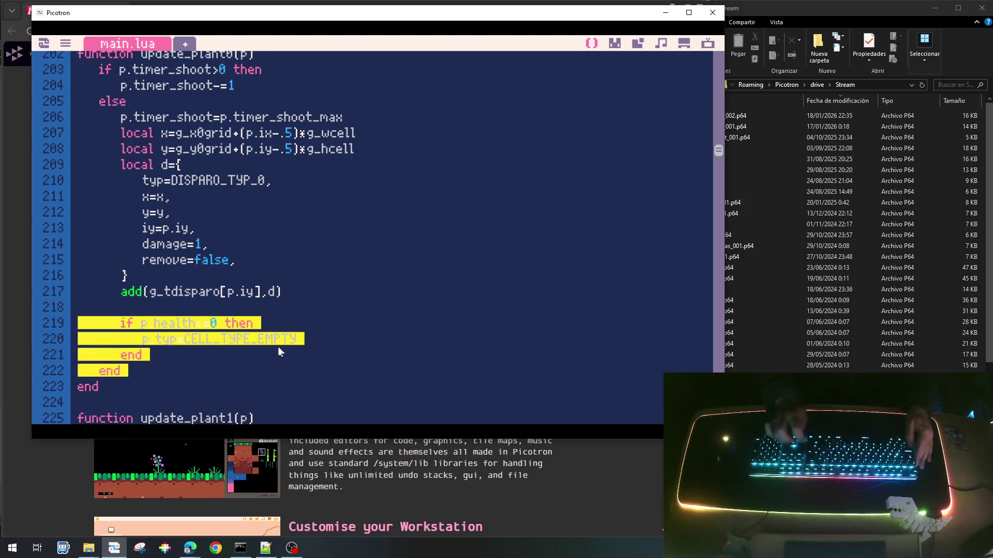
pyautogui.hotkey('shift', 'Up')
pyautogui.press('Delete')
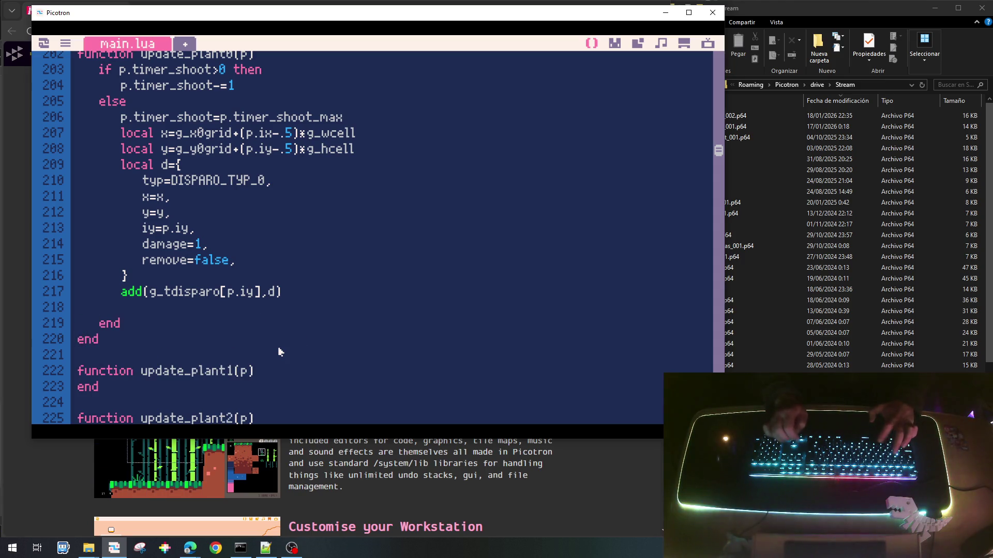
pyautogui.hotkey('ctrl', 'z')
pyautogui.press('BackSpace')
# At the top of update_plant0, add 'if p.timer_hit>0 then p.timer_hit-=1 end'.
pyautogui.scroll(2, 233, 180)
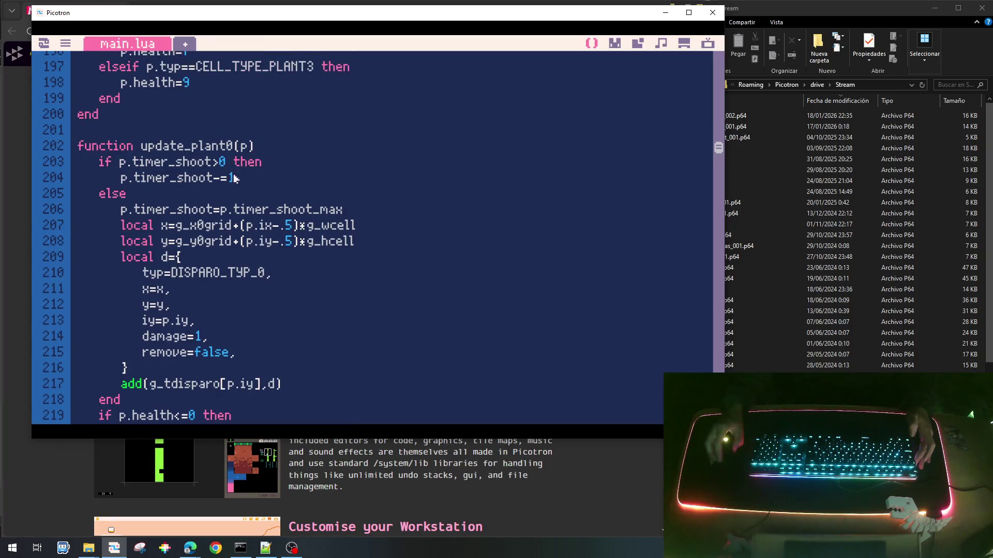
pyautogui.click(260, 147)
pyautogui.press('Return')
pyautogui.write('if p.tyimer')
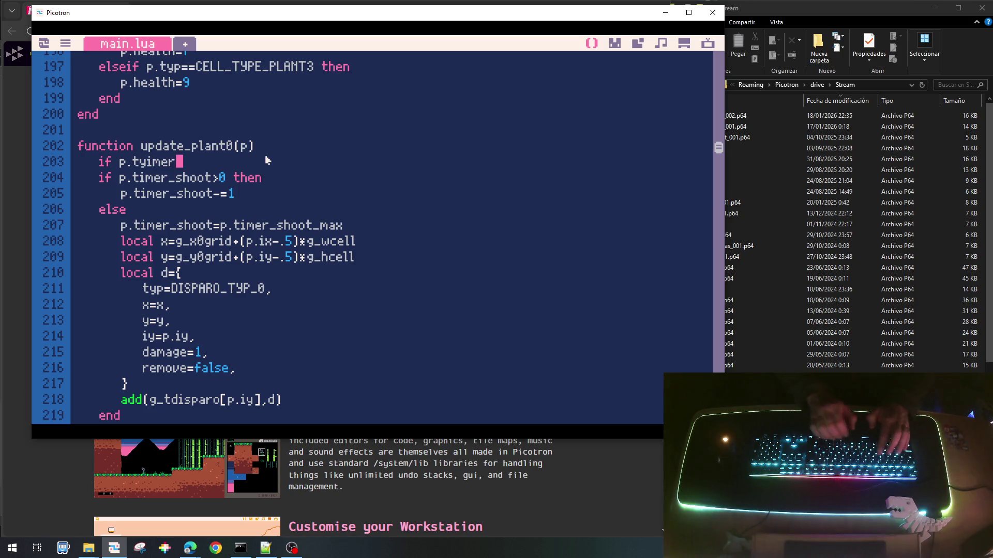
pyautogui.press('BackSpace')
pyautogui.press('BackSpace')
pyautogui.press('BackSpace')
pyautogui.write('imer_')
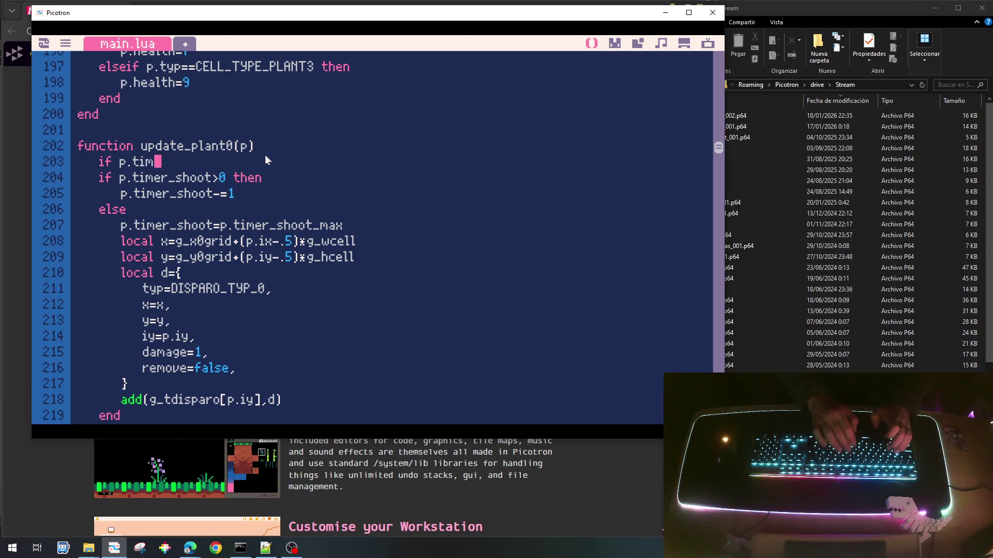
pyautogui.write('hit>0')
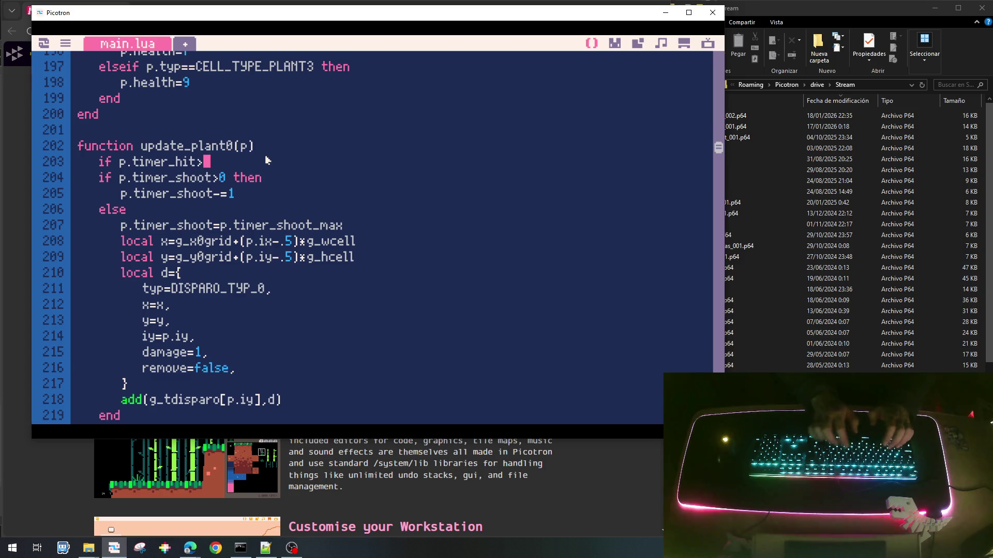
pyautogui.write(' then')
pyautogui.press('Return')
pyautogui.press('Tab')
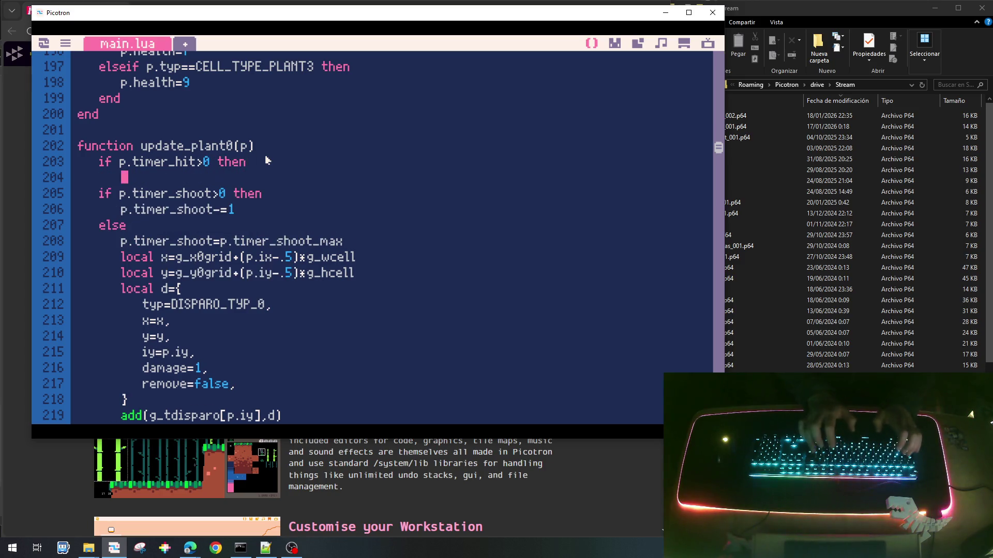
pyautogui.write('p.tiemr_')
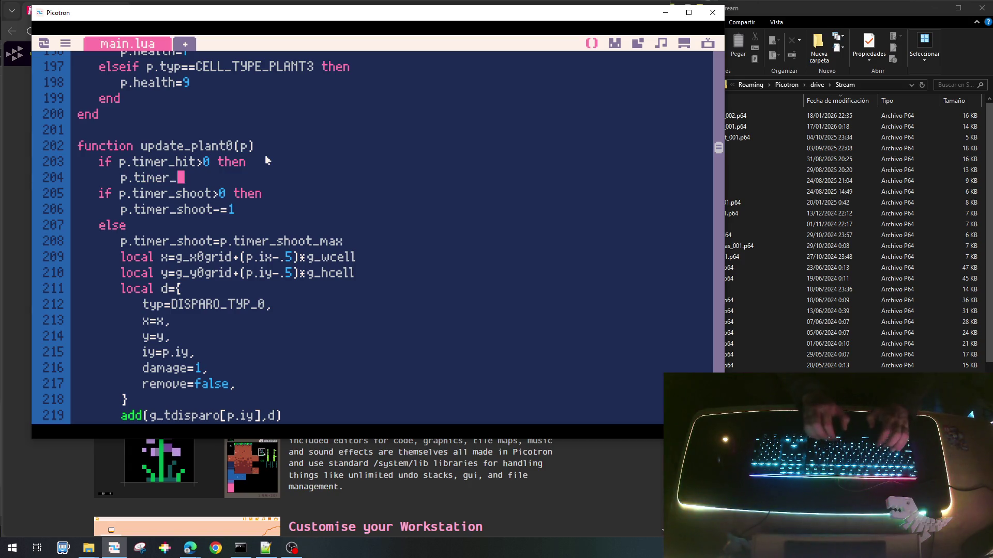
pyautogui.write('t')
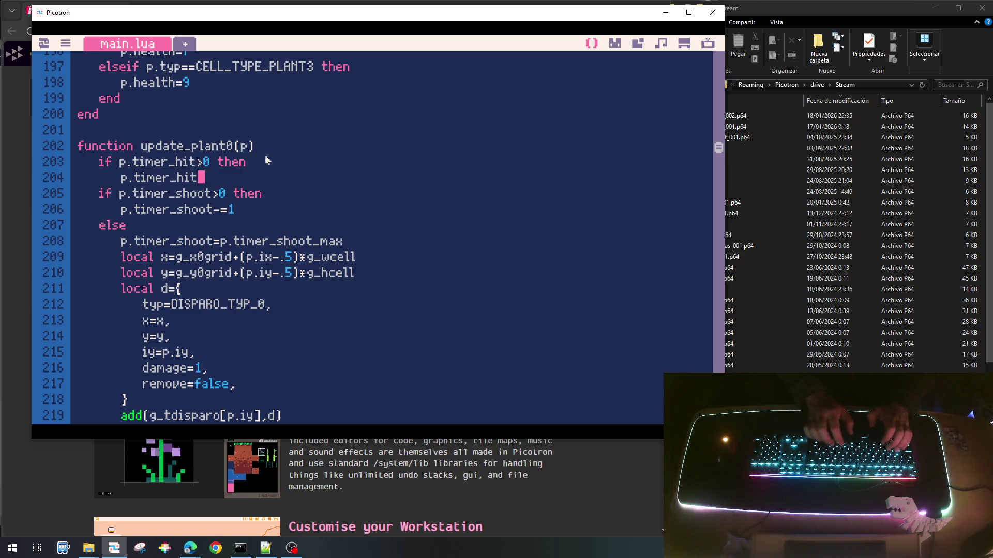
pyautogui.write('-=1')
pyautogui.press('Return')
pyautogui.write('end')
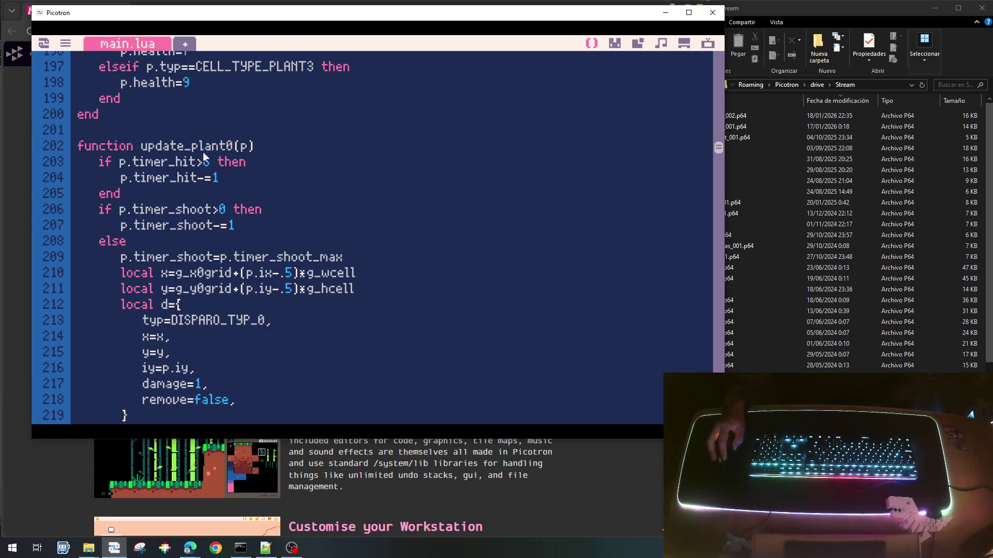
# Select the 'p.timer_hit>0' condition line and open a new line in draw_plant0 for it.
pyautogui.scroll(-1, 196, 213)
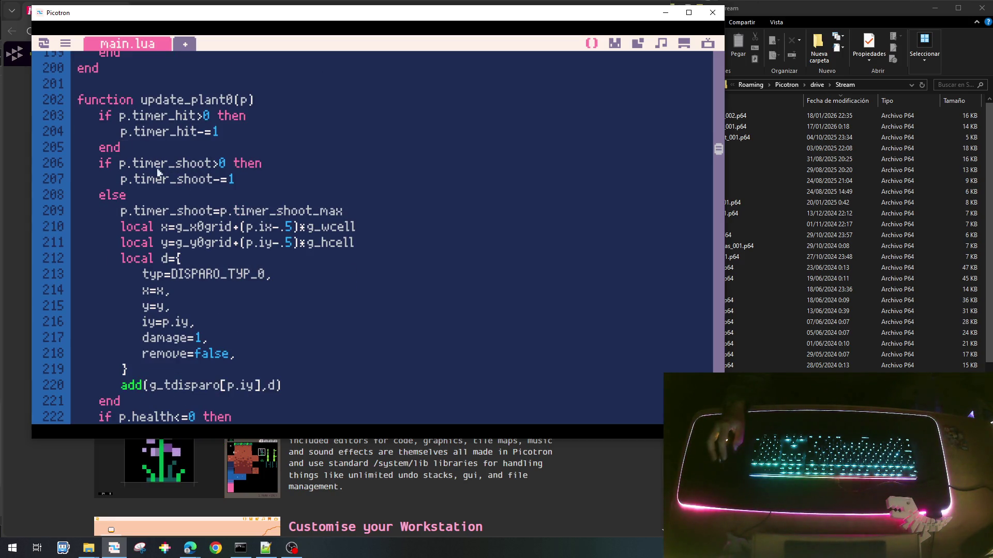
pyautogui.scroll(-1, 213, 202)
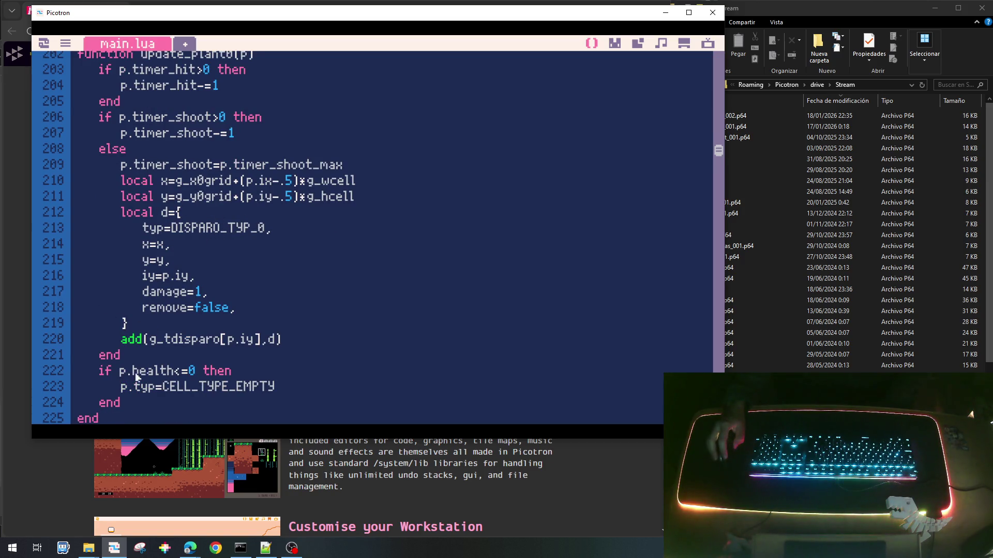
pyautogui.scroll(3, 176, 204)
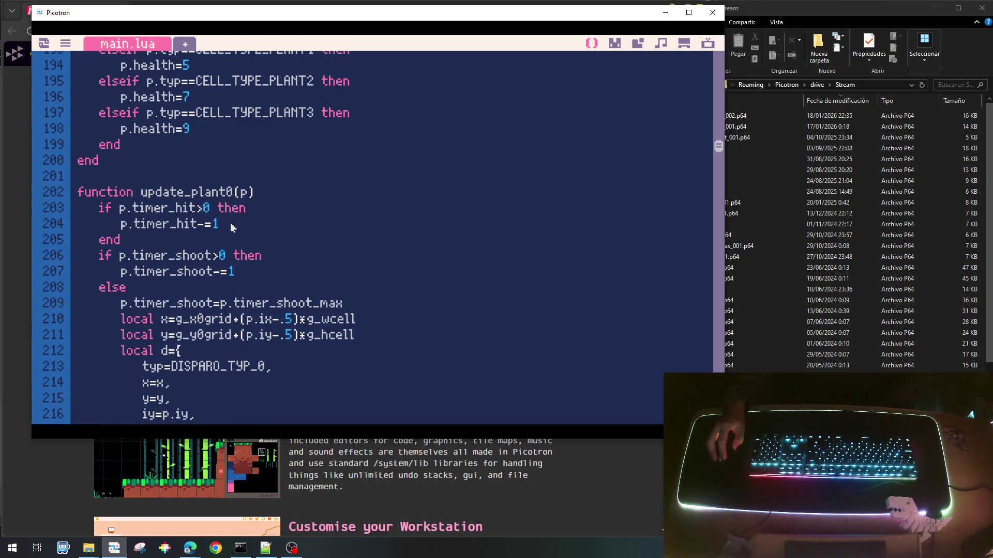
pyautogui.scroll(-4, 205, 261)
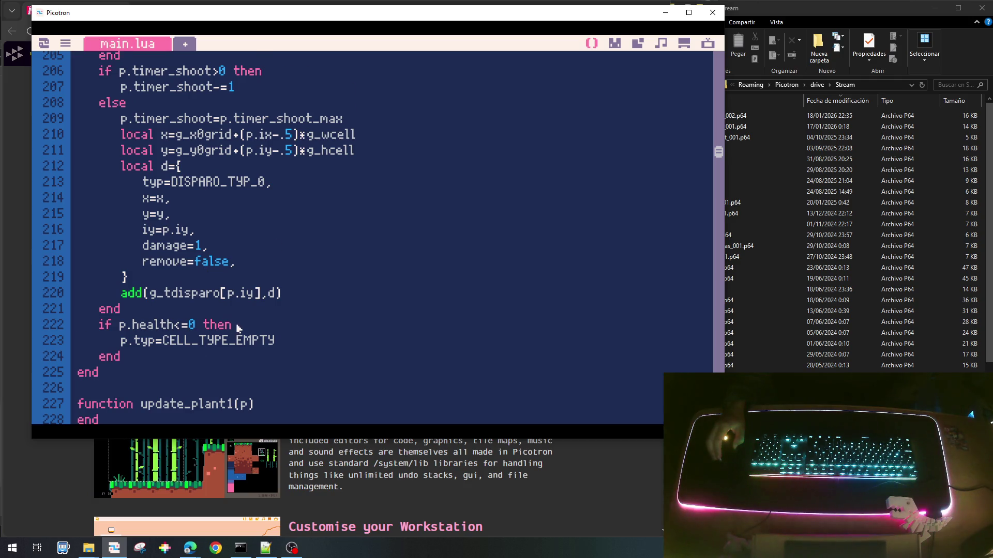
pyautogui.scroll(4, 176, 217)
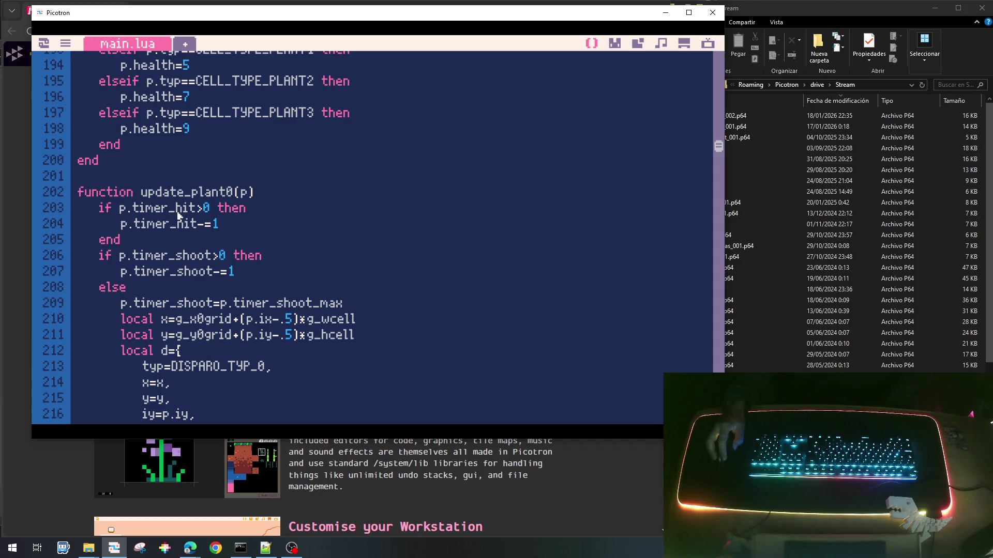
pyautogui.scroll(4, 182, 221)
pyautogui.scroll(-1, 182, 222)
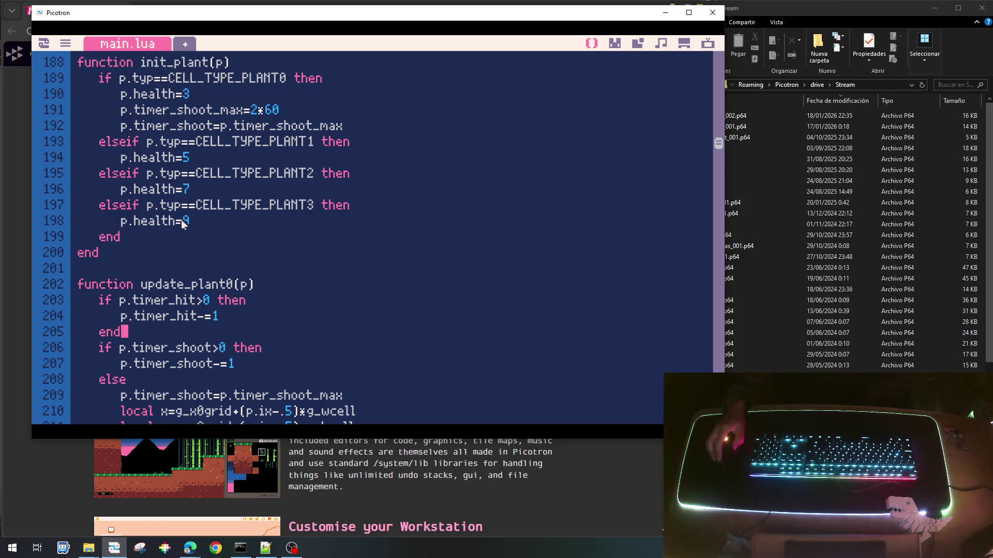
pyautogui.moveTo(251, 307); pyautogui.dragTo(99, 301)
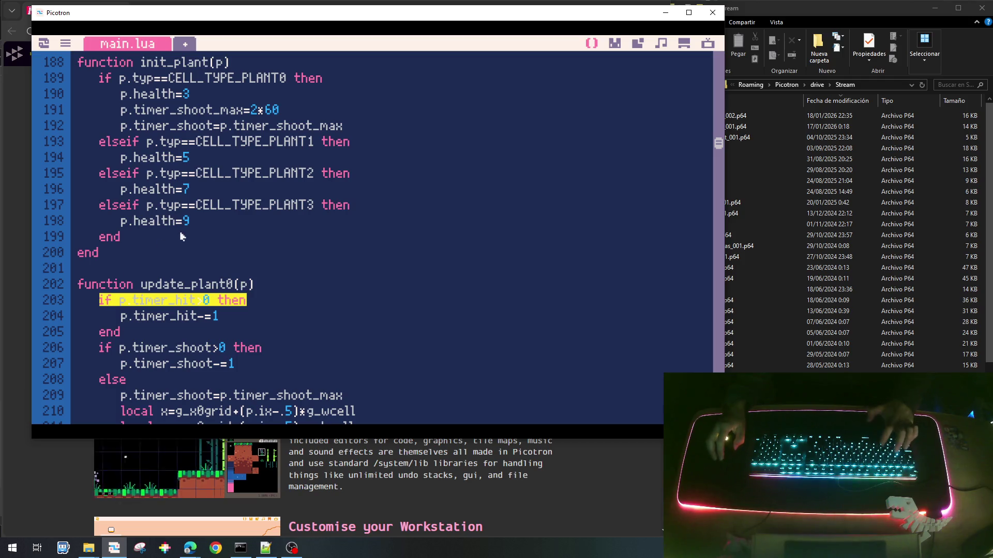
pyautogui.scroll(10, 195, 250)
pyautogui.scroll(-12, 195, 251)
pyautogui.scroll(-10, 195, 252)
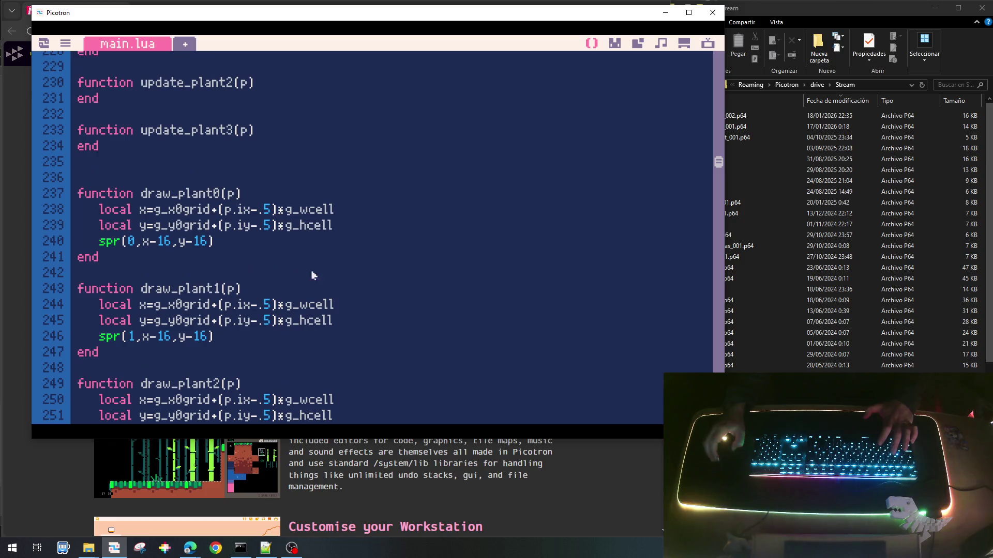
pyautogui.press('Return')
# Add an 'if p.timer_hit>0 then' condition before the spr call in draw_plant0.
pyautogui.write('if p.timer_hit>0 then')
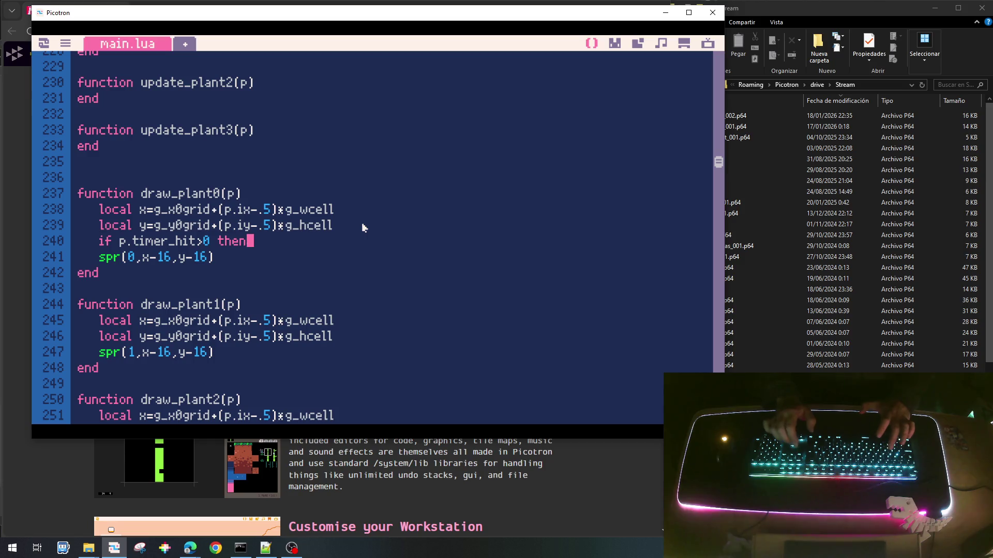
pyautogui.scroll(7, 364, 228)
pyautogui.scroll(3, 363, 227)
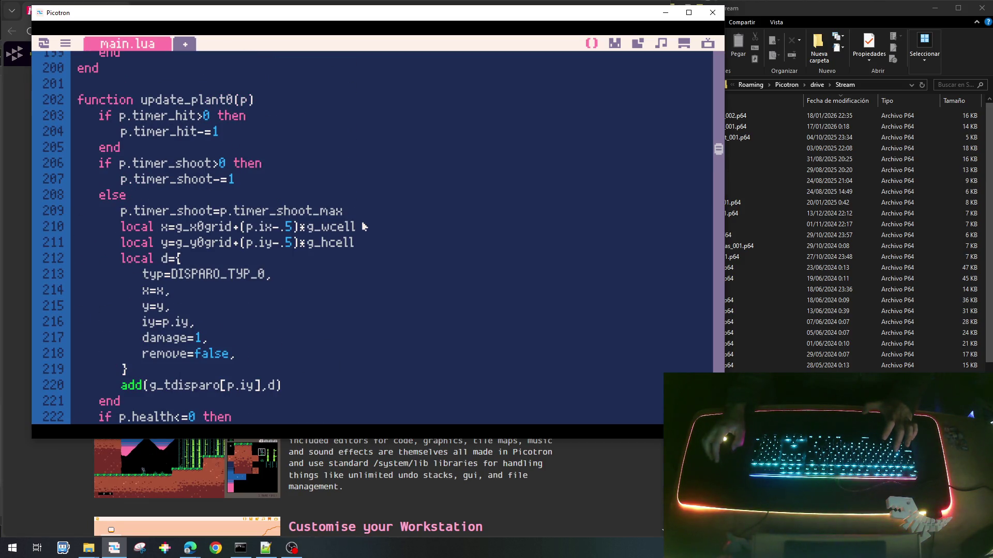
pyautogui.scroll(-3, 363, 226)
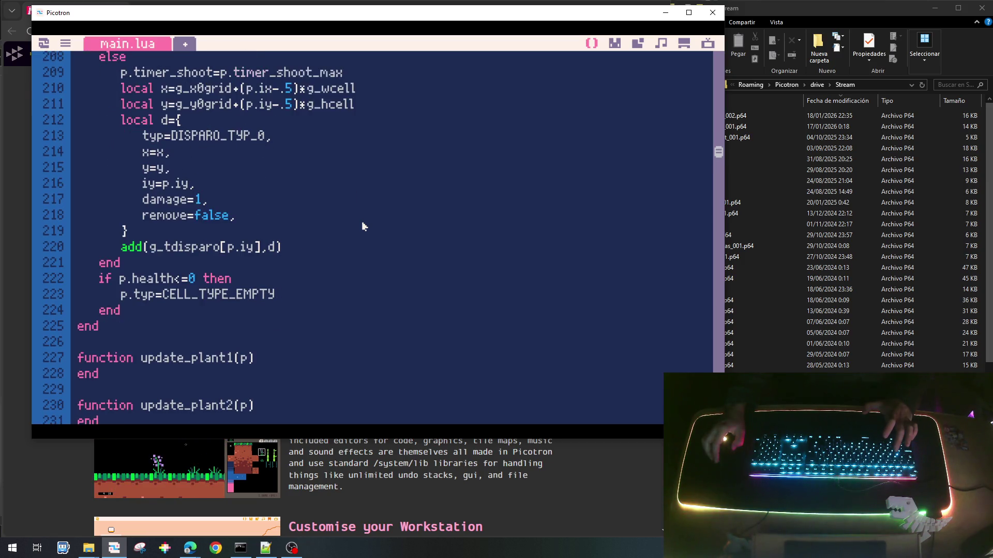
pyautogui.scroll(5, 363, 226)
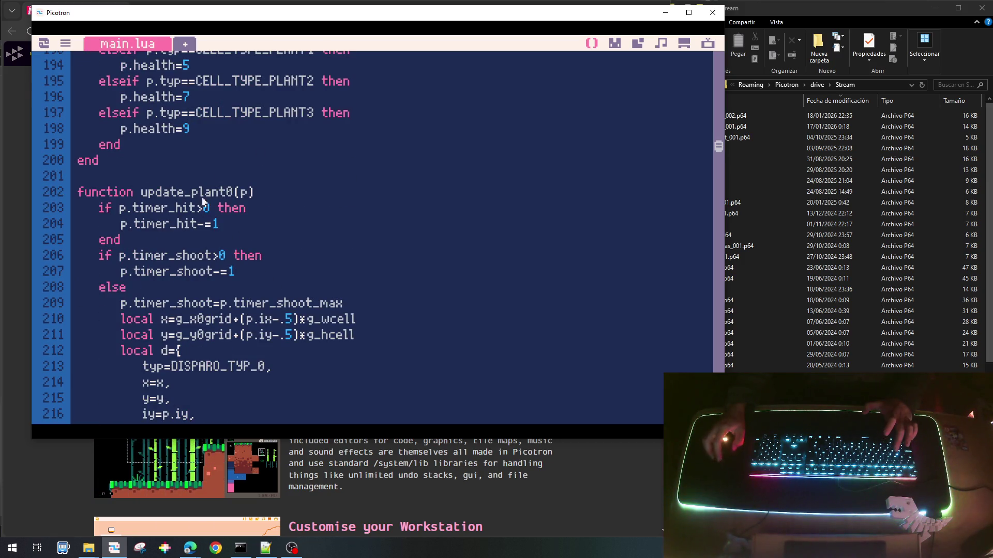
pyautogui.scroll(-12, 195, 303)
pyautogui.click(288, 243)
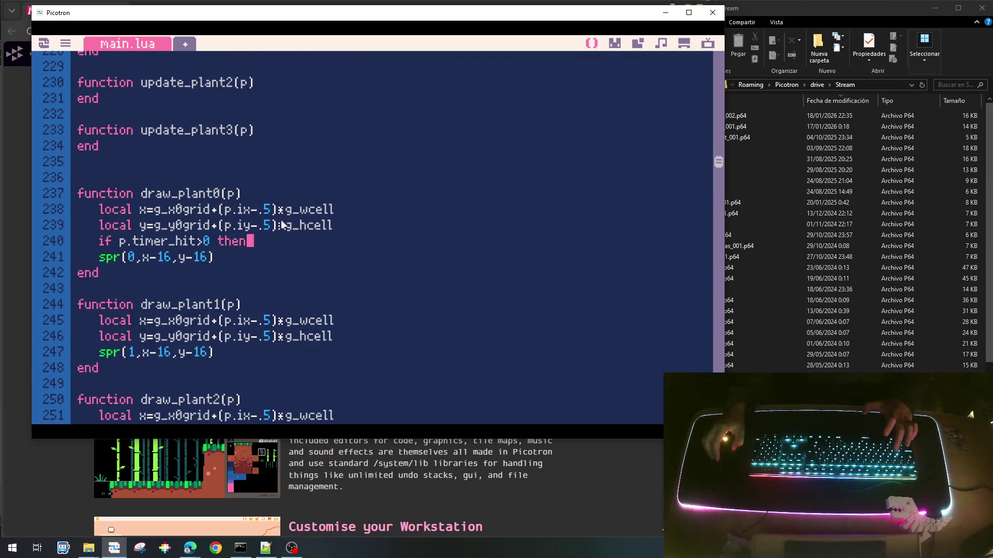
# Confirm in the sprite editor that orange is palette index 9, then write pal(10,9) inside the condition.
pyautogui.click(614, 43)
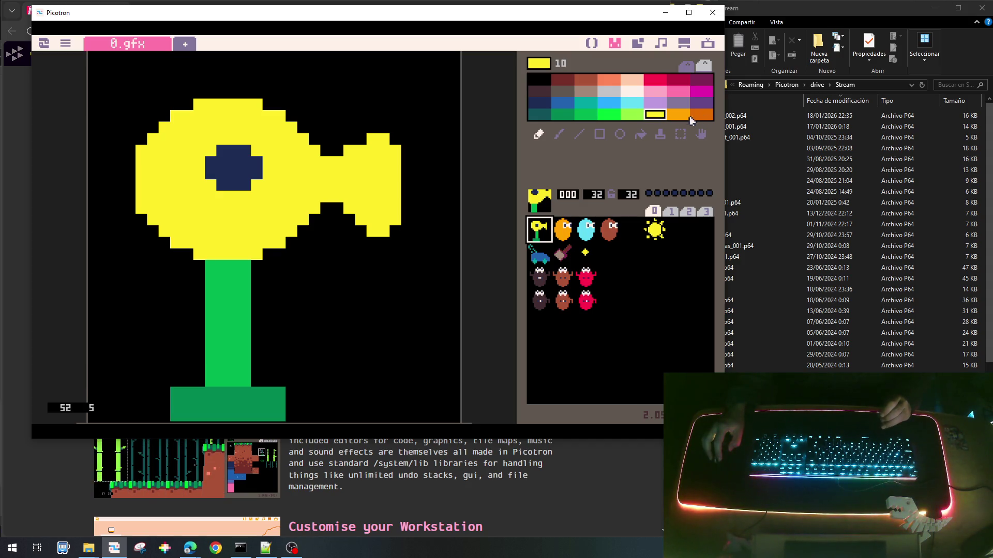
pyautogui.click(667, 120)
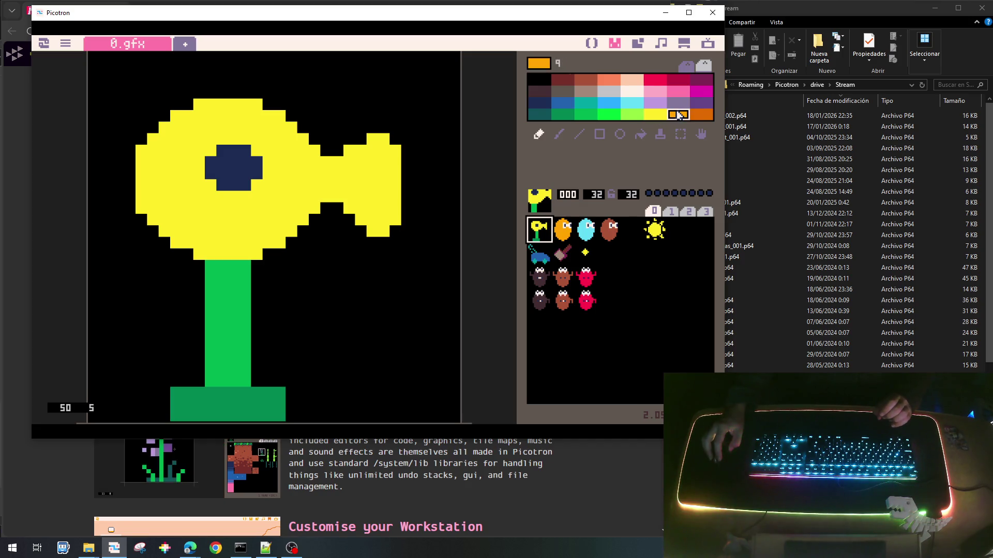
pyautogui.click(593, 45)
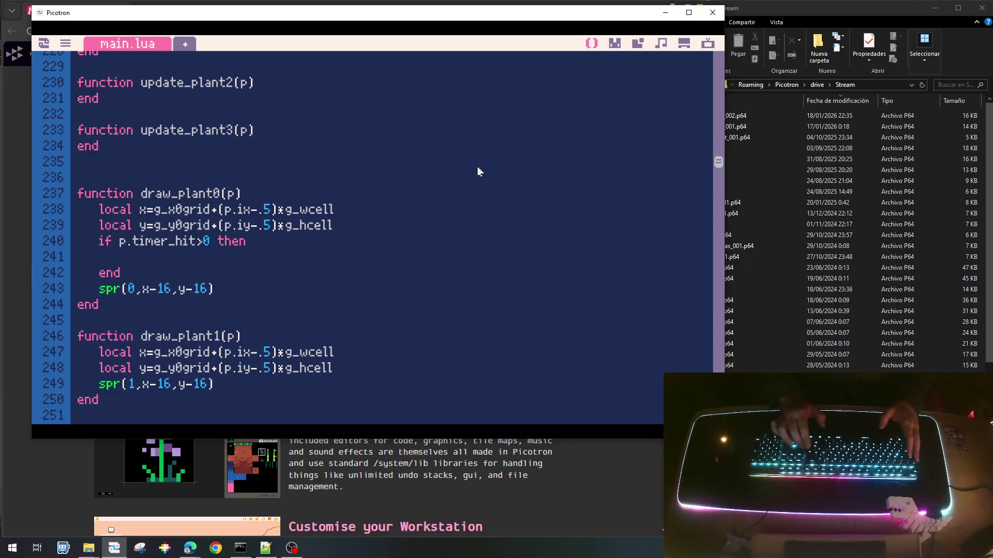
pyautogui.write('pal(10,9)')
# Restore colour 10 with pal(10,10) on a new line after the sprite draw call.
pyautogui.press('Down')
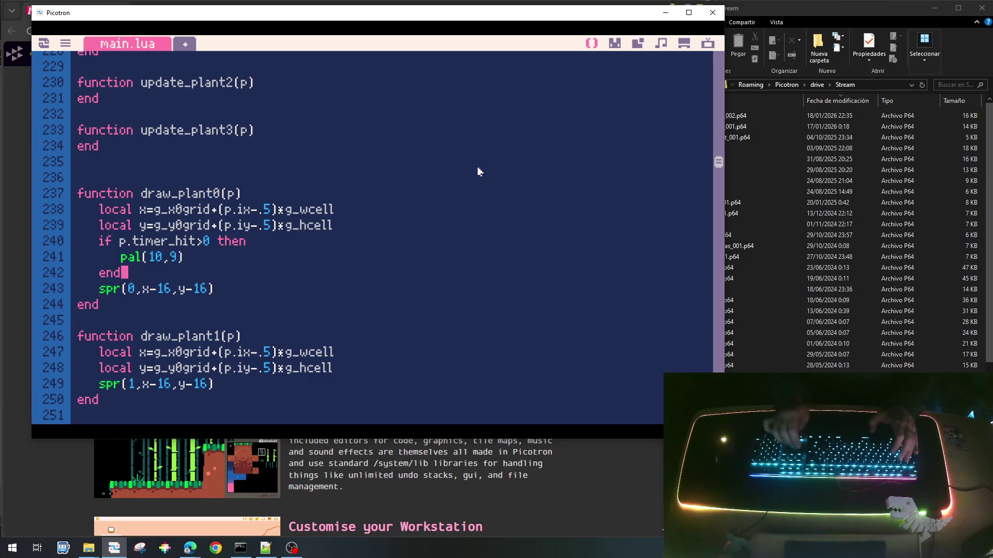
pyautogui.press('Return')
pyautogui.write('pal(')
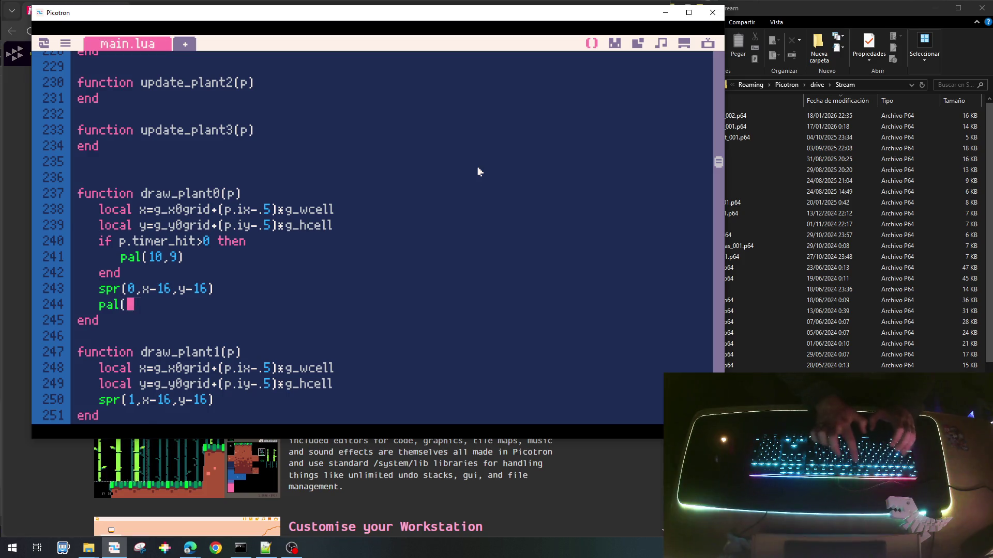
pyautogui.write('10,10)')
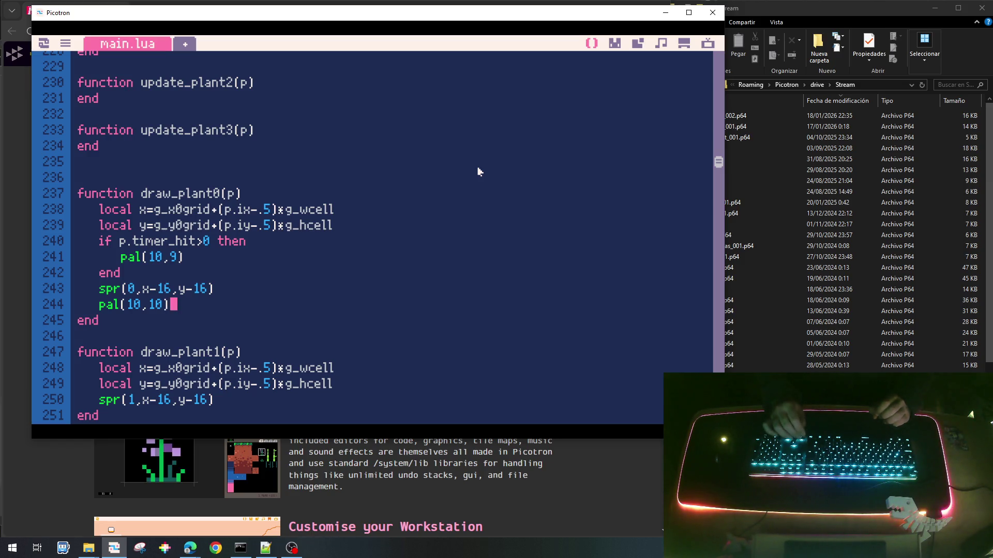
pyautogui.press('Up')
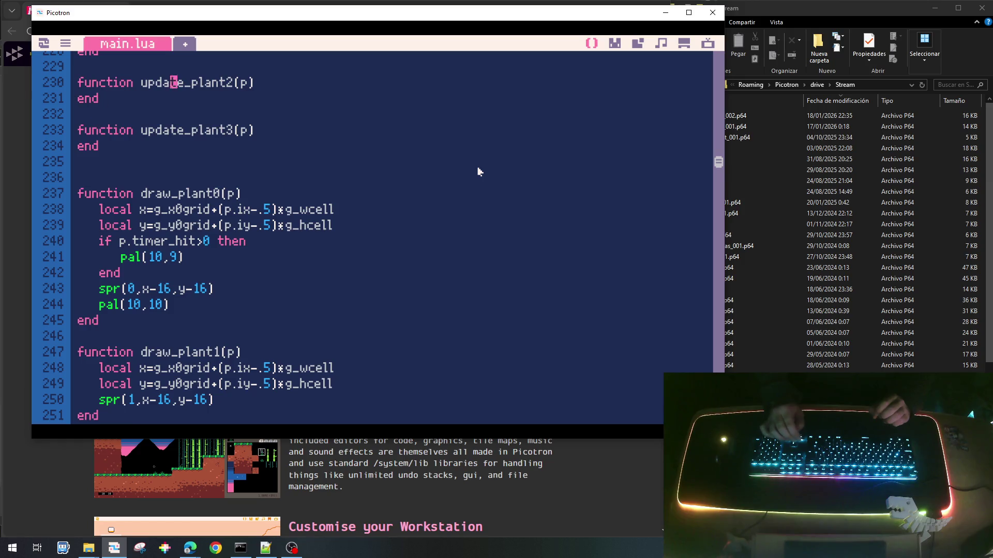
pyautogui.press('Up')
pyautogui.press('Up')
pyautogui.press('Up')
pyautogui.press('Up')
pyautogui.press('Up')
pyautogui.press('Up')
pyautogui.press('Down')
pyautogui.press('Down')
pyautogui.press('Down')
pyautogui.press('Down')
pyautogui.press('Down')
pyautogui.press('Down')
pyautogui.press('Up')
pyautogui.press('Up')
pyautogui.press('Right')
pyautogui.hotkey('shift', 'Down')
pyautogui.hotkey('shift', 'Down')
pyautogui.hotkey('shift', 'Down')
pyautogui.hotkey('ctrl', 'c')
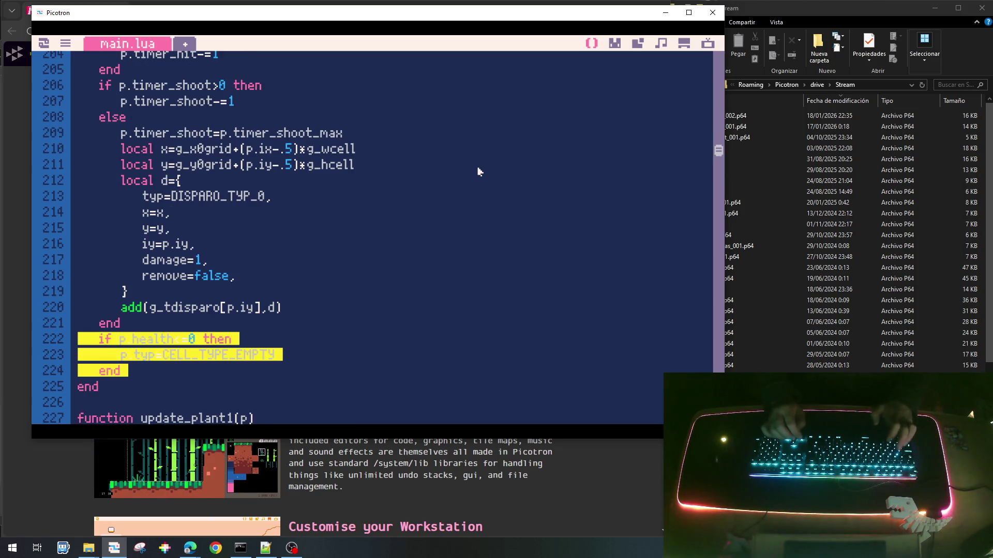
pyautogui.press('Delete')
pyautogui.press('Up')
pyautogui.press('Up')
pyautogui.press('Up')
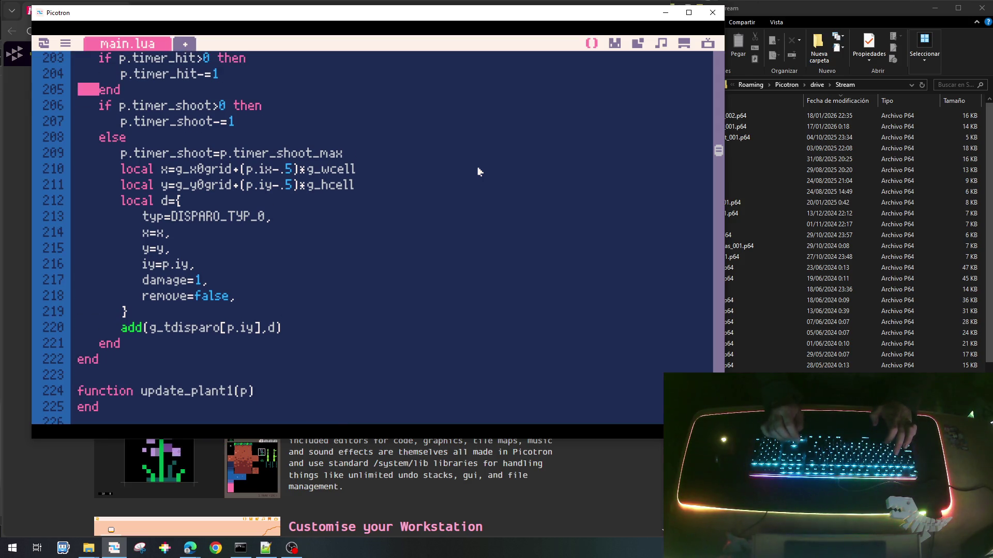
pyautogui.press('Up')
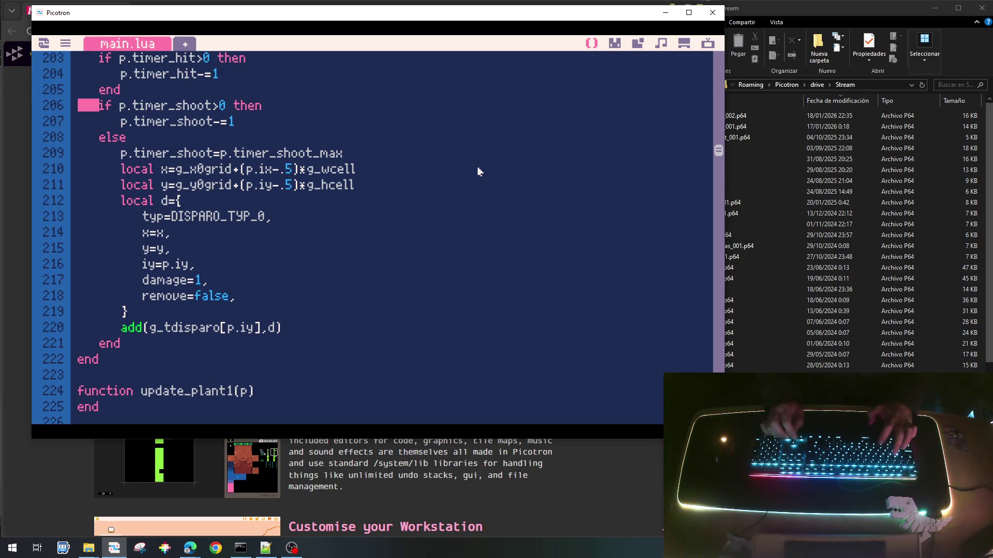
pyautogui.hotkey('ctrl', 'v')
pyautogui.press('Return')
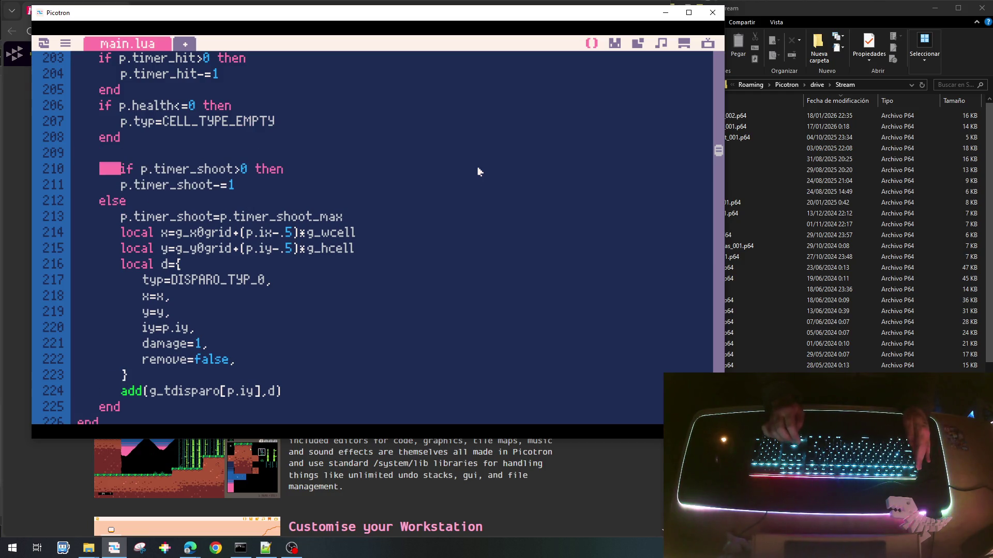
pyautogui.press('BackSpace')
pyautogui.press('Up')
pyautogui.press('Up')
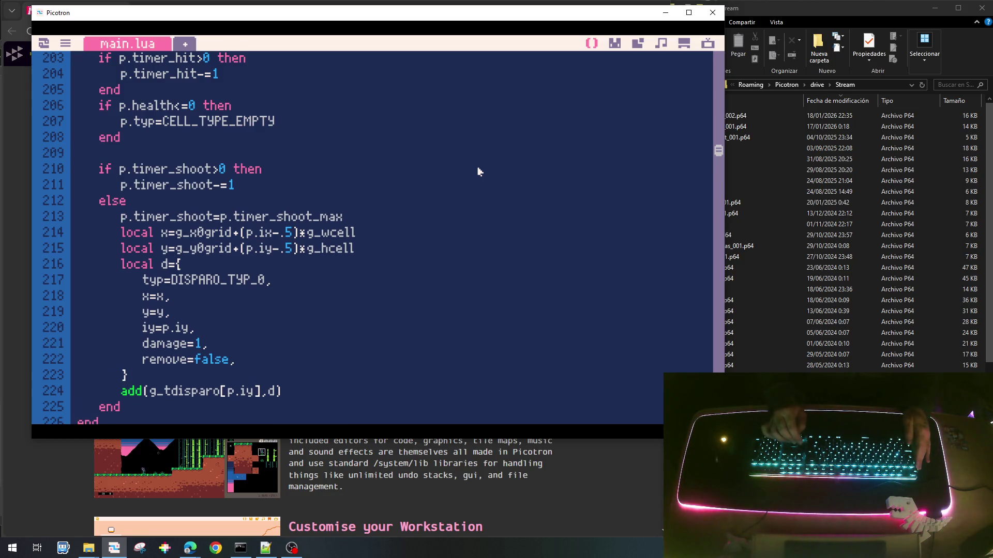
pyautogui.press('Up')
pyautogui.press('Up')
pyautogui.press('Up')
pyautogui.press('Down')
pyautogui.press('Down')
pyautogui.press('Down')
pyautogui.press('Down')
pyautogui.press('Down')
pyautogui.press('Up')
pyautogui.press('Up')
pyautogui.press('Up')
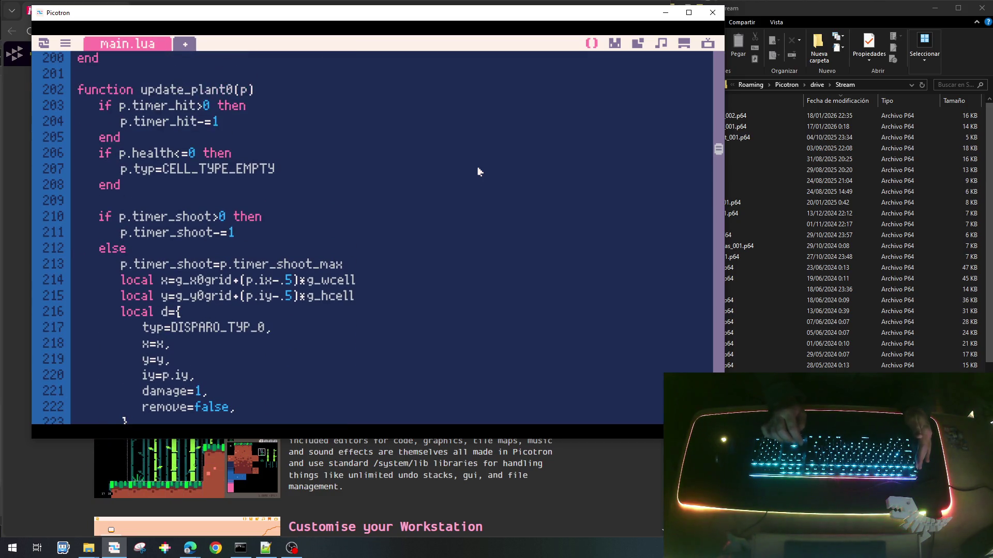
pyautogui.press('Up')
pyautogui.press('Up')
pyautogui.press('Up')
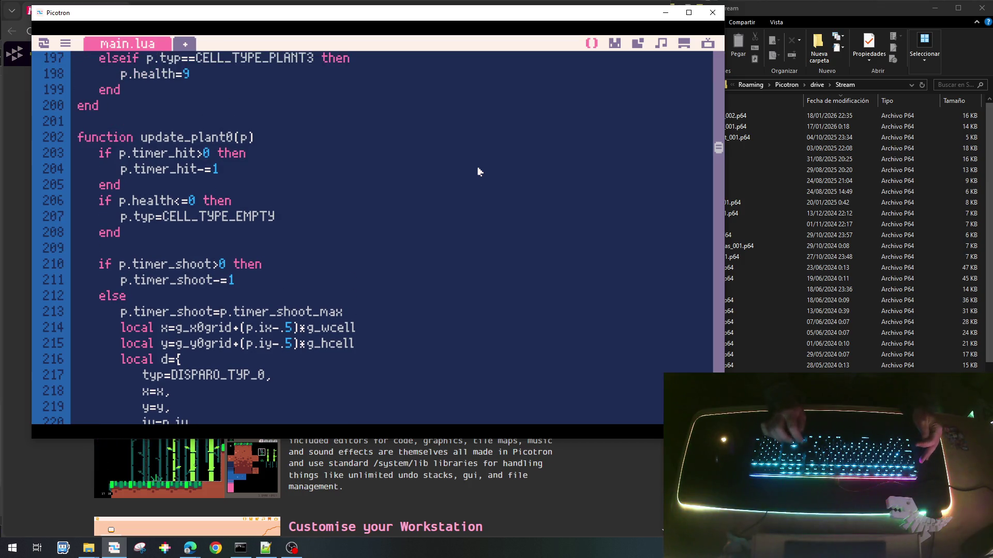
# Create an empty update_plant_common(p) function above update_plant0, fixing the name typos.
pyautogui.press('Return')
pyautogui.press('Return')
pyautogui.press('Return')
pyautogui.press('Return')
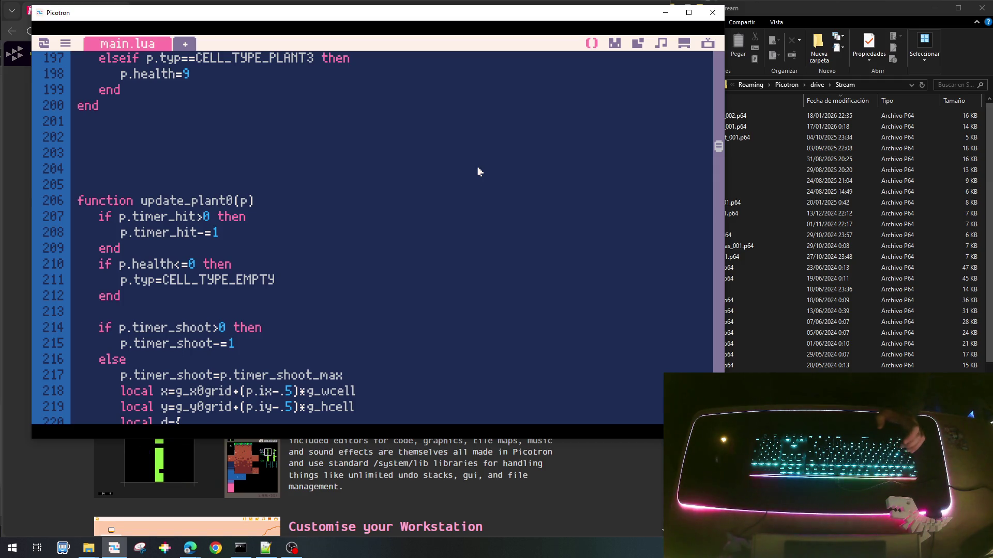
pyautogui.write('function update')
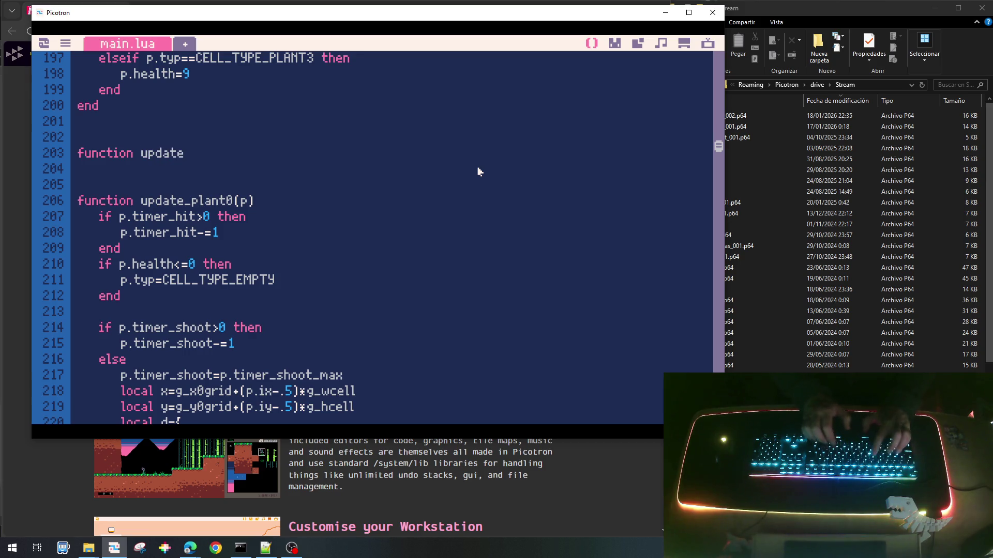
pyautogui.write('plat_c')
pyautogui.press('BackSpace')
pyautogui.press('BackSpace')
pyautogui.press('BackSpace')
pyautogui.write('ncti')
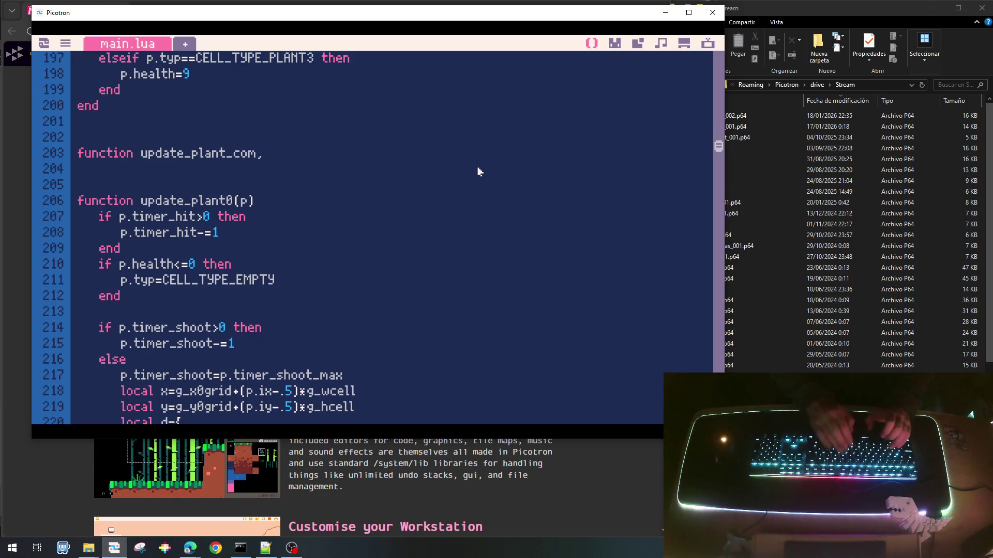
pyautogui.write('mon(')
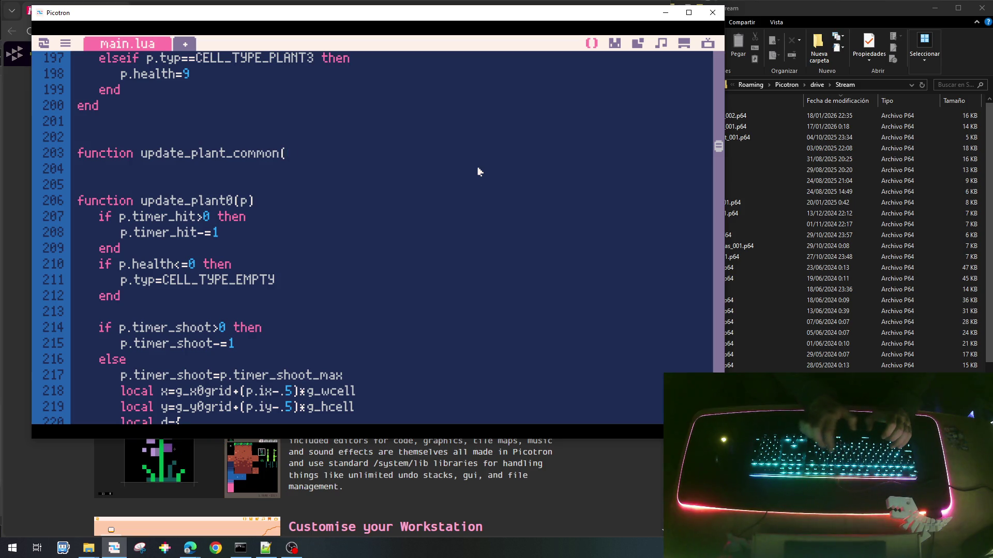
pyautogui.write('p)')
pyautogui.press('Return')
pyautogui.write('end')
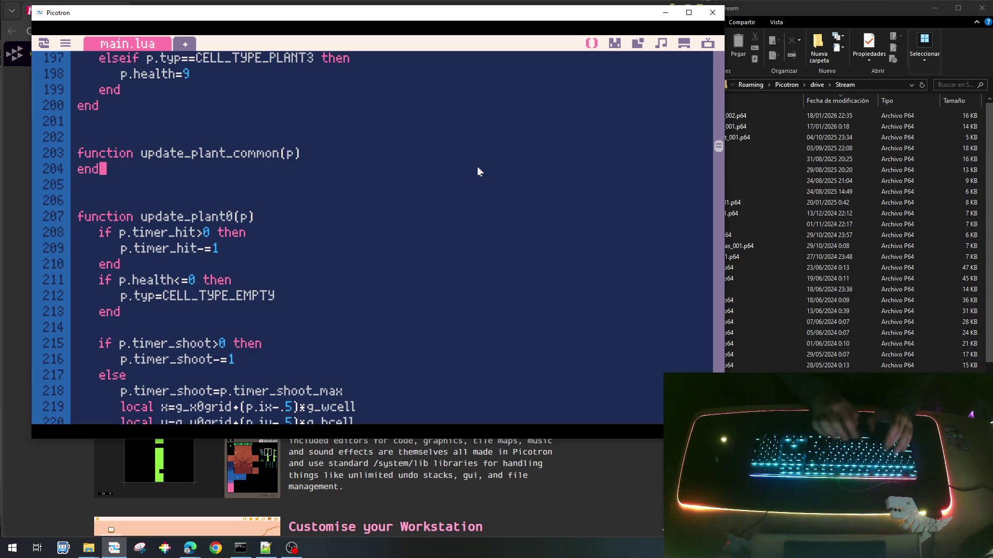
# Move the hit-timer and health-check blocks from update_plant0 into update_plant_common.
pyautogui.press('Down')
pyautogui.press('Down')
pyautogui.press('Down')
pyautogui.hotkey('shift', 'Down')
pyautogui.hotkey('shift', 'Down')
pyautogui.hotkey('shift', 'Down')
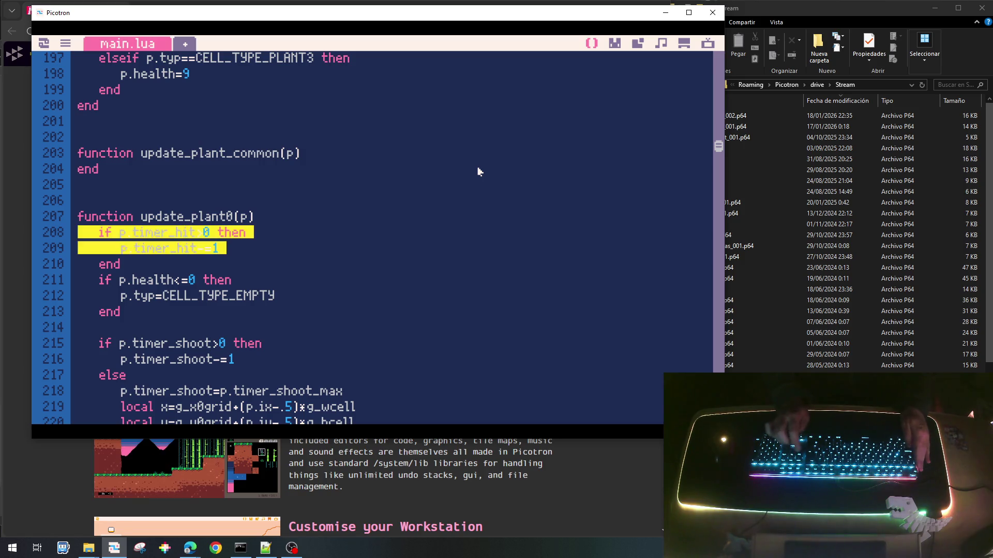
pyautogui.hotkey('ctrl', 'x')
pyautogui.press('Up')
pyautogui.press('Up')
pyautogui.press('Up')
pyautogui.hotkey('ctrl', 'v')
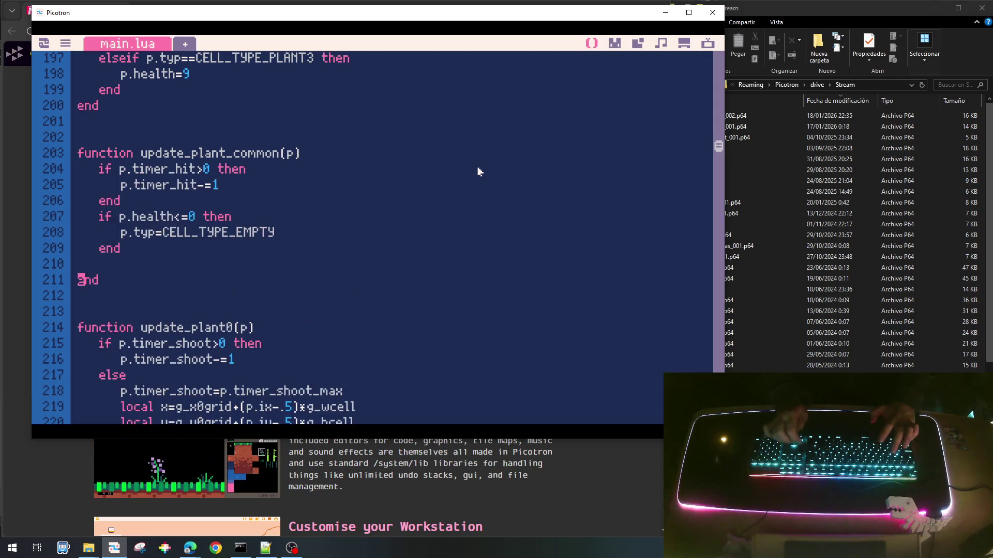
pyautogui.press('BackSpace')
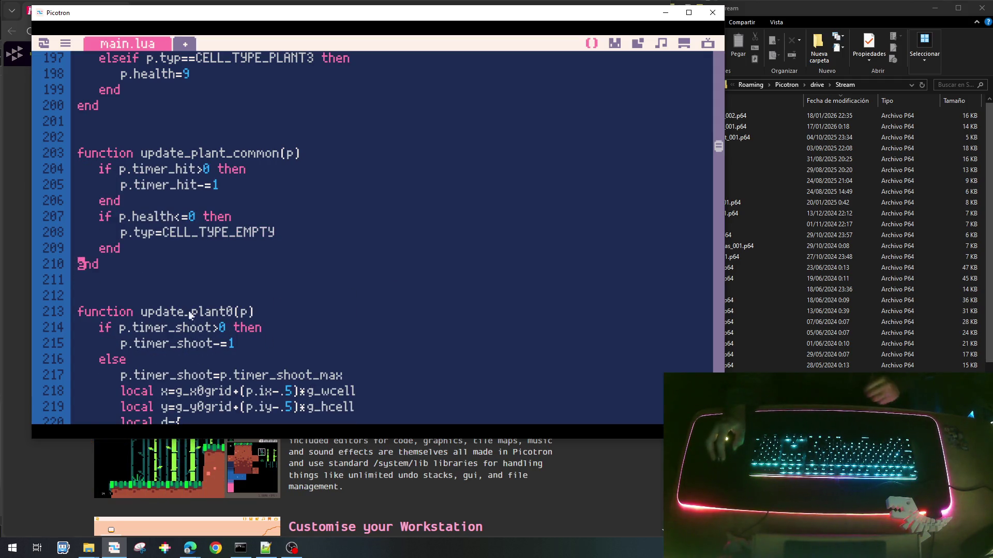
# Copy 'update_plant_common(p)' from its header and add the call at the end of update_plant0.
pyautogui.scroll(-2, 206, 337)
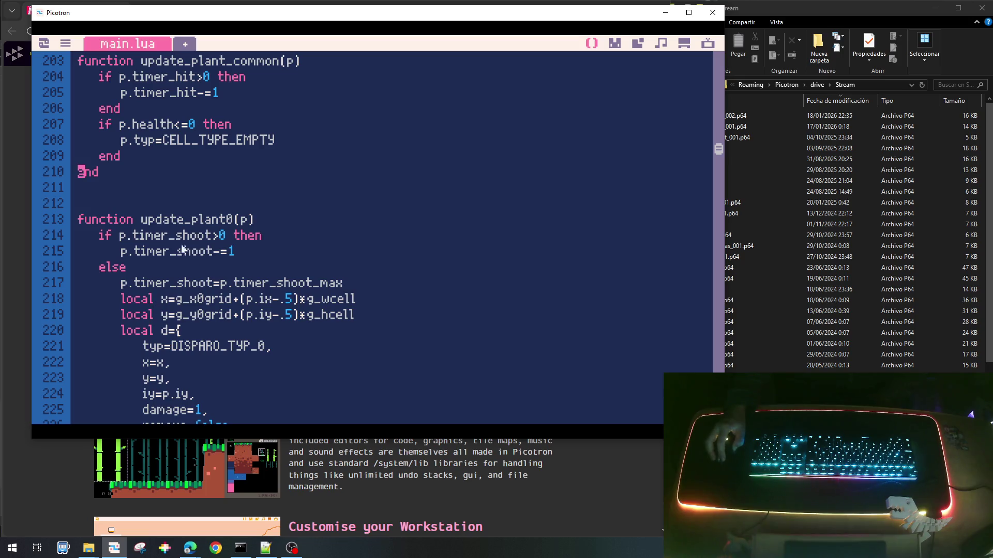
pyautogui.scroll(-4, 212, 350)
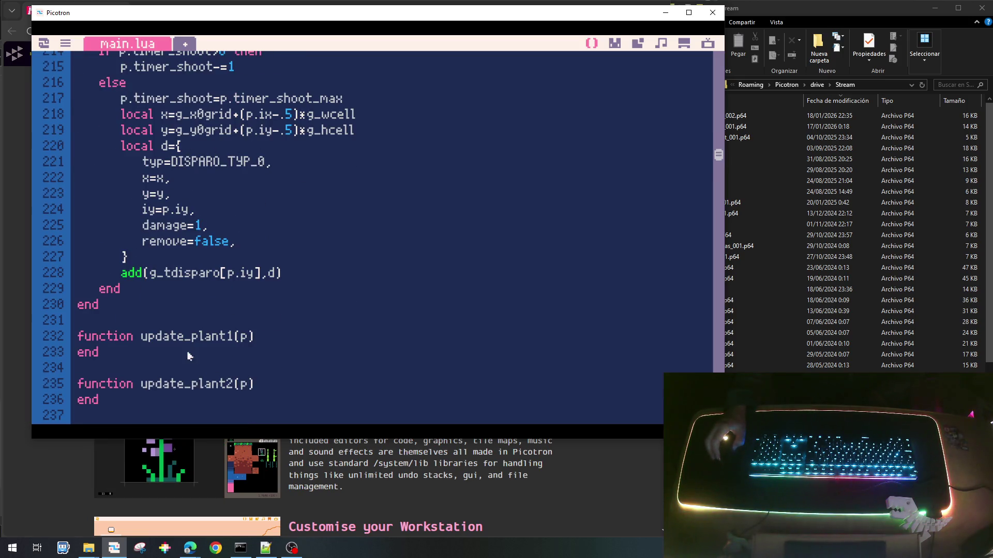
pyautogui.scroll(-3, 238, 358)
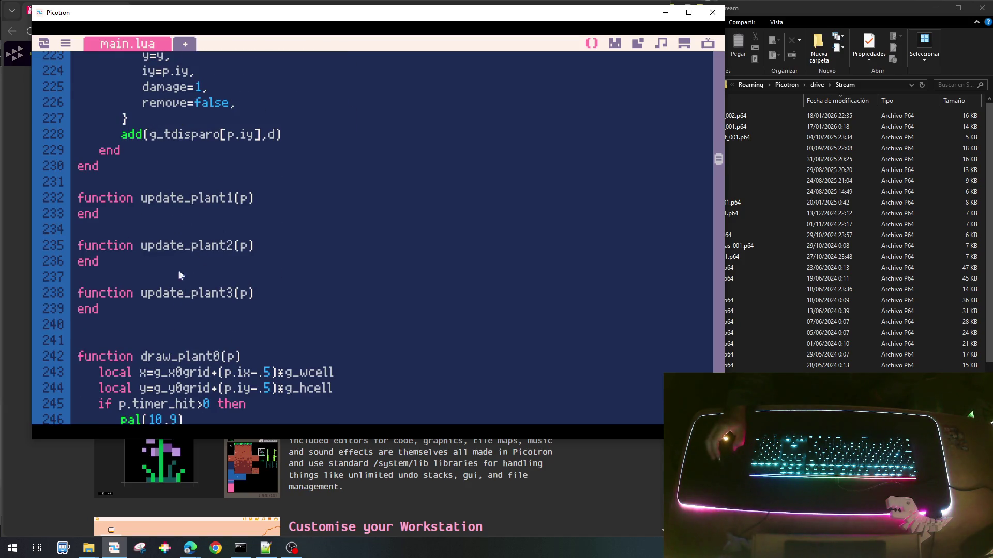
pyautogui.scroll(8, 189, 221)
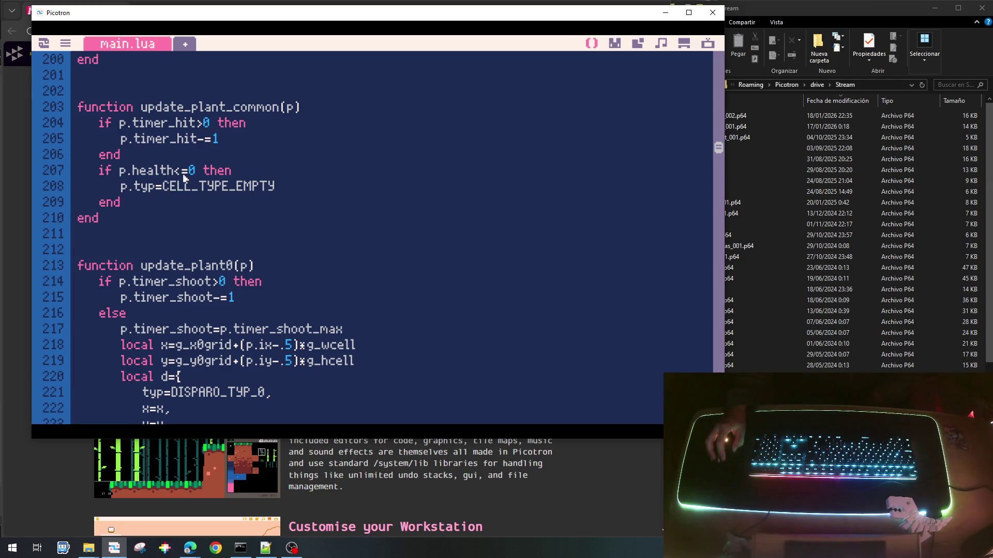
pyautogui.moveTo(302, 107)
pyautogui.mouseDown()
pyautogui.moveTo(79, 104)
pyautogui.moveTo(148, 107)
pyautogui.mouseUp()
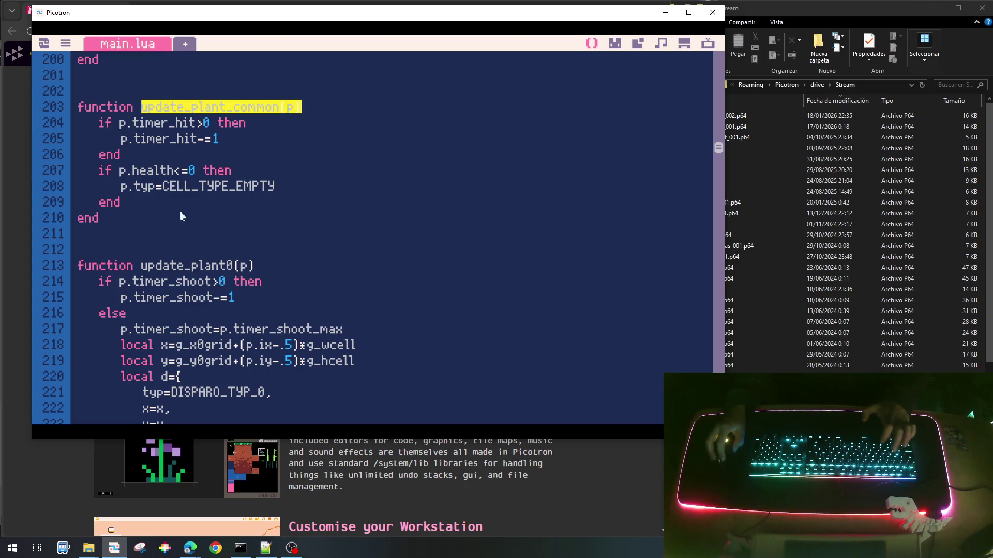
pyautogui.scroll(-3, 160, 279)
pyautogui.click(142, 388)
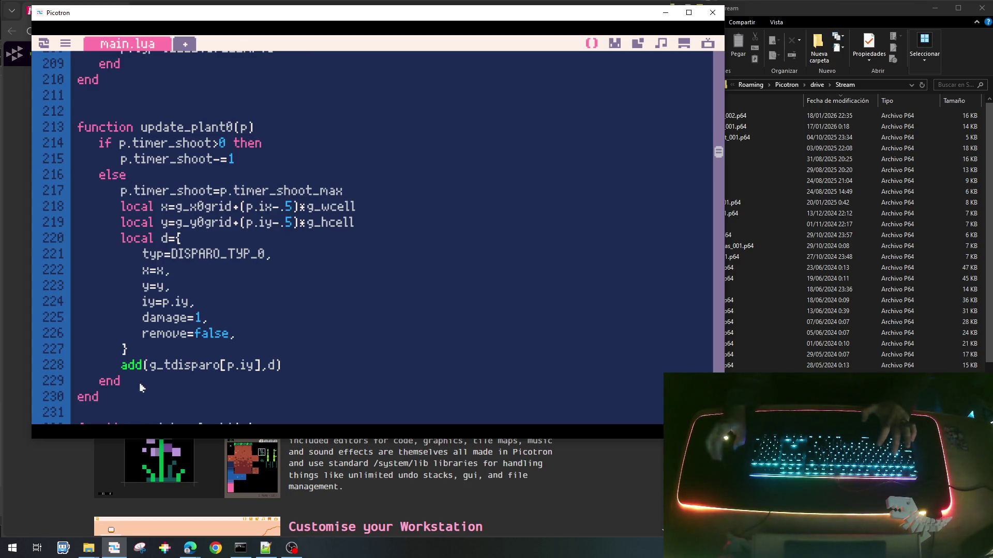
pyautogui.press('Return')
pyautogui.hotkey('ctrl', 'v')
# Add indented update_plant_common(p) calls to update_plant1, update_plant2 and update_plant3.
pyautogui.scroll(-5, 193, 291)
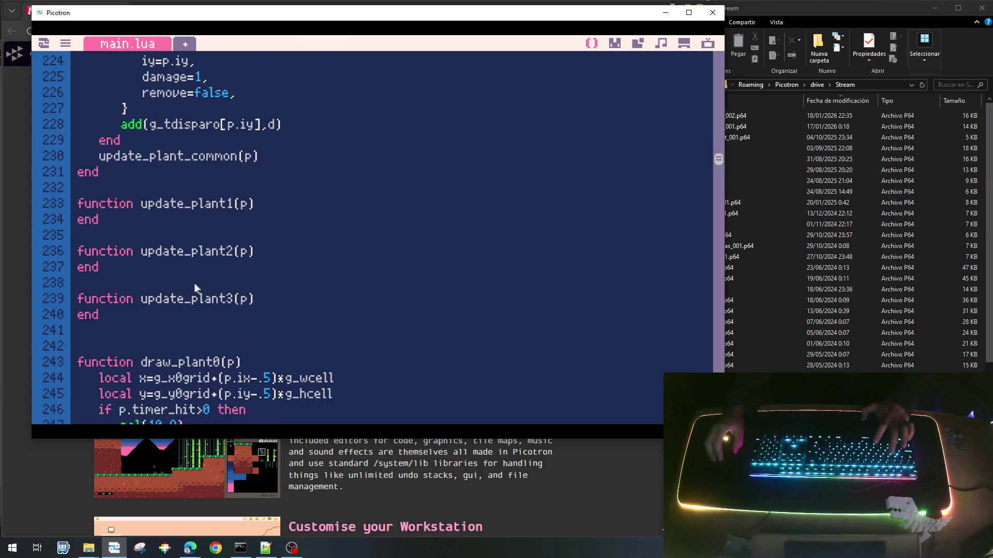
pyautogui.click(279, 204)
pyautogui.press('Return')
pyautogui.hotkey('ctrl', 'v')
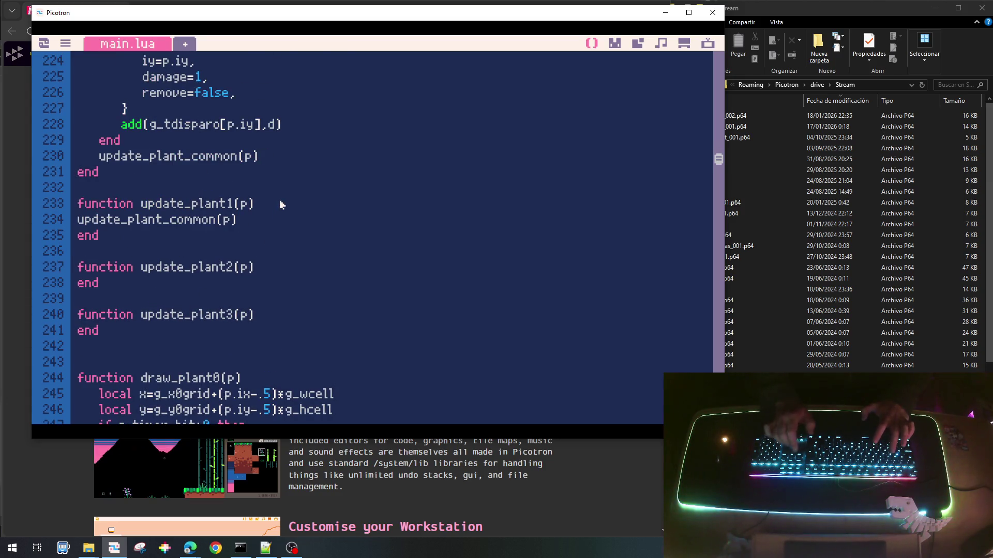
pyautogui.press('Tab')
pyautogui.hotkey('shift', 'Home')
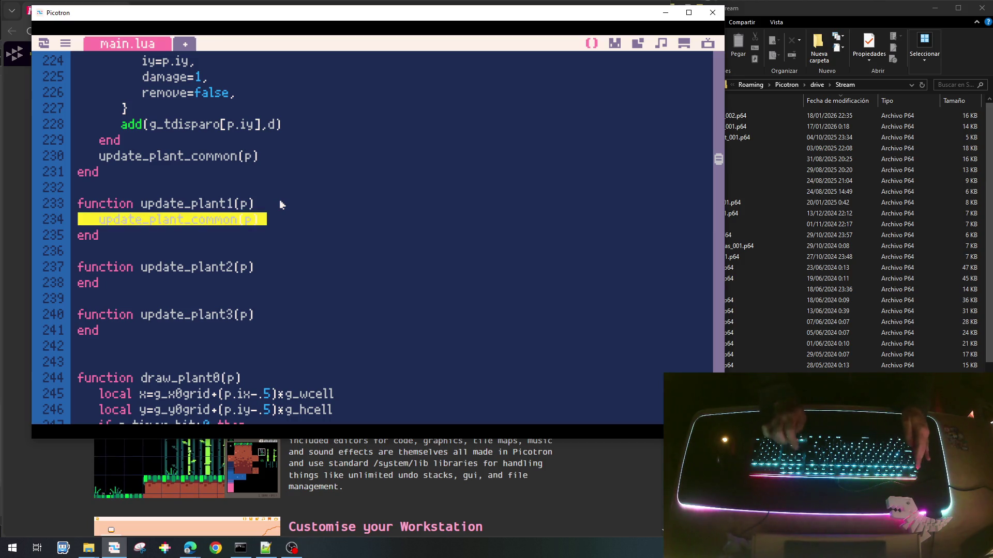
pyautogui.hotkey('ctrl', 'c')
pyautogui.press('Down')
pyautogui.press('Down')
pyautogui.press('Down')
pyautogui.hotkey('ctrl', 'v')
pyautogui.press('Return')
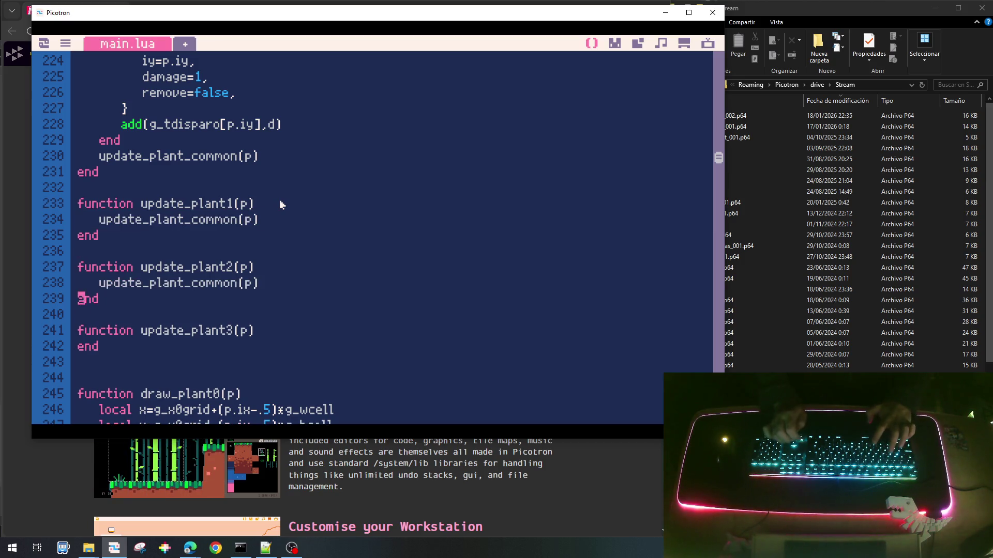
pyautogui.press('Down')
pyautogui.press('Down')
pyautogui.press('Down')
pyautogui.hotkey('ctrl', 'v')
pyautogui.press('Return')
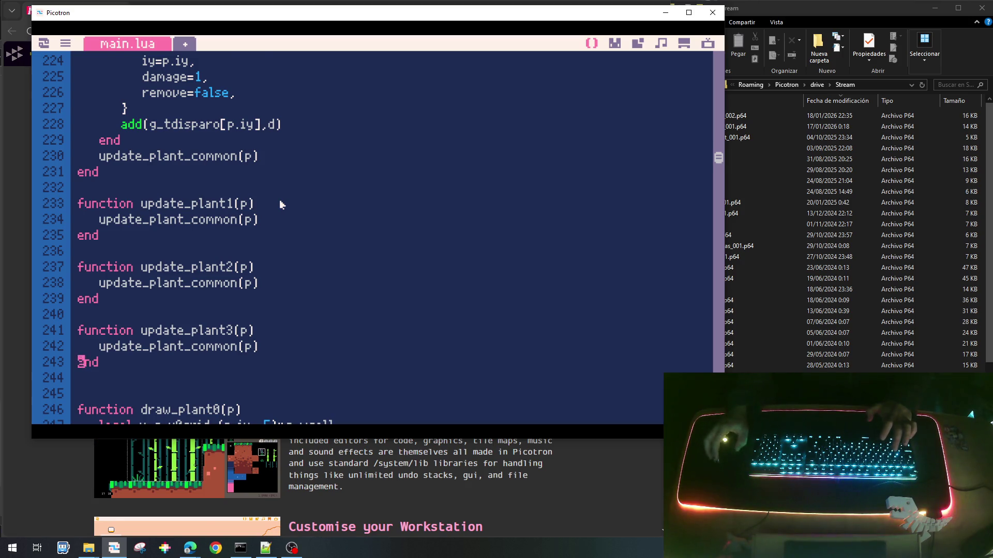
pyautogui.scroll(-5, 279, 201)
pyautogui.scroll(-2, 205, 277)
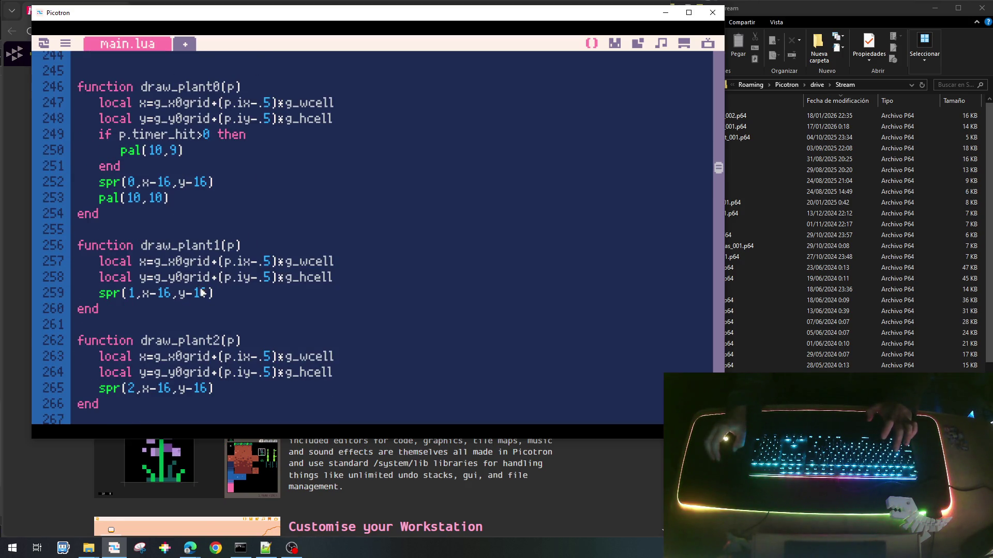
# Inspect orange sprite 001's colours, then select draw_plant0's timer_hit palette-swap block for copying.
pyautogui.click(615, 46)
pyautogui.click(558, 233)
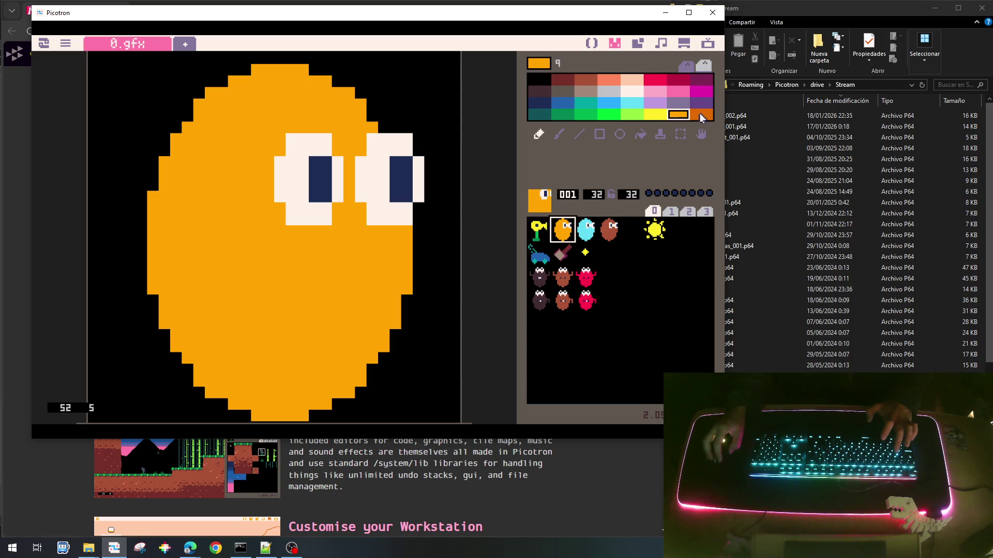
pyautogui.click(592, 43)
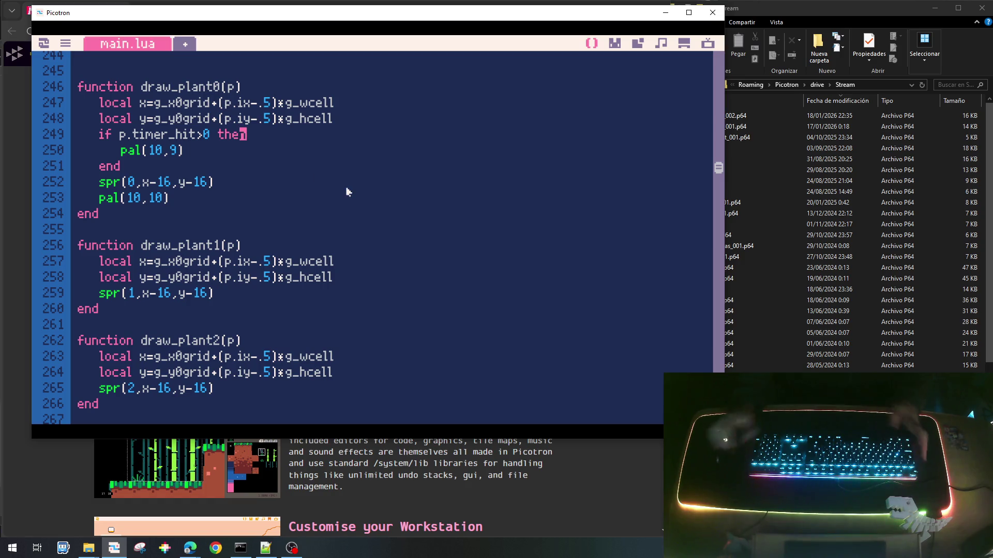
pyautogui.press('Home')
pyautogui.hotkey('shift', 'Down')
pyautogui.hotkey('shift', 'Down')
pyautogui.hotkey('shift', 'Down')
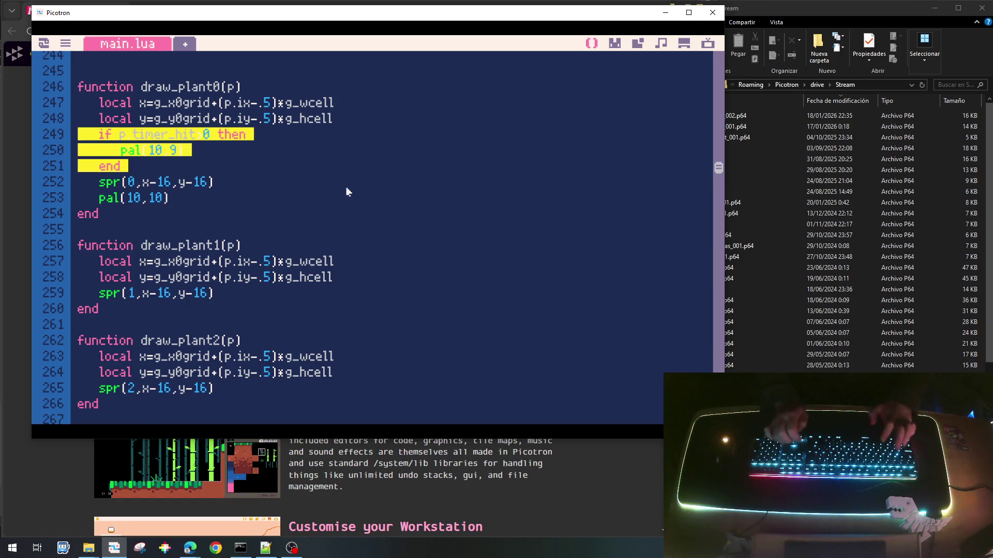
# Paste the hit-flash block into draw_plant1 and change its swap to pal(9,25).
pyautogui.press('Down')
pyautogui.press('Down')
pyautogui.press('Down')
pyautogui.hotkey('ctrl', 'v')
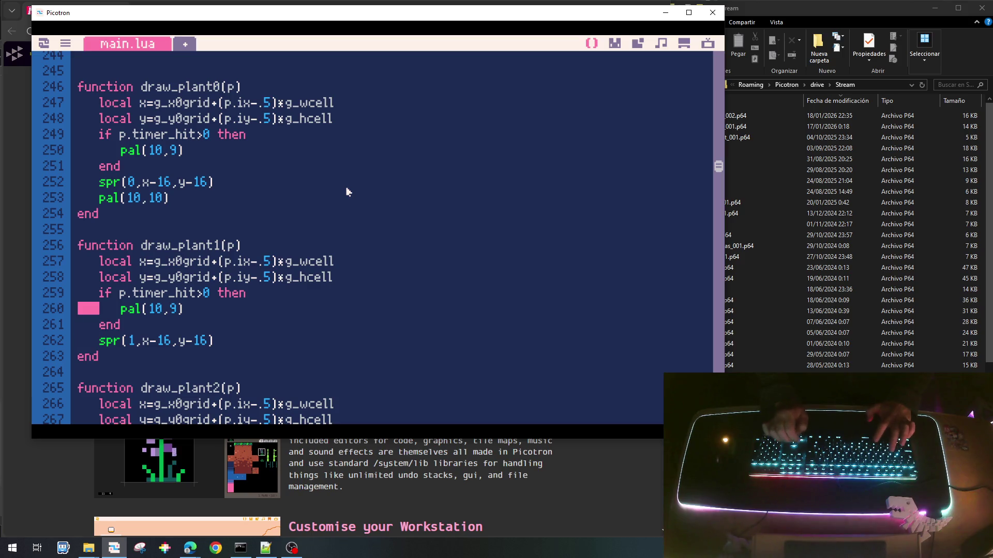
pyautogui.press('Left')
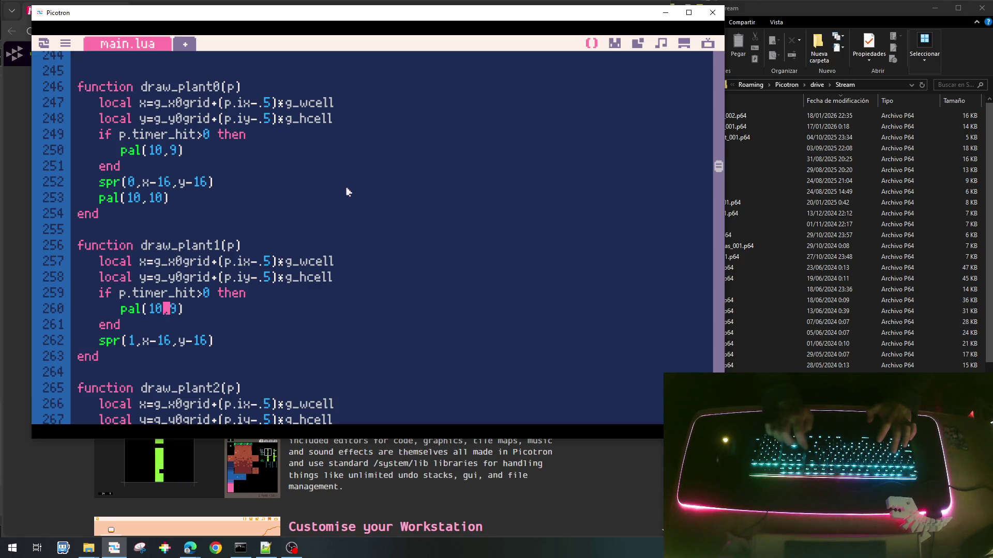
pyautogui.write('9')
pyautogui.press('Right')
pyautogui.press('Delete')
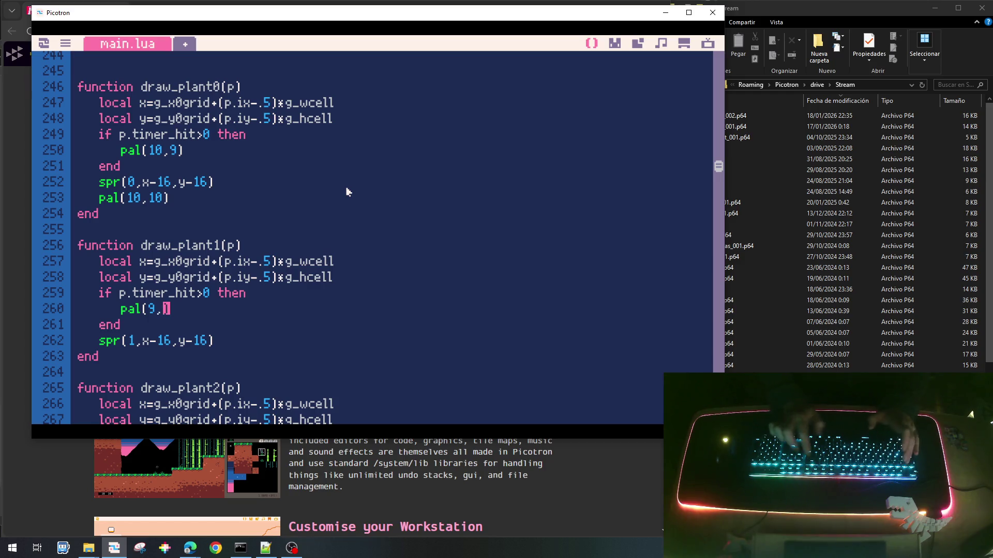
pyautogui.write('25)')
# Add pal(9,9) after draw_plant1's sprite call, removing the stray bracket.
pyautogui.press('Return')
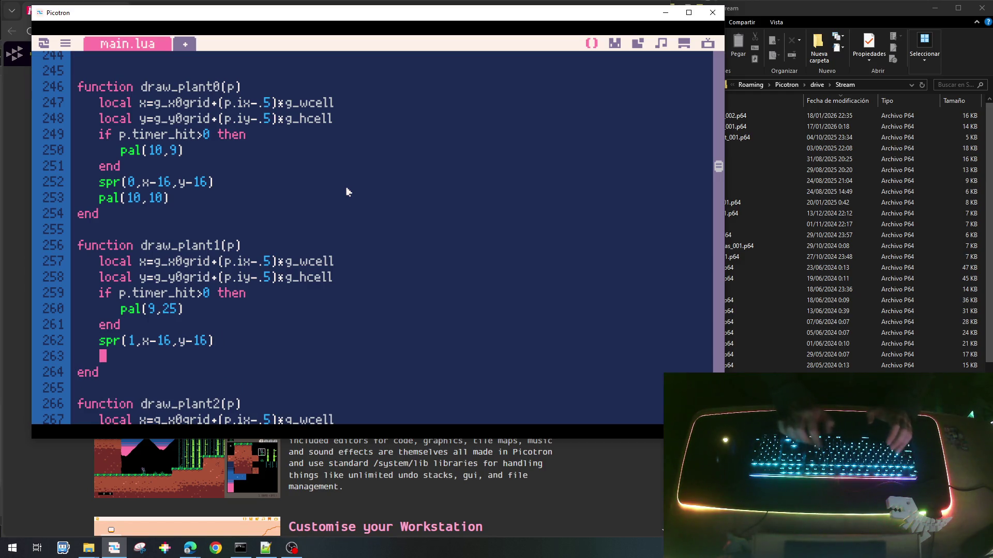
pyautogui.press('BackSpace')
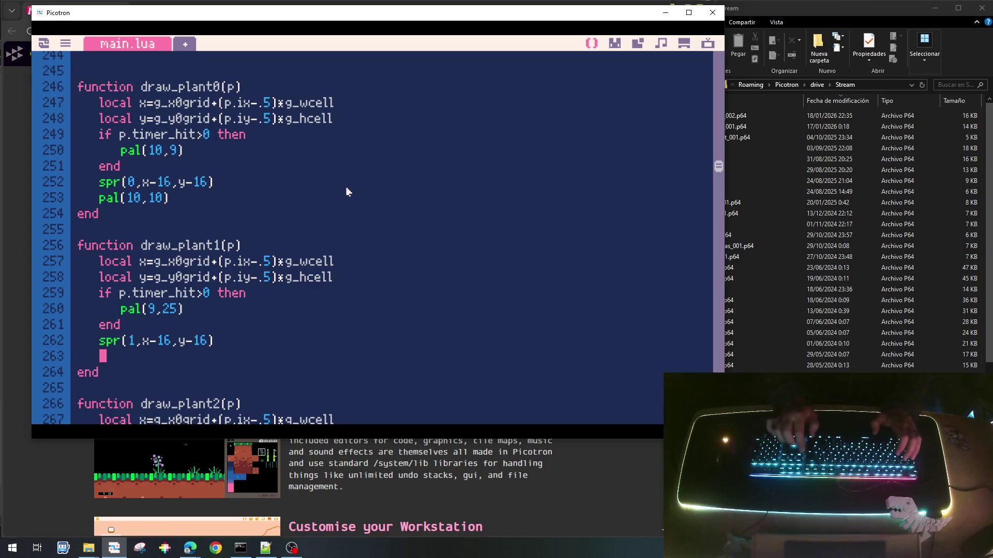
pyautogui.write('pas')
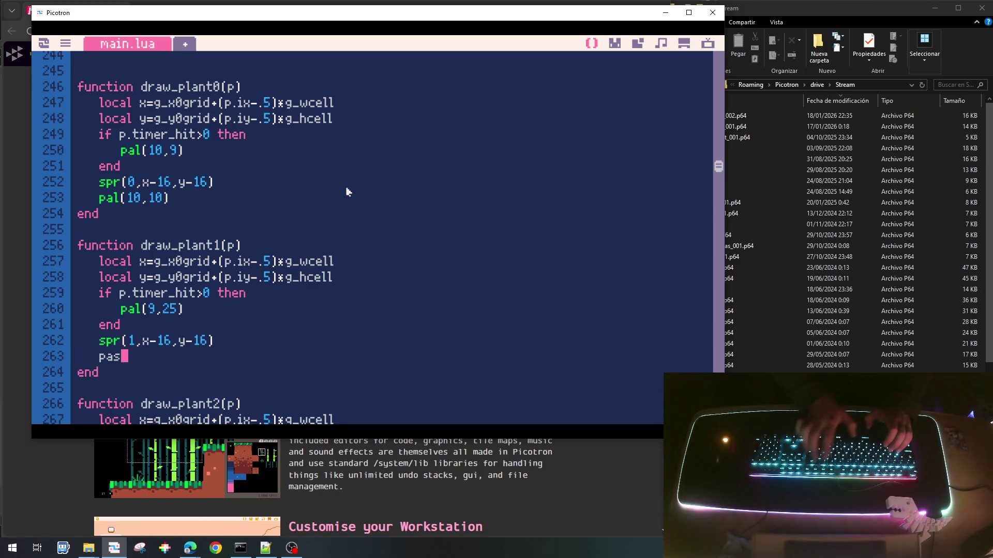
pyautogui.write('l(9,9()')
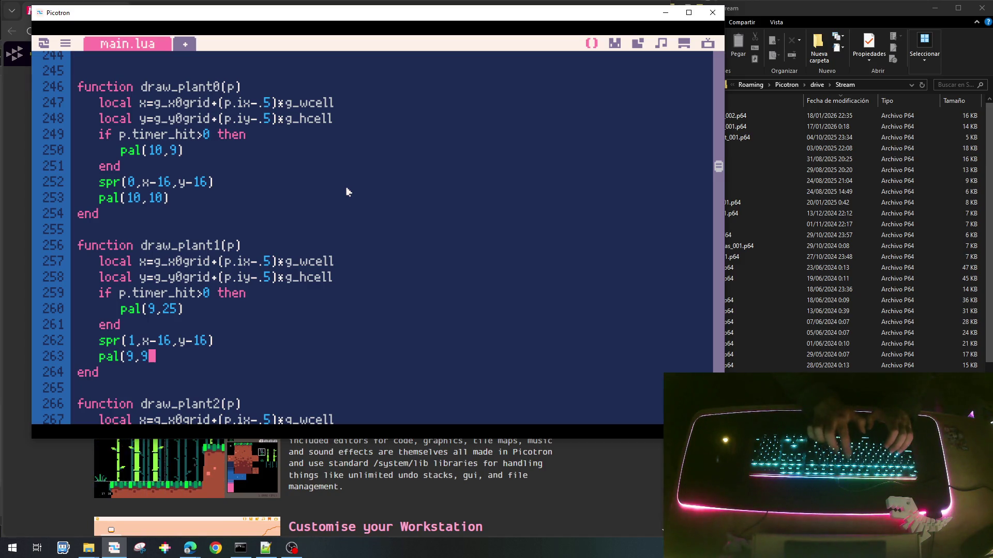
pyautogui.press('BackSpace')
pyautogui.press('BackSpace')
pyautogui.write(')')
pyautogui.press('Down')
pyautogui.press('Down')
pyautogui.press('Down')
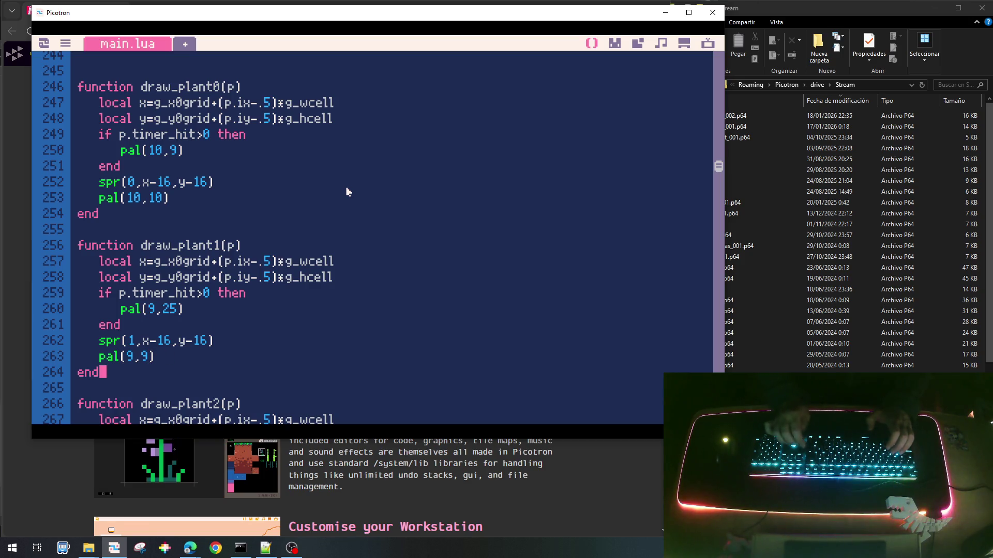
pyautogui.press('Down')
pyautogui.press('Down')
pyautogui.press('Down')
pyautogui.press('Up')
pyautogui.press('Up')
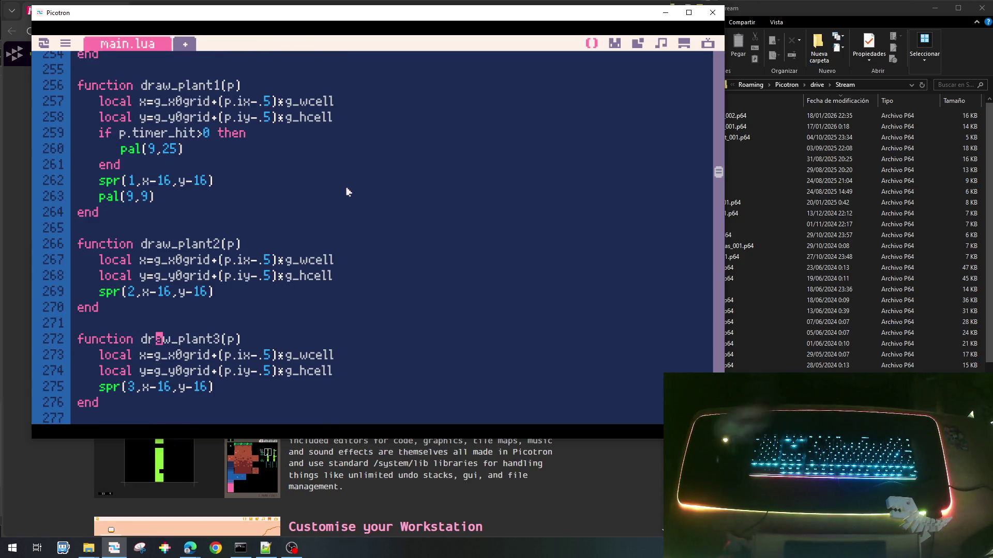
pyautogui.click(614, 44)
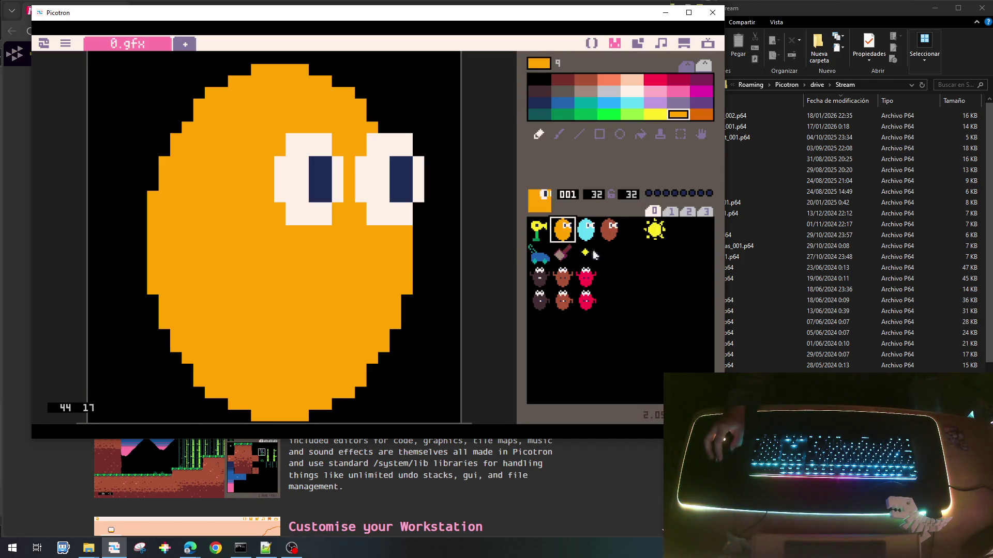
pyautogui.click(586, 238)
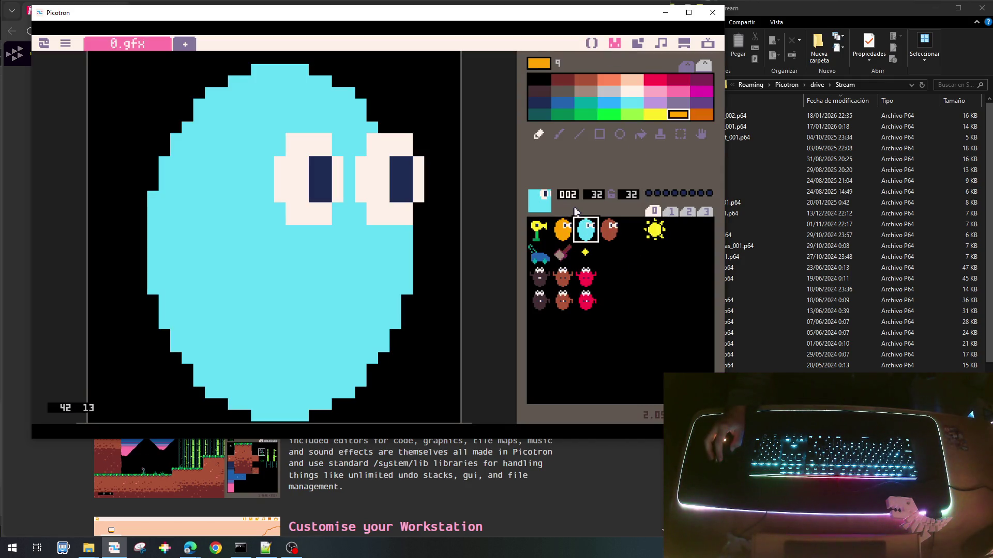
pyautogui.rightClick(354, 272)
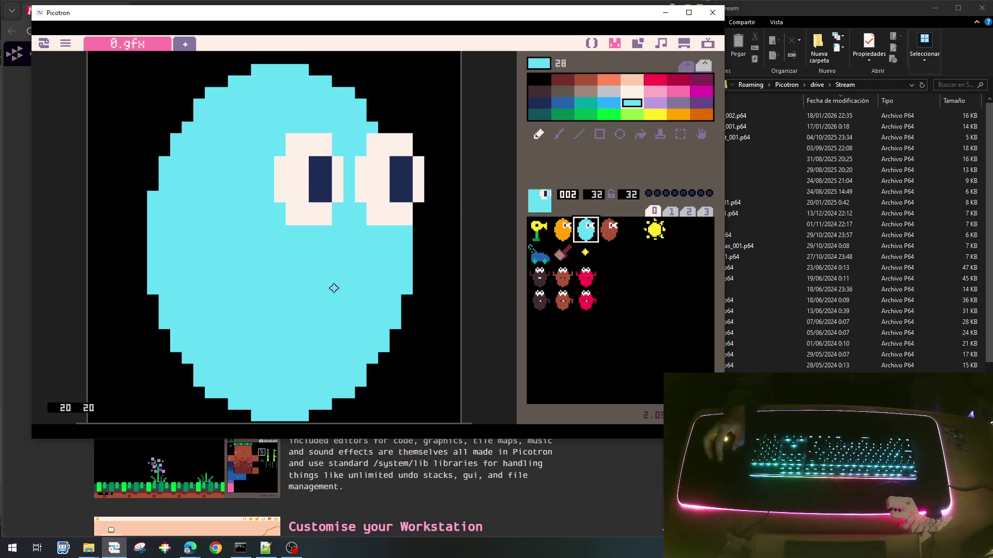
pyautogui.click(655, 103)
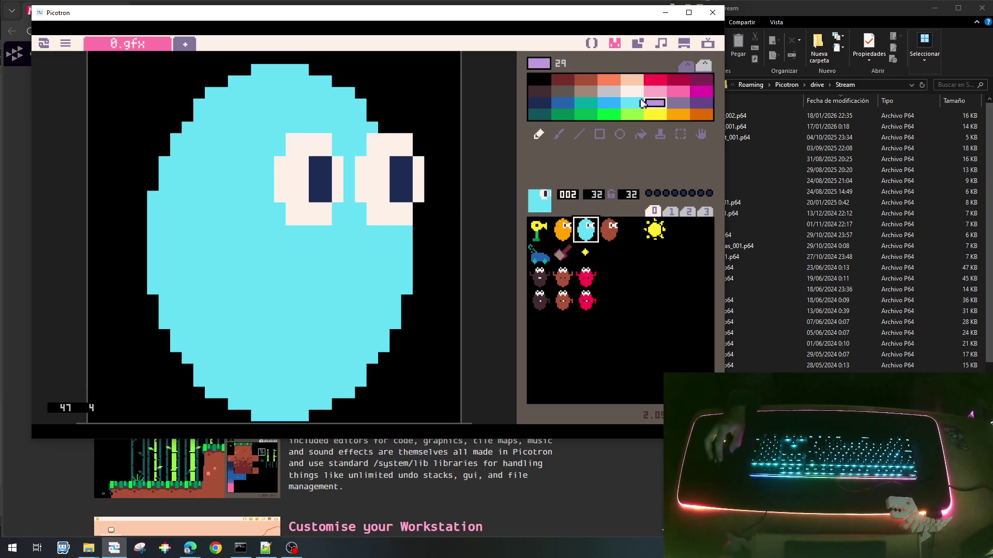
pyautogui.click(607, 229)
pyautogui.rightClick(357, 279)
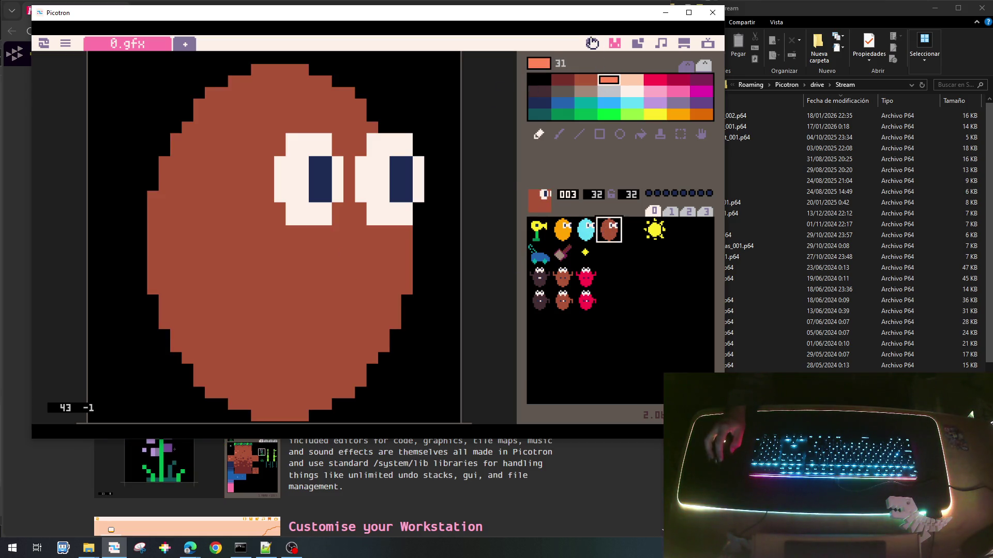
pyautogui.click(591, 43)
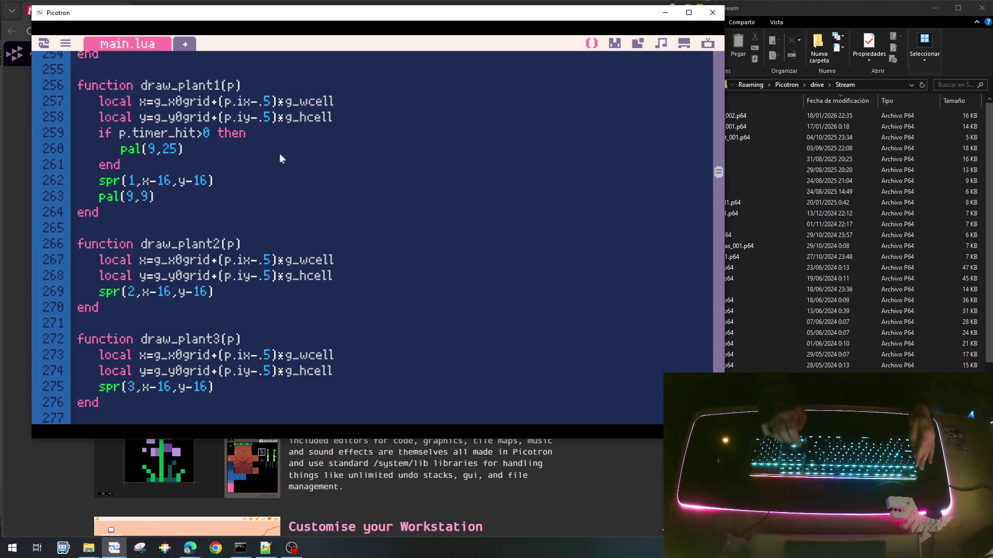
# Paste the hit-flash block into draw_plant2 with the swap changed to pal(28,29).
pyautogui.hotkey('shift', 'Down')
pyautogui.hotkey('shift', 'Down')
pyautogui.hotkey('shift', 'Down')
pyautogui.hotkey('ctrl', 'c')
pyautogui.press('Up')
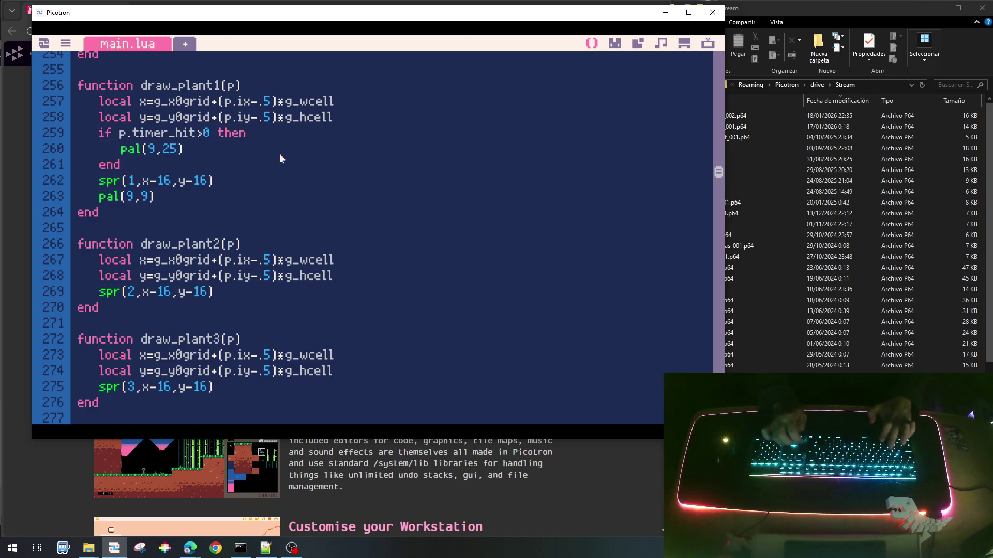
pyautogui.hotkey('ctrl', 'v')
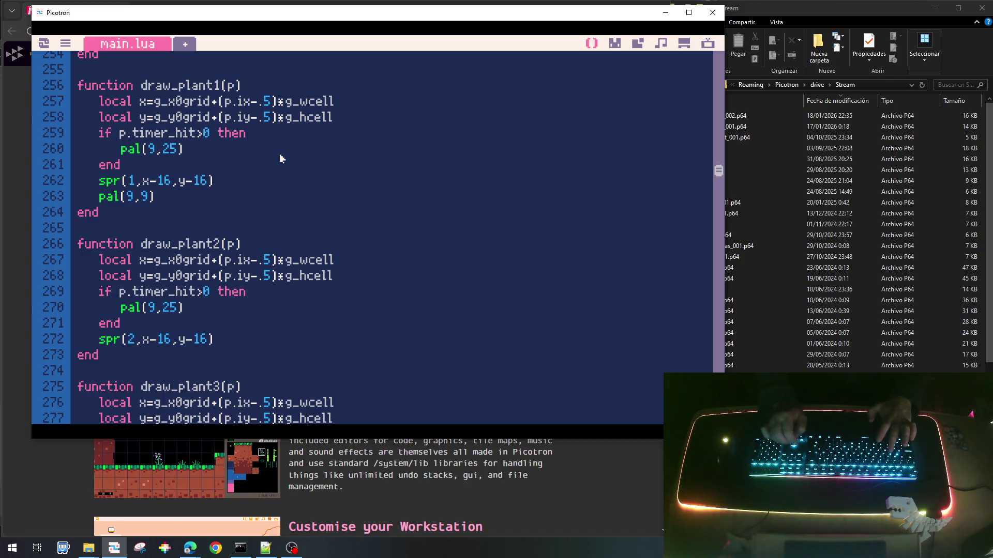
pyautogui.press('BackSpace')
pyautogui.write('28,2')
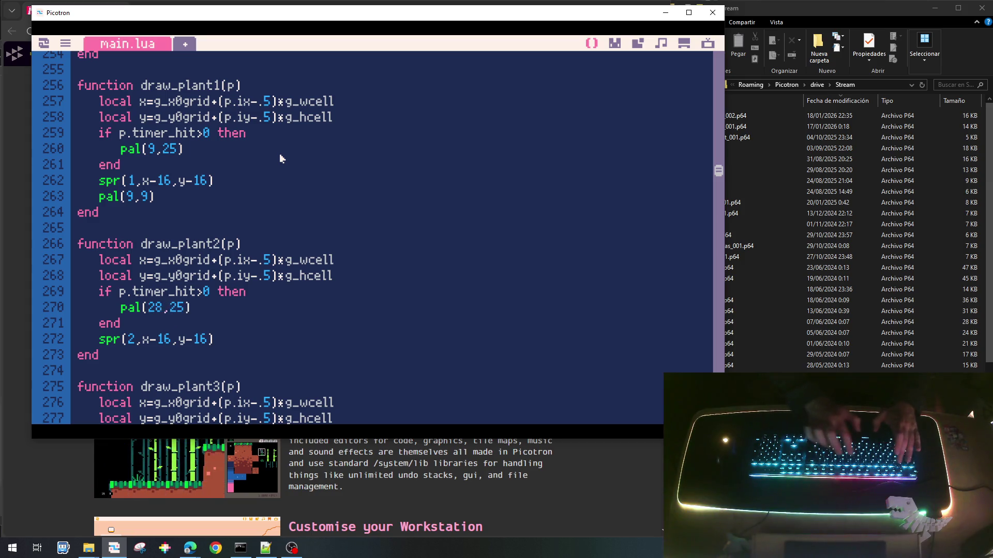
pyautogui.write('9')
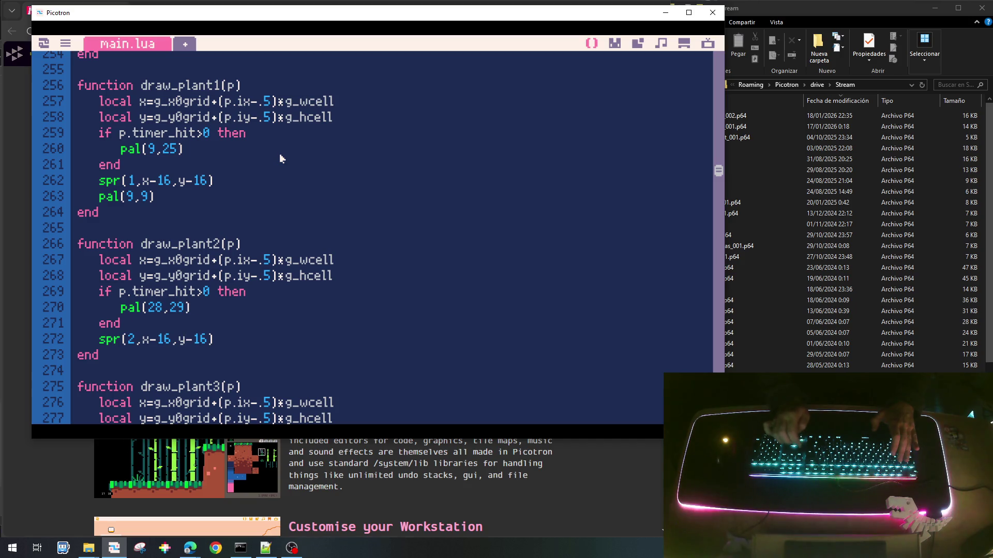
# Give draw_plant3 the hit-flash block with pal(4,31) and a pal(4,4) reset after its sprite.
pyautogui.press('Down')
pyautogui.press('Down')
pyautogui.press('Down')
pyautogui.press('Down')
pyautogui.press('Down')
pyautogui.press('Down')
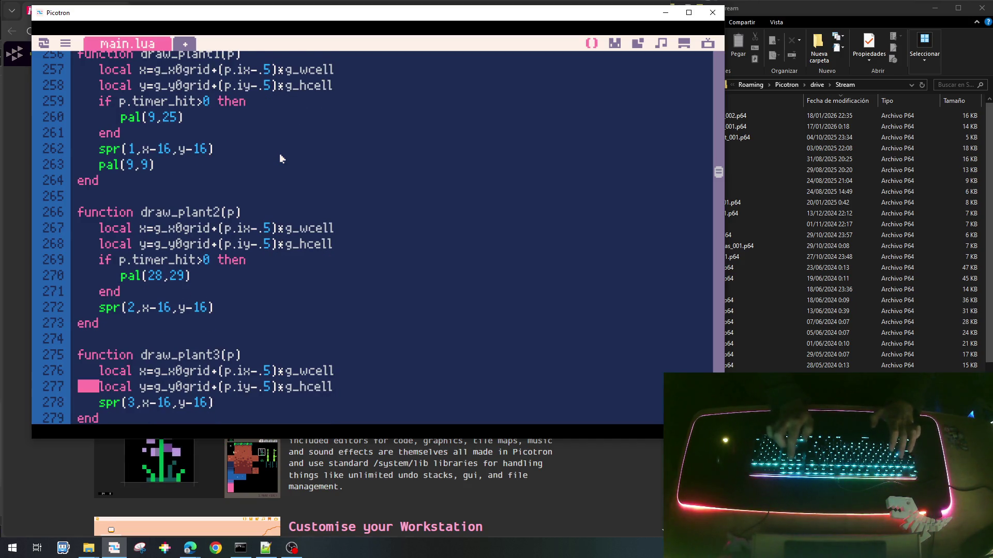
pyautogui.hotkey('ctrl', 'v')
pyautogui.press('End')
pyautogui.press('Left')
pyautogui.press('Left')
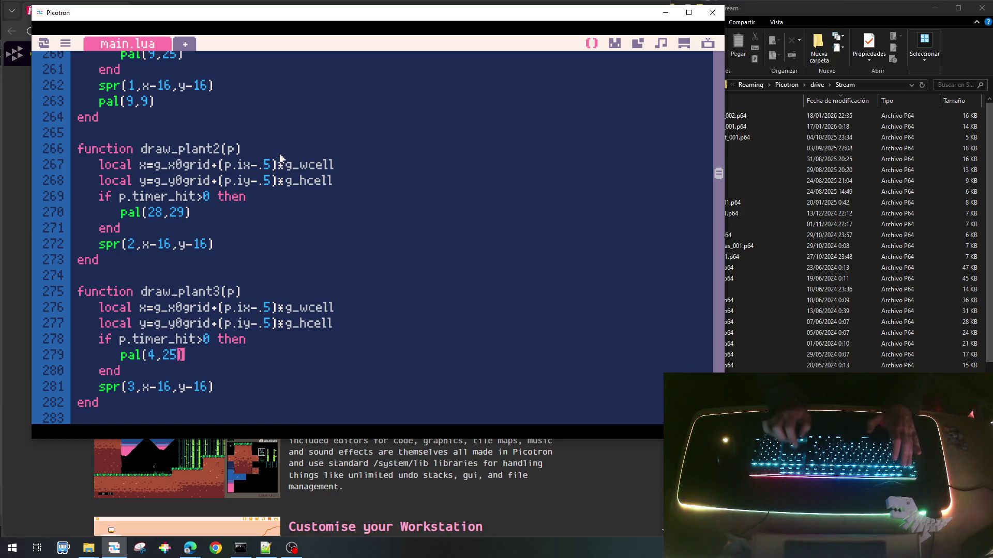
pyautogui.press('Down')
pyautogui.press('End')
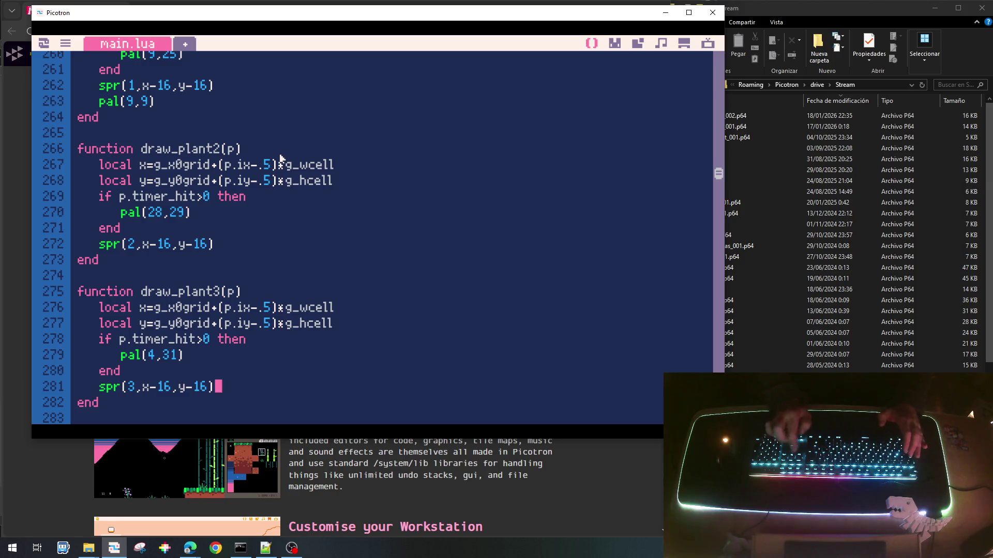
pyautogui.press('Return')
pyautogui.write('opal')
pyautogui.press('BackSpace')
pyautogui.press('BackSpace')
pyautogui.press('BackSpace')
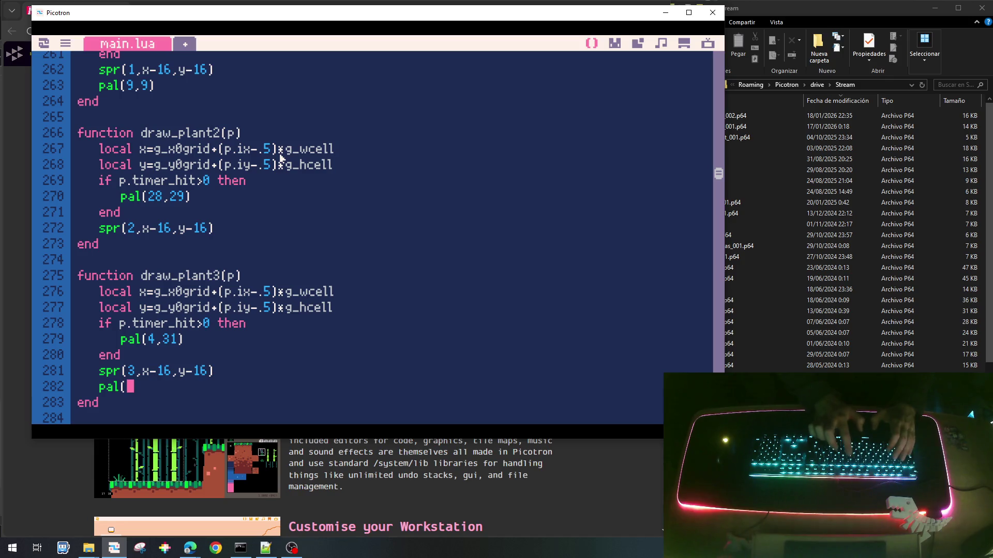
pyautogui.write('4,4)')
# Add a pal(28,28) reset after draw_plant2's sprite, then save the cart and run the game.
pyautogui.press('Up')
pyautogui.press('Up')
pyautogui.press('Up')
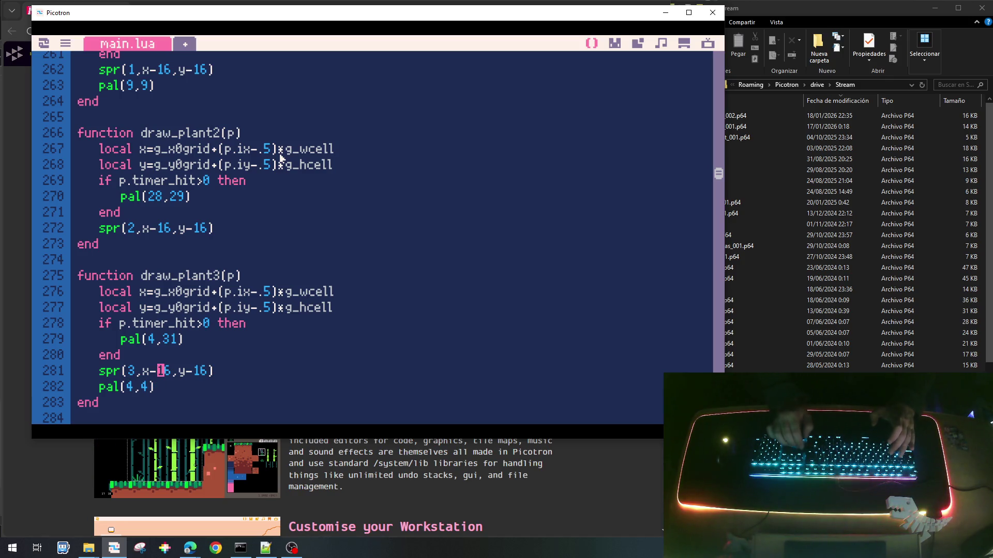
pyautogui.press('End')
pyautogui.press('Return')
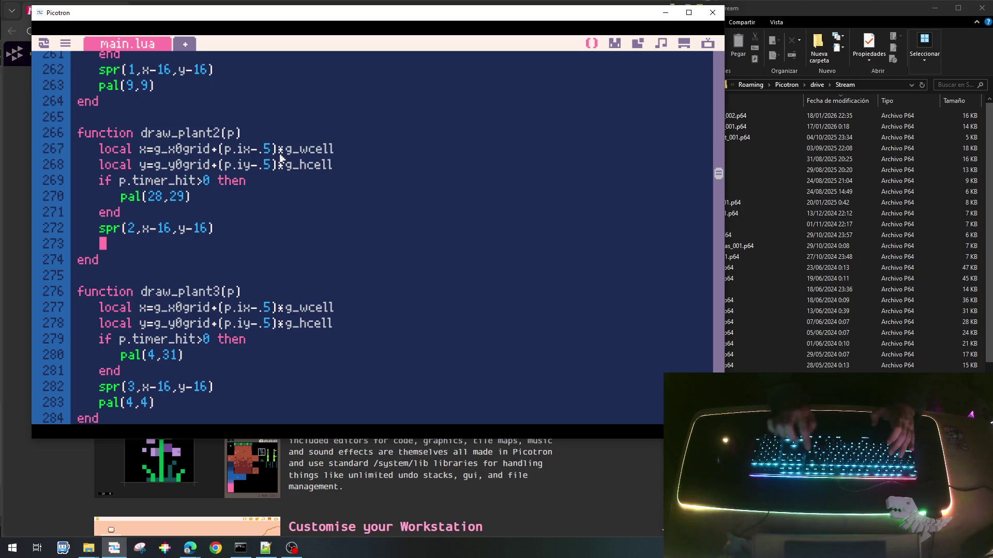
pyautogui.write('pal(2')
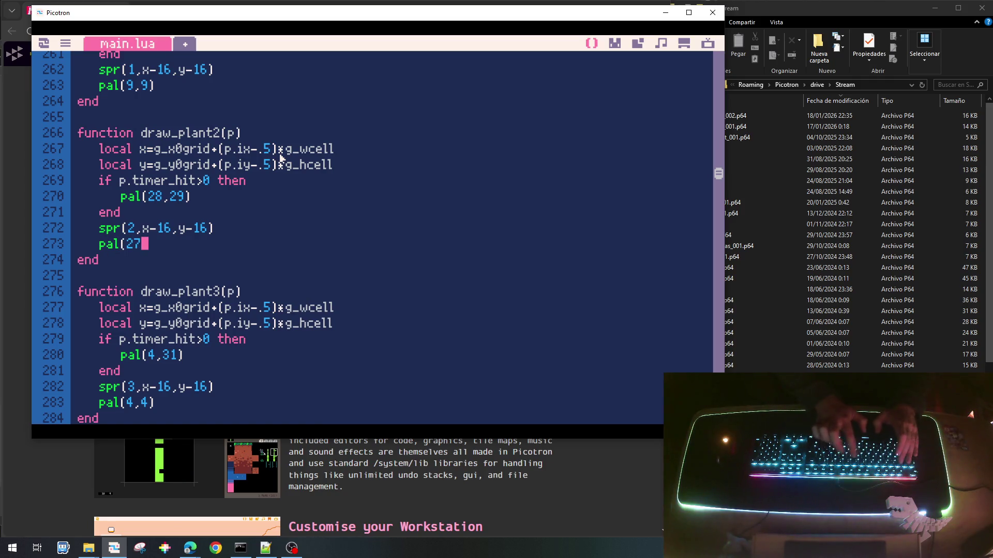
pyautogui.write('8,')
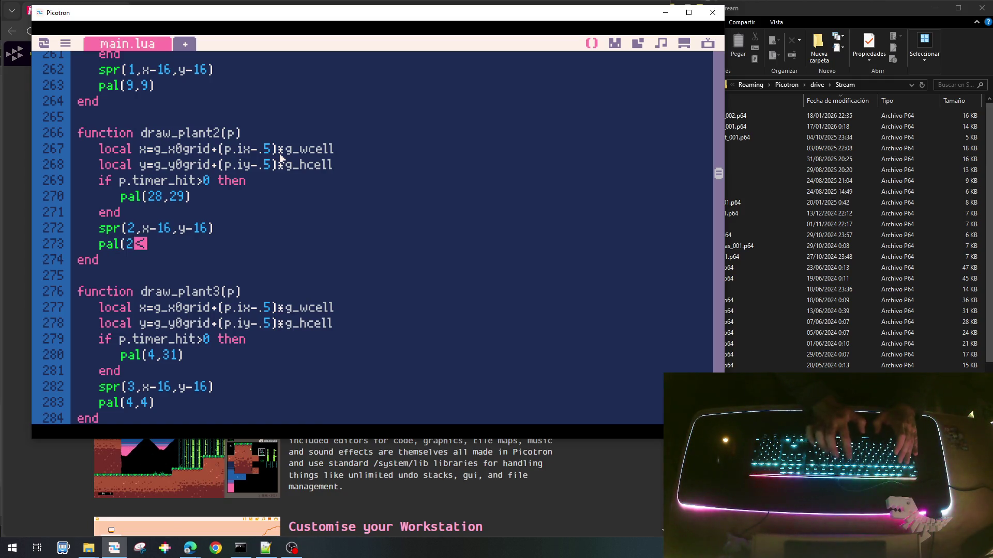
pyautogui.write('28)')
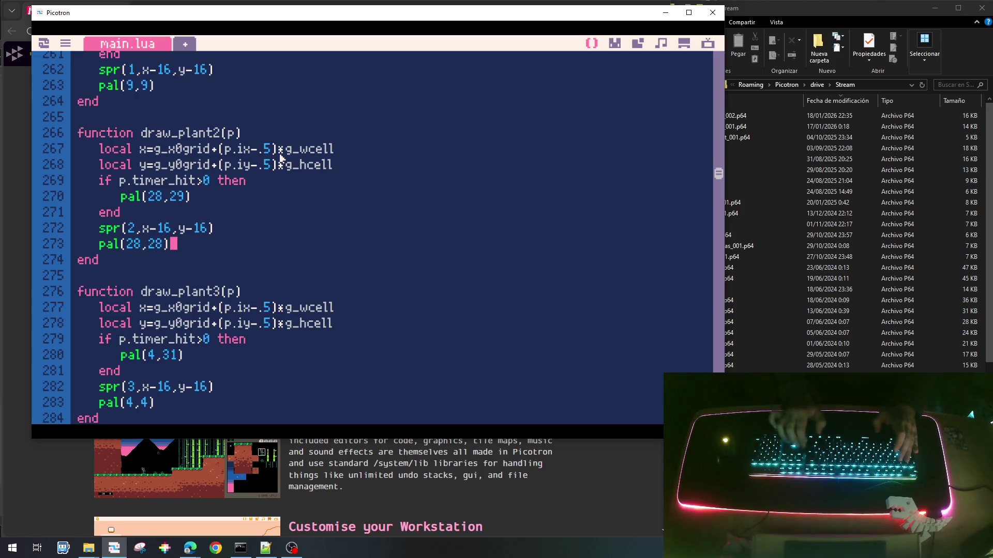
pyautogui.hotkey('ctrl', 's')
pyautogui.hotkey('ctrl', 'r')
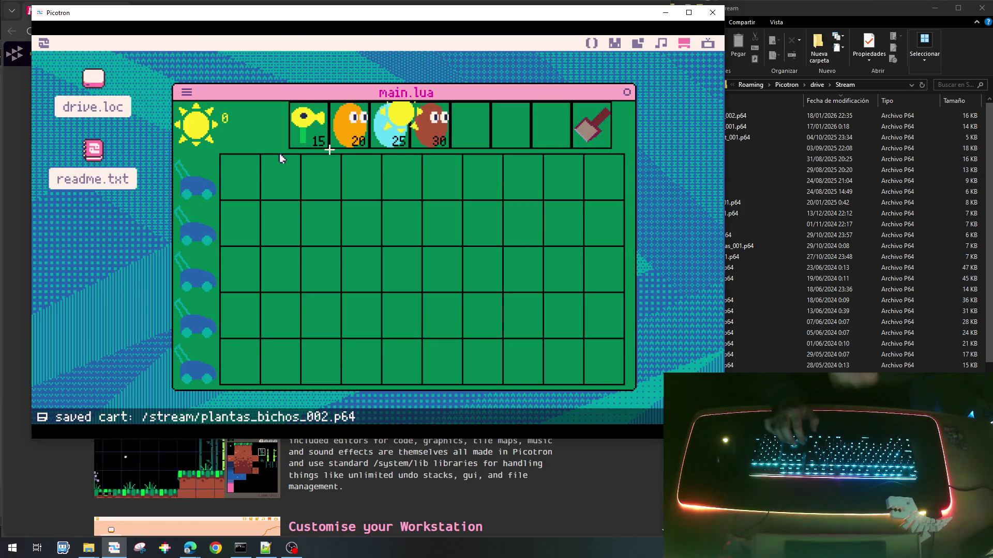
# Collect a falling sun until the line 449 nil-comparison crash, then close the error and reopen main.lua.
pyautogui.click(401, 222)
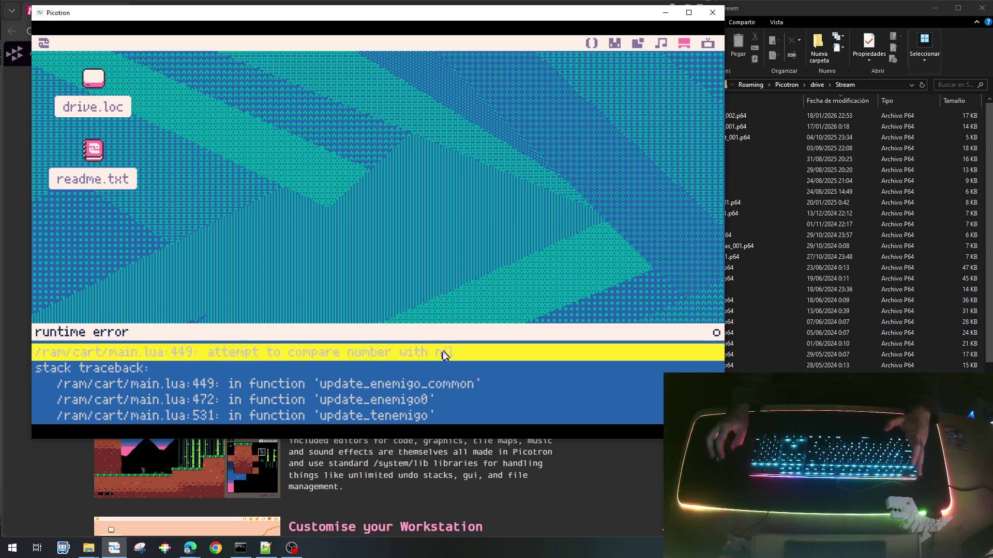
pyautogui.press('Escape')
pyautogui.press('Escape')
pyautogui.press('Escape')
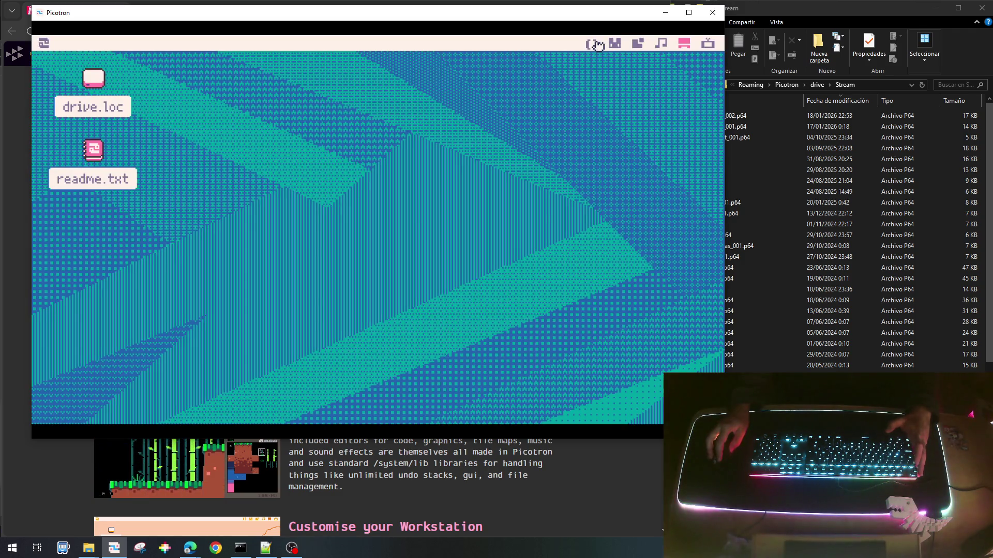
pyautogui.click(597, 45)
pyautogui.scroll(-10, 358, 231)
pyautogui.scroll(-20, 358, 236)
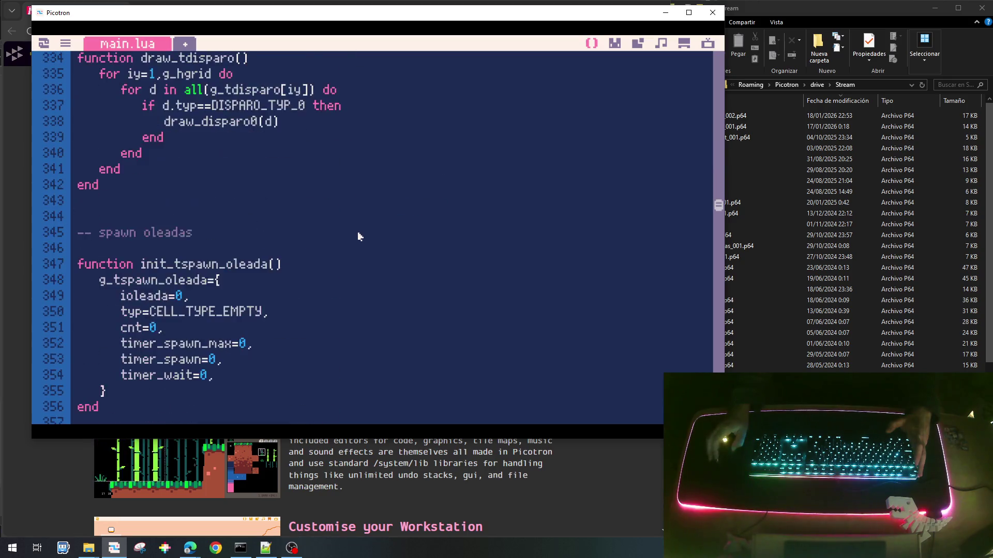
pyautogui.scroll(-7, 359, 236)
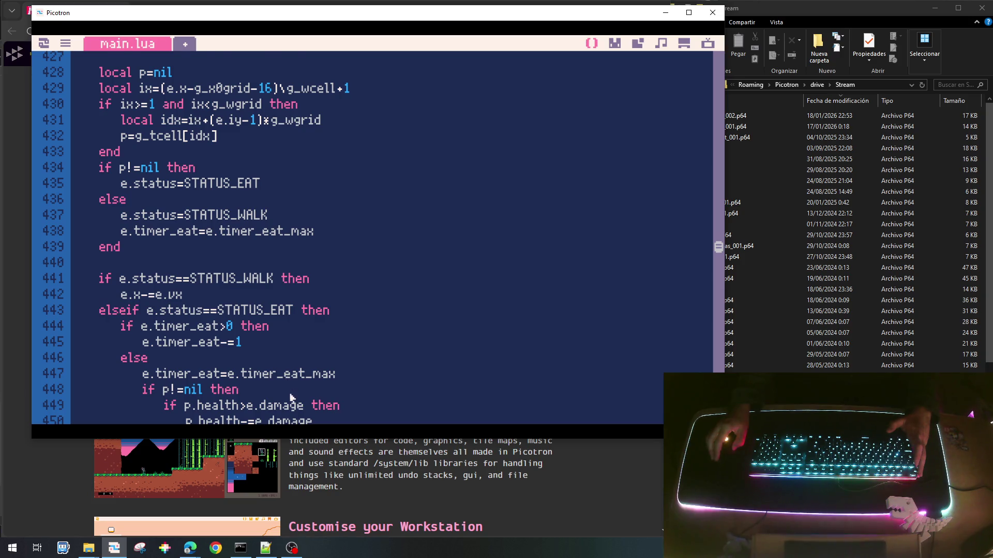
pyautogui.scroll(-1, 291, 397)
pyautogui.click(215, 359)
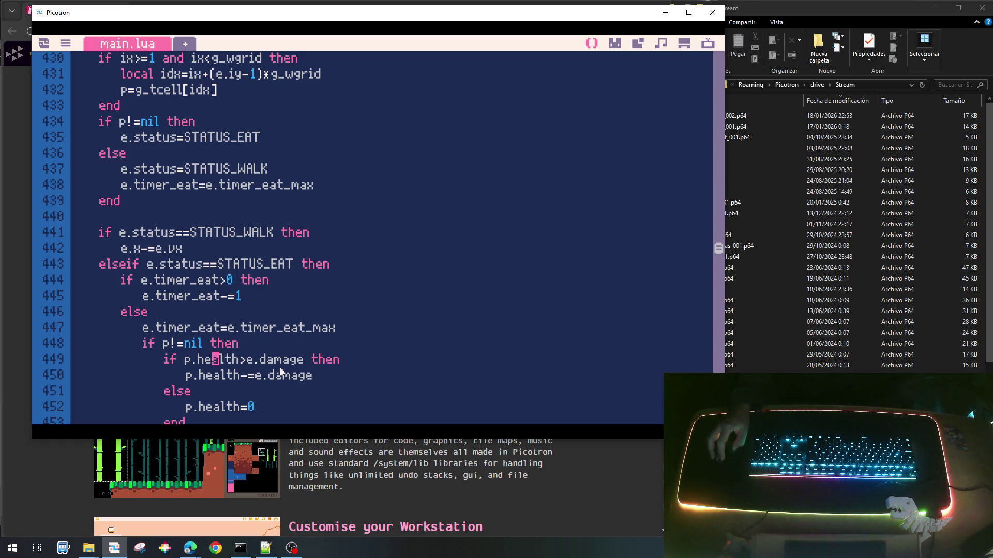
pyautogui.scroll(7, 279, 372)
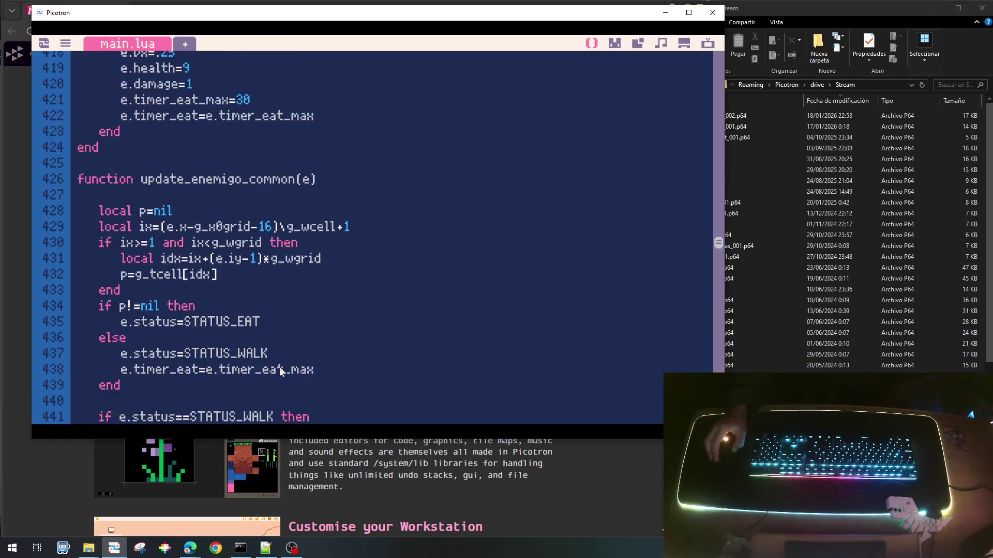
pyautogui.scroll(3, 178, 249)
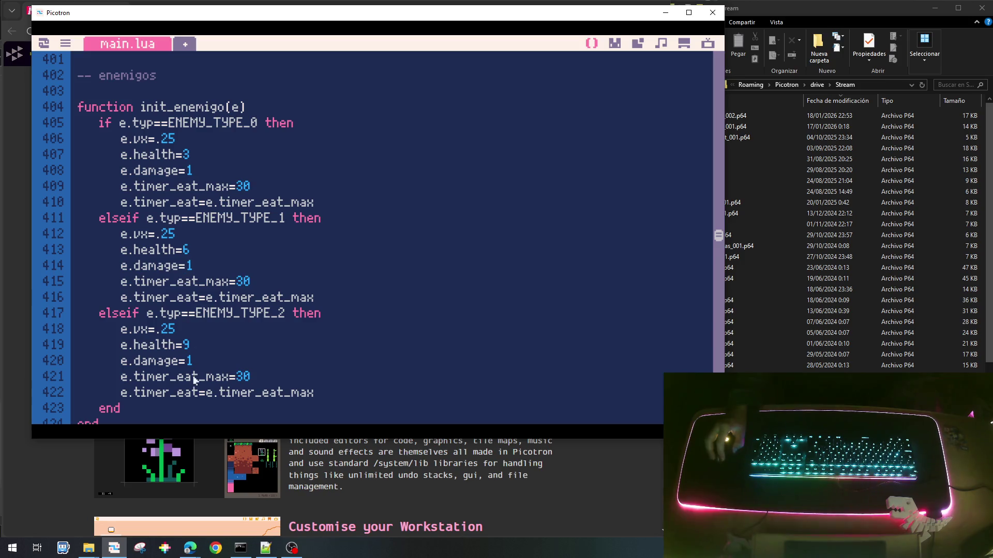
pyautogui.scroll(-12, 195, 376)
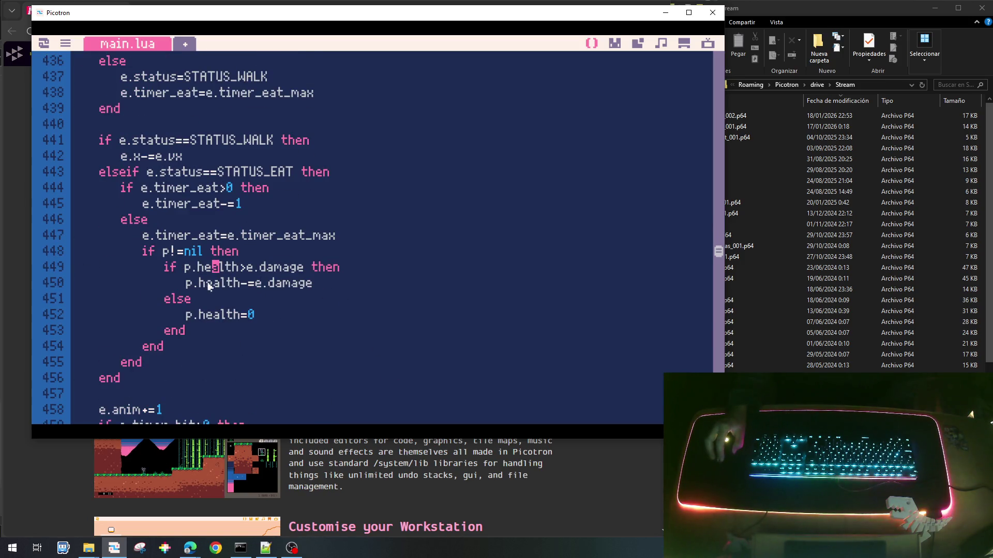
pyautogui.scroll(20, 274, 286)
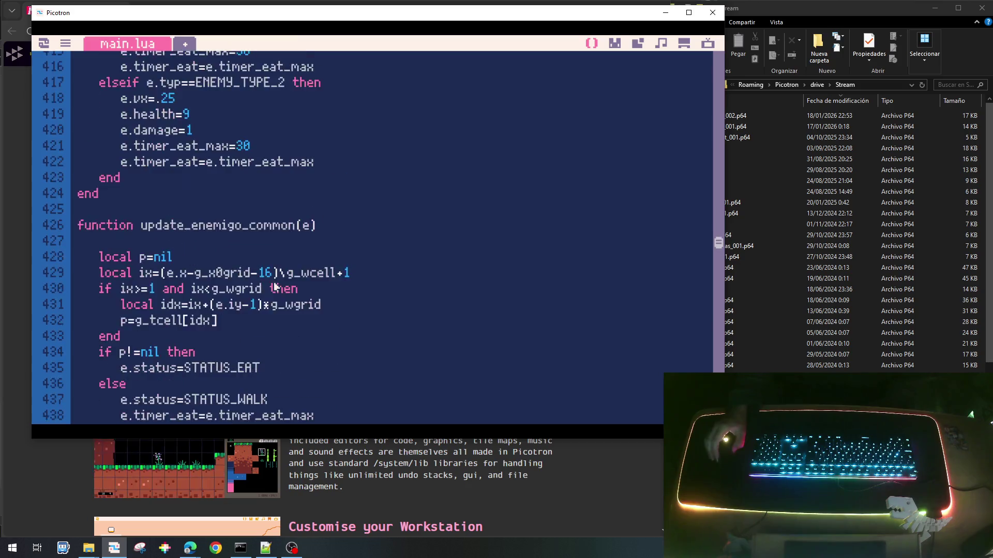
pyautogui.scroll(20, 275, 283)
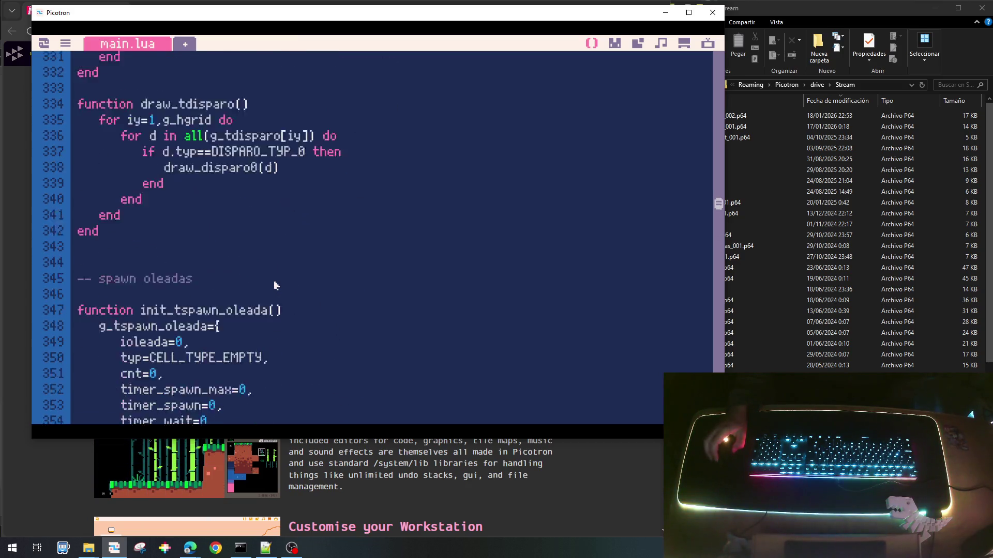
pyautogui.scroll(14, 275, 284)
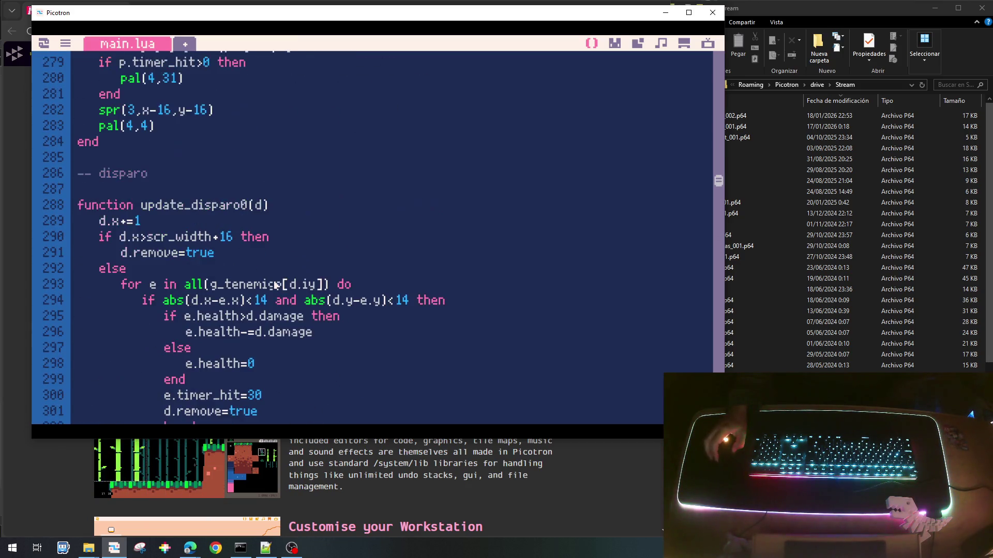
pyautogui.scroll(18, 274, 285)
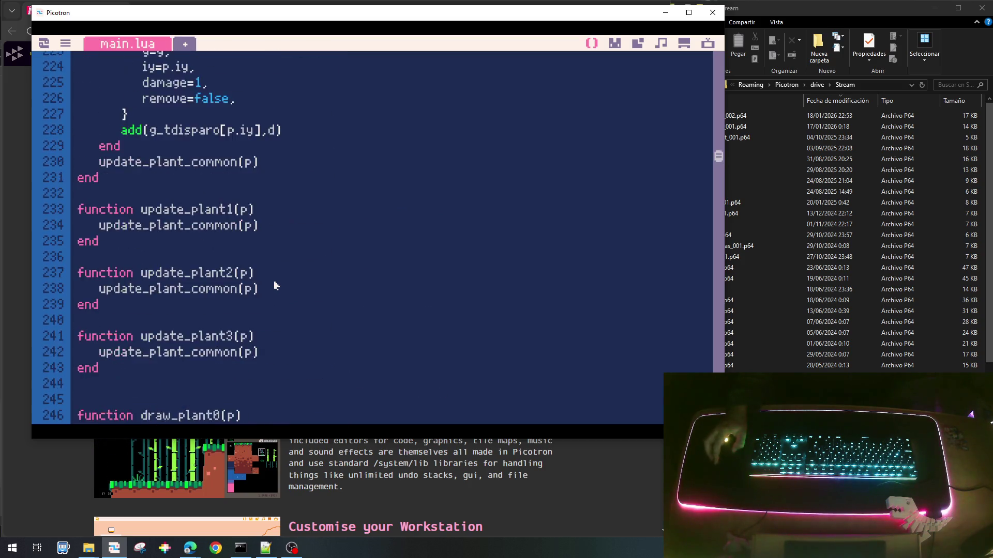
pyautogui.scroll(8, 275, 284)
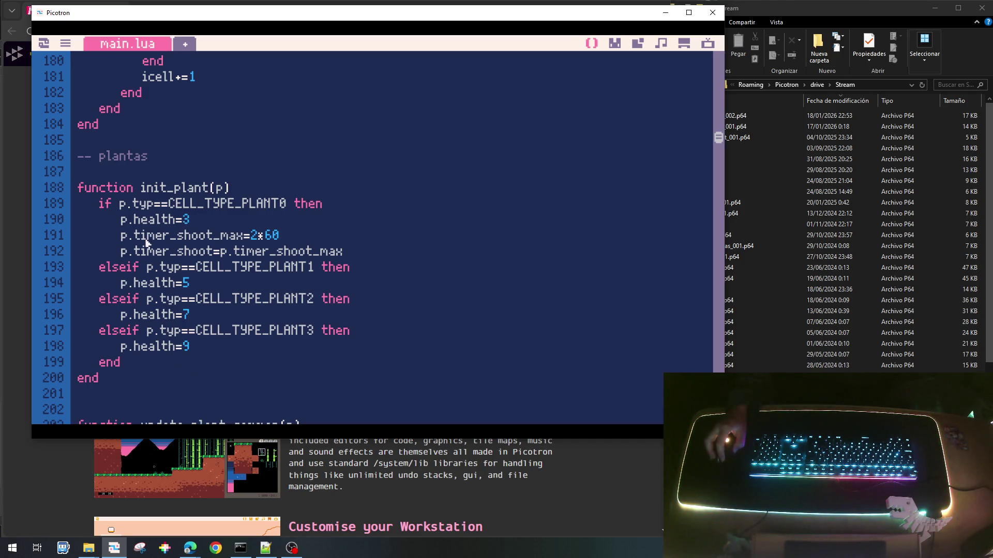
pyautogui.scroll(-10, 159, 347)
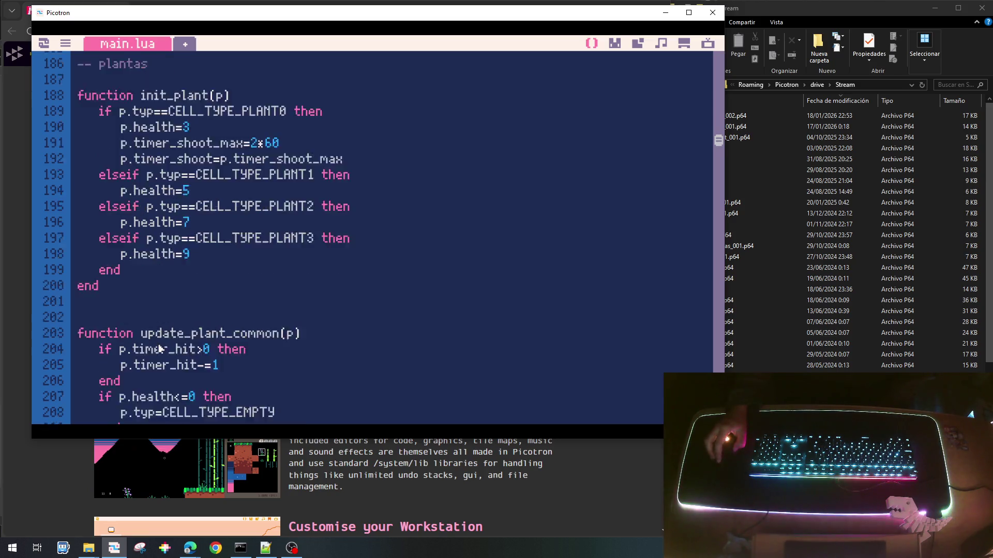
pyautogui.scroll(-20, 159, 348)
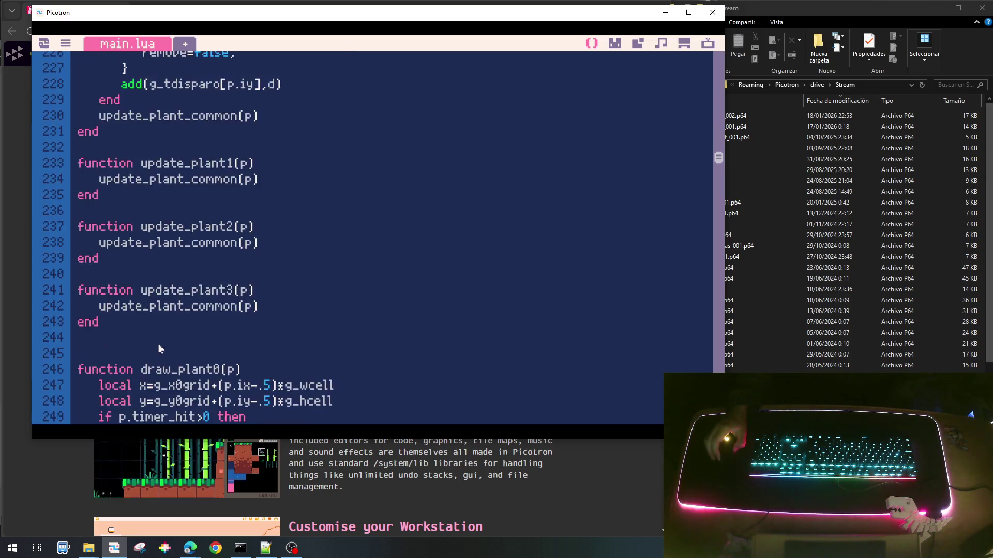
pyautogui.scroll(-5, 159, 348)
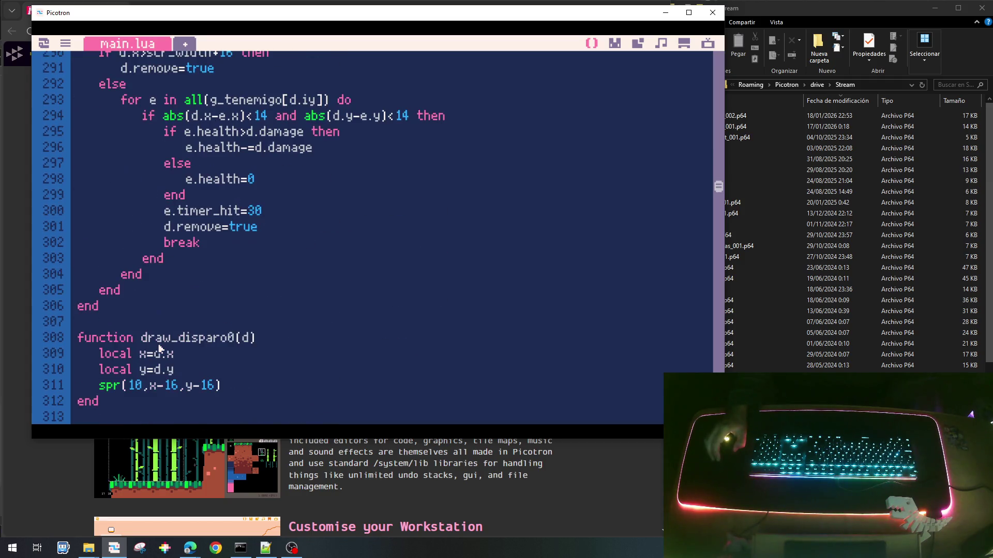
pyautogui.scroll(2, 159, 347)
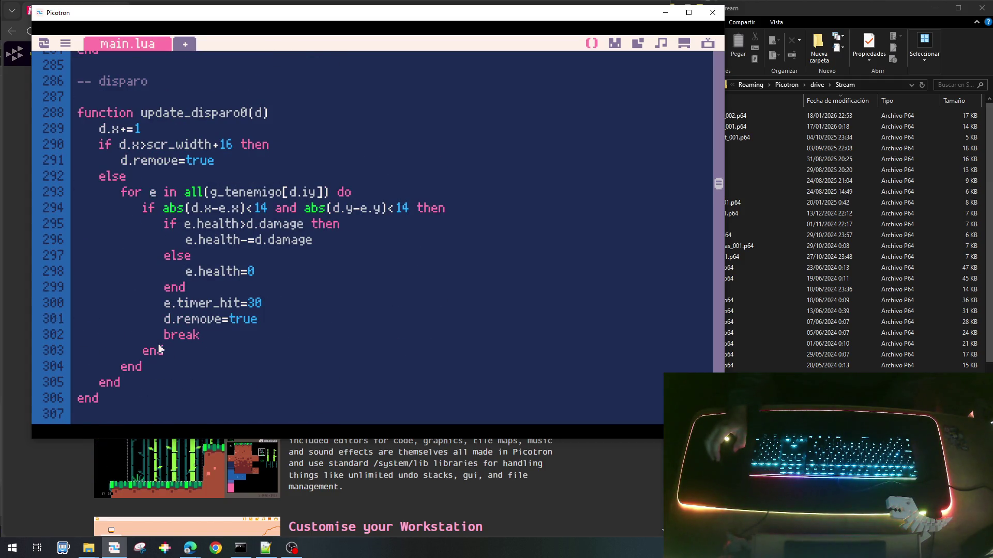
pyautogui.scroll(-10, 159, 348)
pyautogui.scroll(-17, 160, 349)
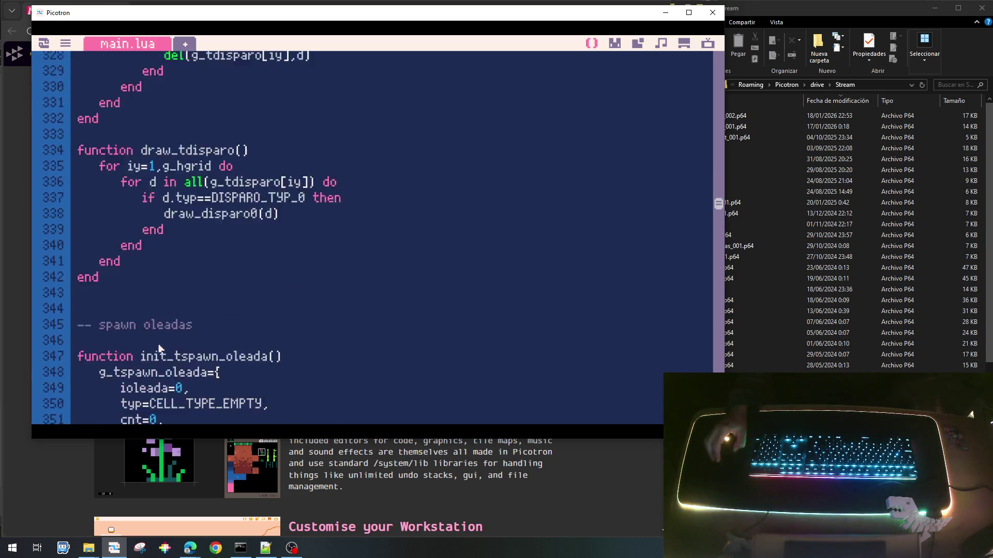
pyautogui.scroll(-14, 160, 348)
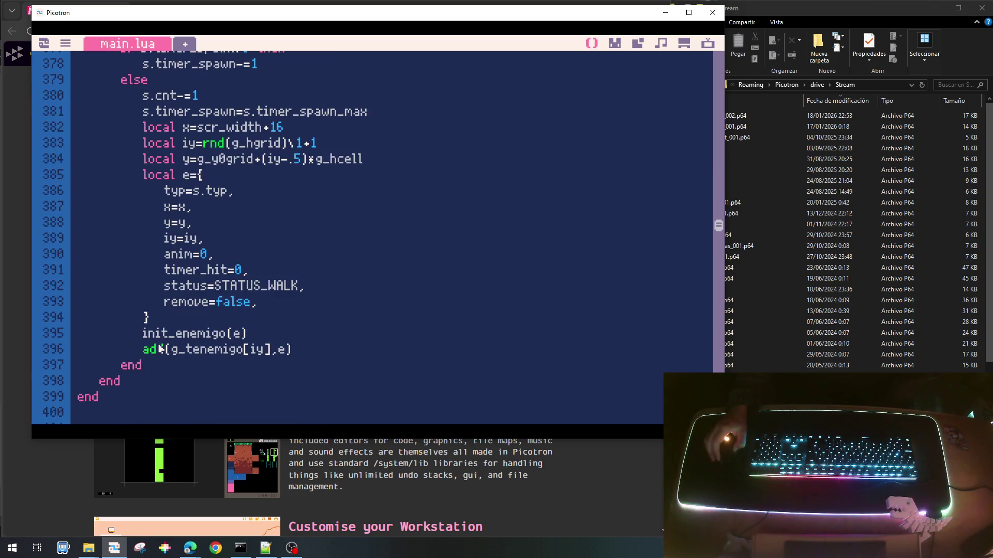
pyautogui.scroll(-11, 159, 348)
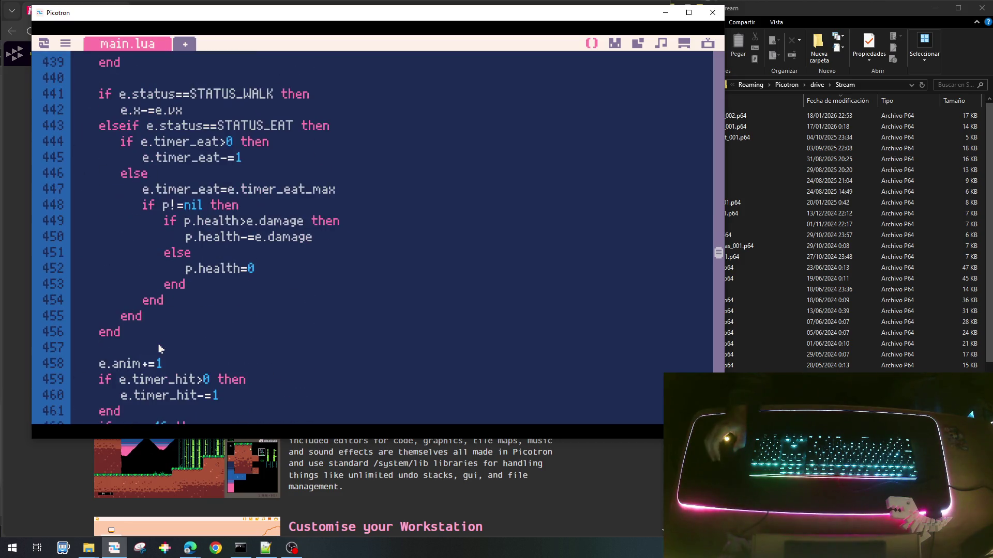
pyautogui.scroll(2, 230, 319)
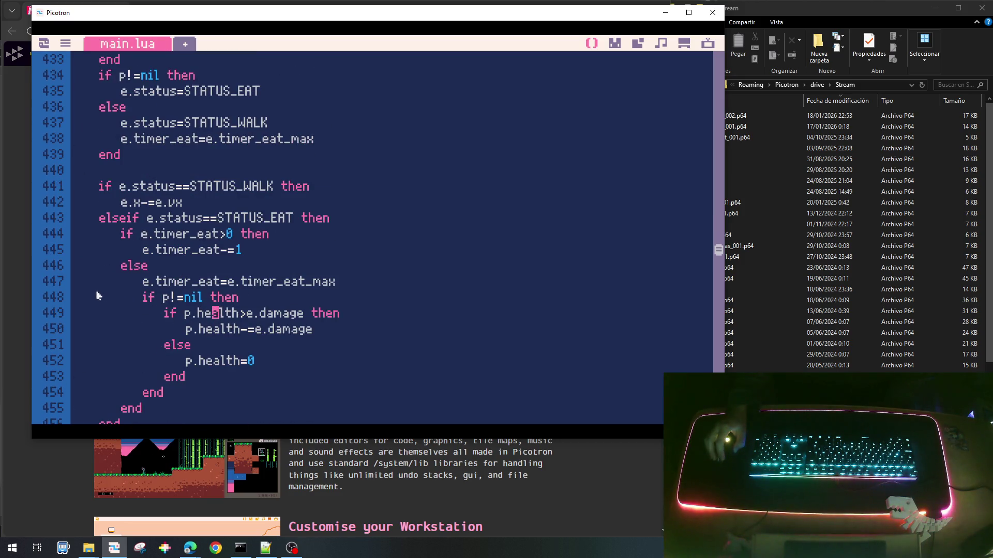
pyautogui.click(215, 312)
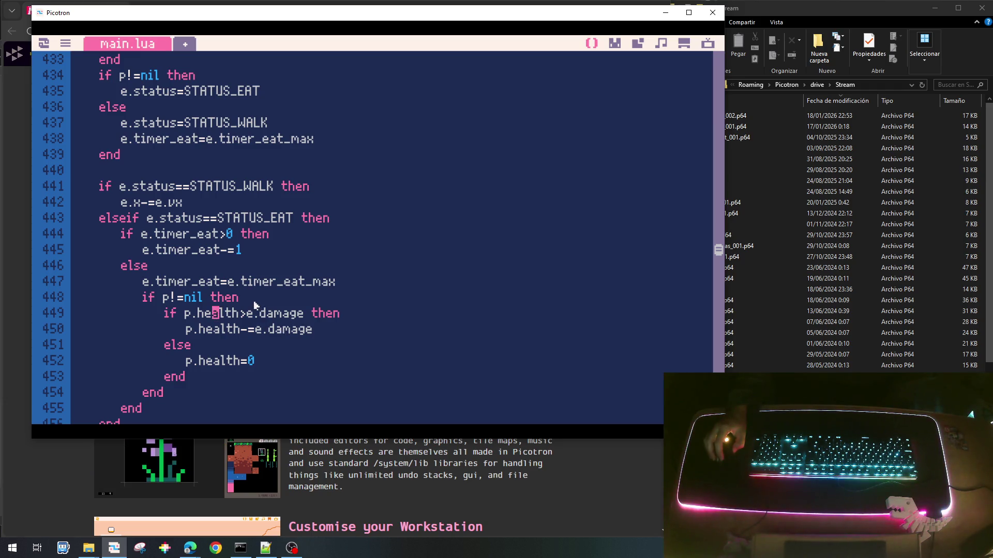
pyautogui.scroll(3, 255, 305)
pyautogui.scroll(8, 255, 305)
pyautogui.scroll(-1, 255, 305)
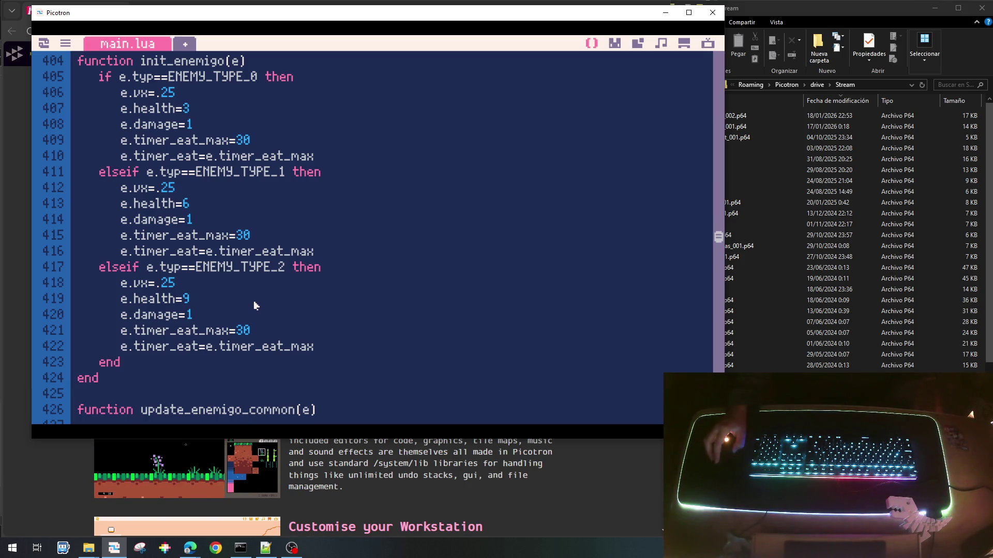
pyautogui.scroll(20, 437, 203)
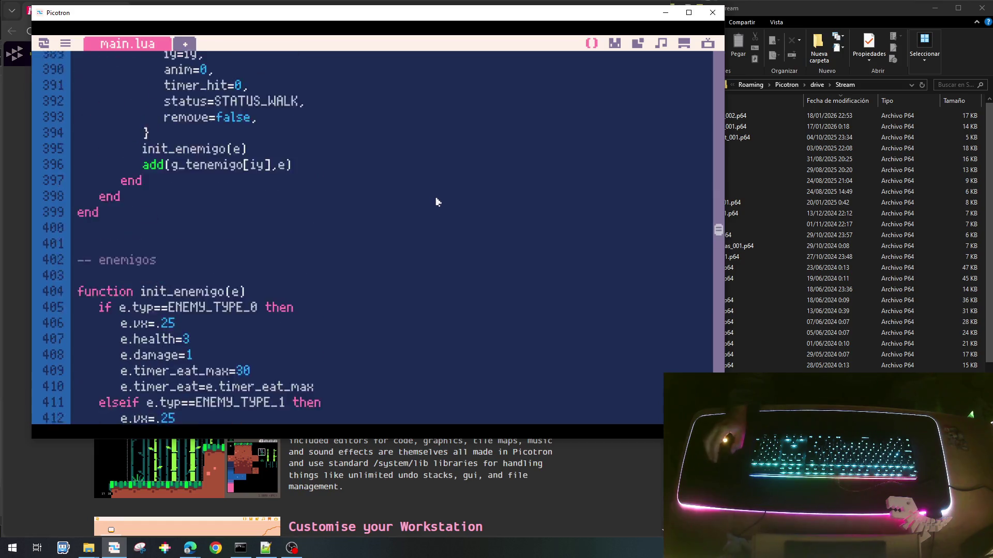
pyautogui.scroll(2, 438, 203)
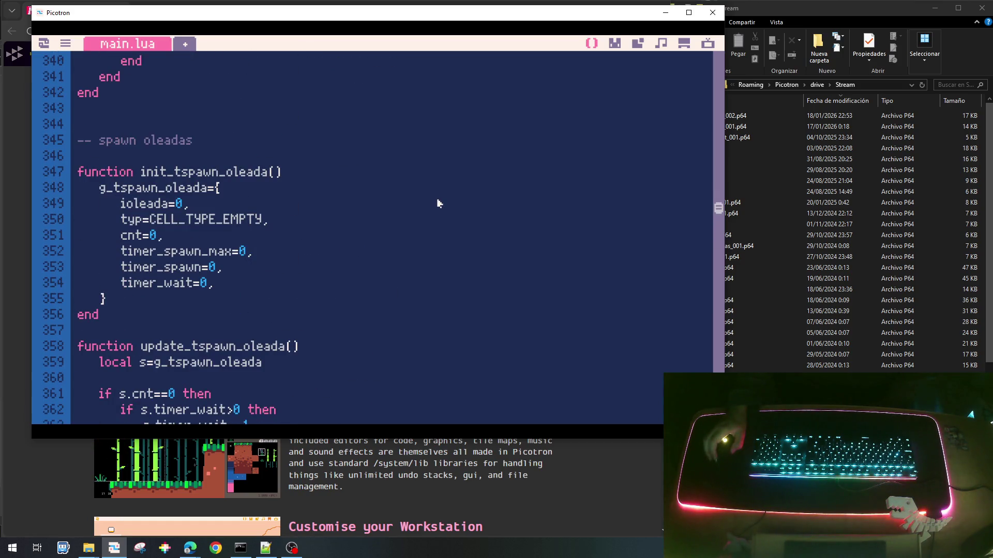
pyautogui.scroll(-7, 437, 204)
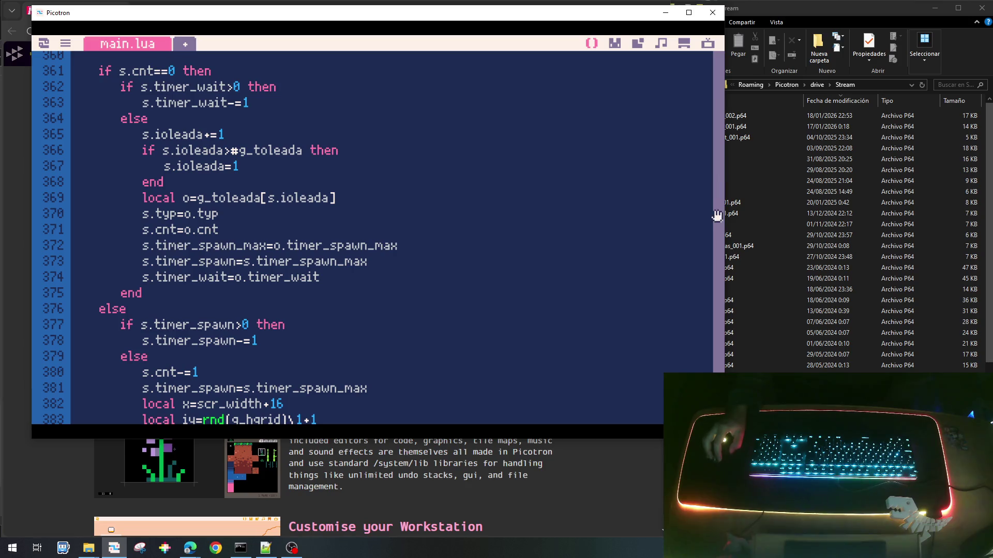
pyautogui.moveTo(720, 226); pyautogui.dragTo(657, 94)
pyautogui.scroll(1, 657, 94)
pyautogui.scroll(-7, 443, 166)
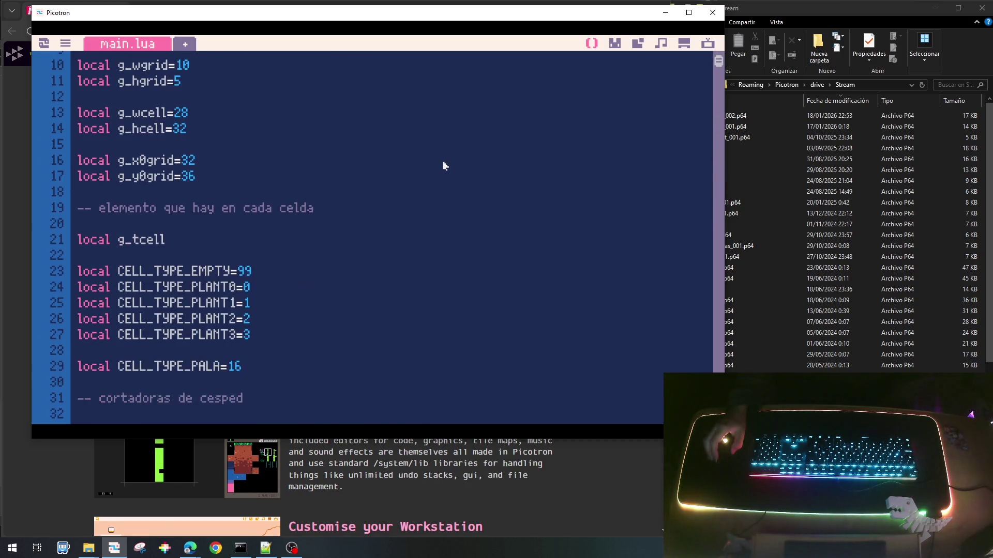
pyautogui.scroll(-7, 443, 166)
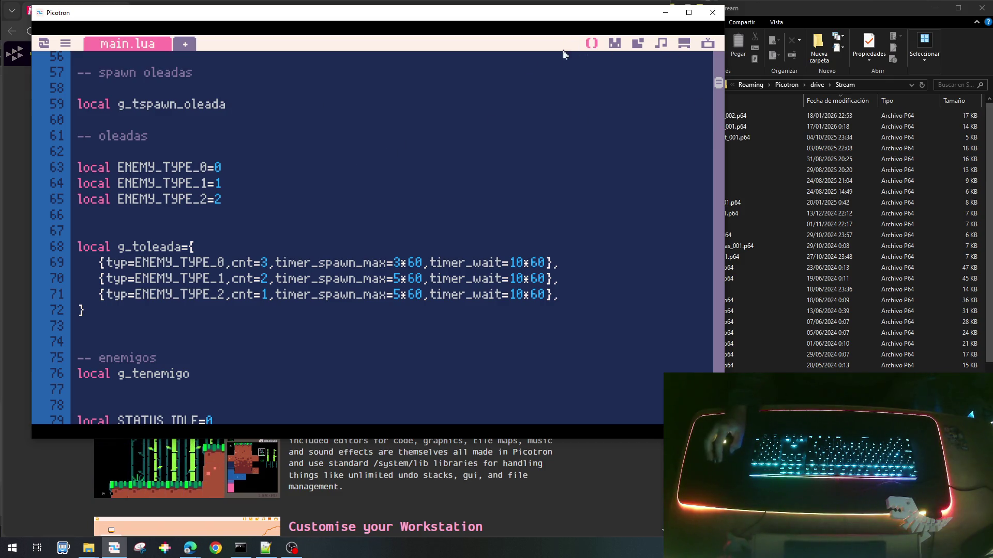
# Save and run the cart, collect two suns until the line 449 crash, then restart and exit.
pyautogui.hotkey('ctrl', 's')
pyautogui.hotkey('ctrl', 'r')
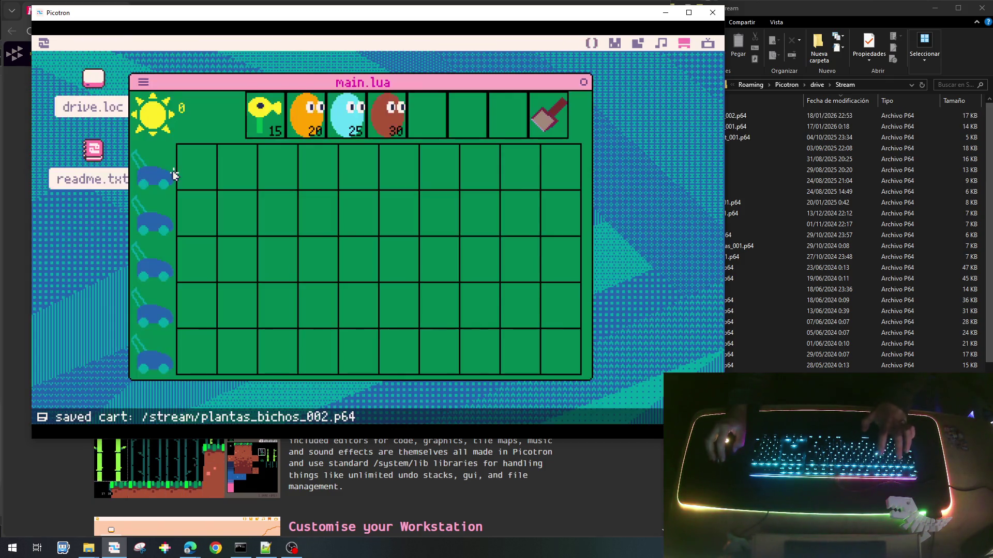
pyautogui.click(485, 183)
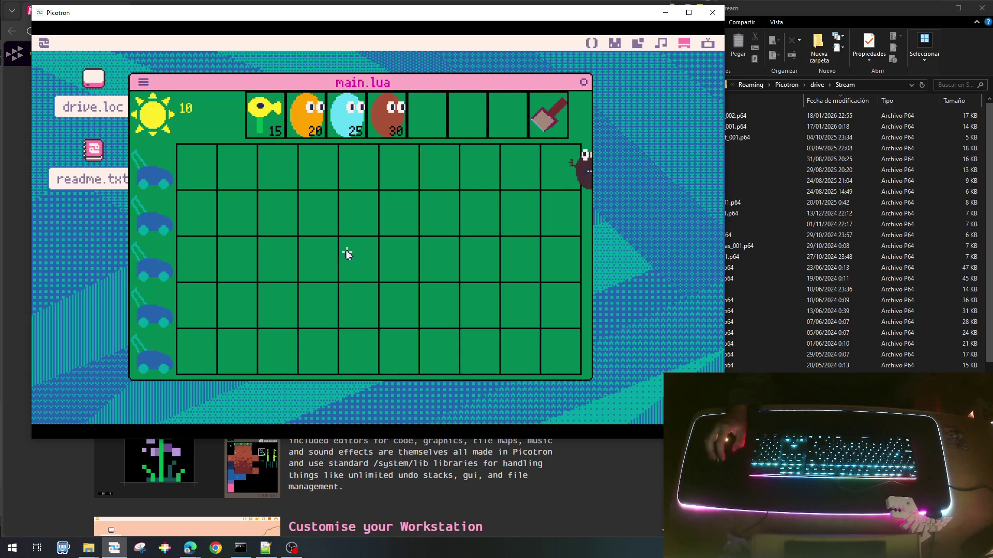
pyautogui.click(277, 154)
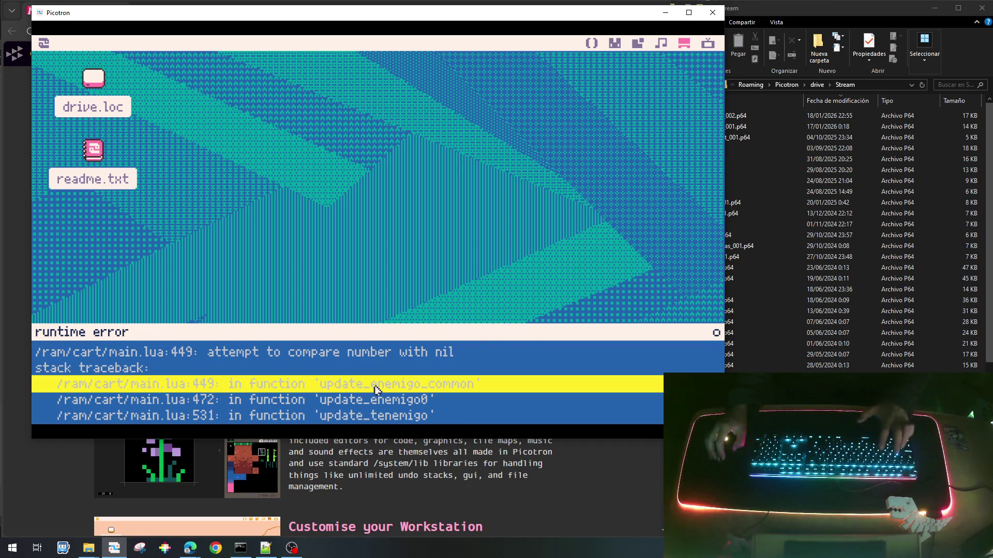
pyautogui.hotkey('ctrl', 'r')
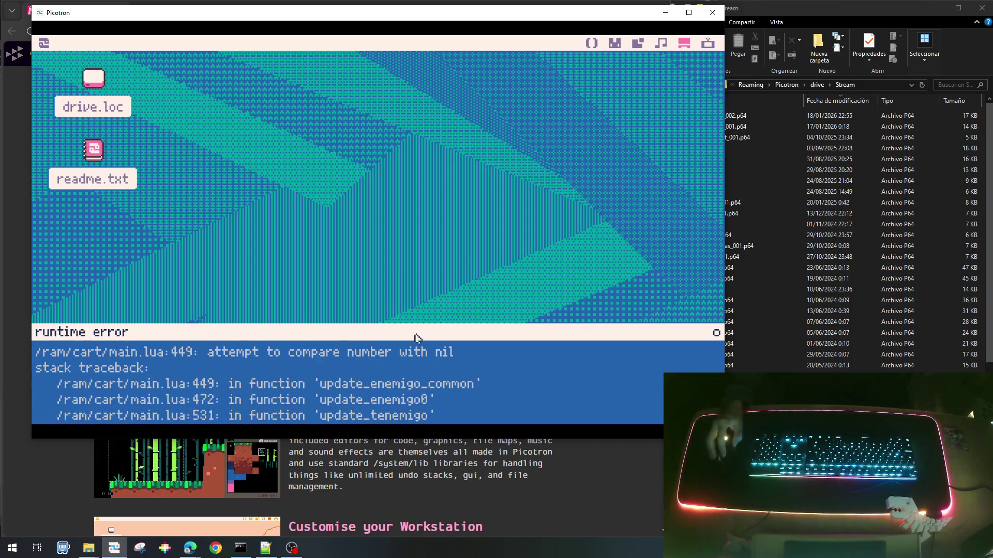
pyautogui.press('Escape')
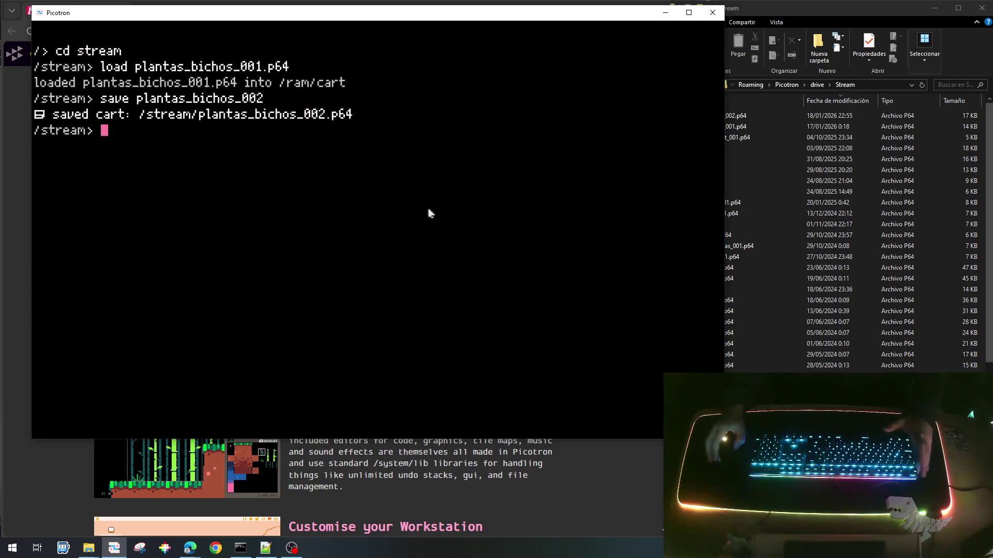
# Return to main.lua and scroll to update_enemigo_common around line 426.
pyautogui.press('Escape')
pyautogui.click(590, 45)
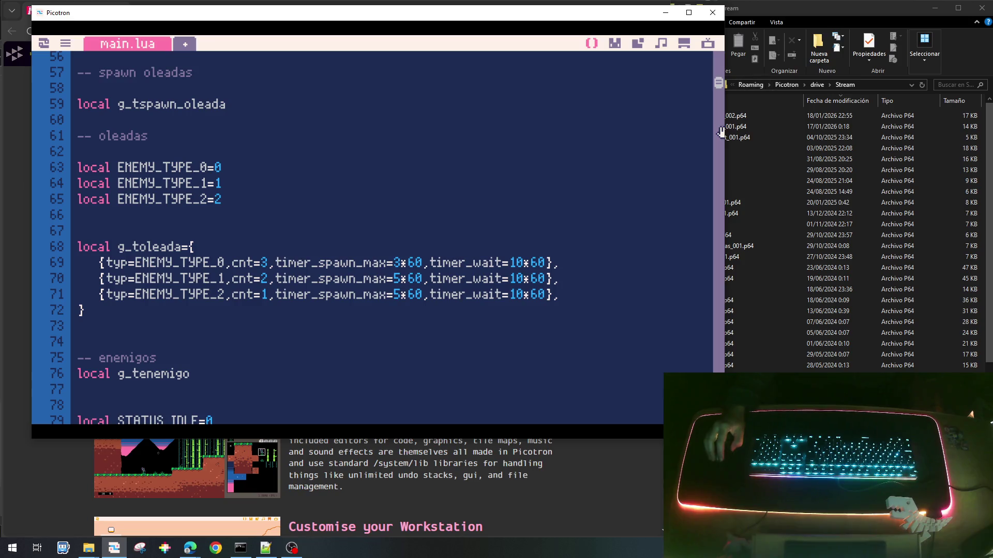
pyautogui.moveTo(717, 85); pyautogui.dragTo(717, 383)
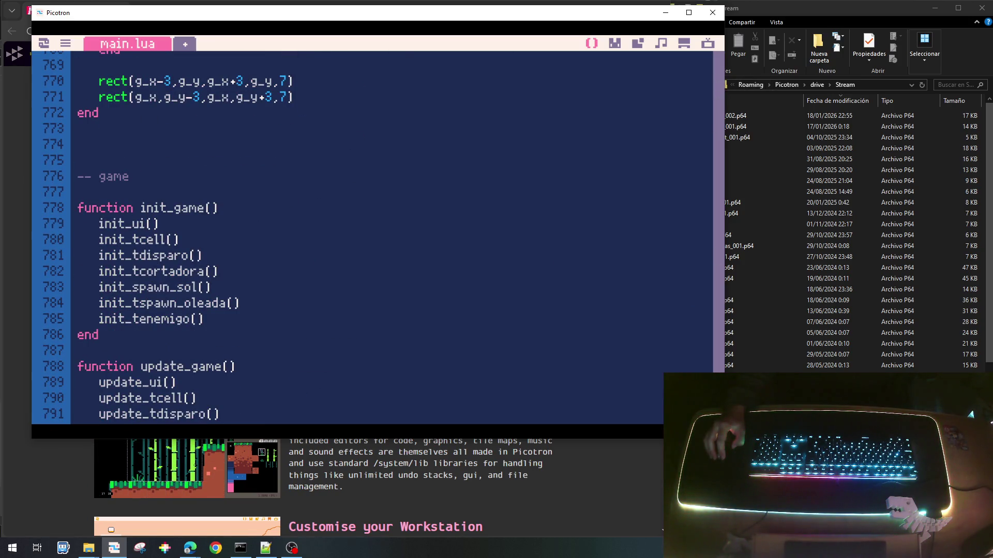
pyautogui.scroll(-10, 425, 269)
pyautogui.scroll(10, 425, 273)
pyautogui.scroll(20, 427, 277)
pyautogui.scroll(20, 429, 284)
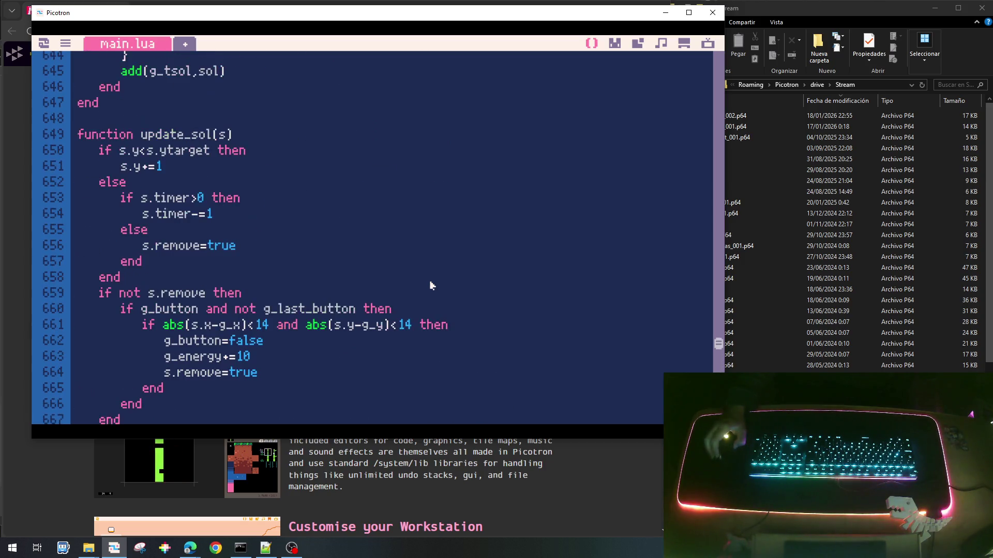
pyautogui.scroll(4, 431, 285)
pyautogui.scroll(2, 431, 285)
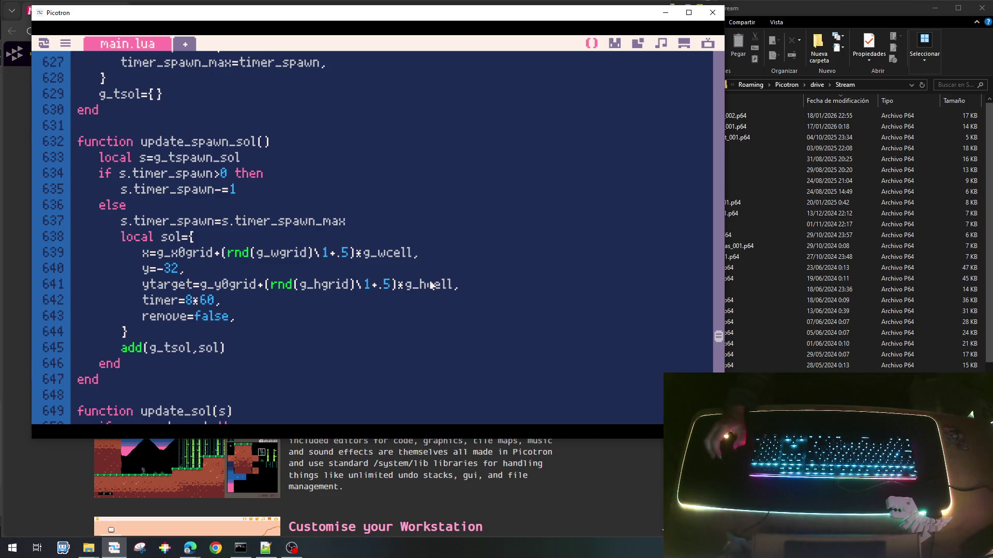
pyautogui.scroll(12, 431, 286)
pyautogui.scroll(10, 431, 285)
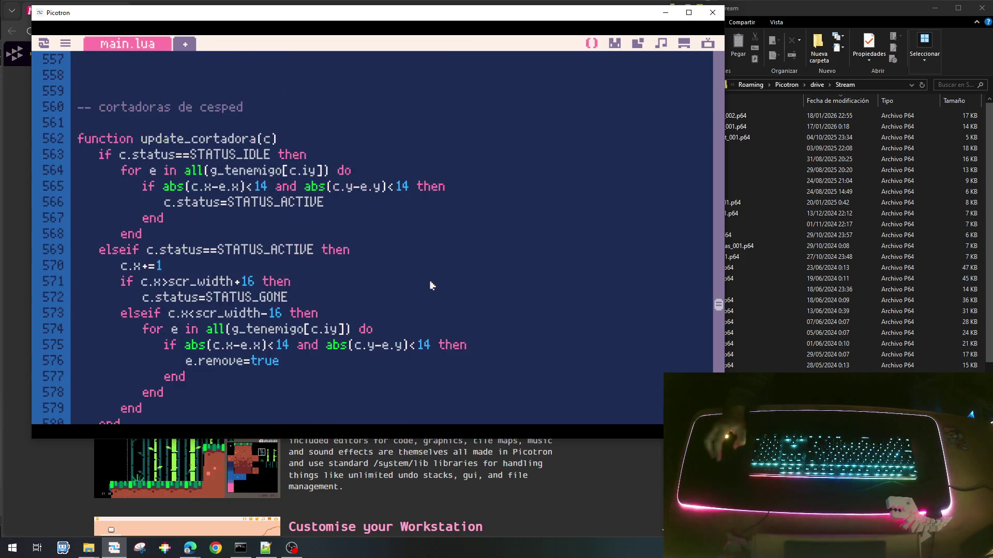
pyautogui.scroll(2, 431, 286)
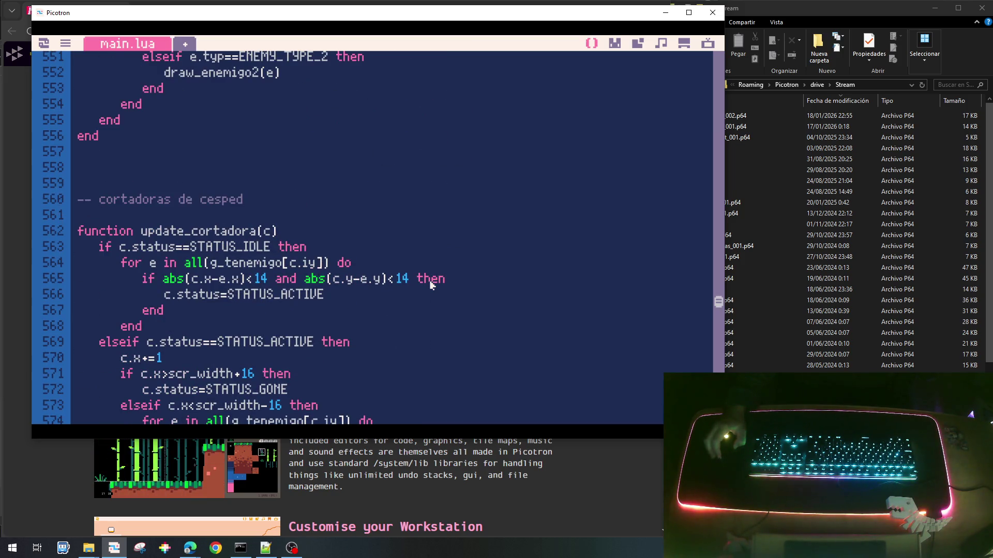
pyautogui.scroll(4, 431, 286)
pyautogui.scroll(12, 432, 285)
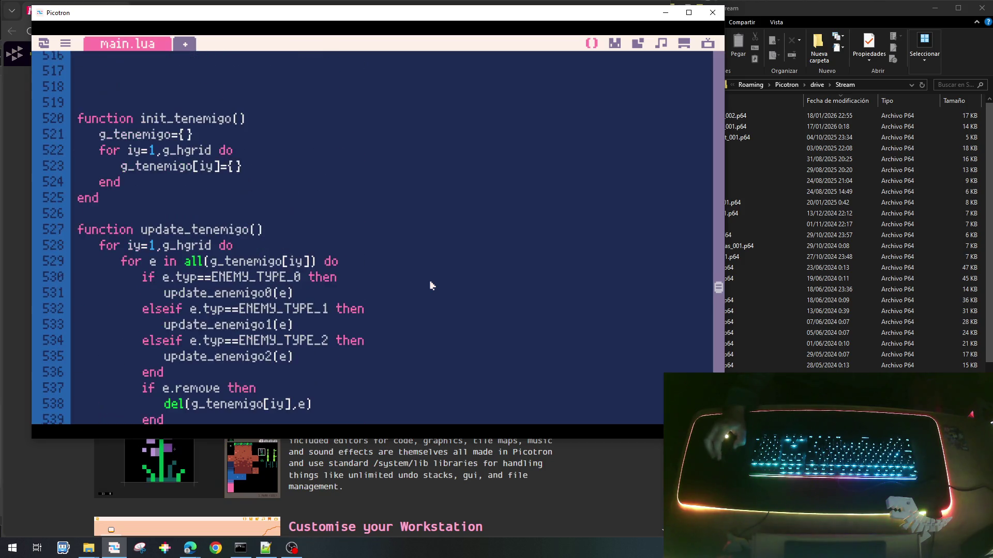
pyautogui.scroll(-5, 431, 285)
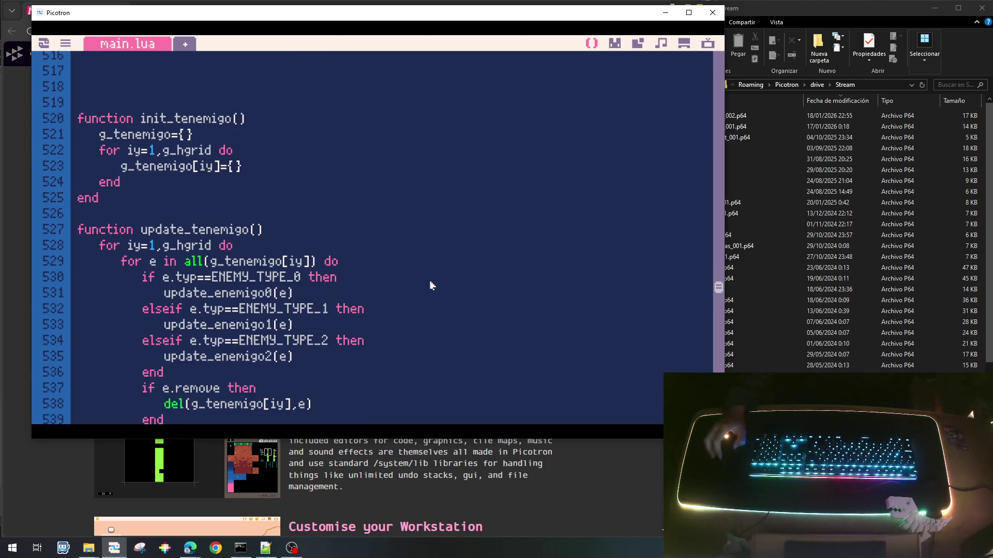
pyautogui.scroll(13, 432, 285)
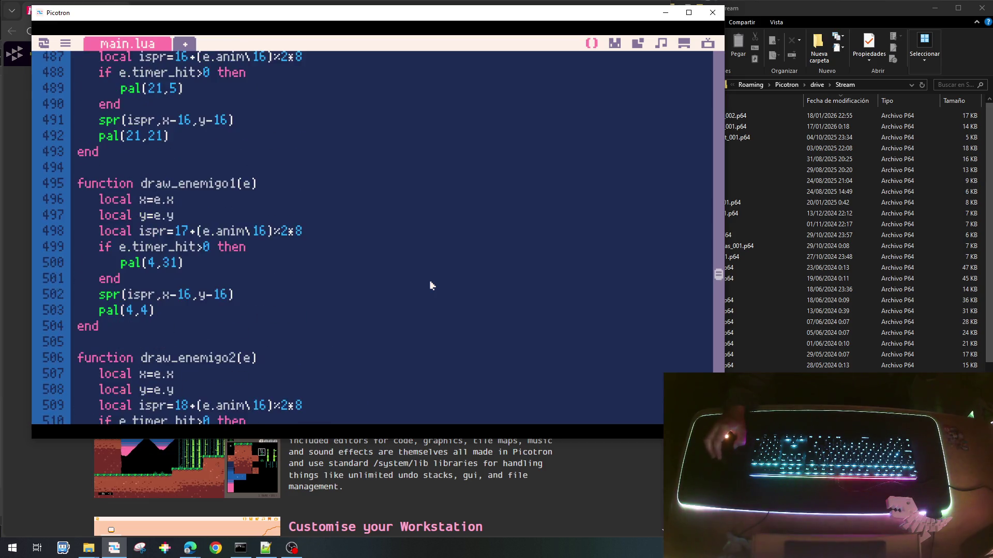
pyautogui.scroll(16, 432, 285)
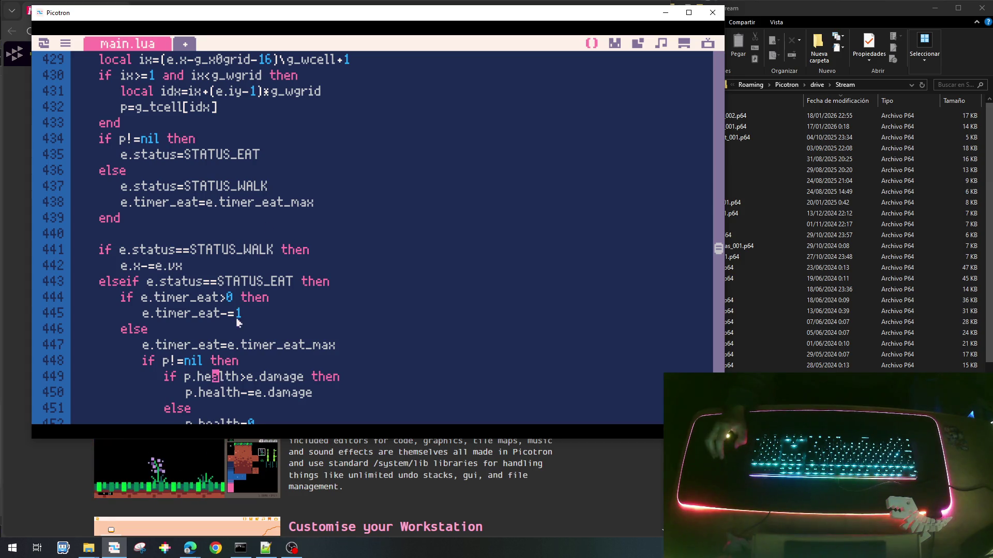
pyautogui.scroll(-3, 233, 287)
pyautogui.scroll(5, 230, 282)
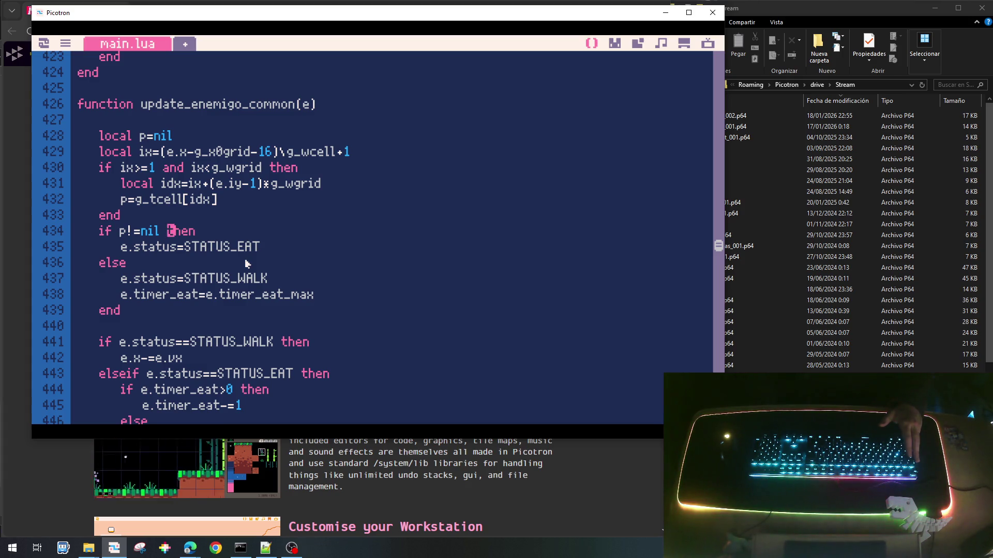
# Move 'e.timer_eat=e.timer_eat_max' from the non-eating branch into the walking branch.
pyautogui.press('Down')
pyautogui.press('Down')
pyautogui.press('Down')
pyautogui.press('Home')
pyautogui.hotkey('shift', 'Down')
pyautogui.hotkey('ctrl', 'c')
pyautogui.press('Delete')
pyautogui.press('Down')
pyautogui.press('Down')
pyautogui.press('Down')
pyautogui.press('Down')
pyautogui.hotkey('ctrl', 'v')
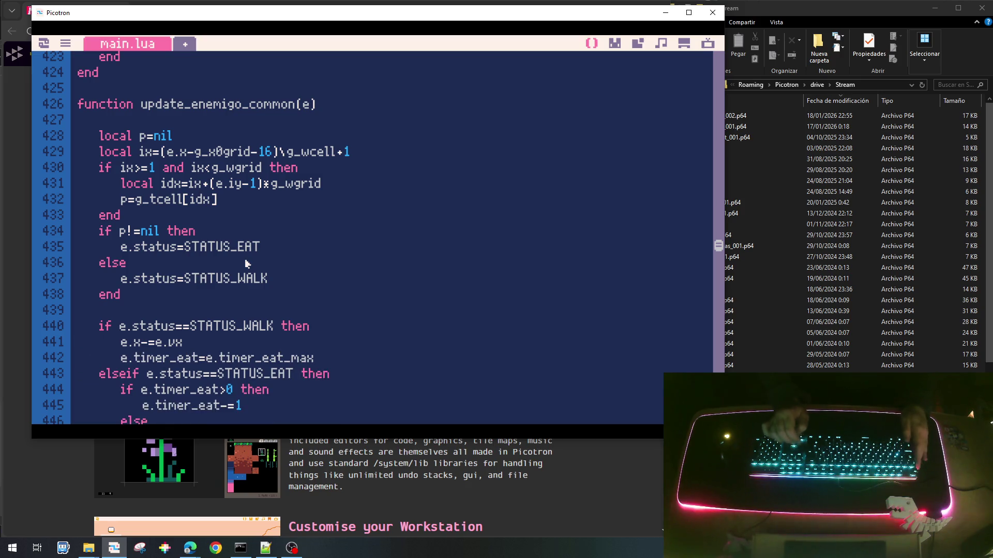
# Start a new 'if' line under the plant check, above e.status=STATUS_EAT.
pyautogui.press('Up')
pyautogui.press('Up')
pyautogui.press('End')
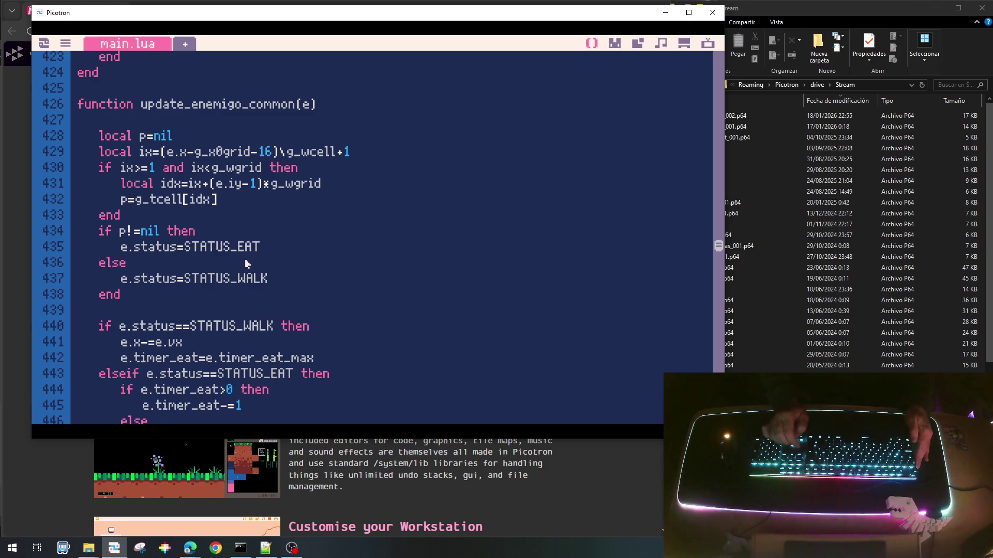
pyautogui.press('Return')
pyautogui.write('if')
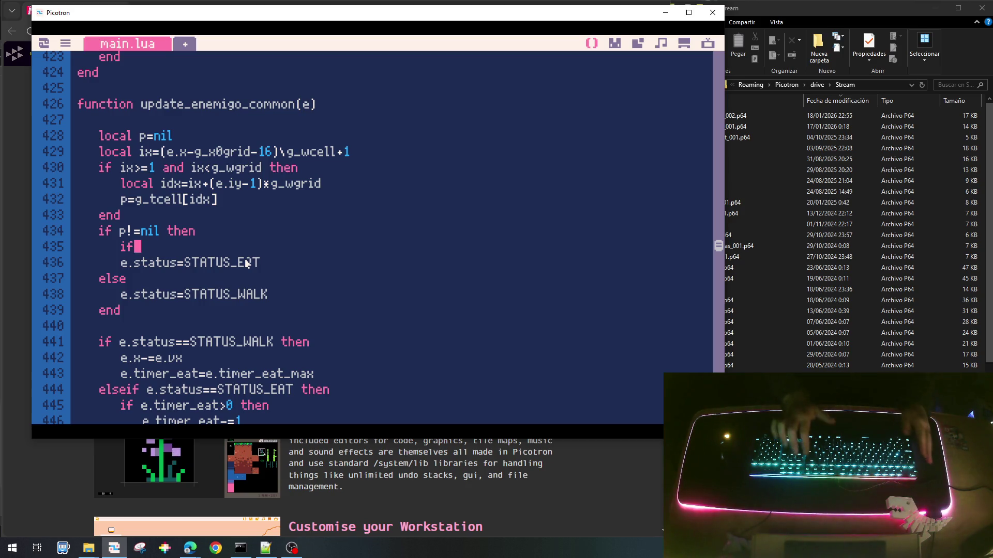
# Move the p!=nil plant check block inside the grid-bounds if and indent it one level.
pyautogui.press('BackSpace')
pyautogui.press('BackSpace')
pyautogui.press('BackSpace')
pyautogui.press('BackSpace')
pyautogui.press('BackSpace')
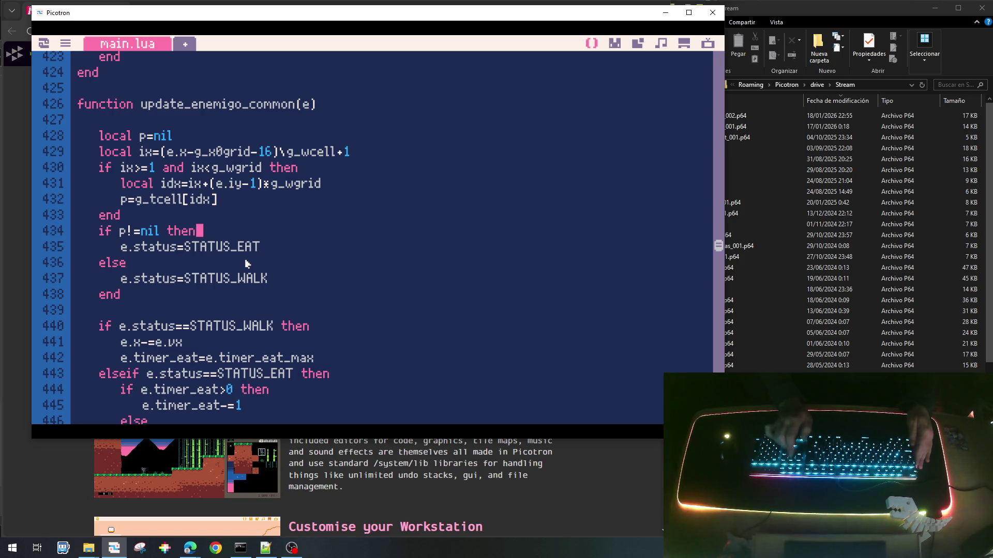
pyautogui.press('Right')
pyautogui.press('Right')
pyautogui.press('Right')
pyautogui.press('Home')
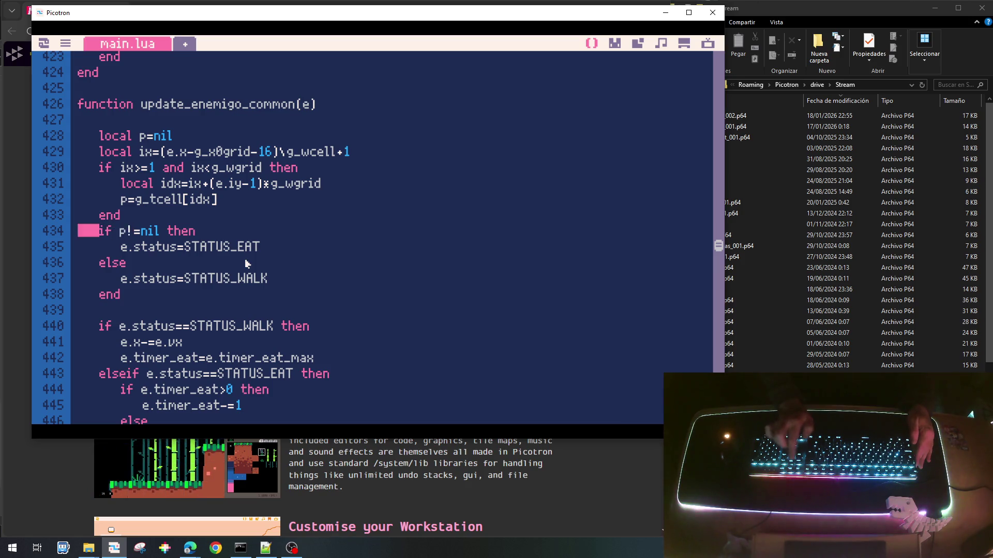
pyautogui.hotkey('shift', 'Down')
pyautogui.hotkey('shift', 'Down')
pyautogui.hotkey('shift', 'Down')
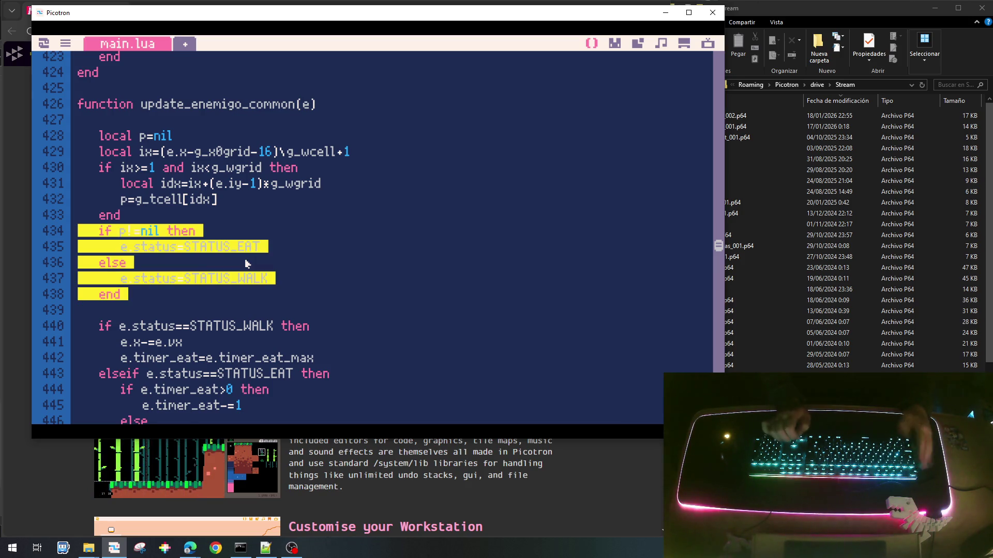
pyautogui.press('BackSpace')
pyautogui.press('Up')
pyautogui.hotkey('ctrl', 'v')
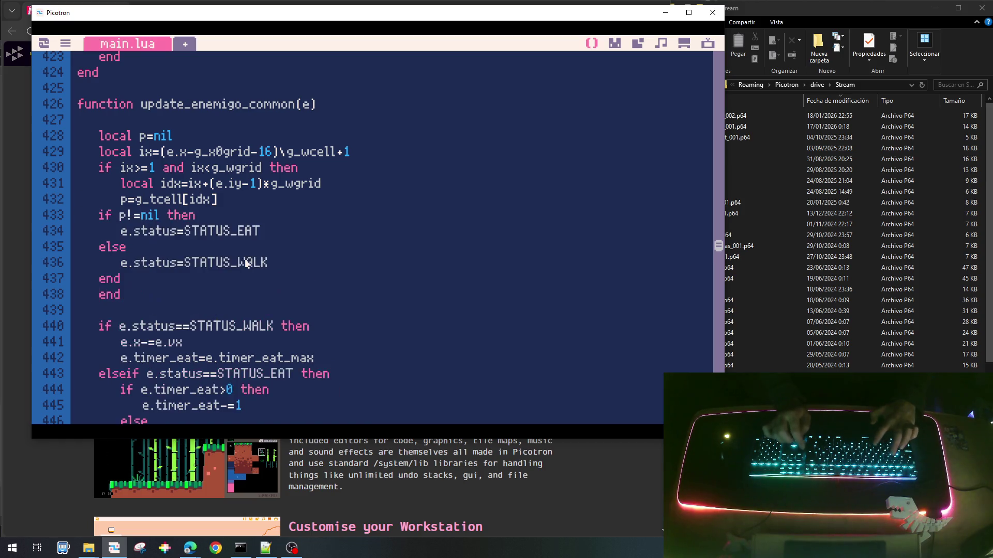
pyautogui.hotkey('shift', 'Up')
pyautogui.hotkey('shift', 'Up')
pyautogui.hotkey('shift', 'Up')
pyautogui.press('Tab')
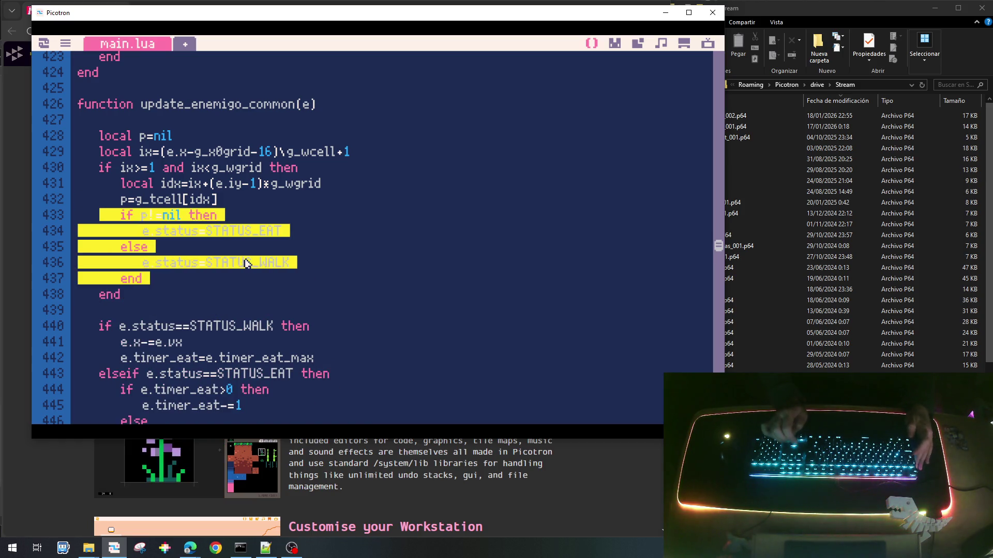
pyautogui.press('Up')
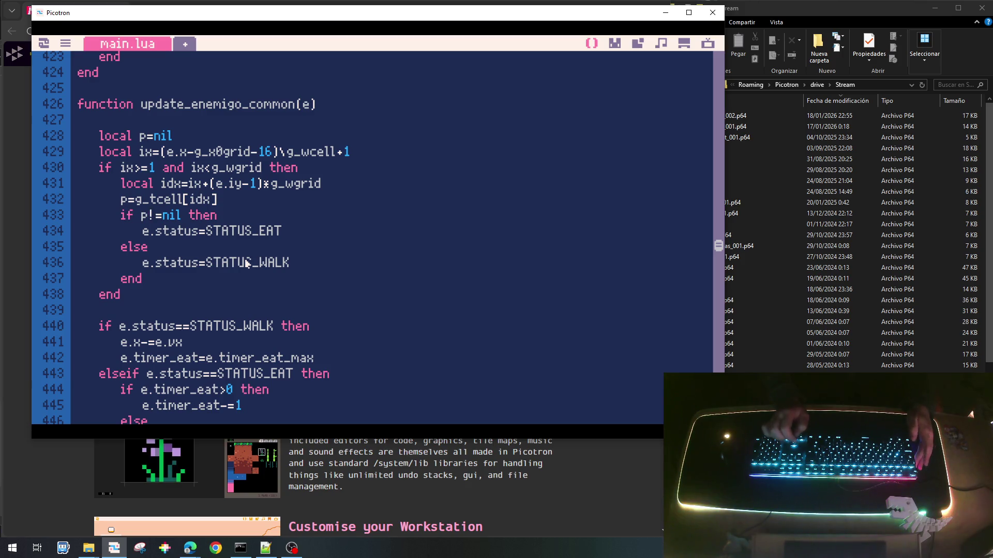
# Change the plant check condition to p.typ!=CELL_TYPE_EMPTY.
pyautogui.hotkey('shift', 'Right')
pyautogui.hotkey('shift', 'Right')
pyautogui.hotkey('shift', 'Right')
pyautogui.press('BackSpace')
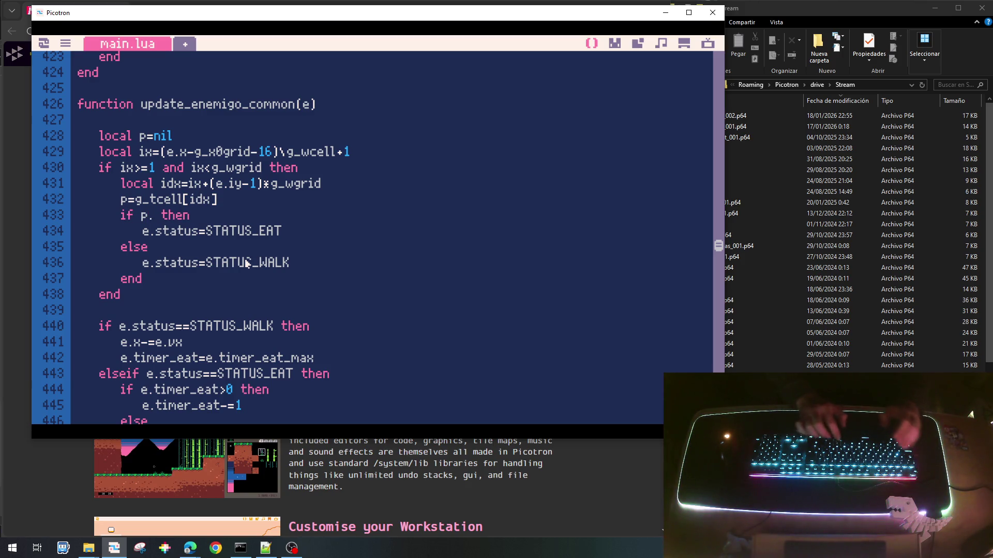
pyautogui.write('typ')
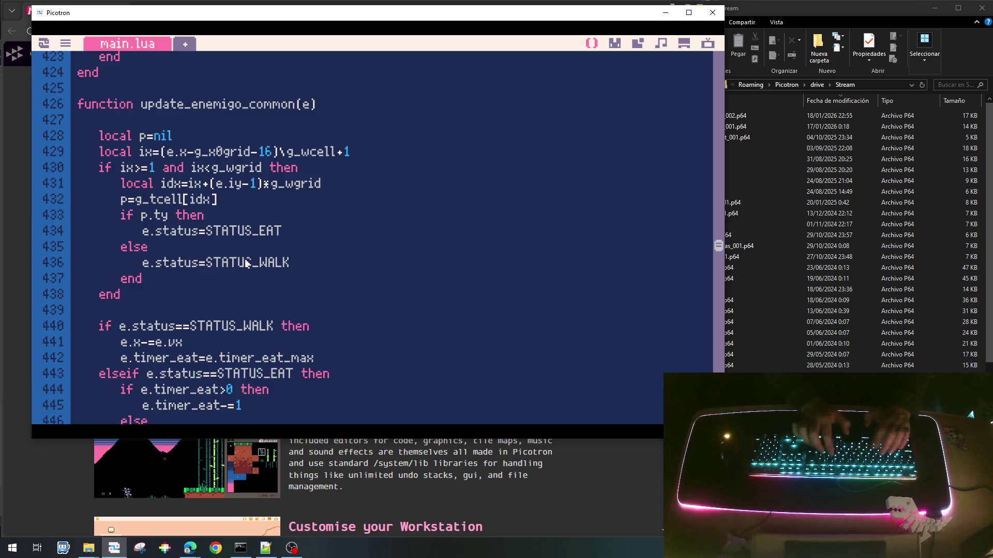
pyautogui.write('!"')
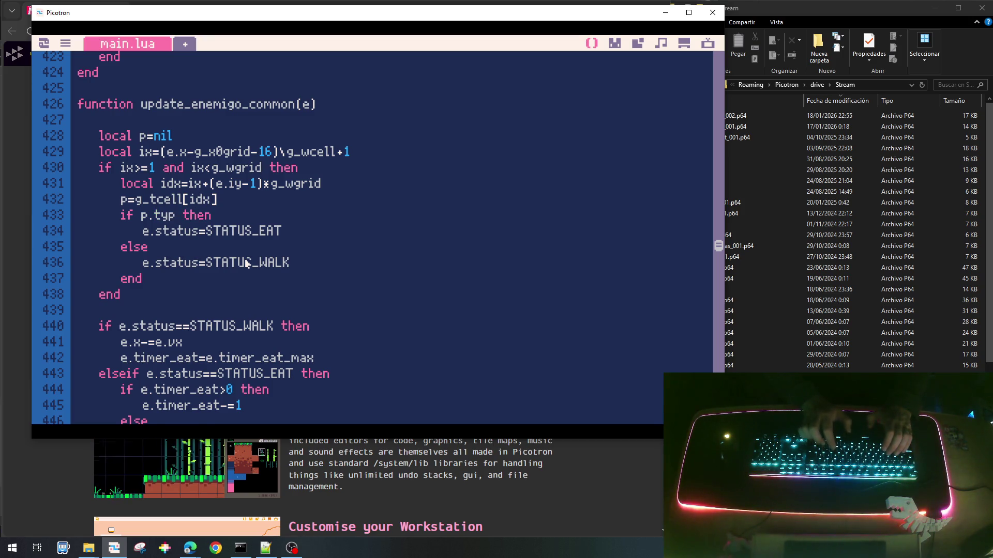
pyautogui.press('BackSpace')
pyautogui.write('=C')
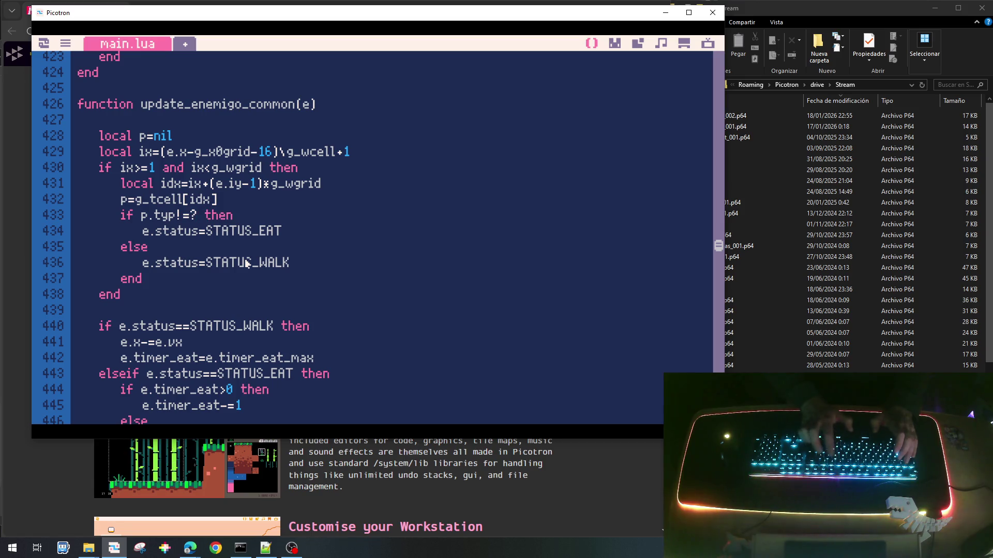
pyautogui.write('ELL_TYPE_E')
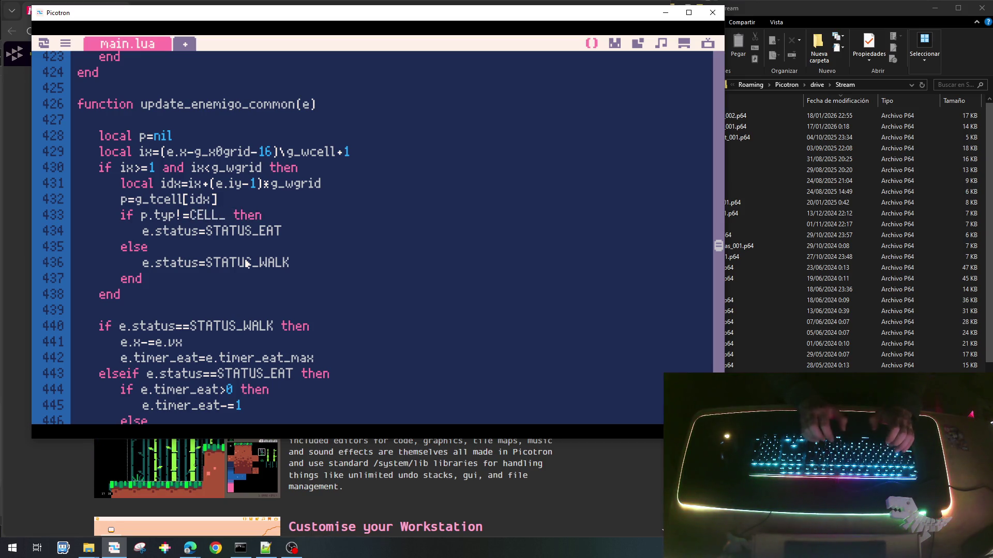
pyautogui.write('MPTY')
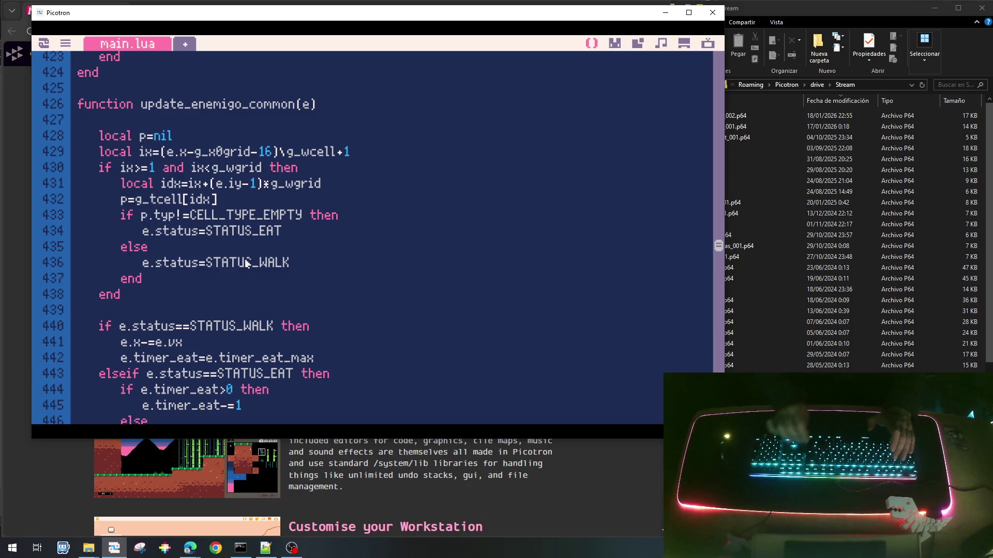
# Add an else branch that sets e.status=STATUS_WALK, indented under else.
pyautogui.press('Return')
pyautogui.write('else')
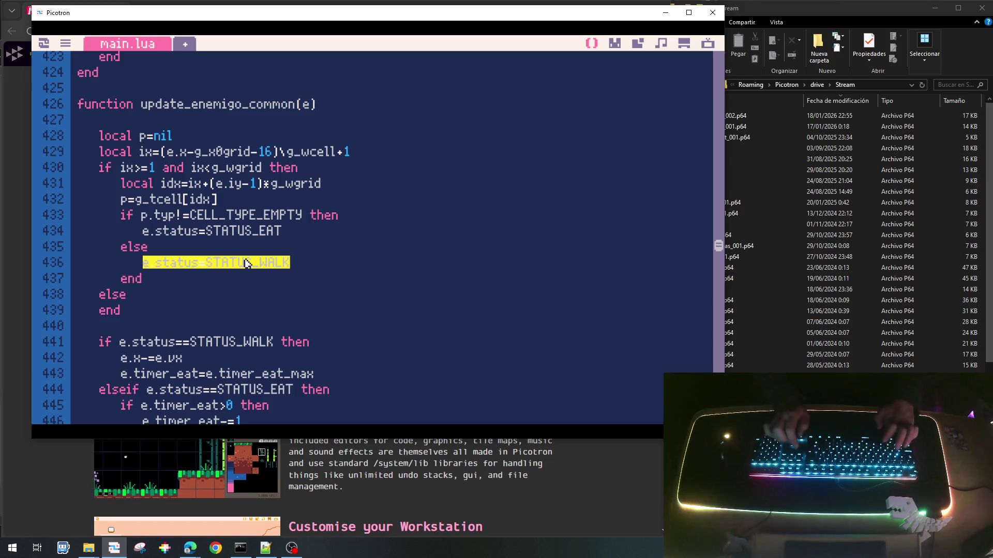
pyautogui.press('Return')
pyautogui.write('e.status=STATUS_WALK')
pyautogui.press('Home')
pyautogui.press('Tab')
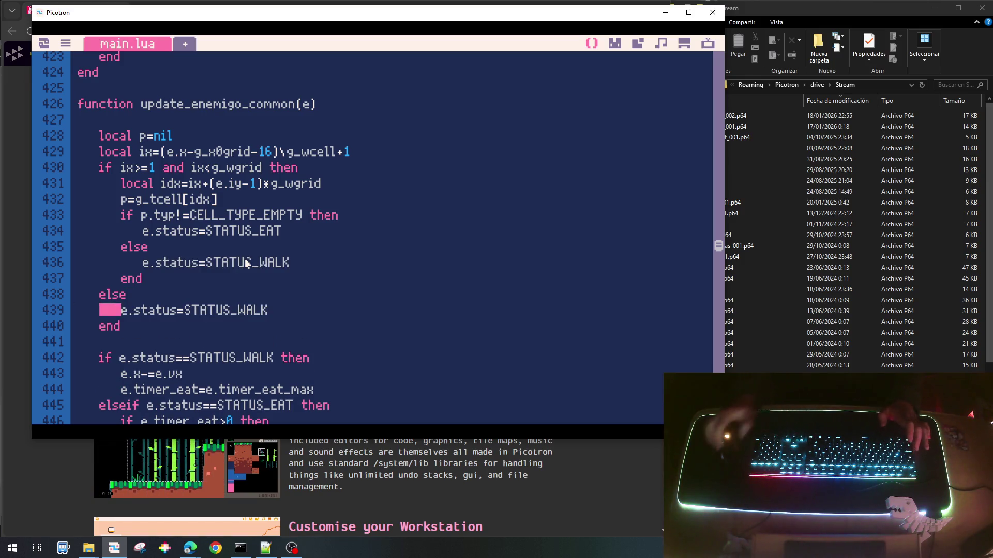
pyautogui.click(196, 310)
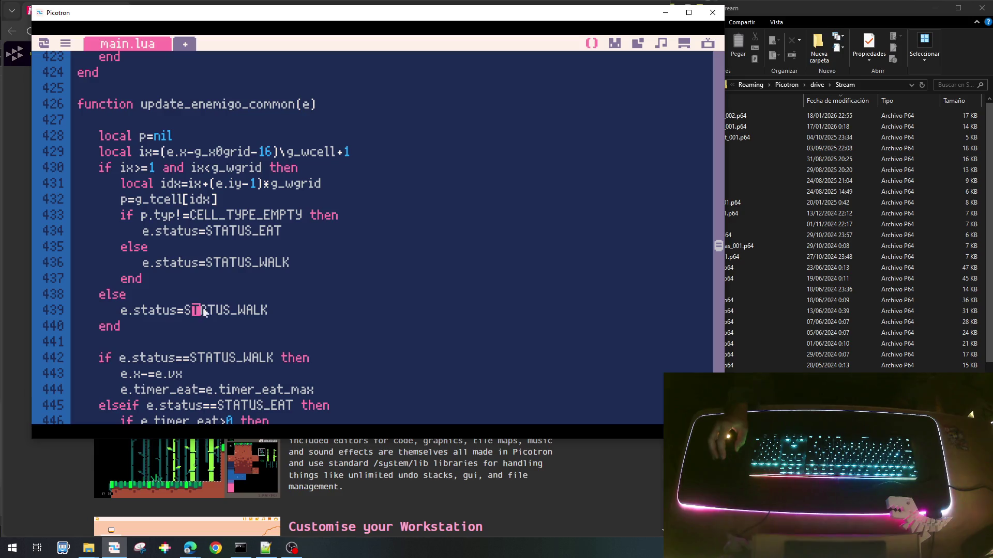
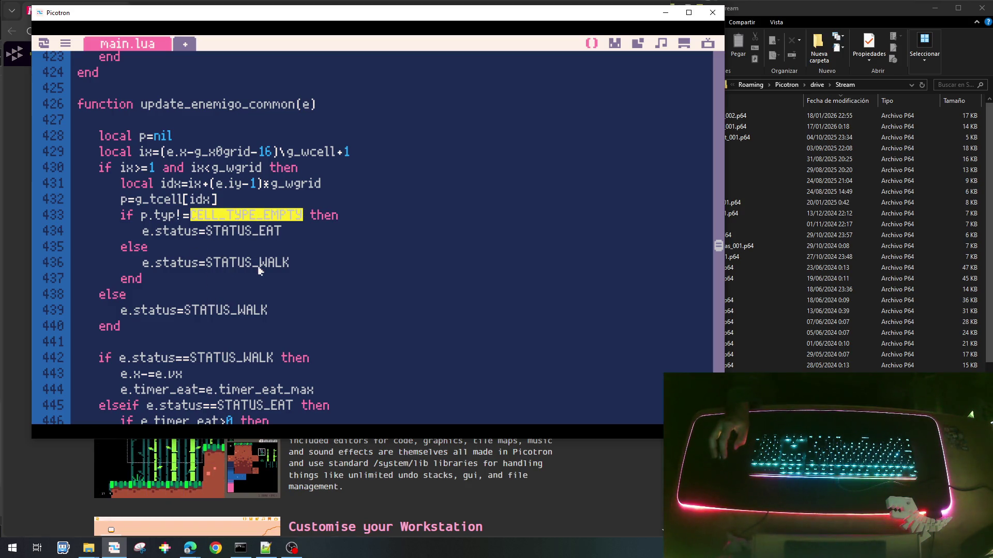
# Change the check on line 433 to p.typ==CELL_TYPE_EMPTY.
pyautogui.click(196, 219)
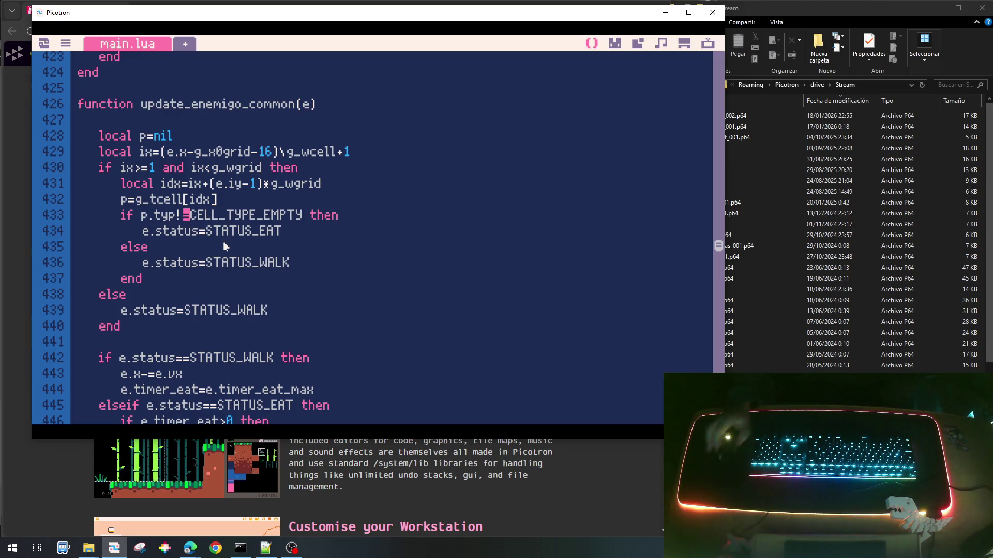
pyautogui.press('BackSpace')
pyautogui.write('=')
# Swap the STATUS_EAT and STATUS_WALK lines so empty cells mean walking, then save and run.
pyautogui.press('Down')
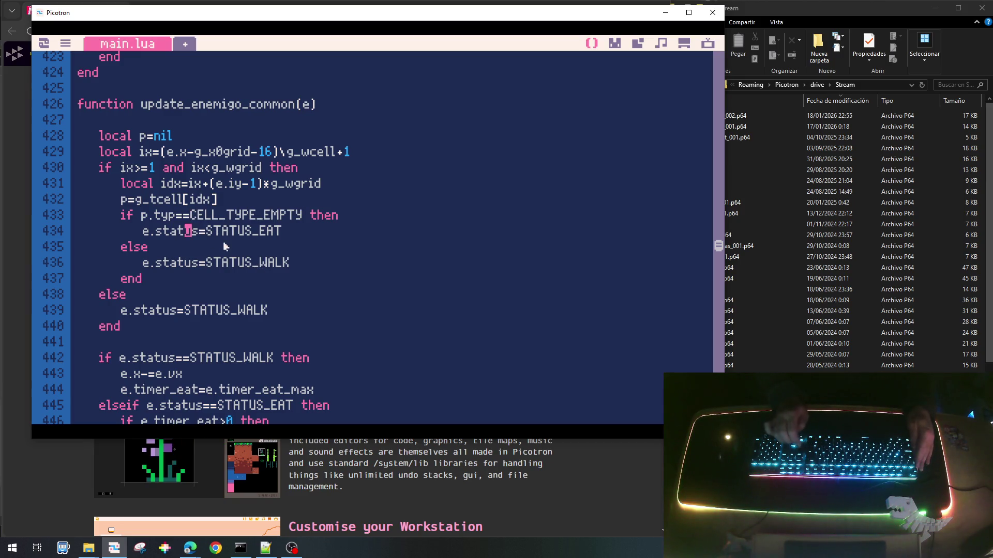
pyautogui.press('Home')
pyautogui.hotkey('shift', 'Down')
pyautogui.hotkey('ctrl', 'c')
pyautogui.press('Delete')
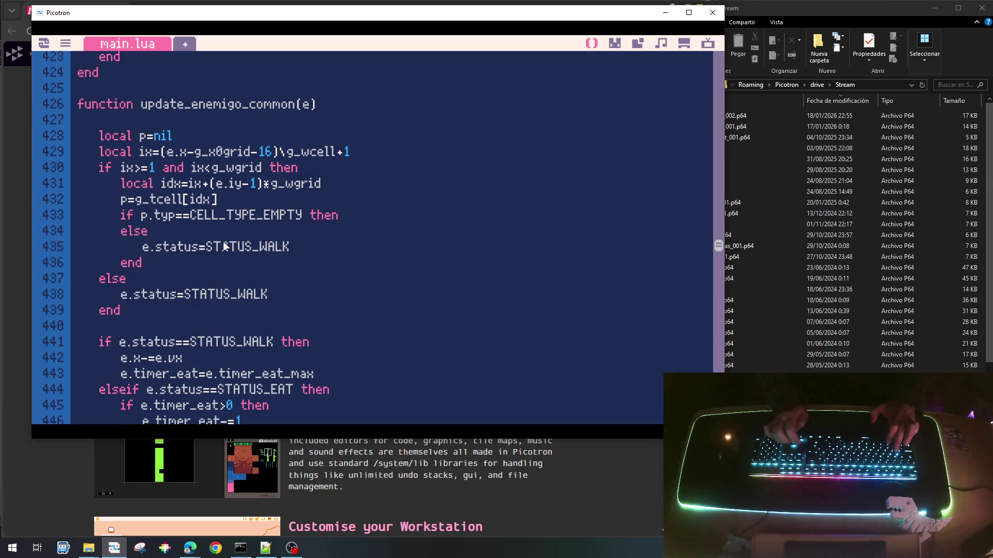
pyautogui.hotkey('ctrl', 'v')
pyautogui.hotkey('shift', 'Down')
pyautogui.press('Delete')
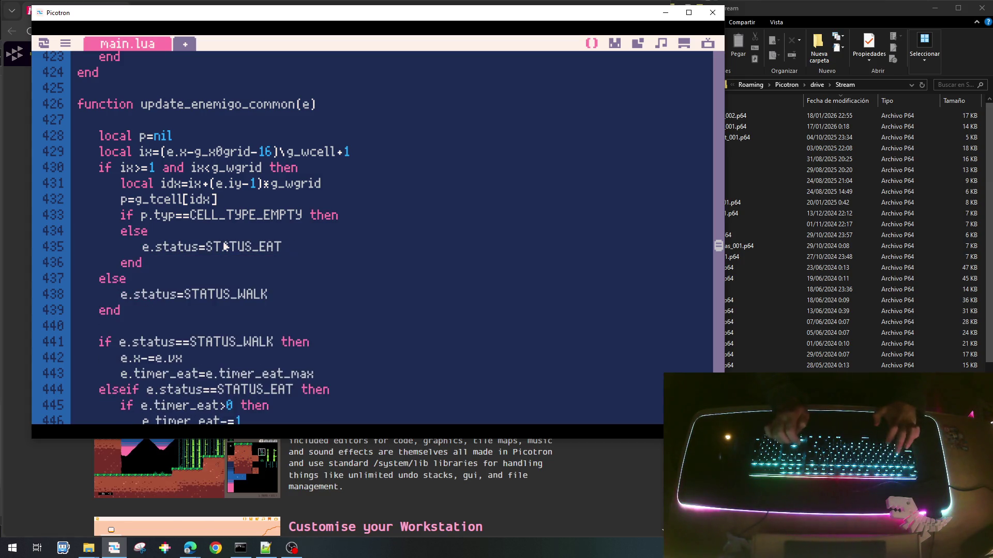
pyautogui.write('e.status=STATUS_WALK')
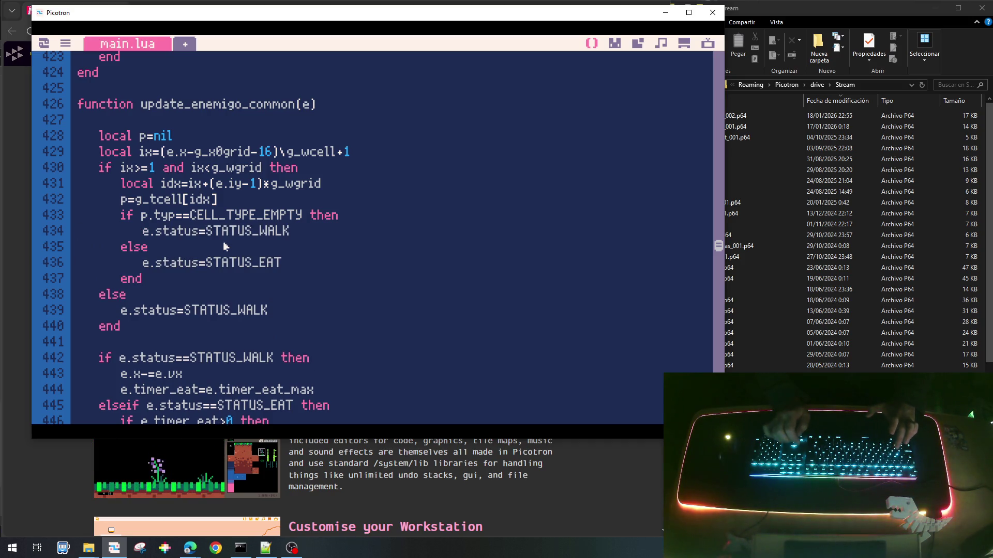
pyautogui.hotkey('ctrl', 's')
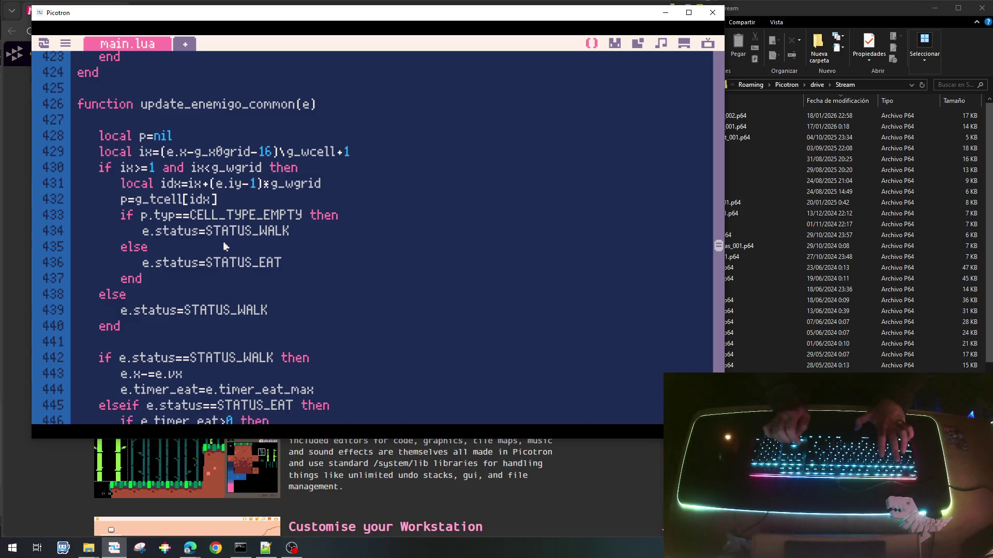
pyautogui.hotkey('ctrl', 'r')
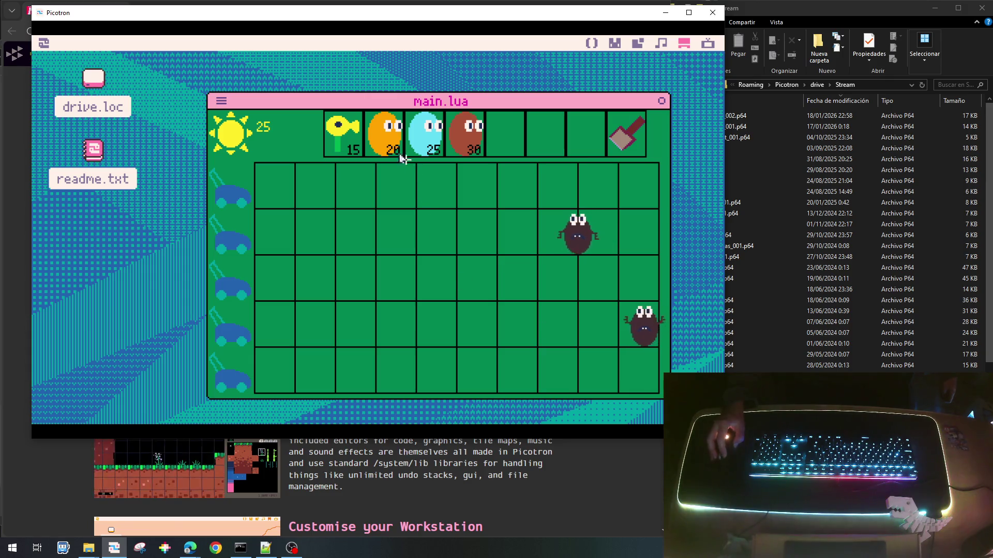
# Plant peashooters in rows 2, 4 and 3 of the first column.
pyautogui.click(341, 147)
pyautogui.click(273, 236)
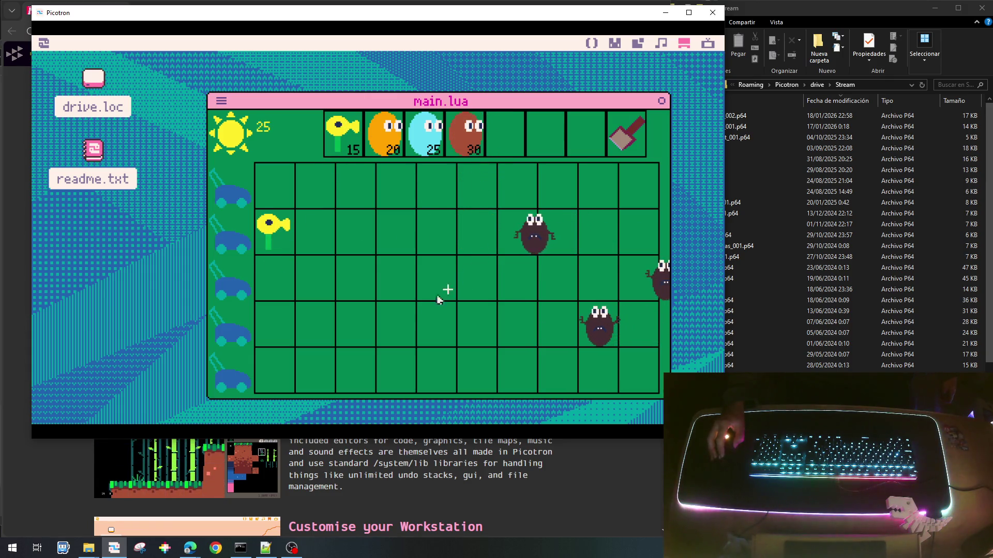
pyautogui.click(342, 143)
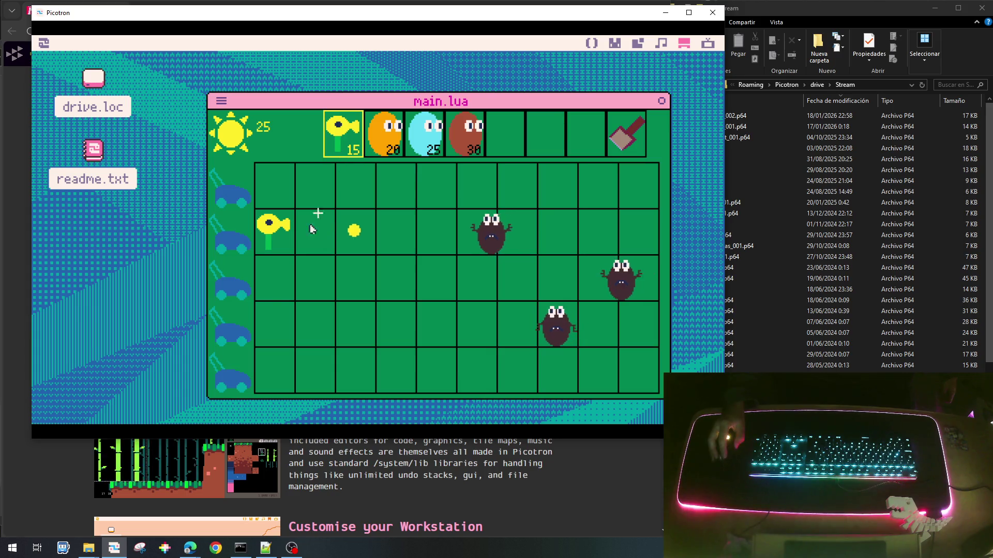
pyautogui.click(278, 325)
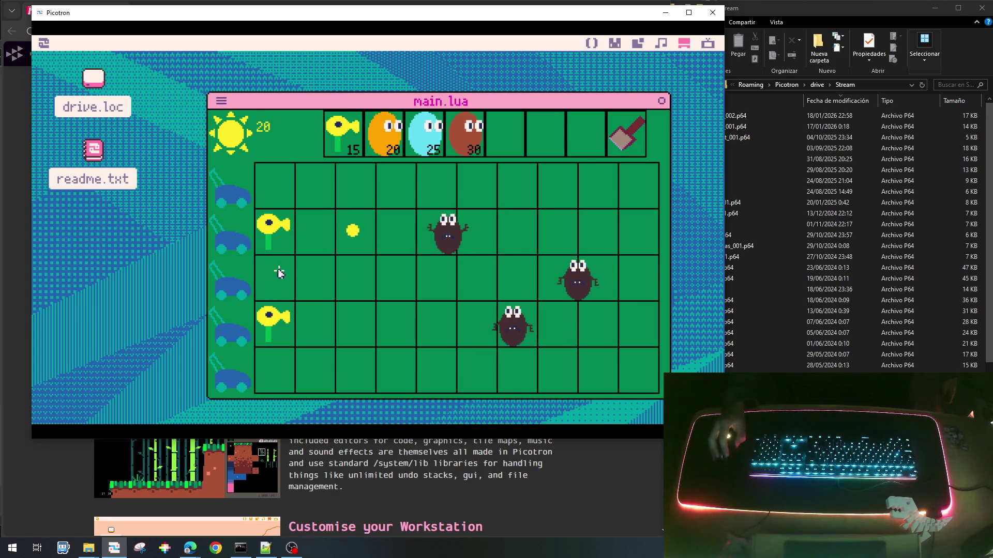
pyautogui.click(360, 138)
pyautogui.click(272, 279)
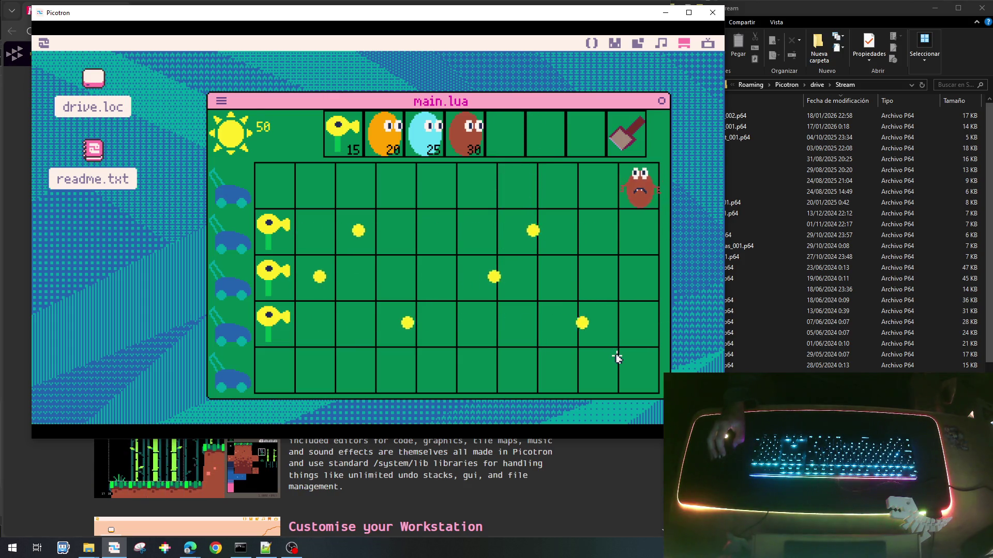
# Place an orange plant in the top row's third cell, collect four suns, then stop the game.
pyautogui.click(384, 133)
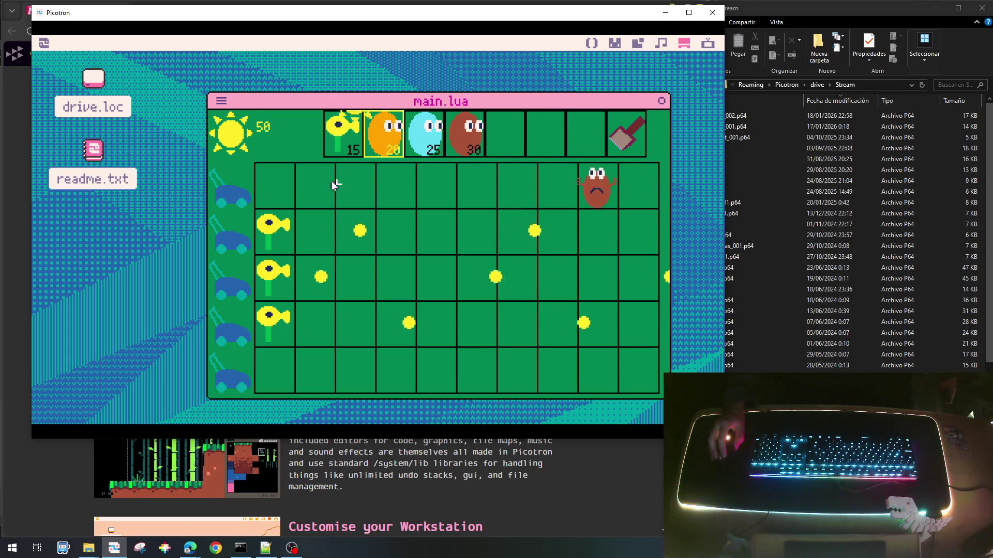
pyautogui.click(356, 187)
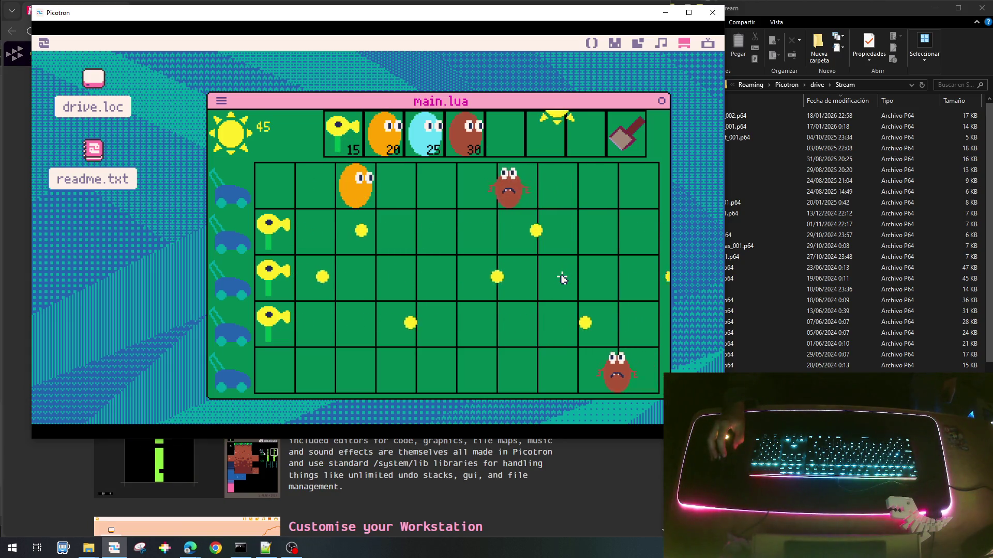
pyautogui.click(565, 178)
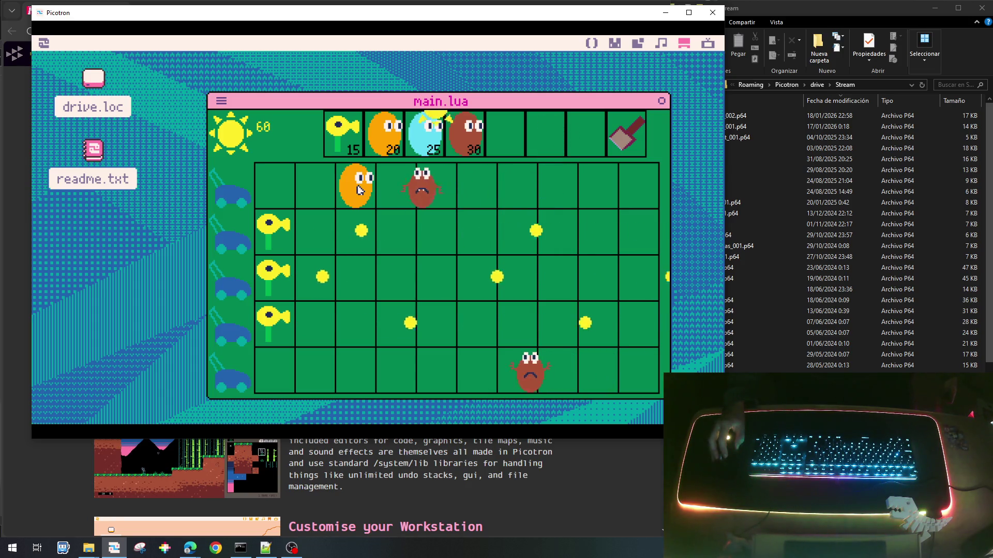
pyautogui.click(413, 181)
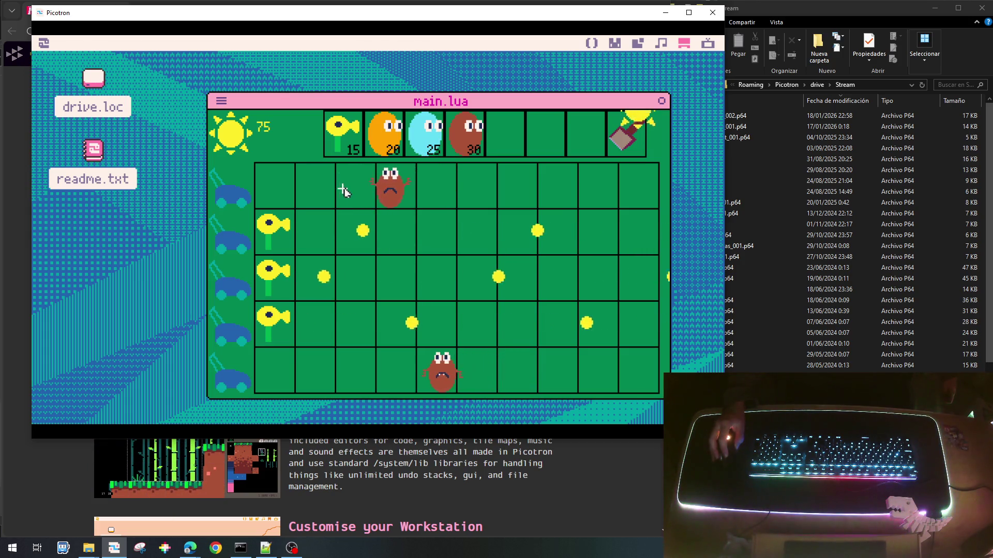
pyautogui.click(623, 179)
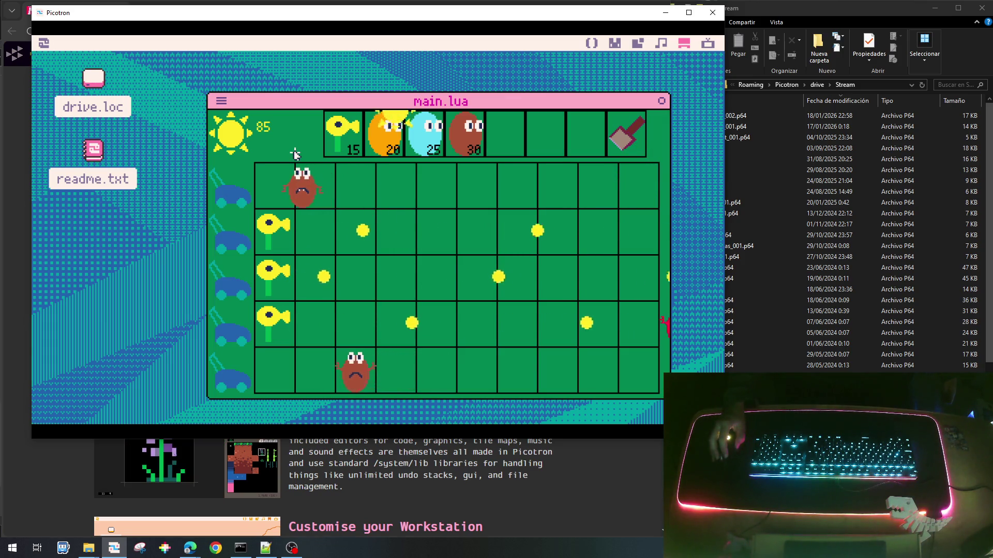
pyautogui.click(394, 184)
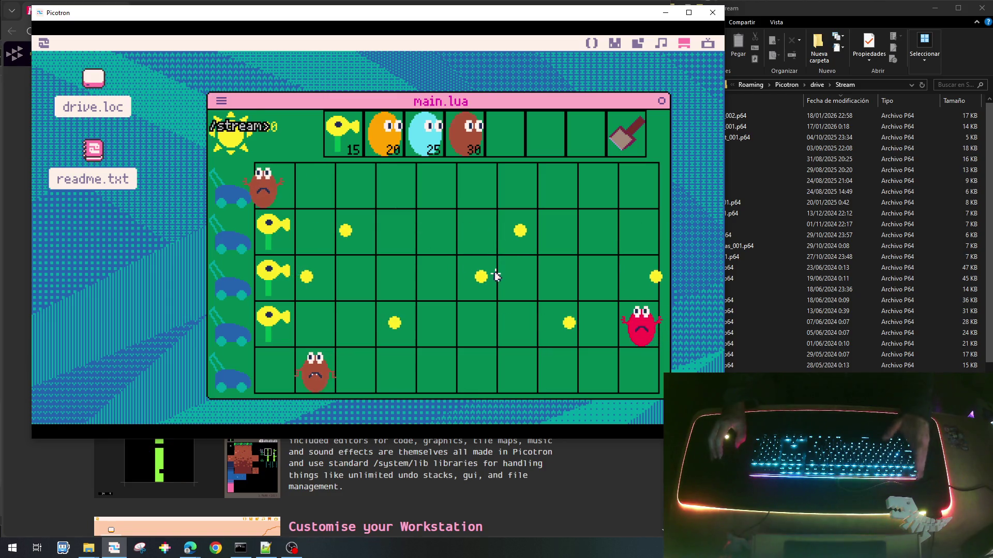
pyautogui.press('Escape')
pyautogui.scroll(-4, 348, 284)
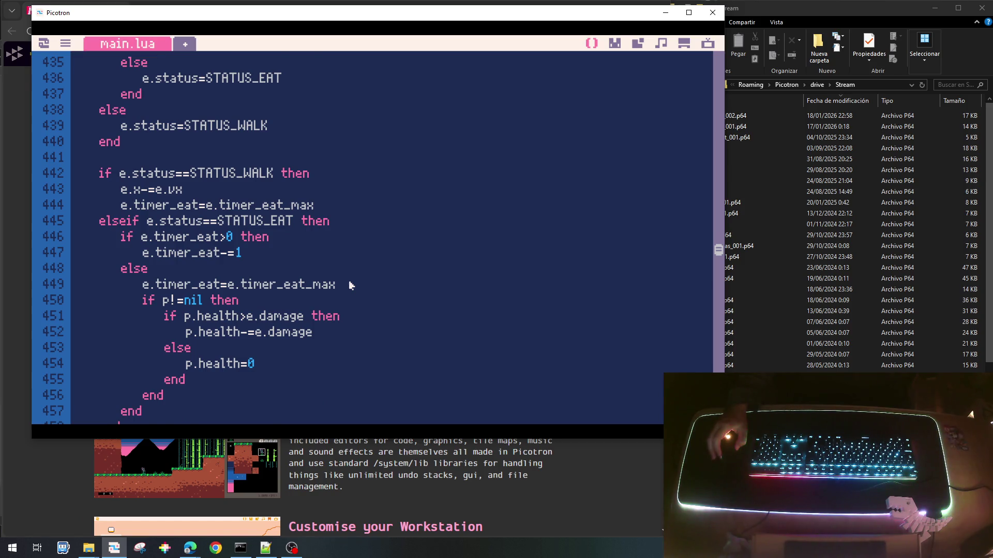
# In init_enemigo, change e.timer_eat_max from 30 to 60, starting at line 409.
pyautogui.scroll(10, 350, 285)
pyautogui.scroll(6, 350, 285)
pyautogui.scroll(-6, 349, 285)
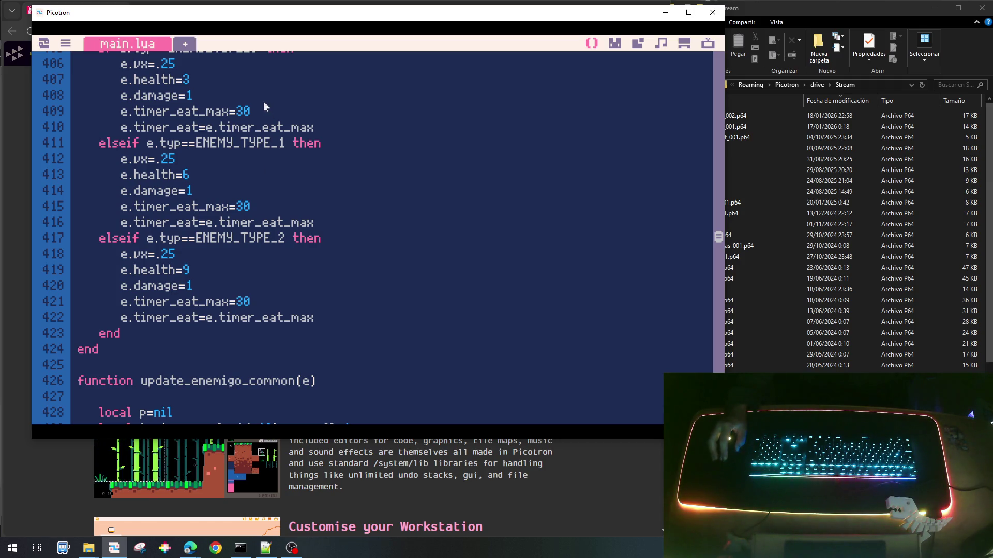
pyautogui.scroll(3, 262, 112)
pyautogui.click(248, 251)
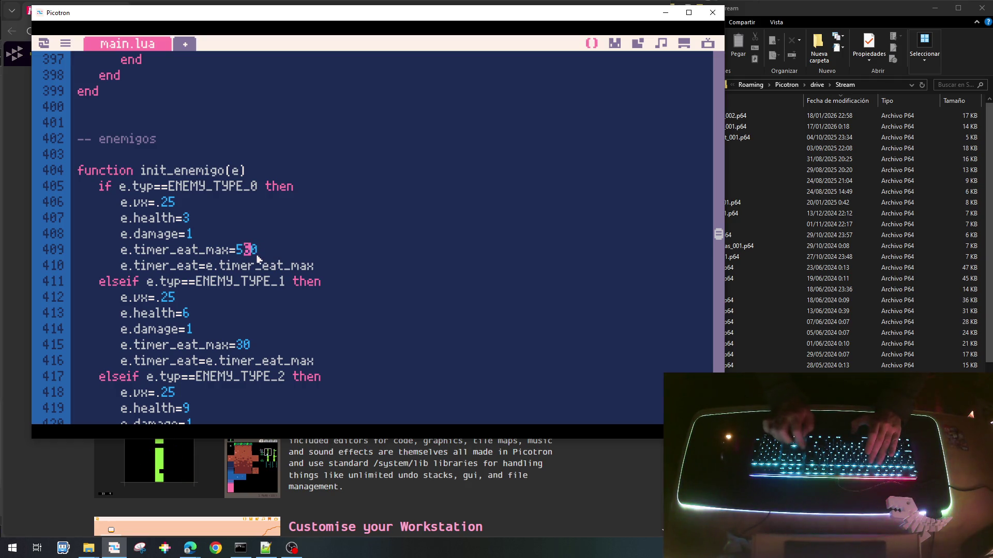
pyautogui.press('Delete')
pyautogui.write('6')
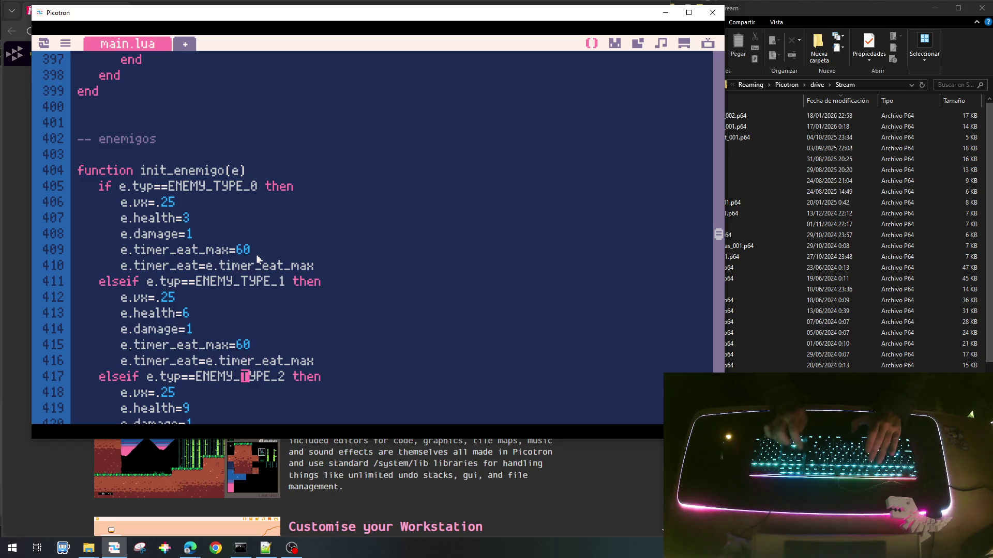
pyautogui.press('Down')
pyautogui.press('Down')
pyautogui.press('Down')
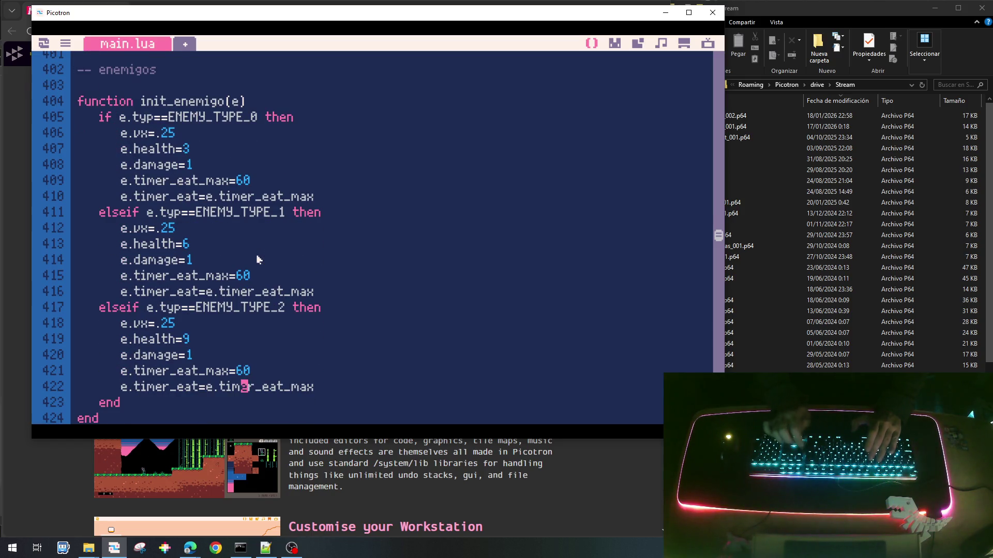
pyautogui.press('Down')
pyautogui.press('Down')
pyautogui.press('Down')
pyautogui.press('Up')
pyautogui.press('Up')
pyautogui.press('Up')
pyautogui.scroll(-4, 257, 259)
pyautogui.scroll(-3, 256, 259)
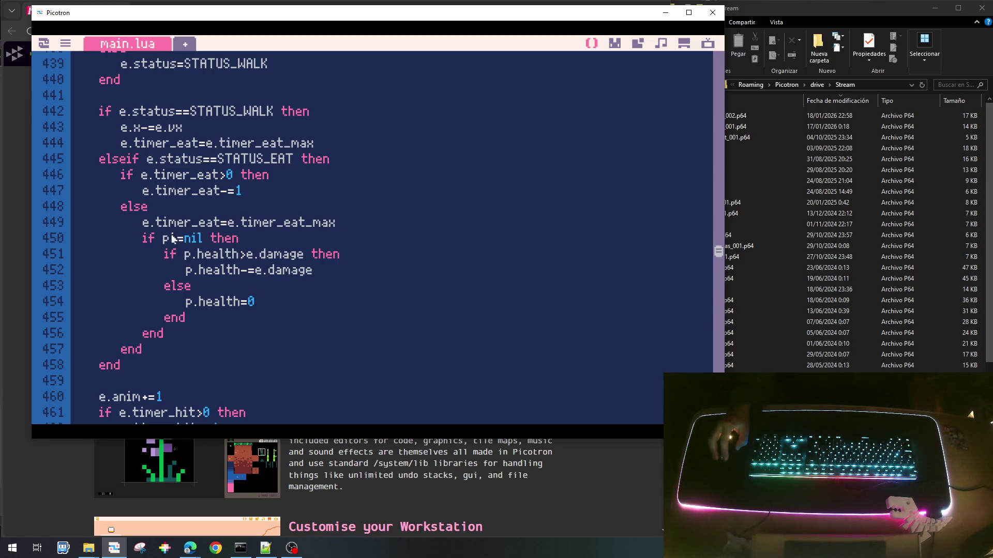
# Delete the 'if p!=nil then' line and its end, outdenting the health damage block.
pyautogui.press('Home')
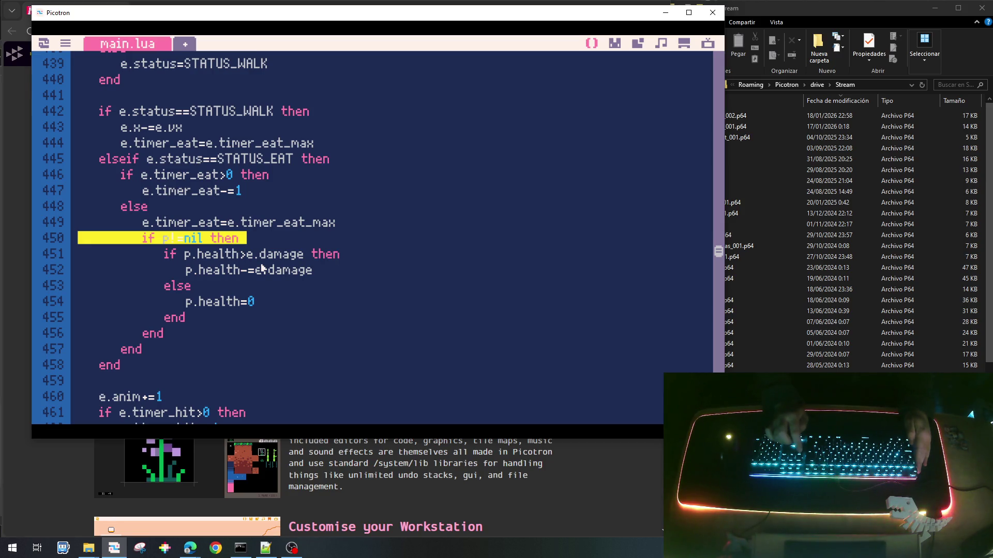
pyautogui.press('Delete')
pyautogui.hotkey('shift', 'Down')
pyautogui.hotkey('shift', 'Down')
pyautogui.hotkey('shift', 'Down')
pyautogui.hotkey('shift', 'Up')
pyautogui.hotkey('shift', 'Tab')
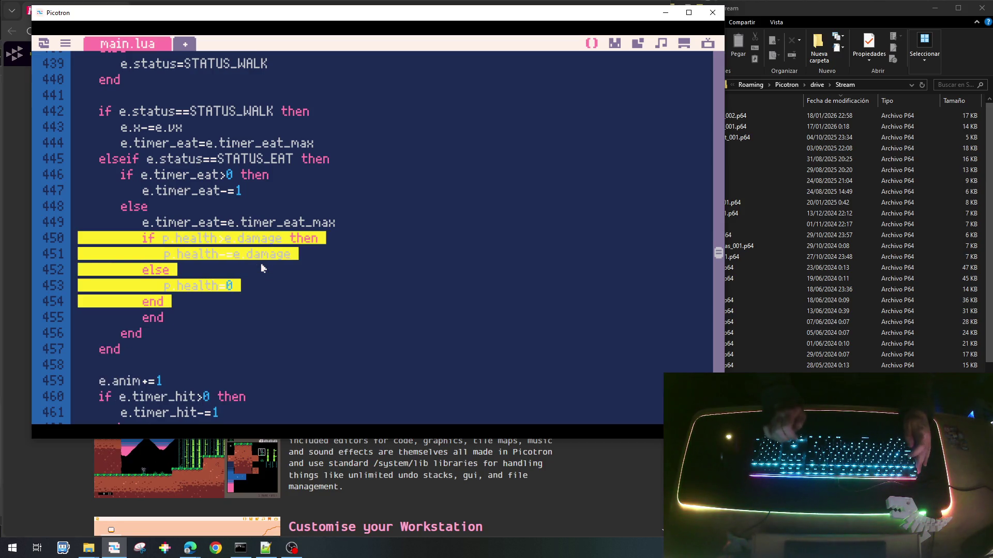
pyautogui.press('Escape')
pyautogui.hotkey('shift', 'Down')
pyautogui.press('Delete')
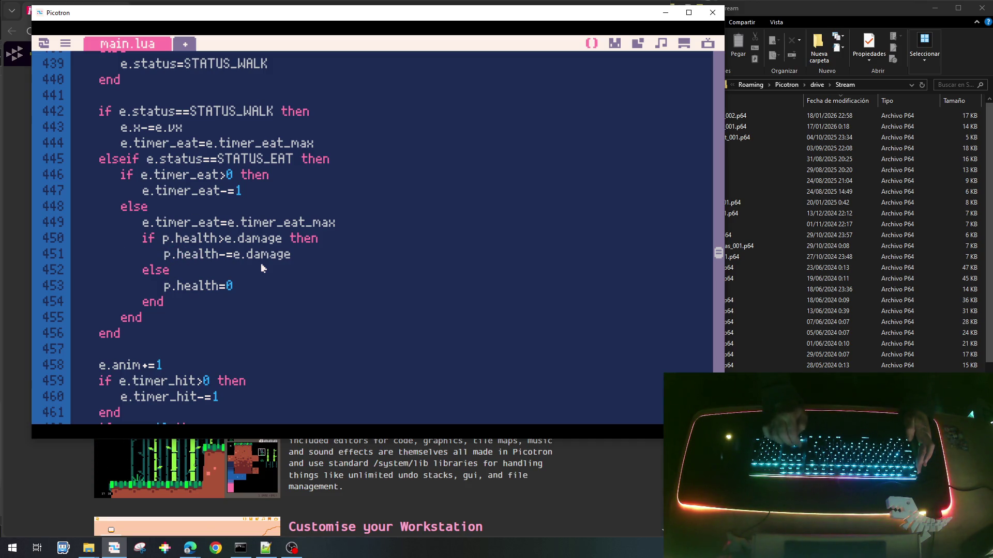
# Add p.timer_hit=30 after the damage block, then save and run the cart.
pyautogui.press('Return')
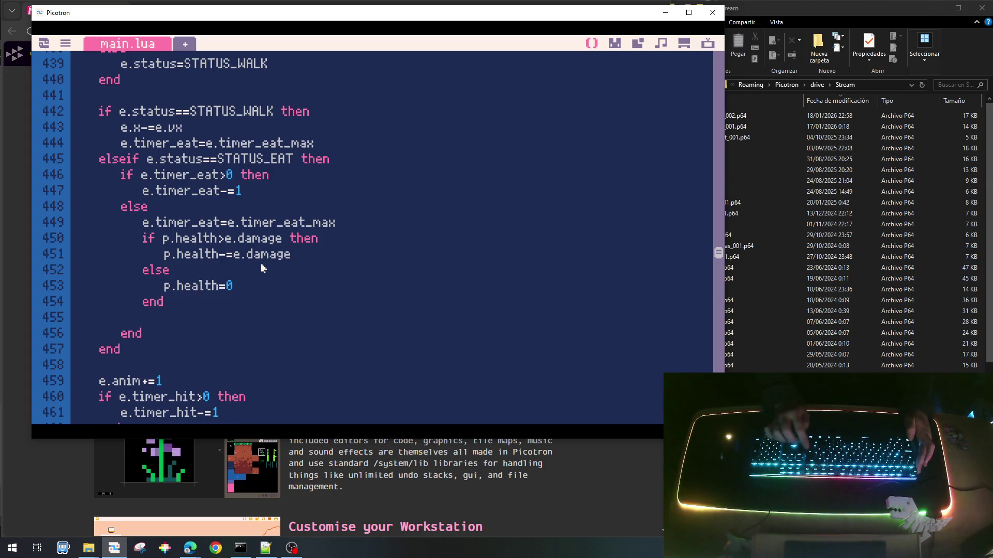
pyautogui.write('p.timer_')
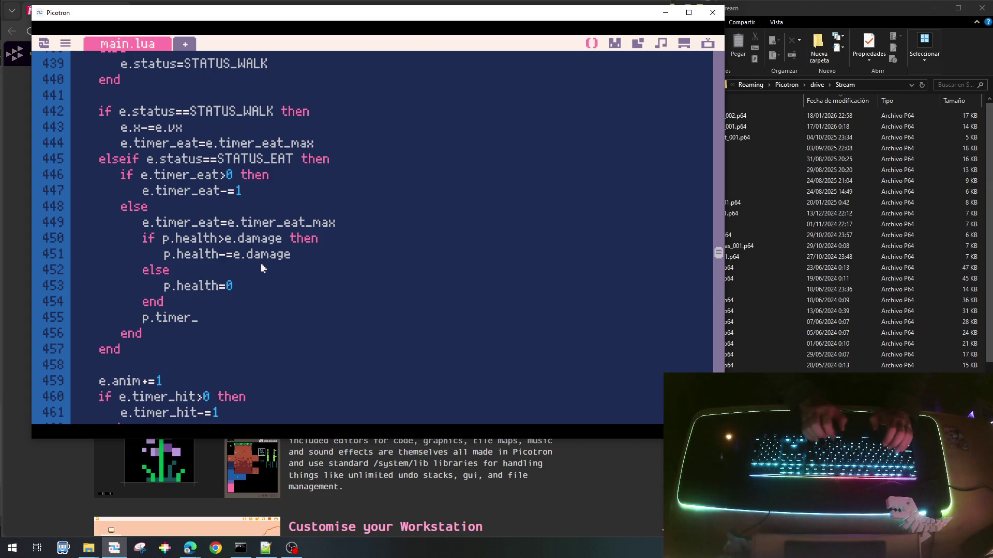
pyautogui.write('oi')
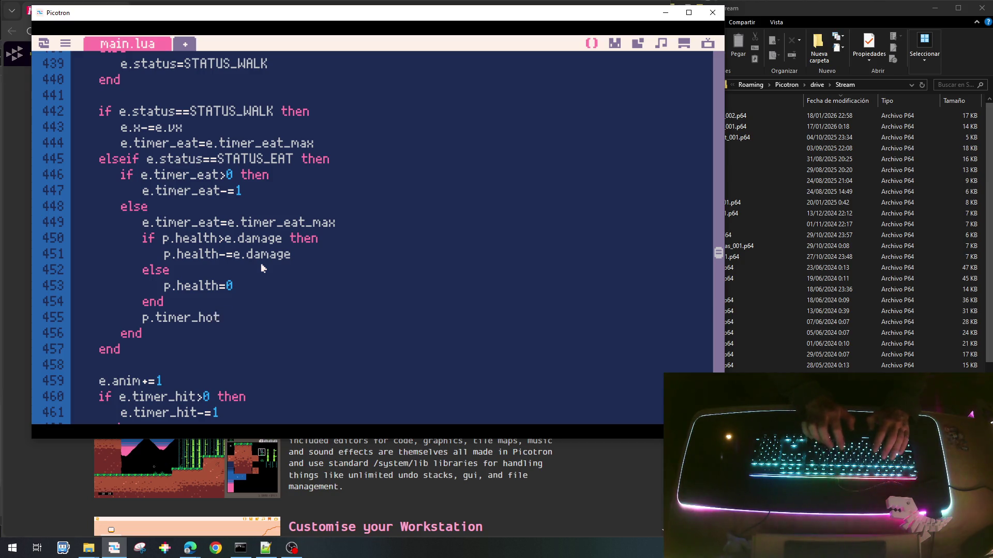
pyautogui.write('30')
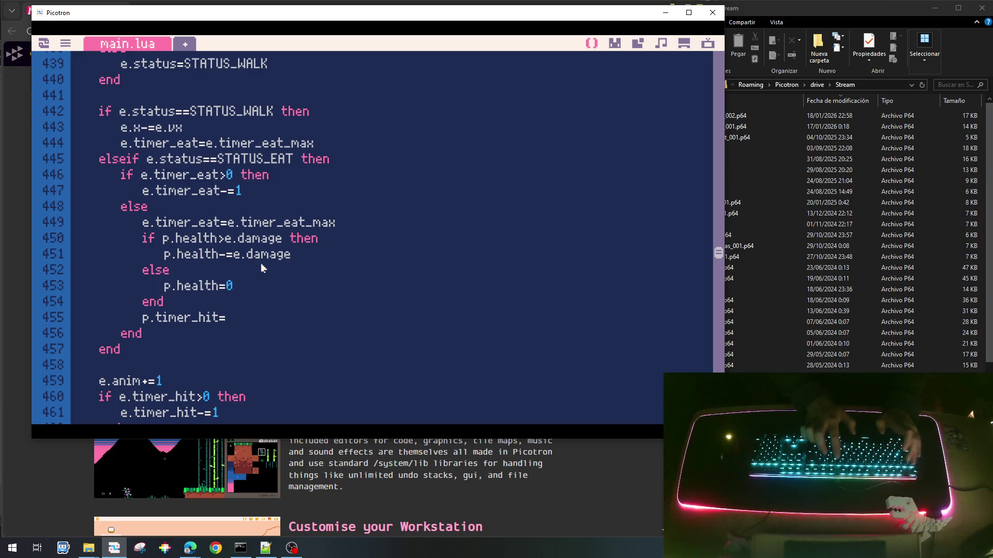
pyautogui.hotkey('ctrl', 's')
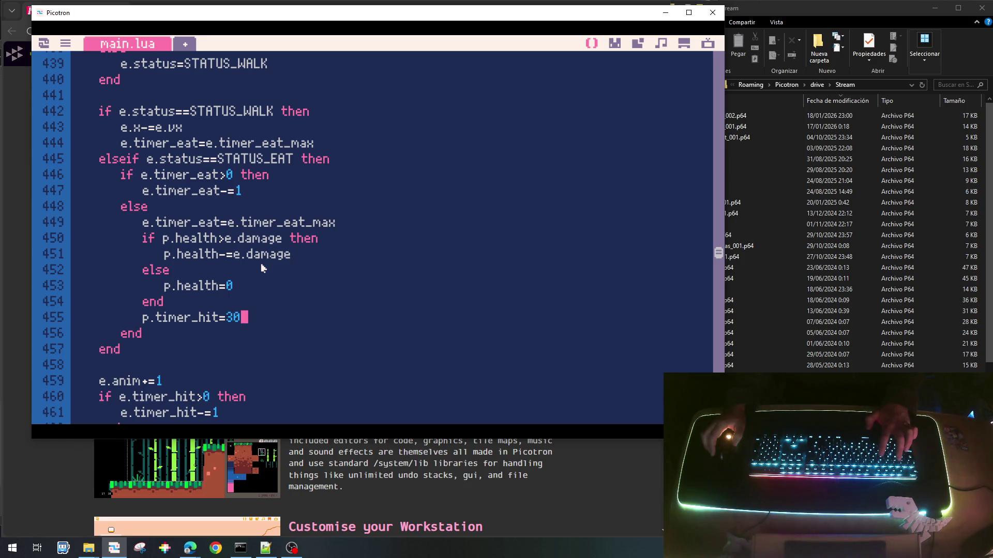
pyautogui.hotkey('ctrl', 'r')
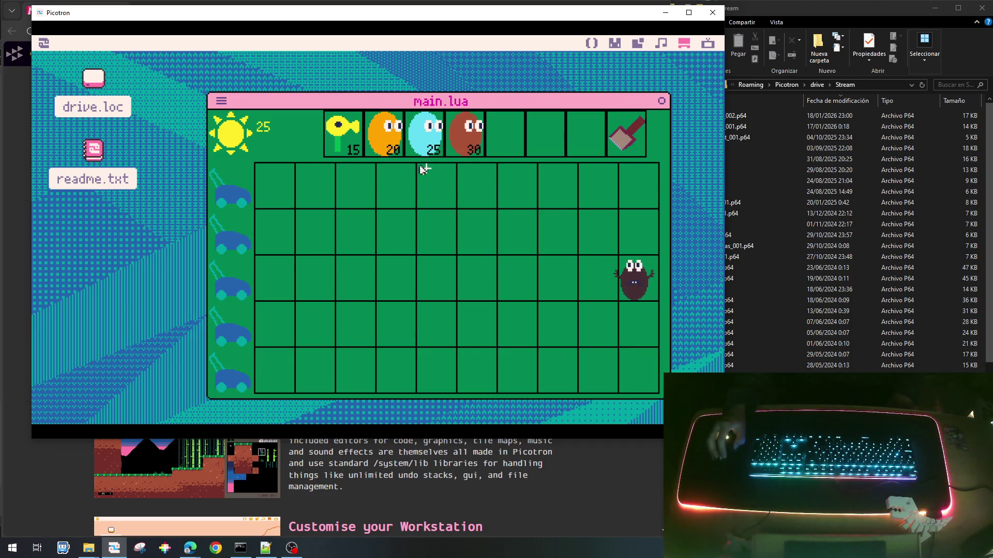
# Plant orange plants in the middle, top and fourth rows while collecting suns.
pyautogui.click(495, 286)
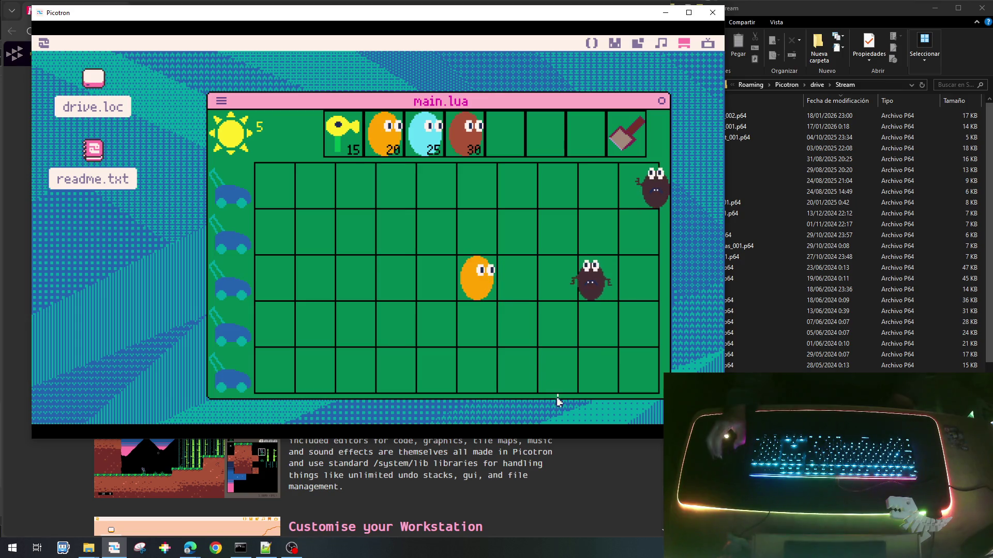
pyautogui.click(639, 171)
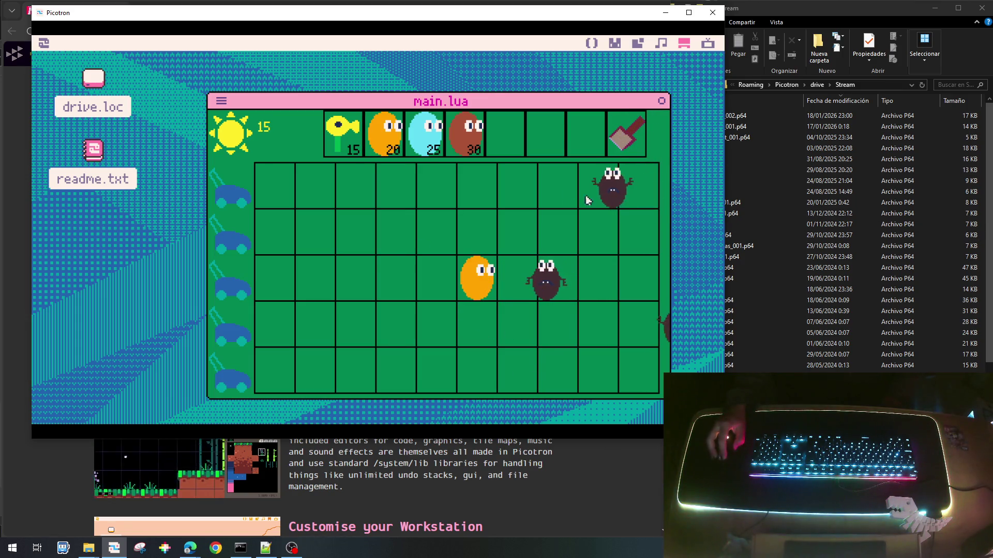
pyautogui.click(386, 133)
pyautogui.click(477, 195)
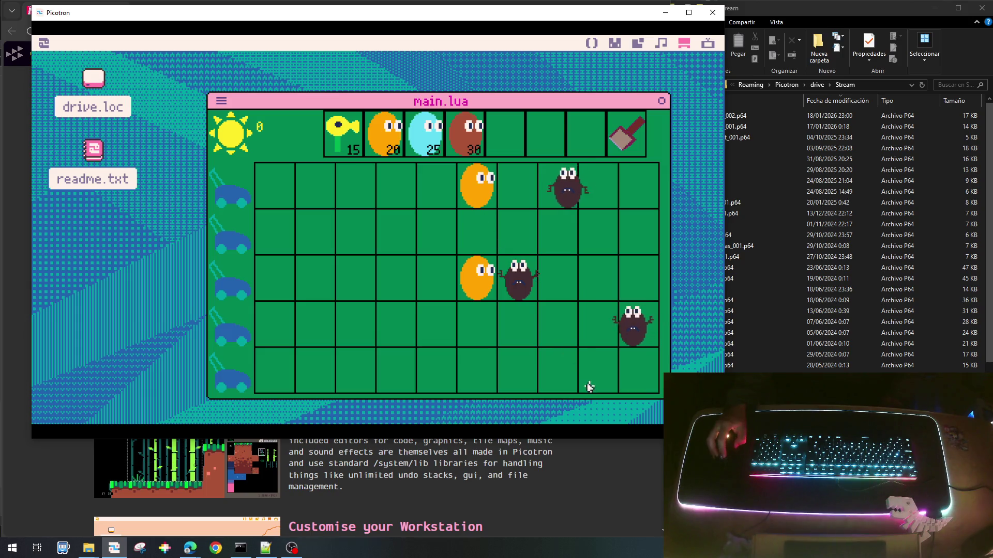
pyautogui.click(635, 206)
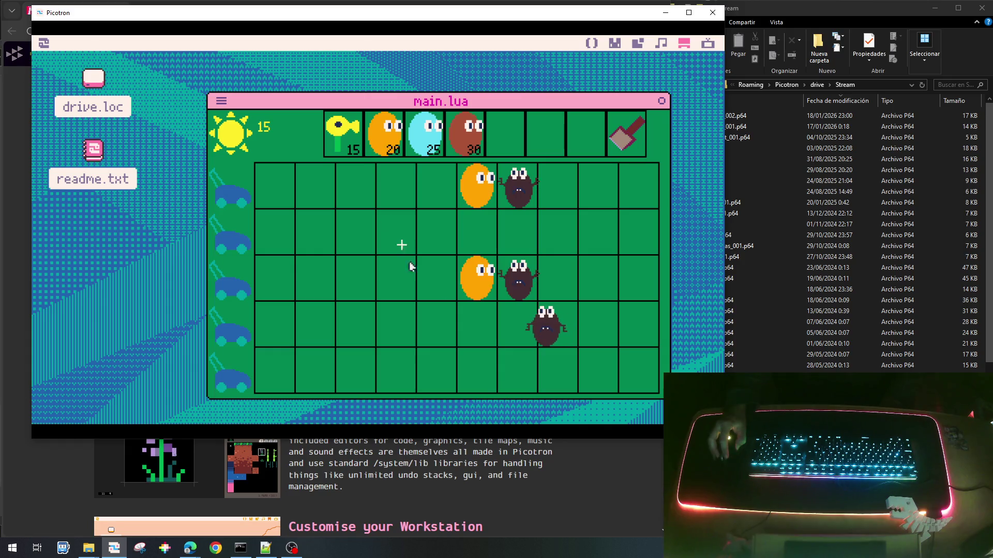
pyautogui.click(460, 319)
pyautogui.click(380, 140)
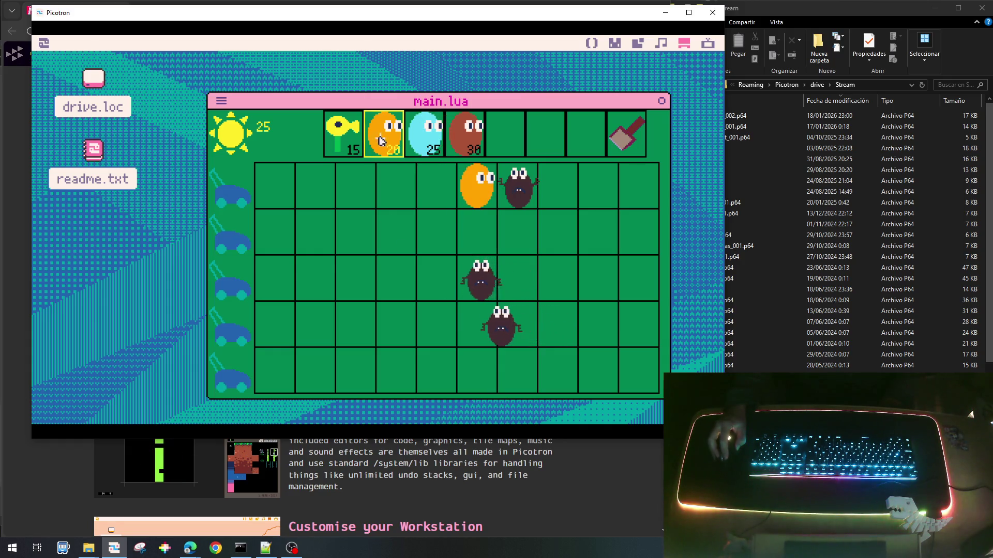
pyautogui.click(397, 318)
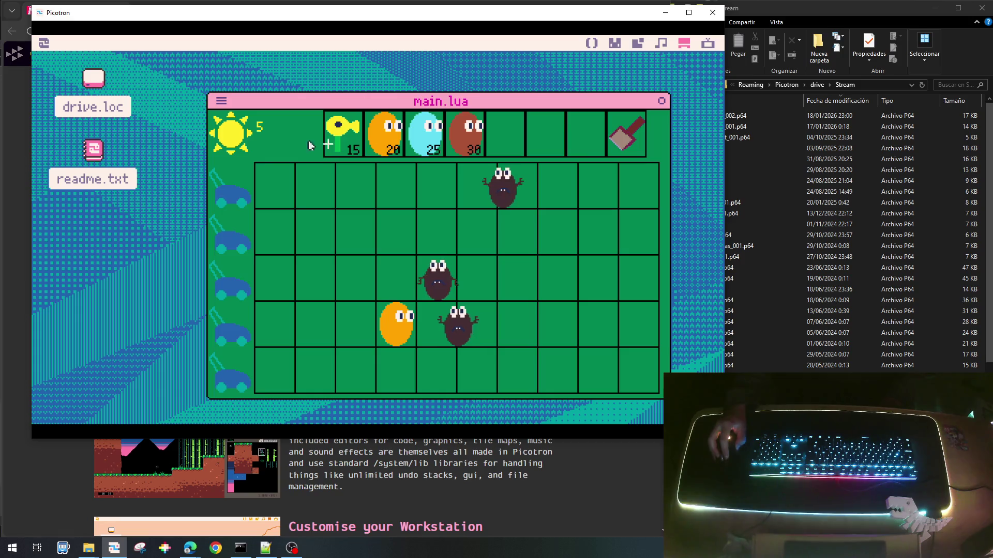
# Plant orange plants at row 3 column 3 and row 2 column 7, collecting suns to 55, then stop the game.
pyautogui.click(382, 135)
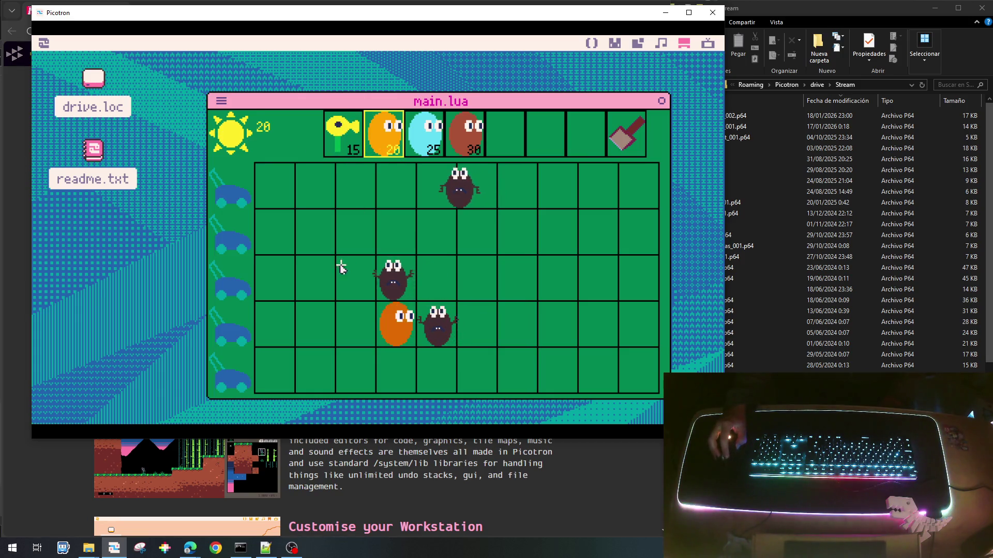
pyautogui.click(354, 276)
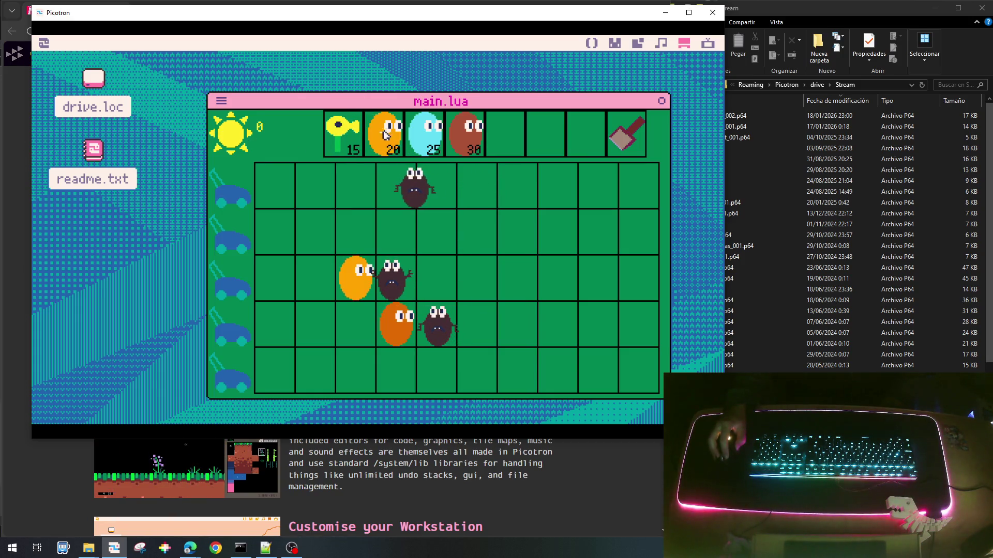
pyautogui.click(595, 186)
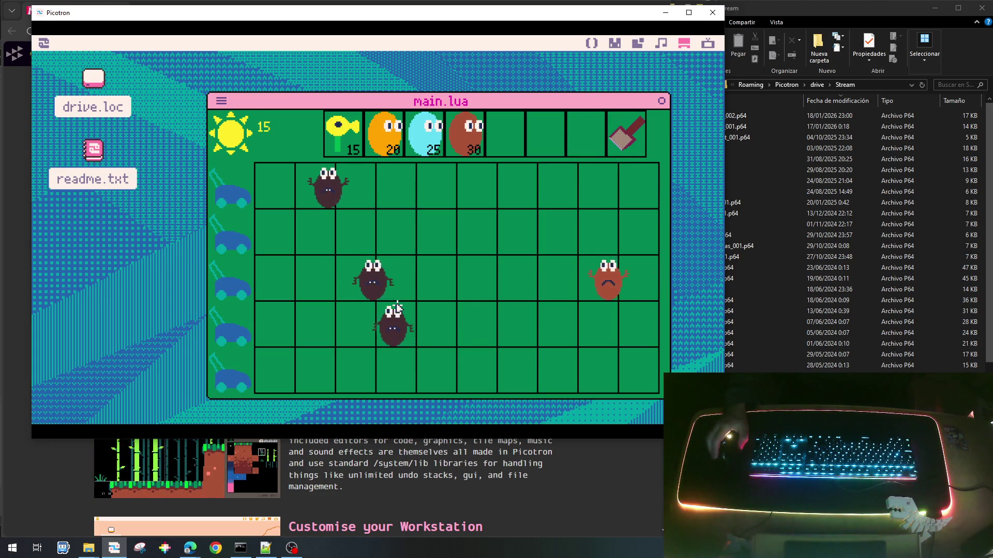
pyautogui.click(638, 232)
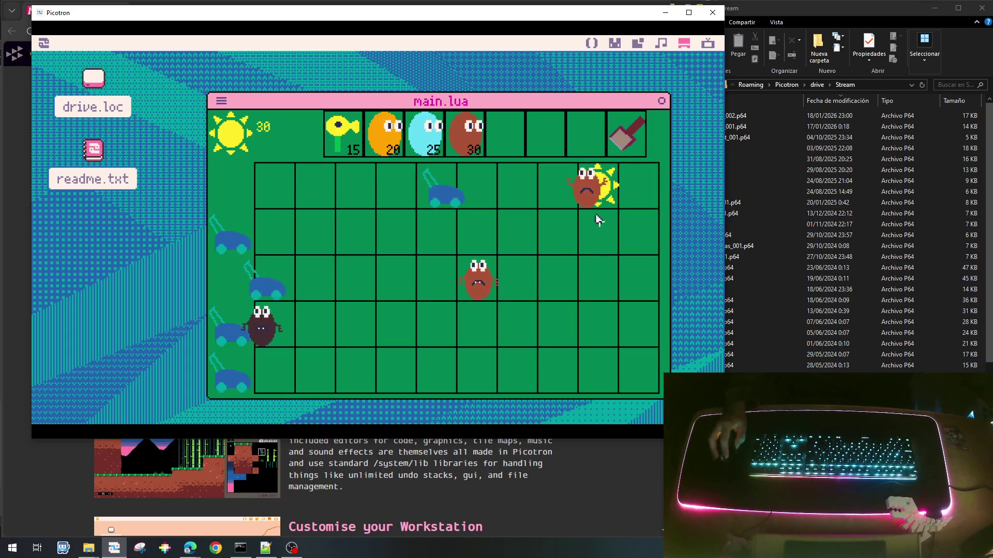
pyautogui.click(597, 185)
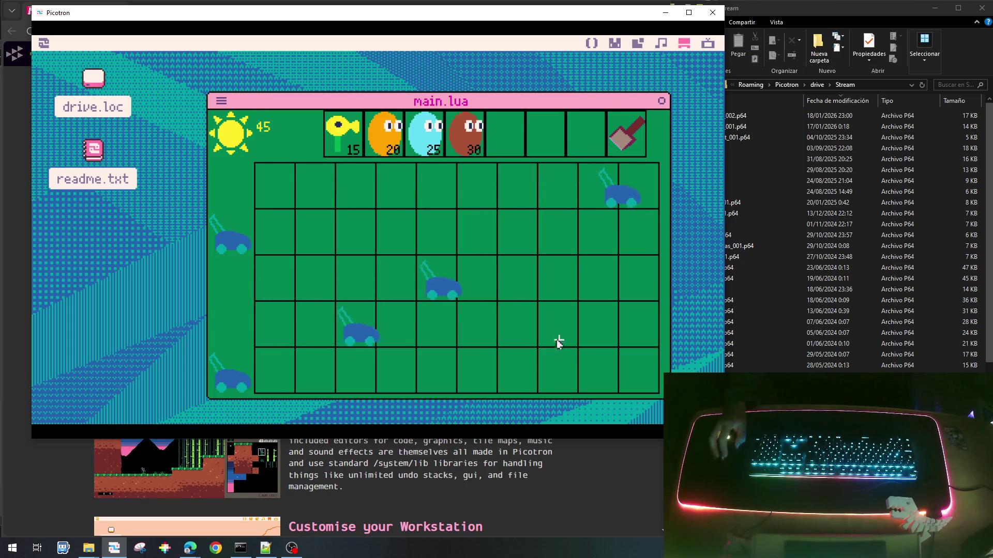
pyautogui.click(467, 148)
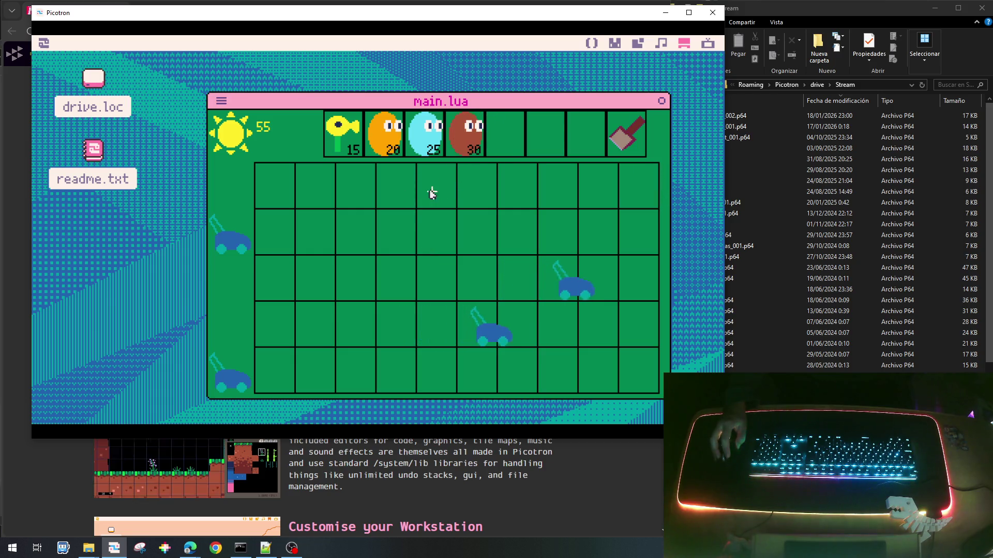
pyautogui.click(383, 135)
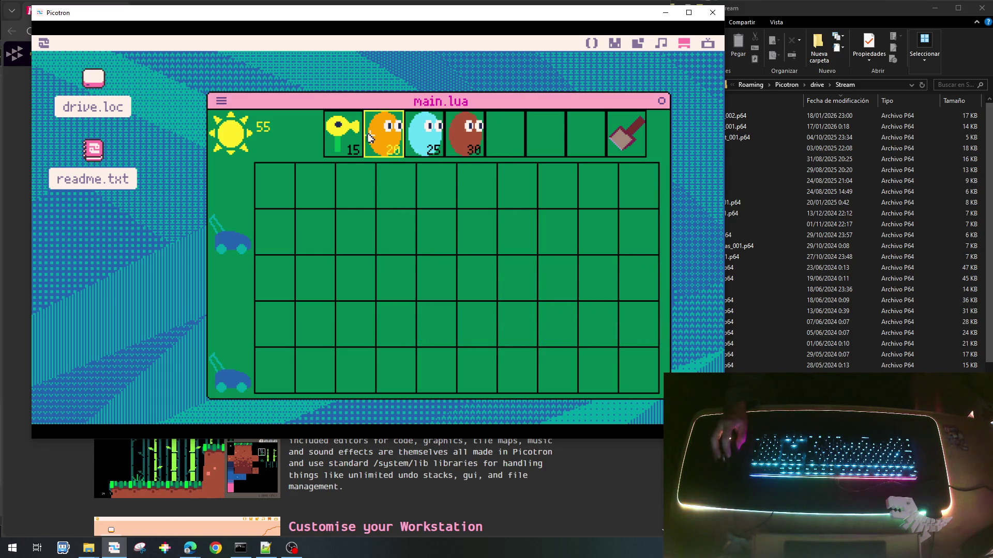
pyautogui.click(518, 237)
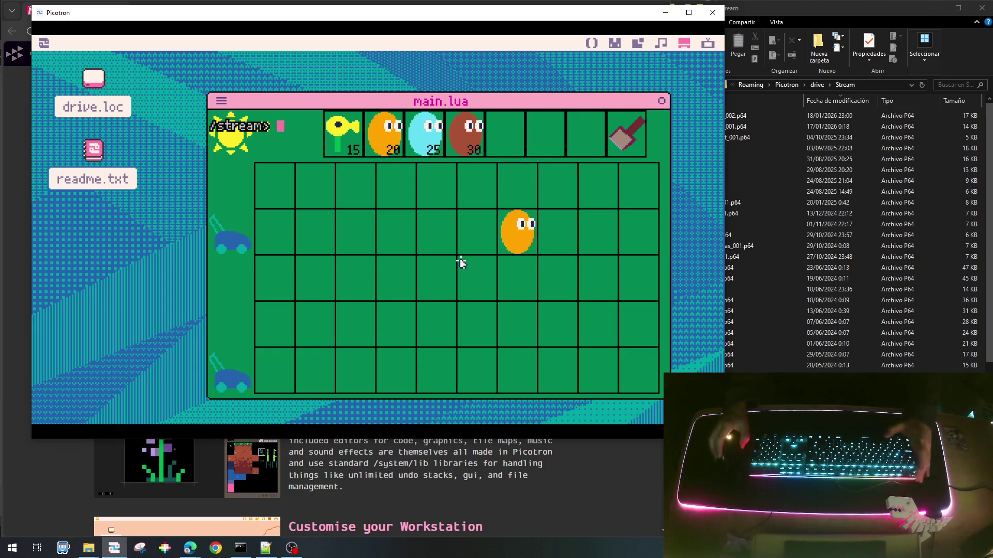
pyautogui.press('Escape')
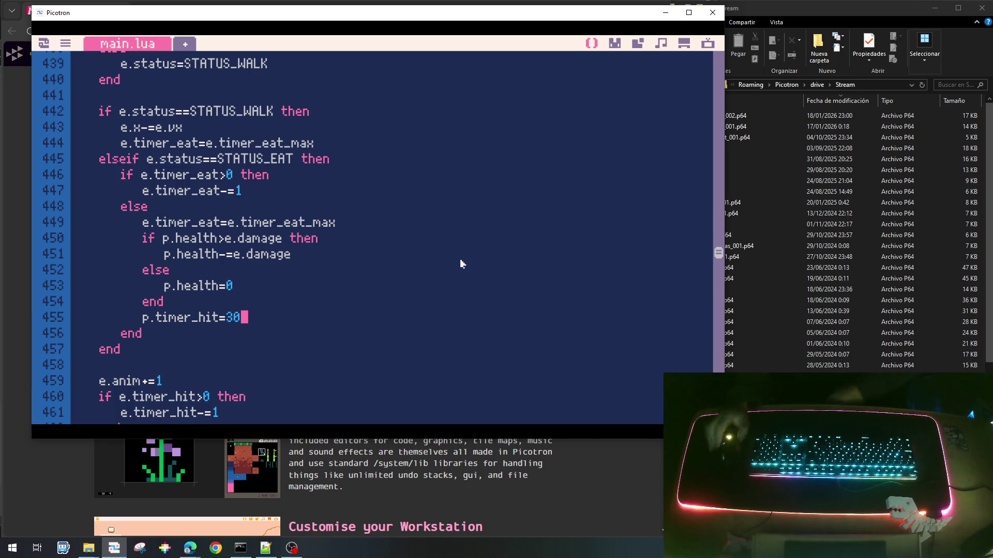
# Page through main.lua past update_ui to draw_ui's rect(g_x...) crosshair lines 771–772.
pyautogui.press('pageup')
pyautogui.press('pageup')
pyautogui.press('pageup')
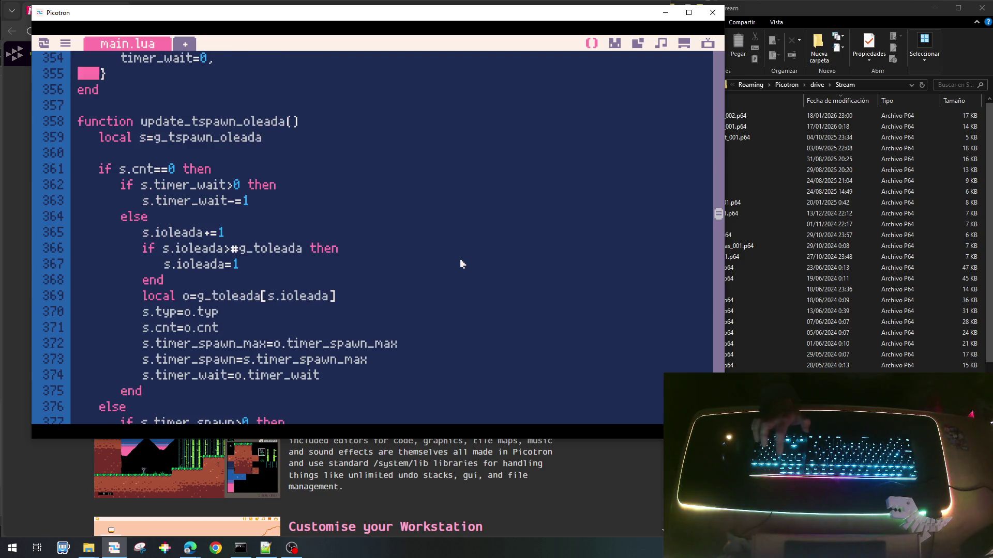
pyautogui.press('pageup')
pyautogui.press('pageup')
pyautogui.press('pageup')
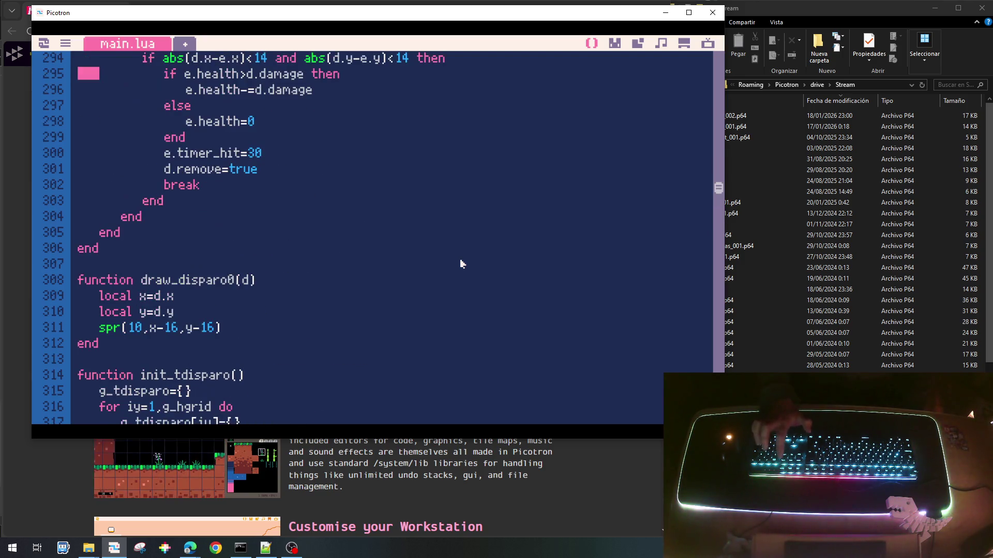
pyautogui.press('pagedown')
pyautogui.press('pagedown')
pyautogui.press('pagedown')
pyautogui.press('pagedown')
pyautogui.press('pagedown')
pyautogui.press('pagedown')
pyautogui.press('pagedown')
pyautogui.press('pagedown')
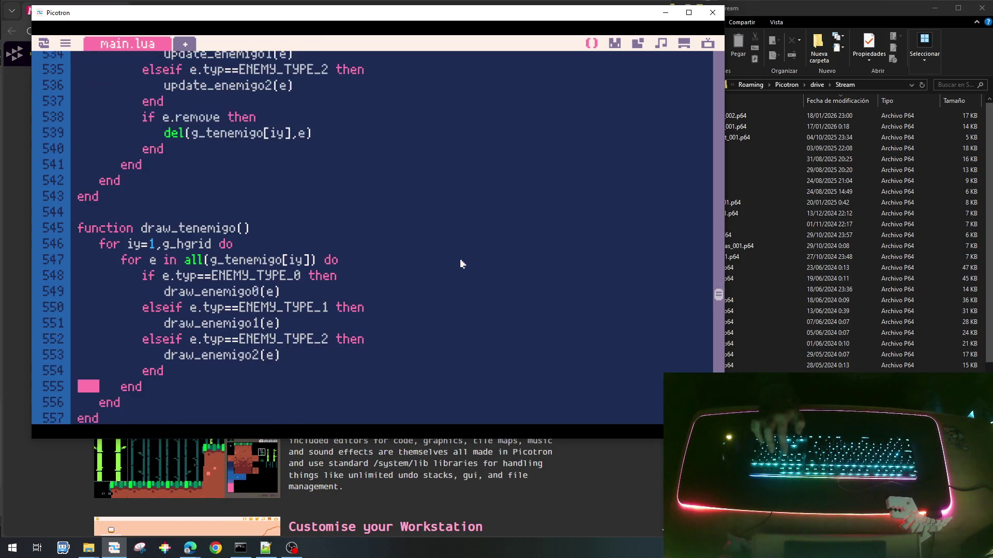
pyautogui.press('pagedown')
pyautogui.press('pagedown')
pyautogui.press('pagedown')
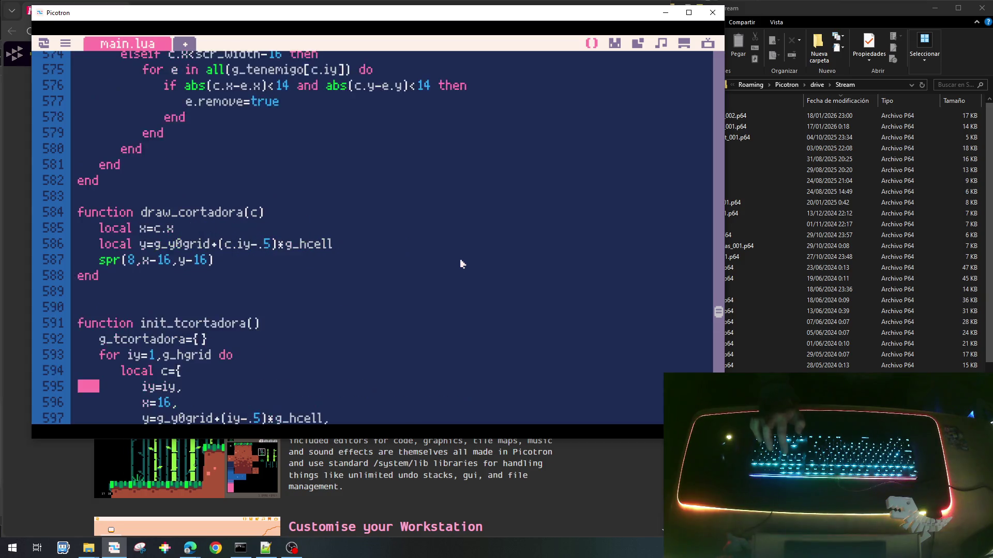
pyautogui.press('pagedown')
pyautogui.press('pagedown')
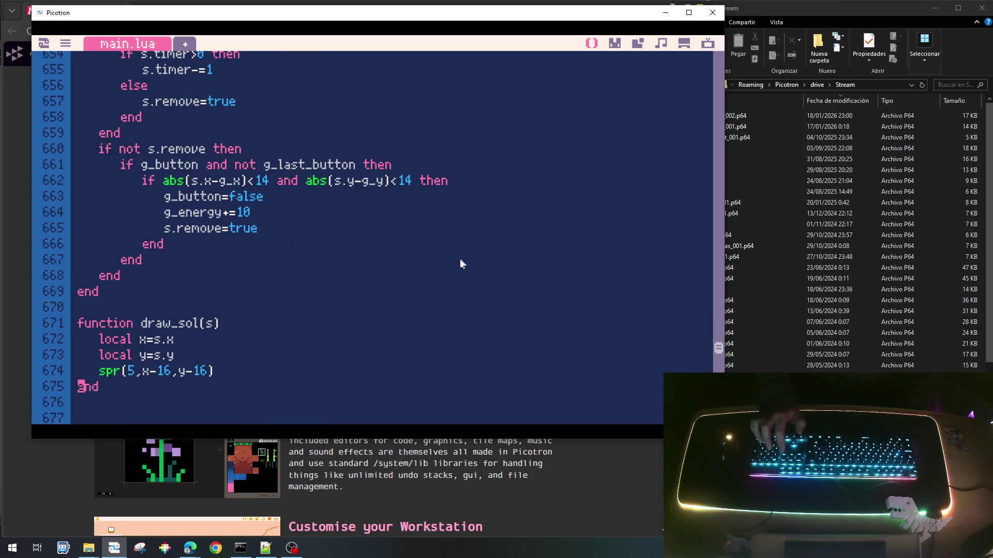
pyautogui.press('pagedown')
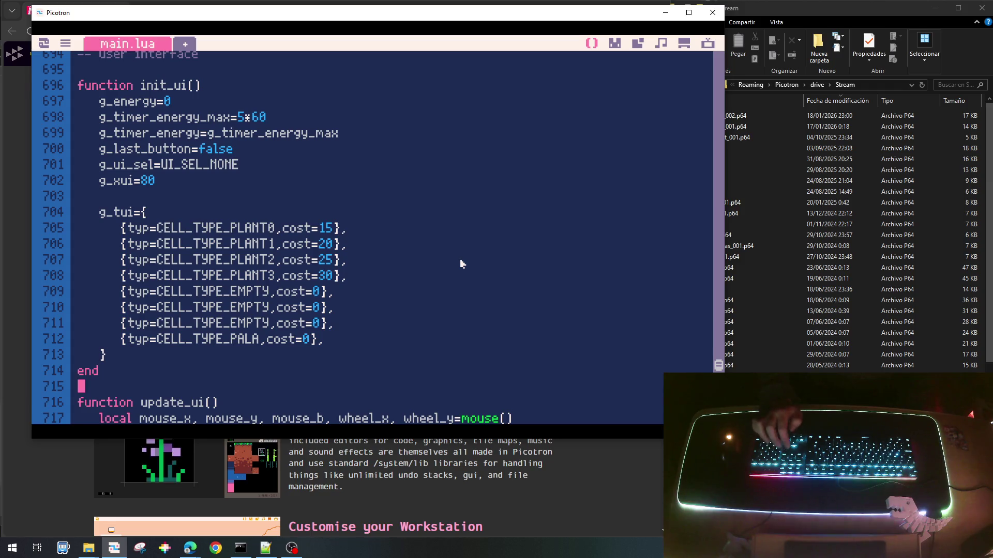
pyautogui.press('pagedown')
pyautogui.press('Down')
pyautogui.press('Down')
pyautogui.press('Down')
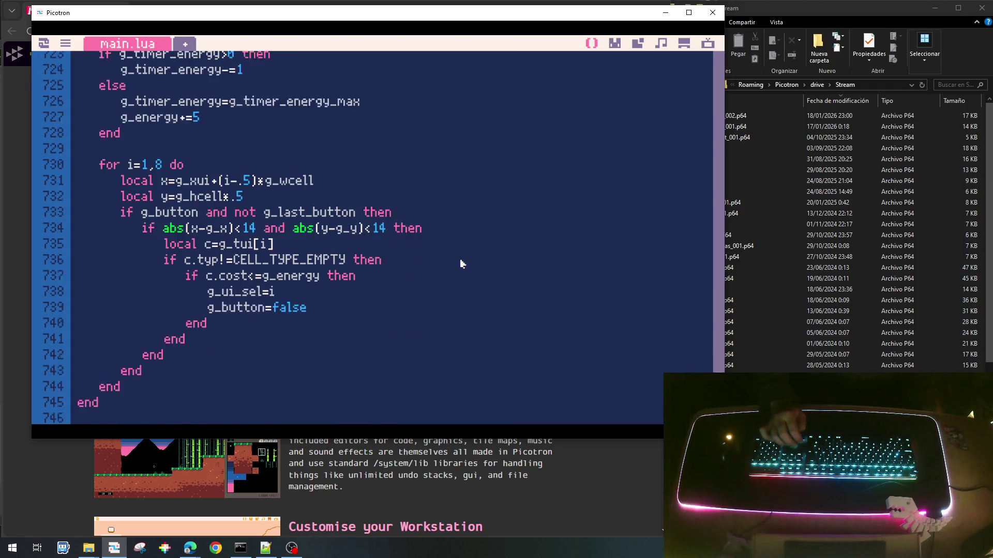
pyautogui.press('Right')
pyautogui.press('Right')
pyautogui.press('Right')
pyautogui.press('Right')
pyautogui.press('Right')
pyautogui.scroll(5, 462, 264)
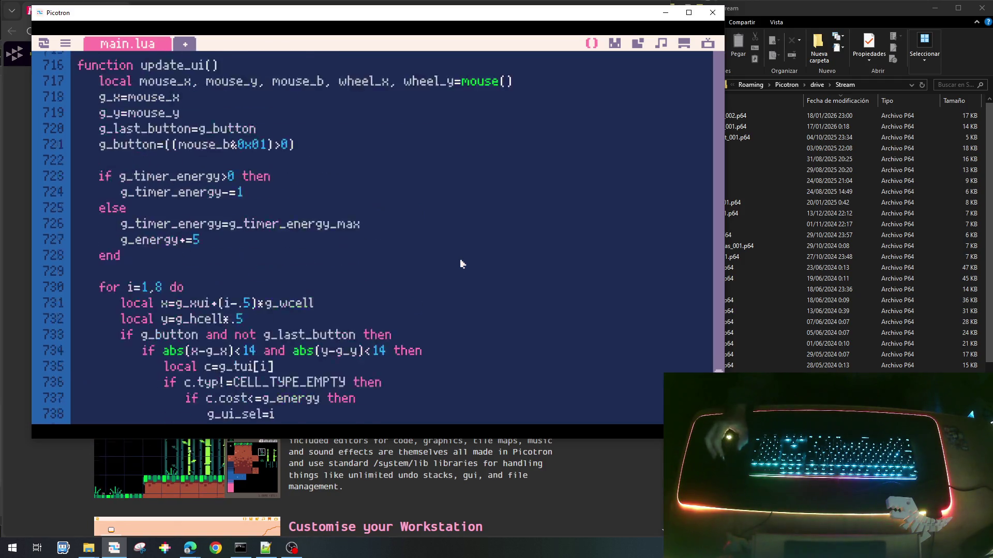
pyautogui.scroll(-7, 461, 264)
pyautogui.scroll(-10, 462, 264)
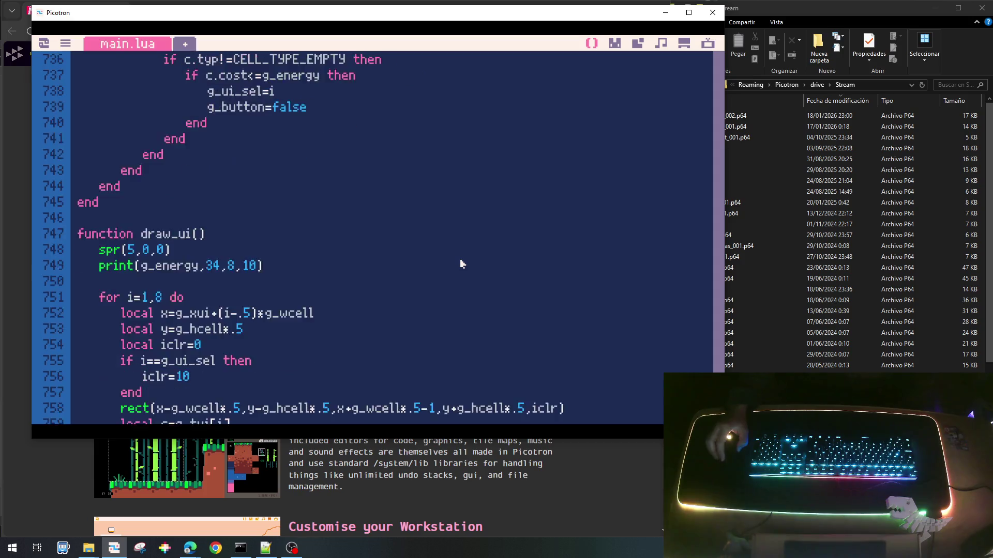
pyautogui.scroll(4, 461, 264)
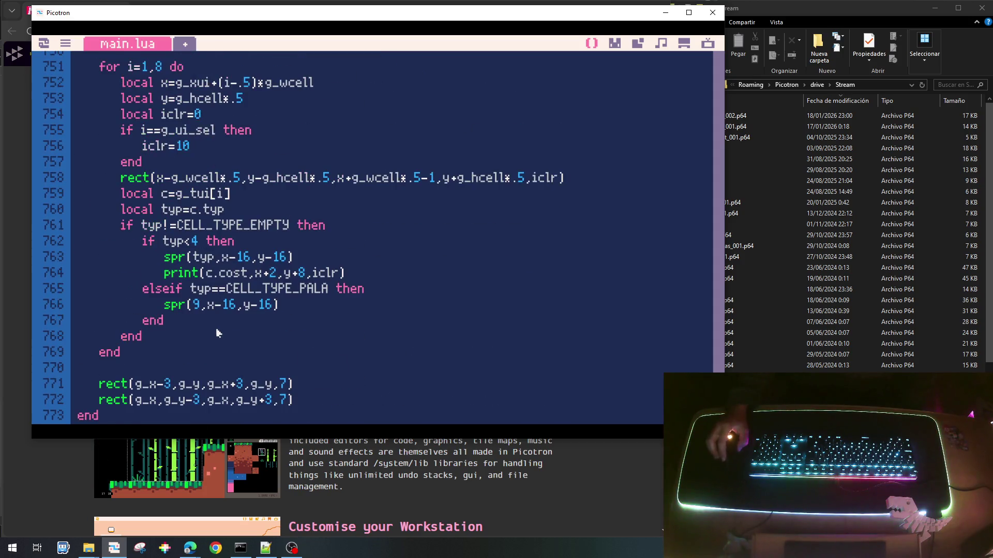
pyautogui.scroll(-3, 86, 250)
pyautogui.write('--')
pyautogui.press('Down')
pyautogui.write('--')
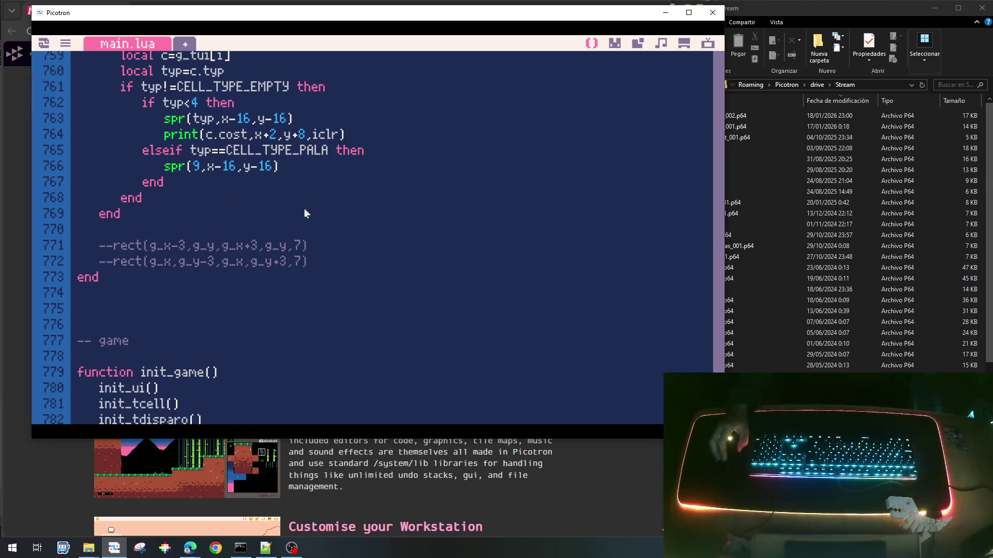
pyautogui.scroll(2, 408, 177)
pyautogui.scroll(-7, 424, 238)
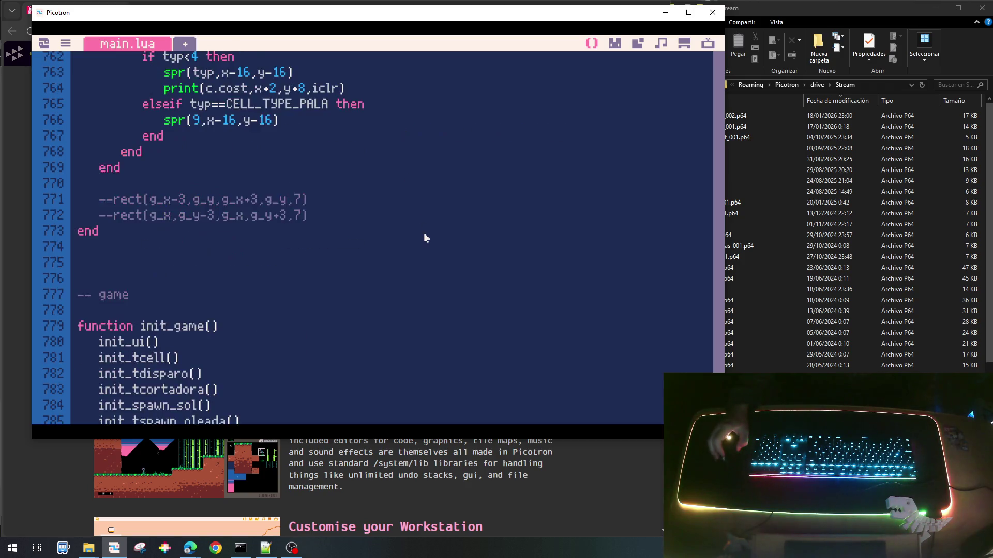
pyautogui.scroll(11, 424, 238)
pyautogui.scroll(19, 425, 240)
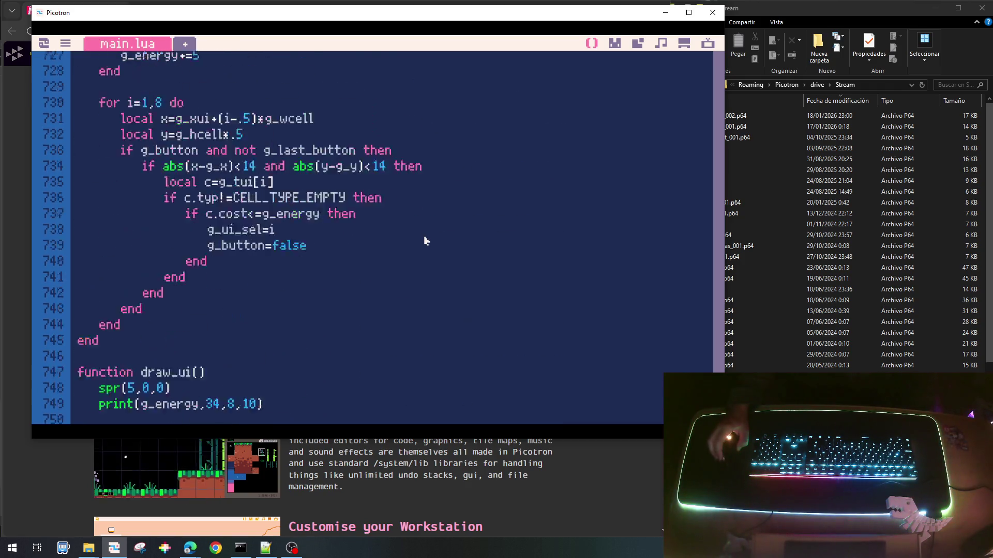
pyautogui.scroll(6, 421, 251)
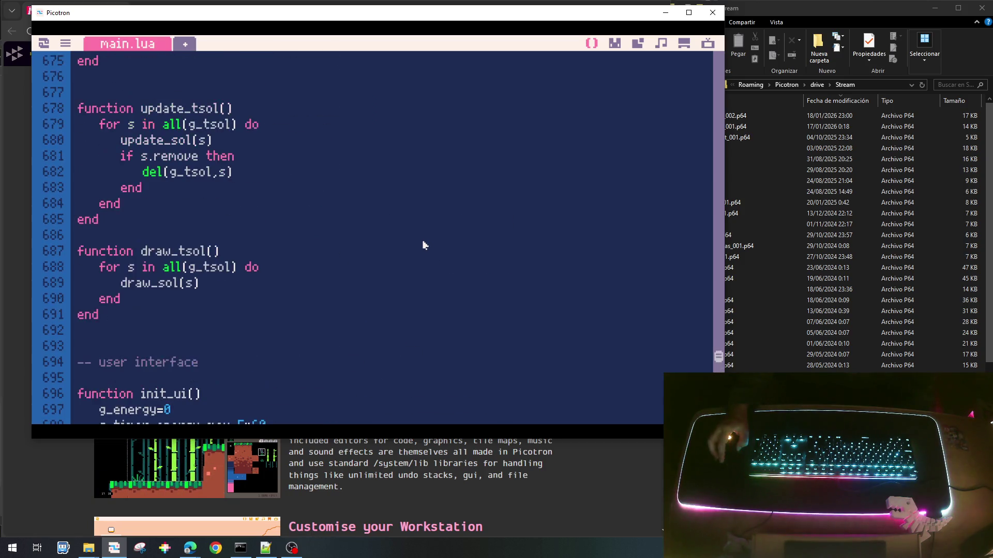
pyautogui.scroll(5, 221, 294)
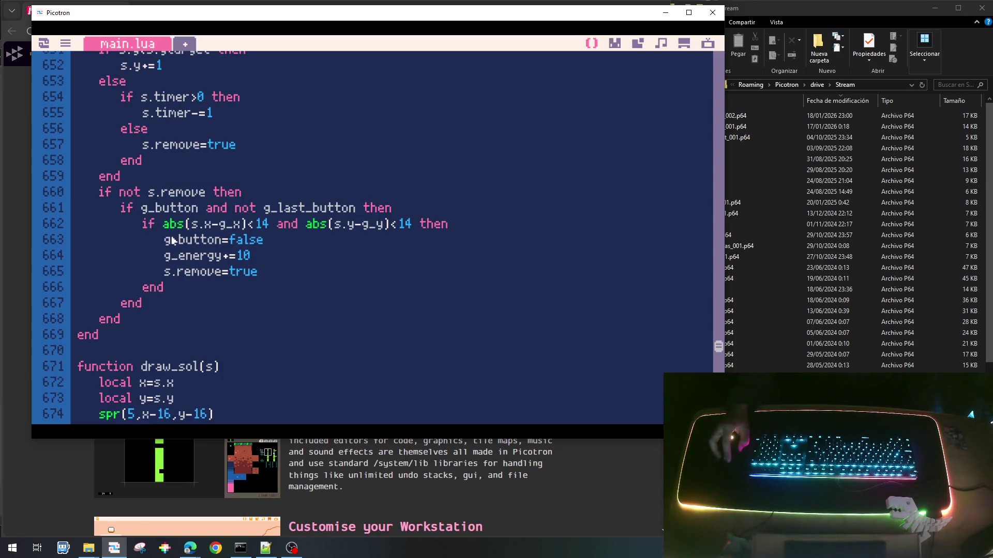
pyautogui.click(296, 241)
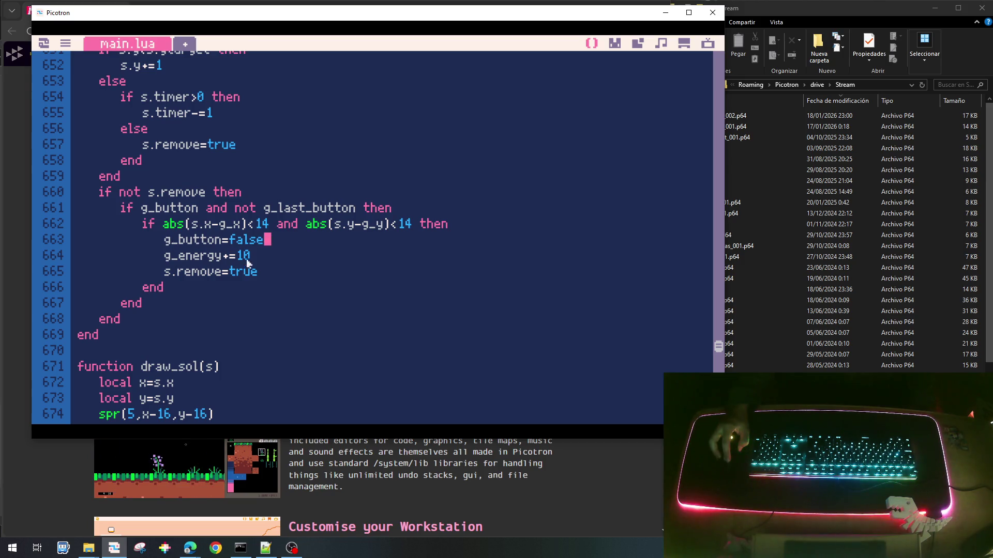
pyautogui.scroll(1, 287, 276)
pyautogui.scroll(-4, 286, 276)
pyautogui.scroll(3, 287, 277)
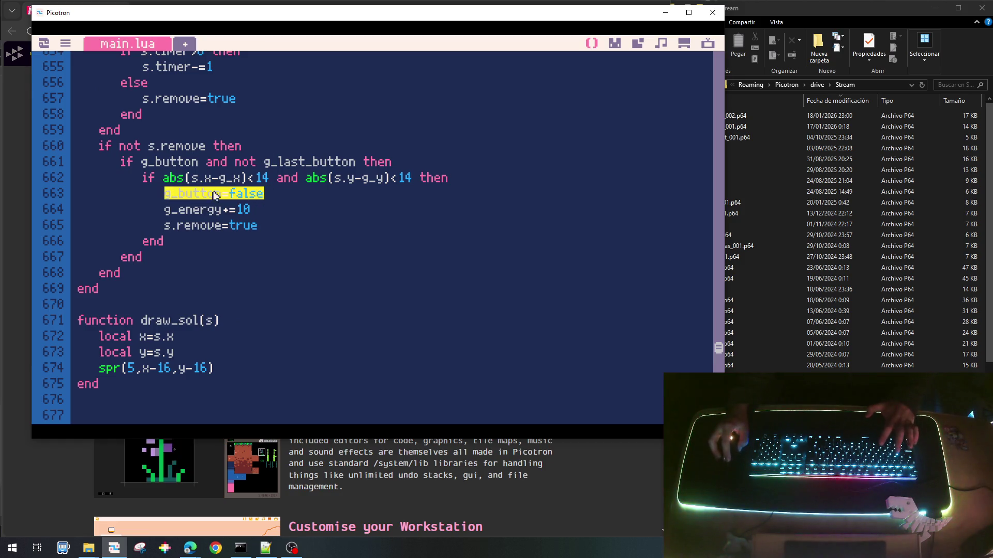
pyautogui.scroll(-8, 271, 273)
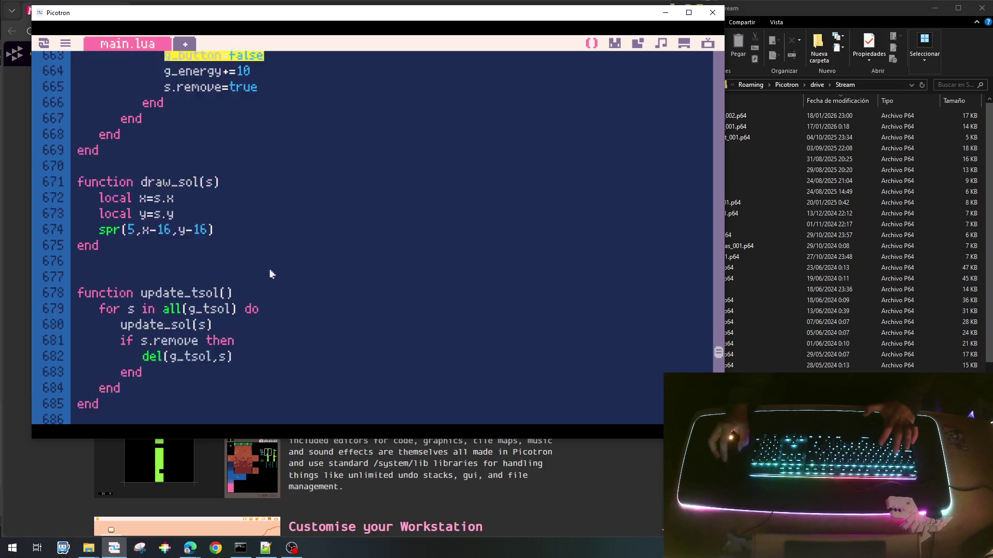
pyautogui.scroll(-5, 382, 284)
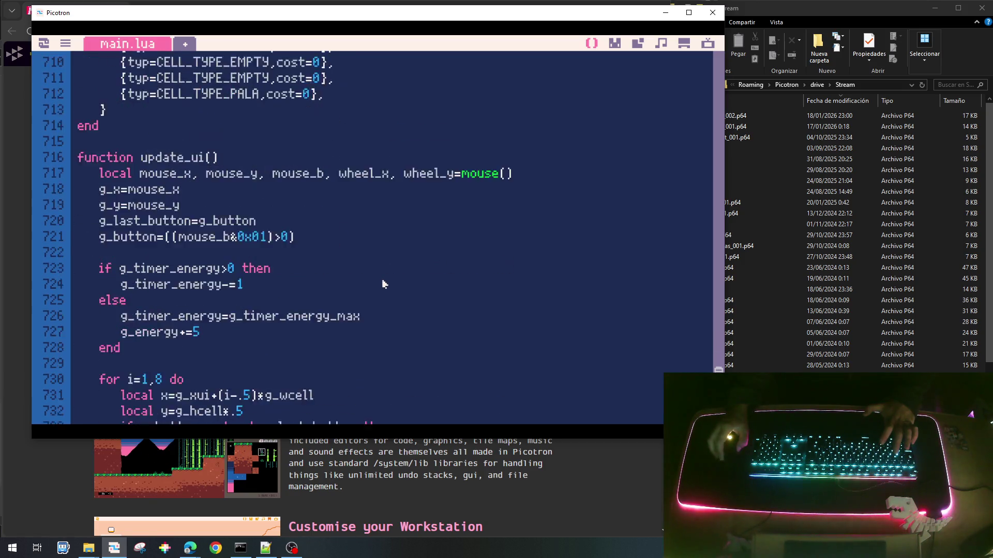
pyautogui.scroll(-1, 383, 284)
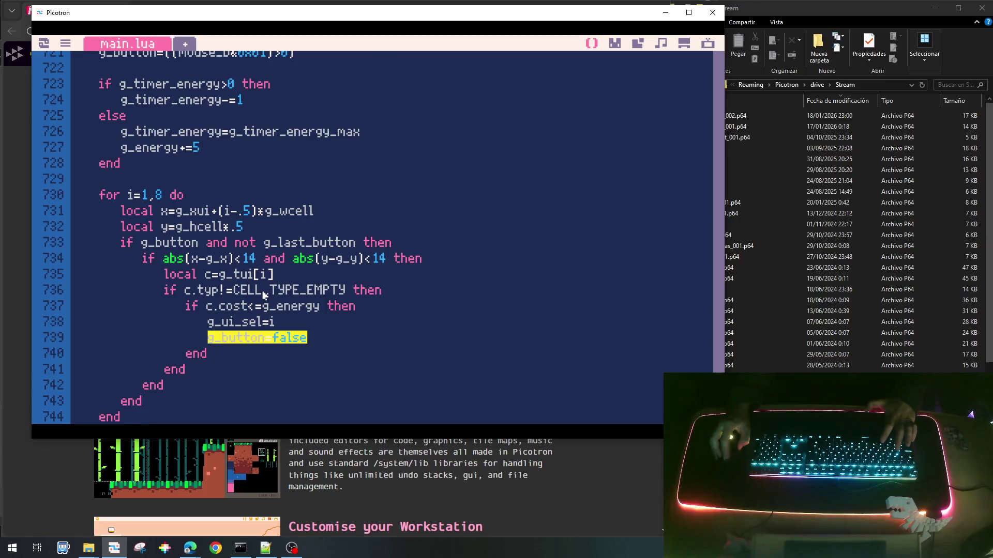
pyautogui.scroll(-4, 264, 296)
pyautogui.scroll(2, 264, 298)
pyautogui.scroll(-2, 261, 302)
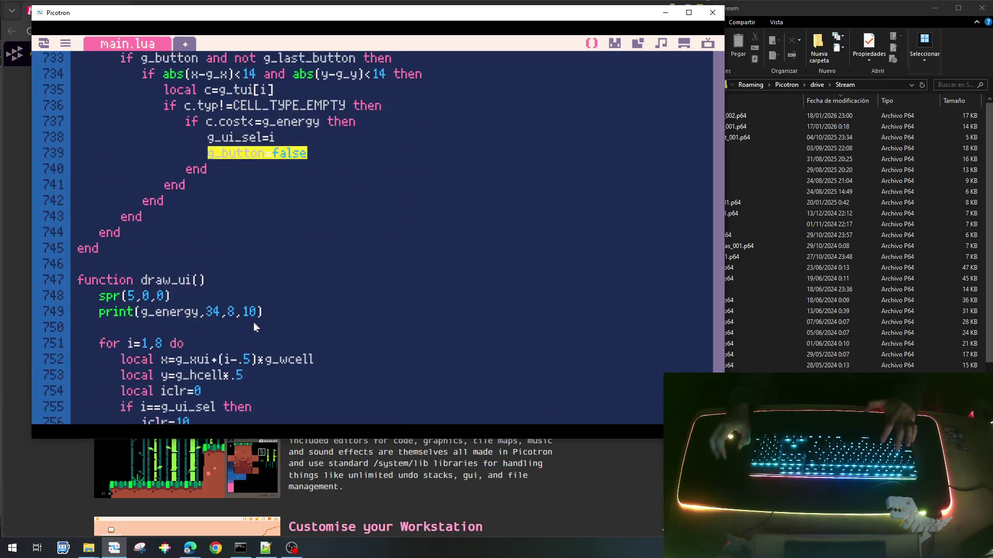
pyautogui.scroll(4, 258, 310)
pyautogui.scroll(-6, 254, 323)
pyautogui.scroll(-4, 254, 327)
pyautogui.scroll(13, 254, 327)
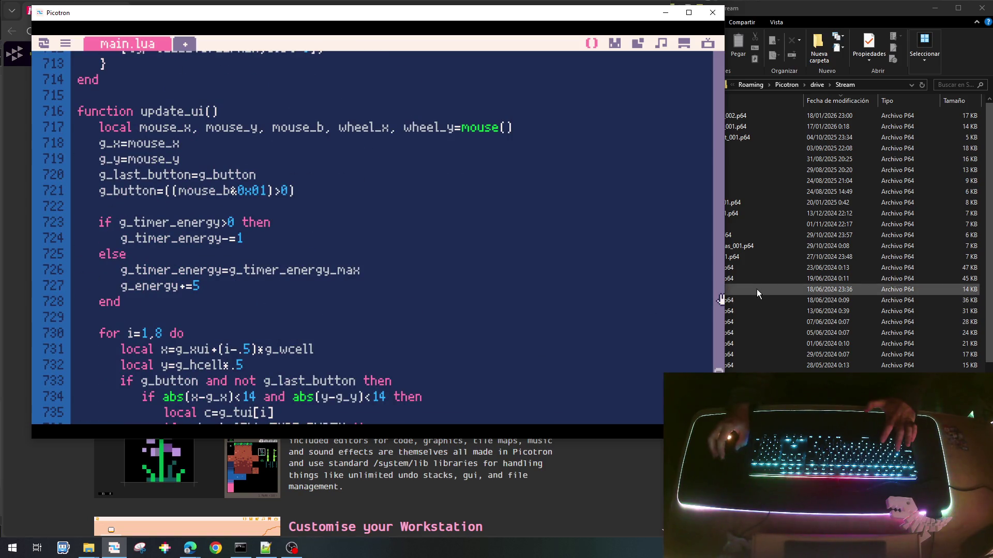
# In update_tcell's planting branch, add a g_button=false line.
pyautogui.moveTo(717, 371); pyautogui.dragTo(708, 72)
pyautogui.scroll(-19, 403, 223)
pyautogui.scroll(-12, 410, 235)
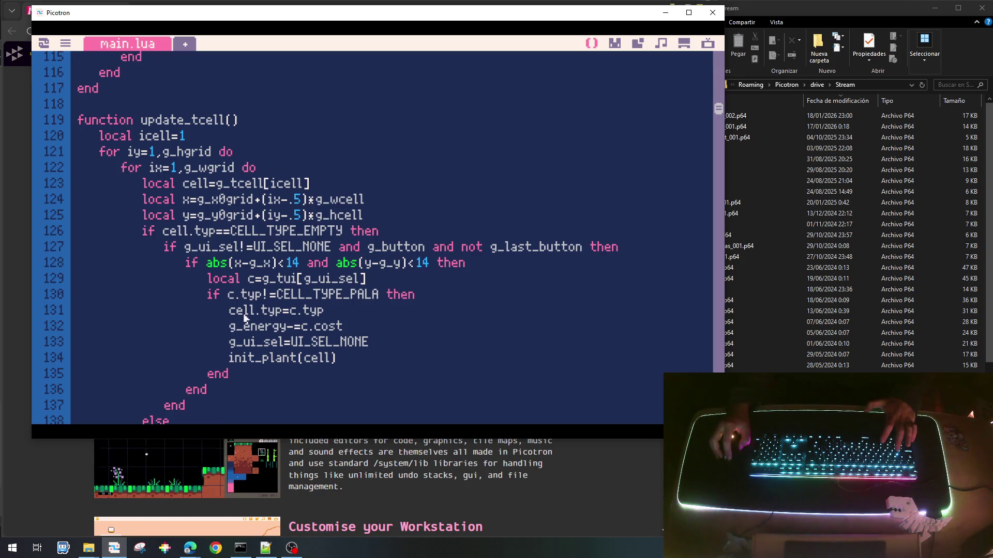
pyautogui.scroll(-1, 246, 290)
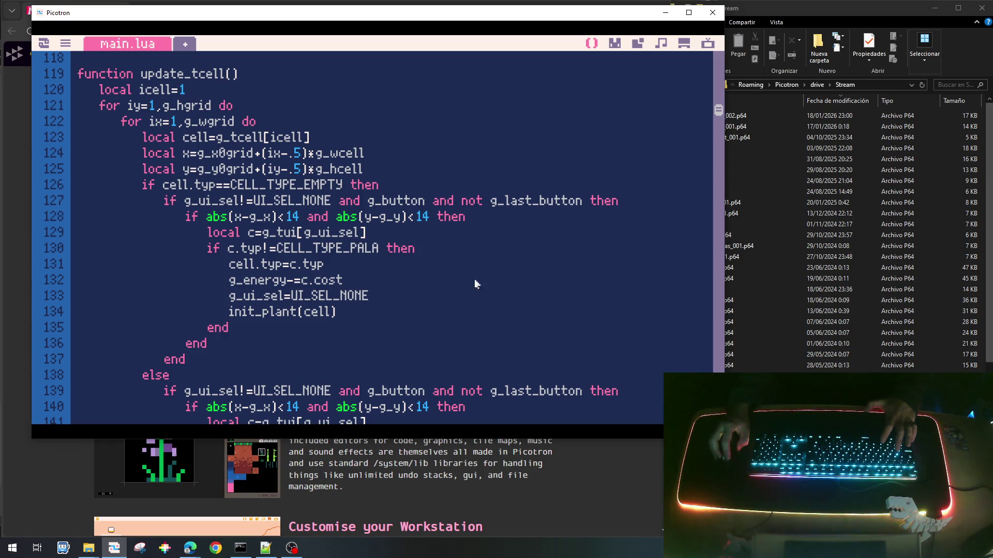
pyautogui.press('Return')
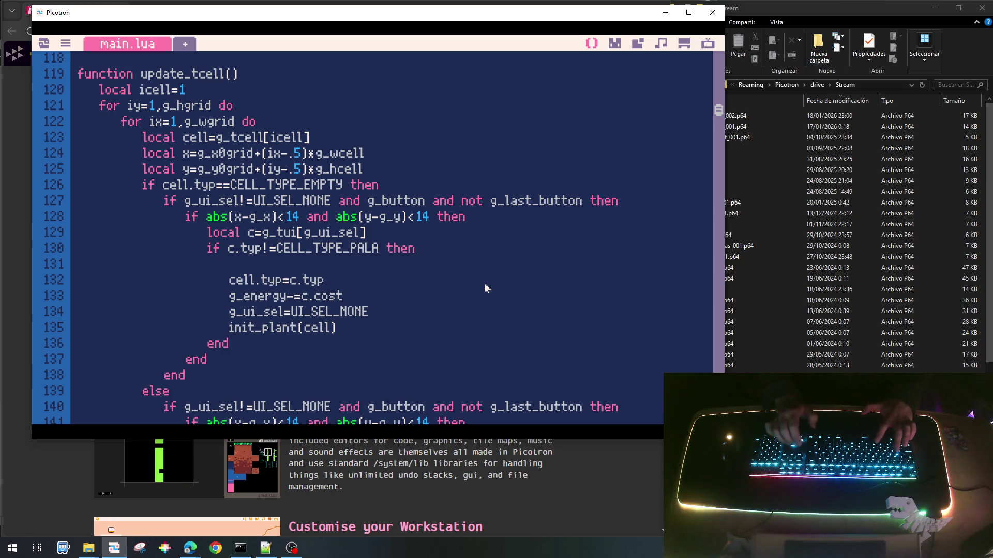
pyautogui.write('g_button=false')
# Paste g_button=false into the shovel removal branch, then save and run the cart.
pyautogui.scroll(-3, 486, 308)
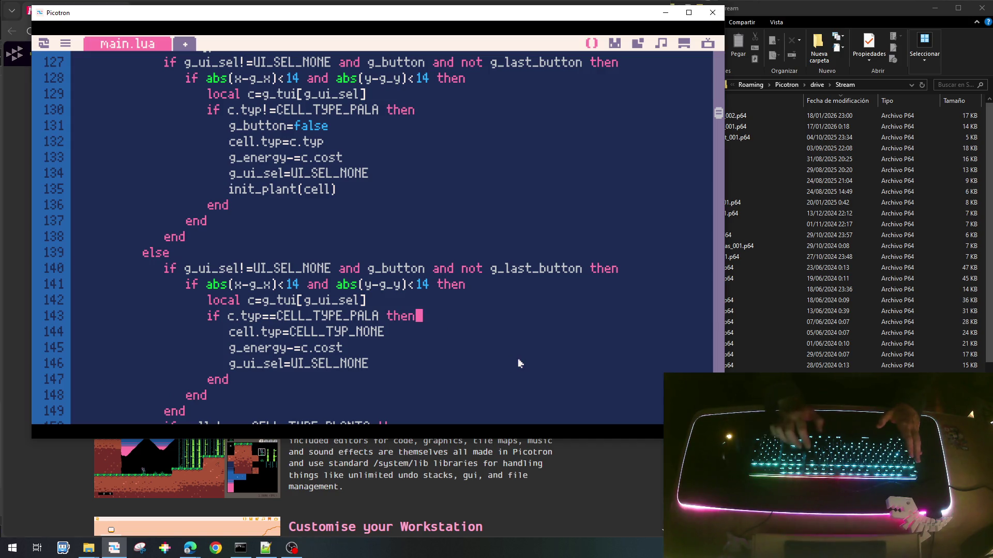
pyautogui.press('Return')
pyautogui.write('g_button=false')
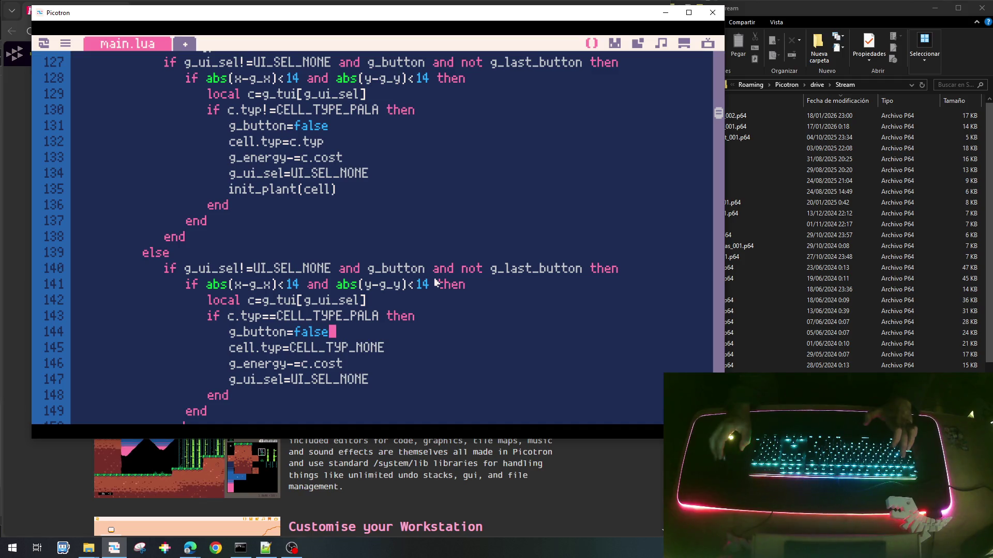
pyautogui.hotkey('ctrl', 's')
pyautogui.hotkey('ctrl', 'r')
# Collect falling suns, plant an orange plant in row 1 column 2 and a sunflower in row 3 column 1.
pyautogui.click(425, 178)
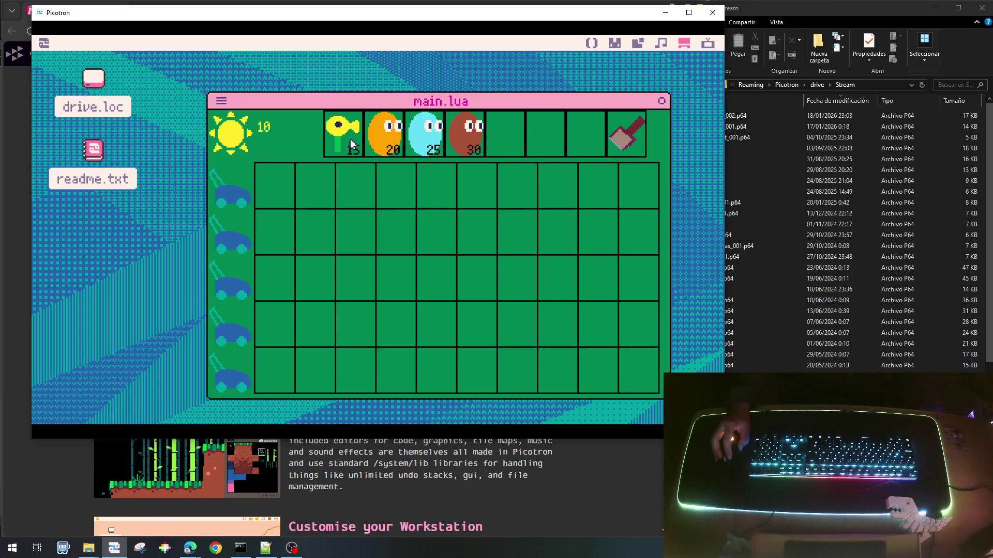
pyautogui.click(276, 155)
pyautogui.click(337, 143)
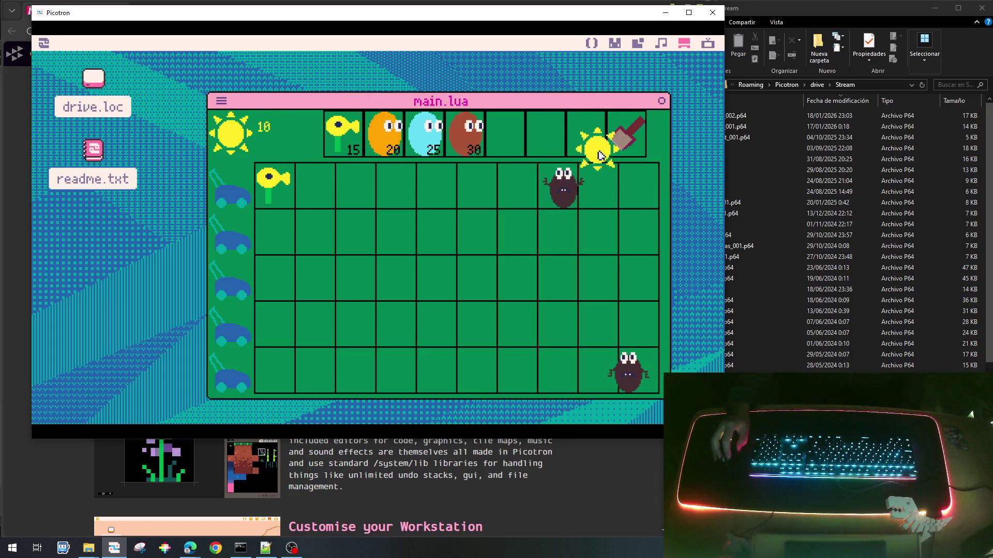
pyautogui.click(381, 139)
pyautogui.click(314, 185)
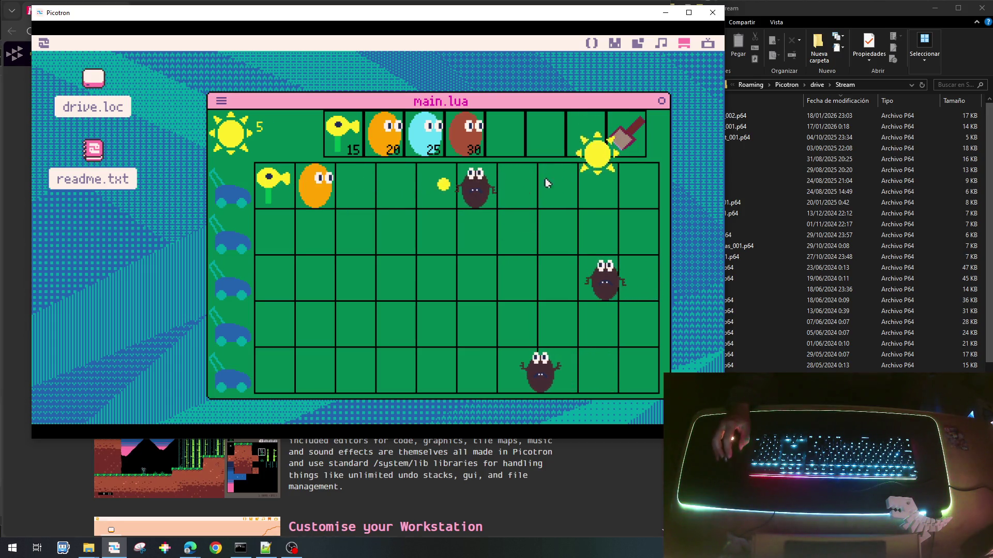
pyautogui.click(594, 179)
pyautogui.click(343, 134)
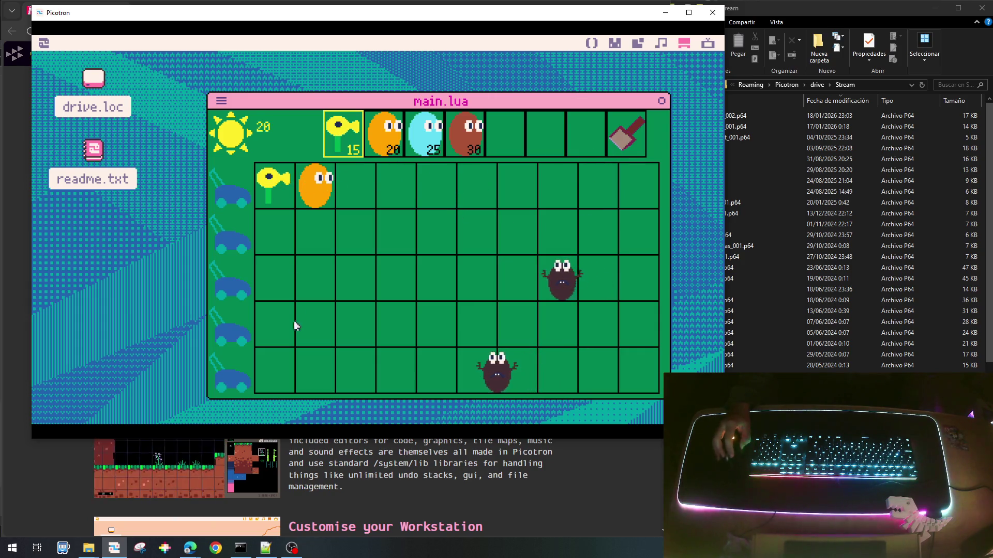
pyautogui.click(282, 276)
# Plant a sunflower in row 5 column 1 and an orange plant in row 3 column 2, gathering suns.
pyautogui.click(523, 150)
pyautogui.click(343, 134)
pyautogui.click(274, 369)
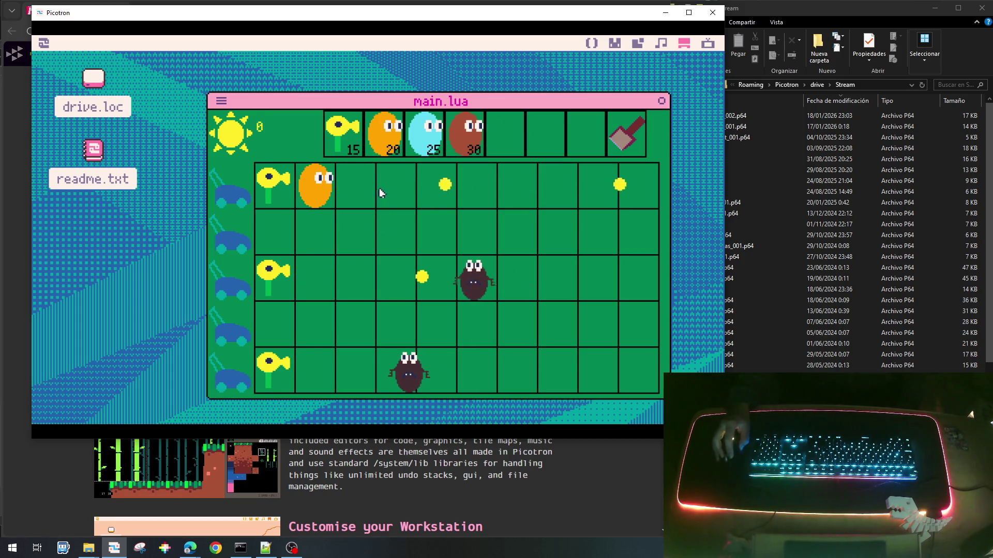
pyautogui.click(272, 155)
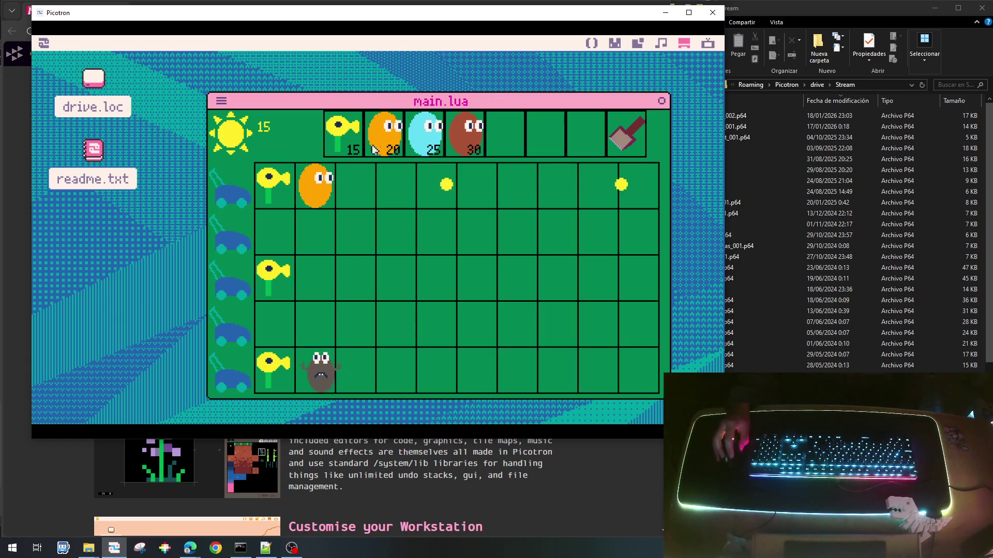
pyautogui.click(283, 368)
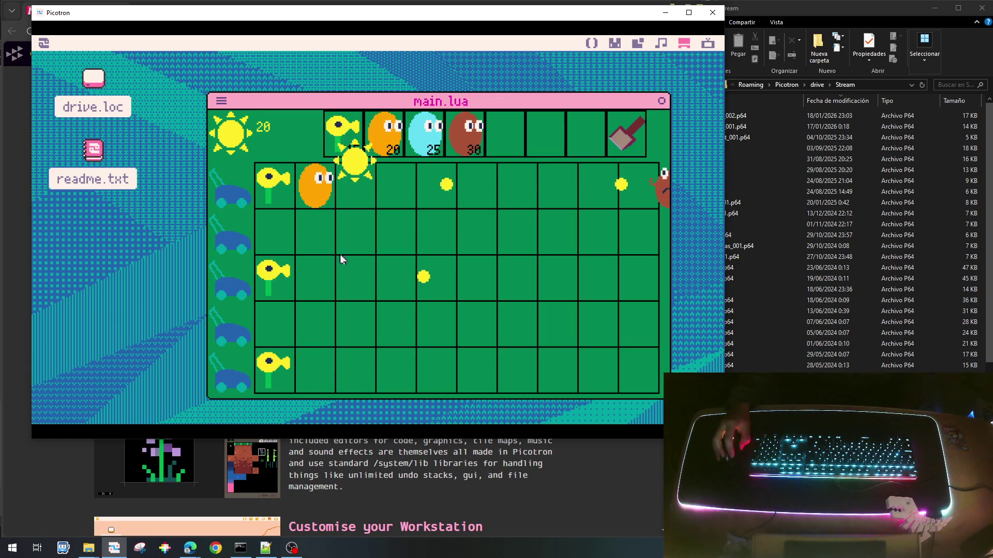
pyautogui.click(388, 142)
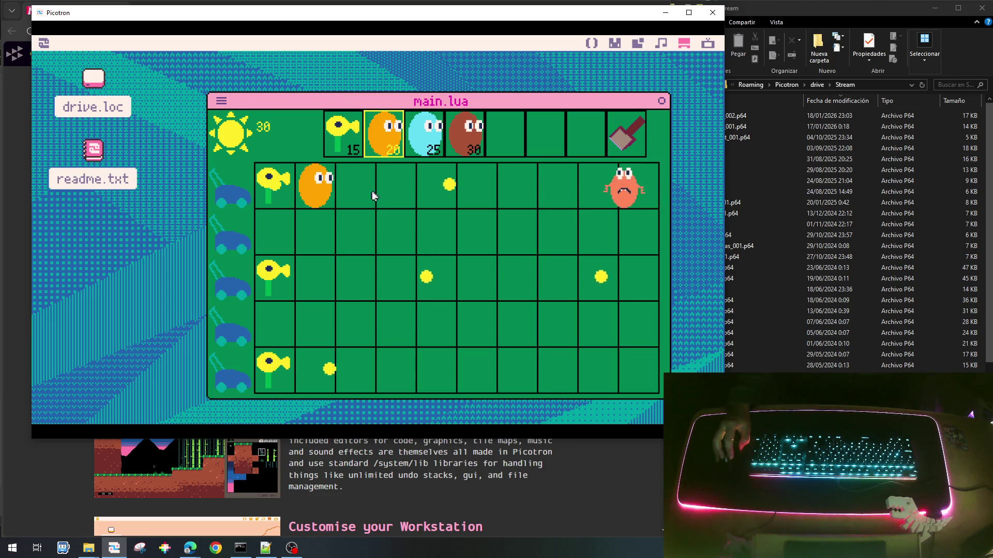
pyautogui.click(317, 282)
# Plant an orange plant in row 5 column 2 and a sunflower in row 2 column 1.
pyautogui.click(435, 168)
pyautogui.click(385, 134)
pyautogui.click(316, 370)
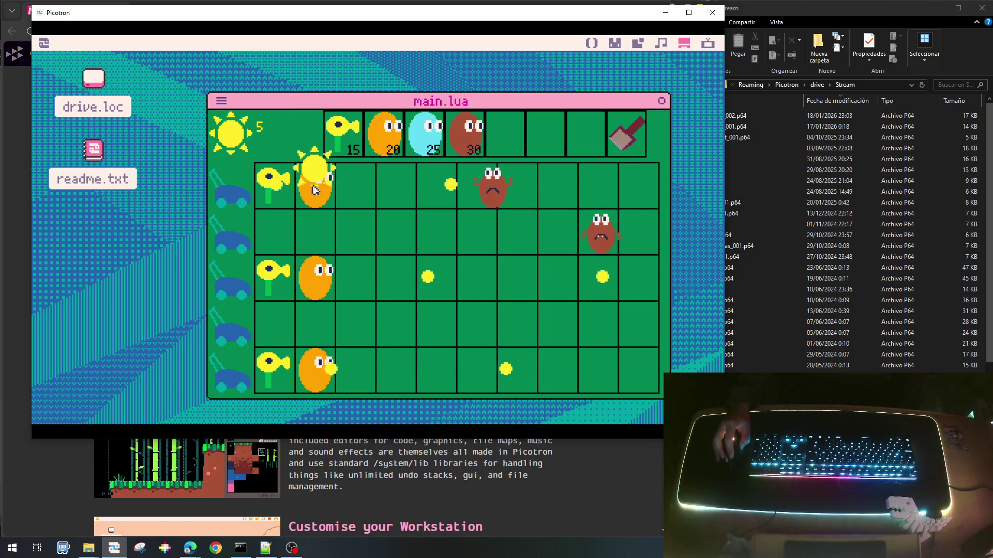
pyautogui.click(320, 176)
pyautogui.click(341, 134)
pyautogui.click(274, 230)
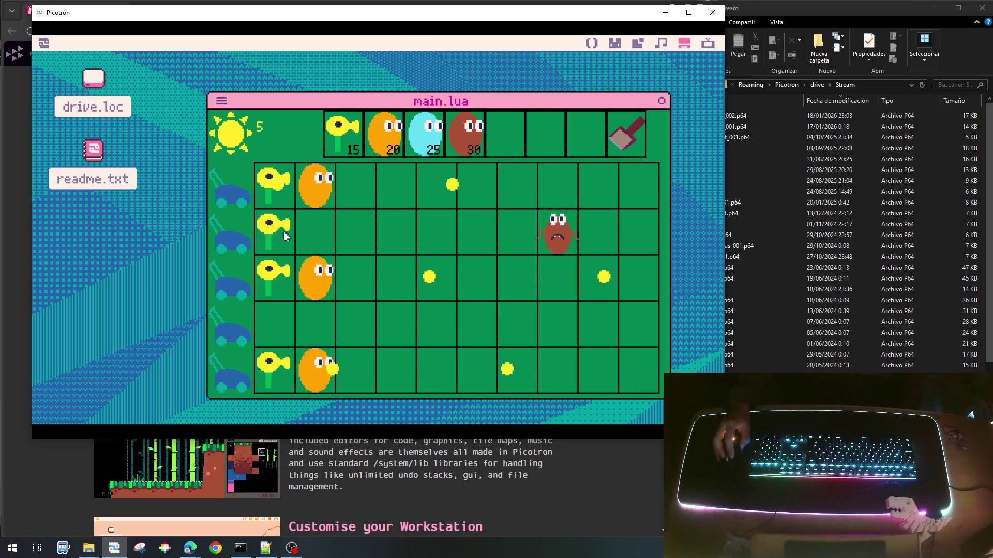
# Place orange plants in row 1 column 7 and row 2 column 2, collecting suns between.
pyautogui.click(317, 184)
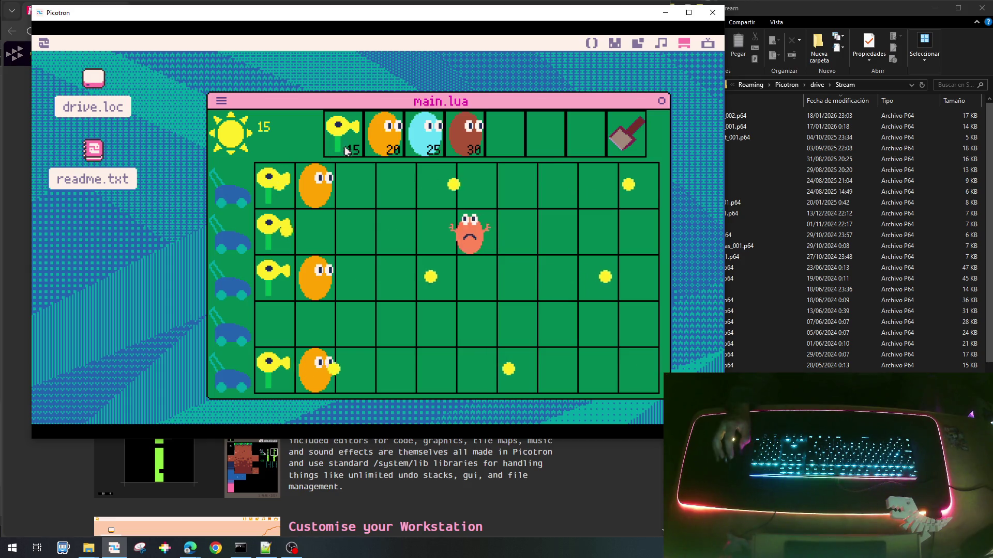
pyautogui.click(385, 134)
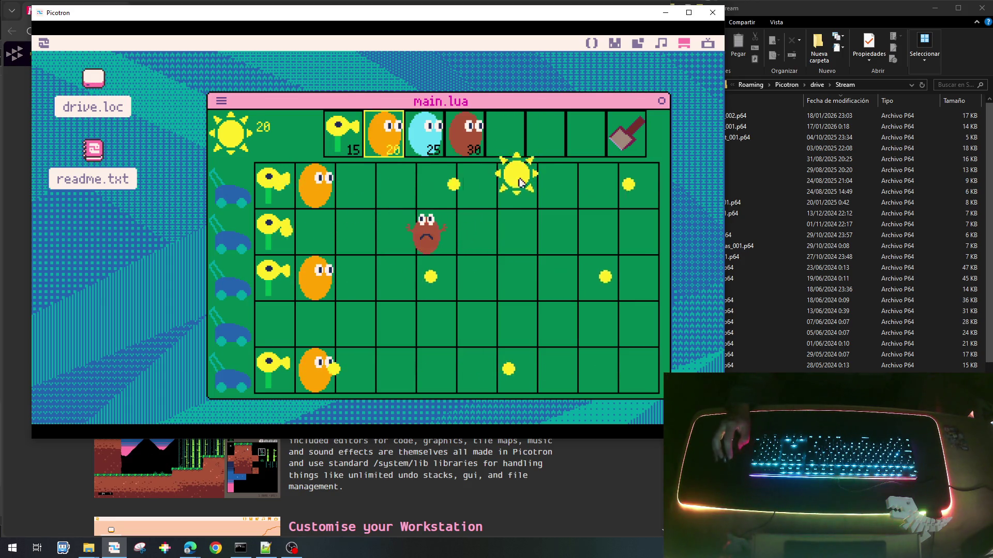
pyautogui.click(517, 184)
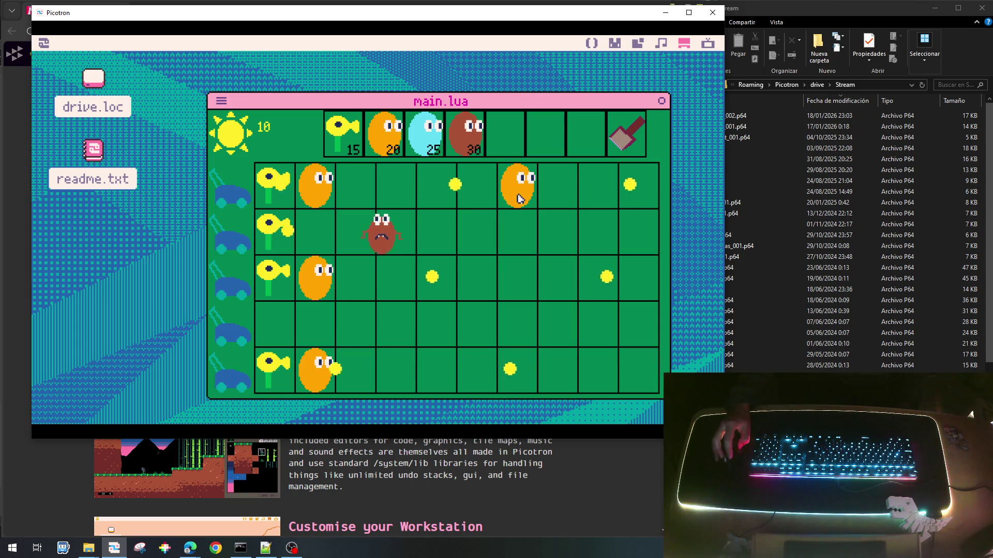
pyautogui.click(635, 179)
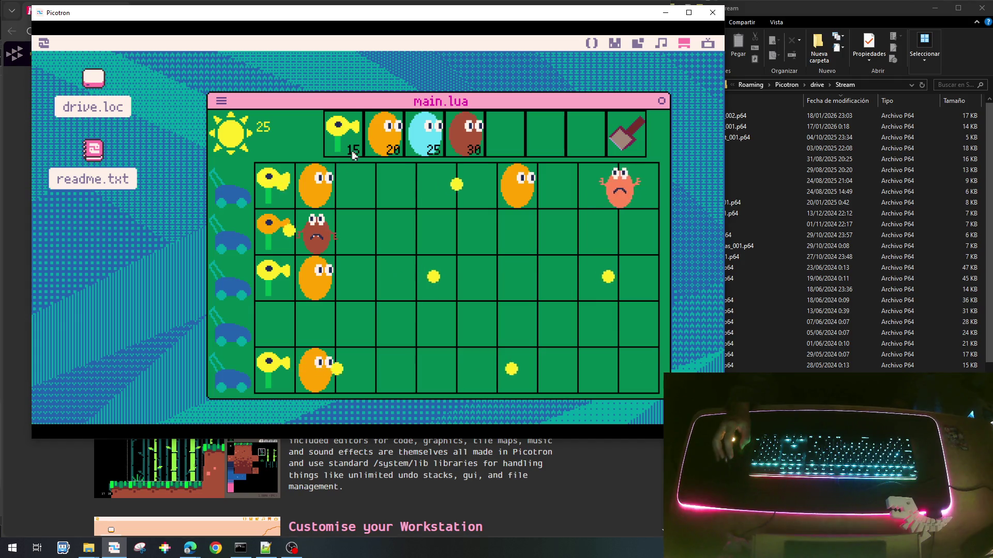
pyautogui.click(382, 136)
pyautogui.click(318, 236)
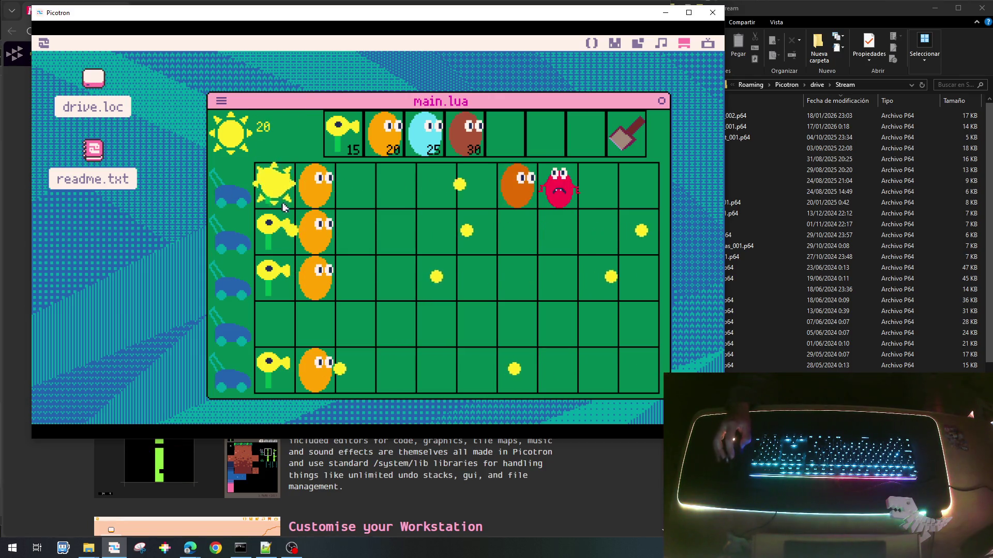
# Plant an orange plant in row 4 column 2 and a sunflower in row 4 column 1.
pyautogui.click(274, 249)
pyautogui.click(384, 133)
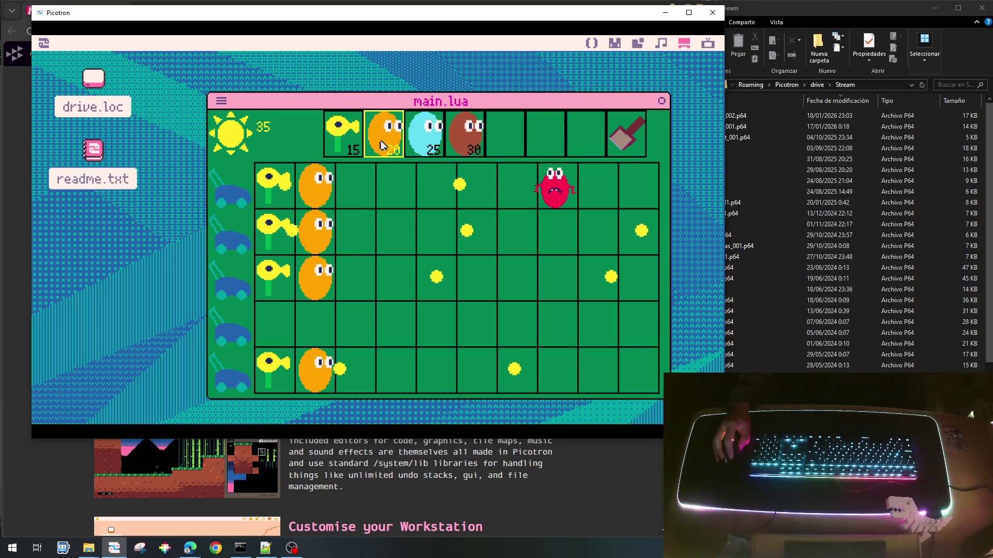
pyautogui.click(514, 150)
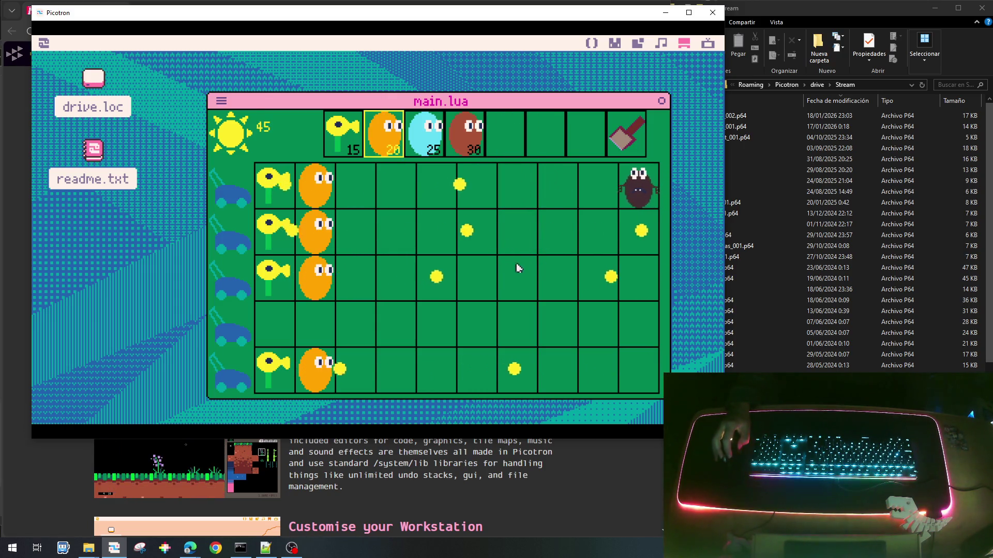
pyautogui.click(320, 326)
pyautogui.click(351, 138)
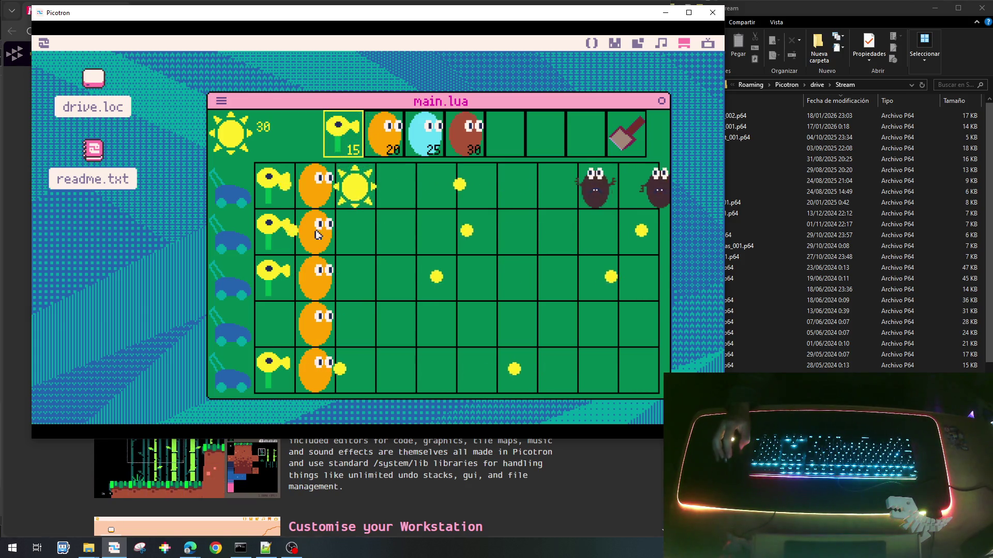
pyautogui.click(274, 323)
# Gather nearby suns and plant an orange plant in row 1 column 3.
pyautogui.click(354, 239)
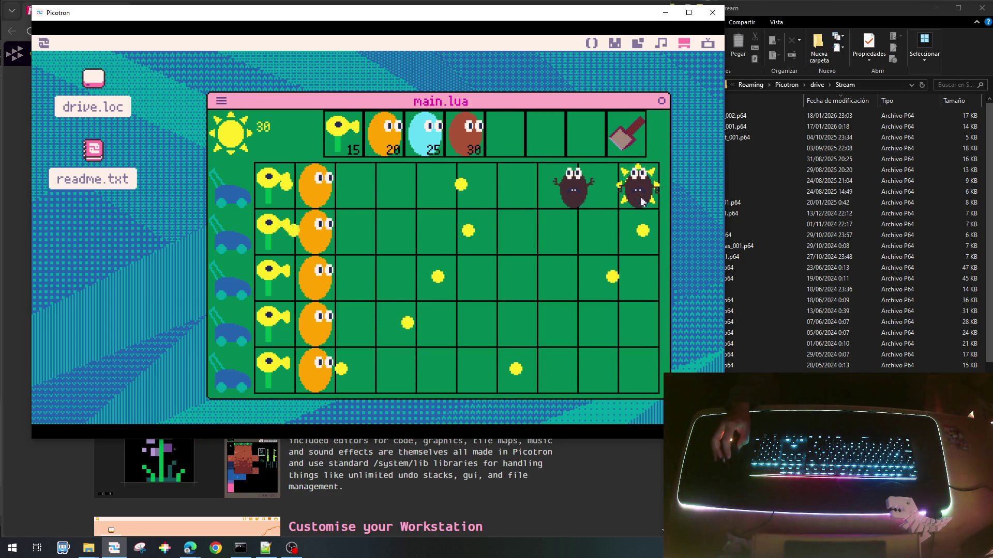
pyautogui.click(644, 181)
pyautogui.click(383, 143)
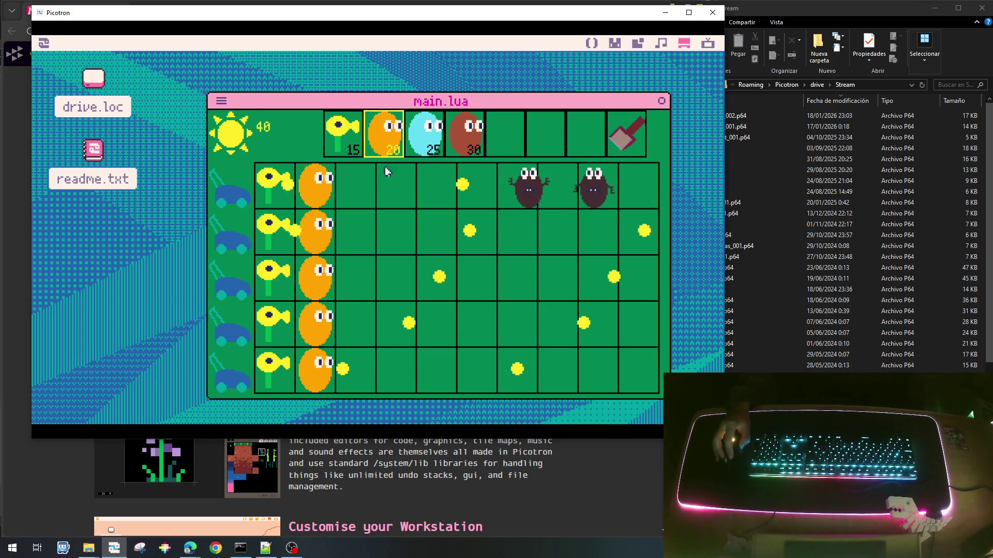
pyautogui.click(352, 153)
pyautogui.click(356, 191)
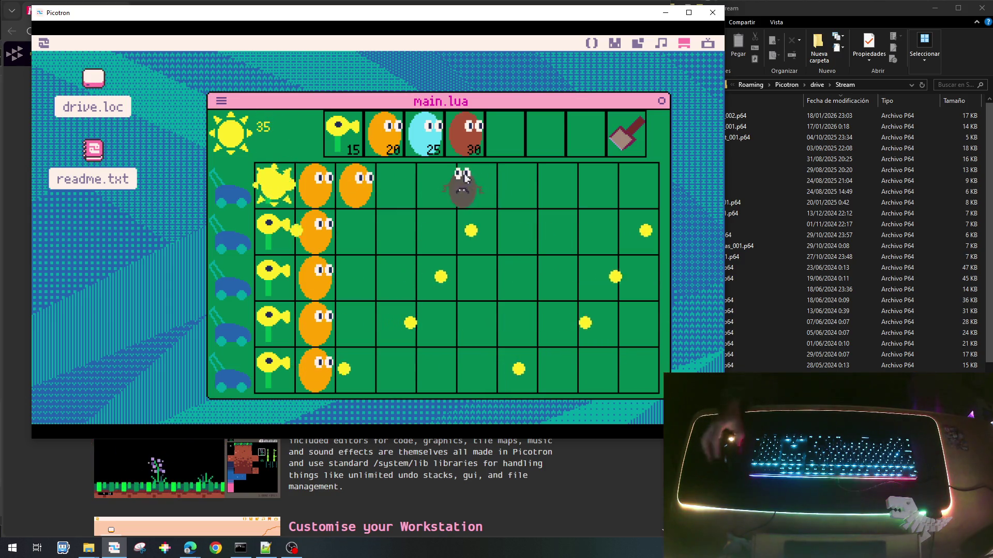
# Plant the 15-cost yellow plant in rows 2, 3 and 4 of column 3.
pyautogui.click(272, 181)
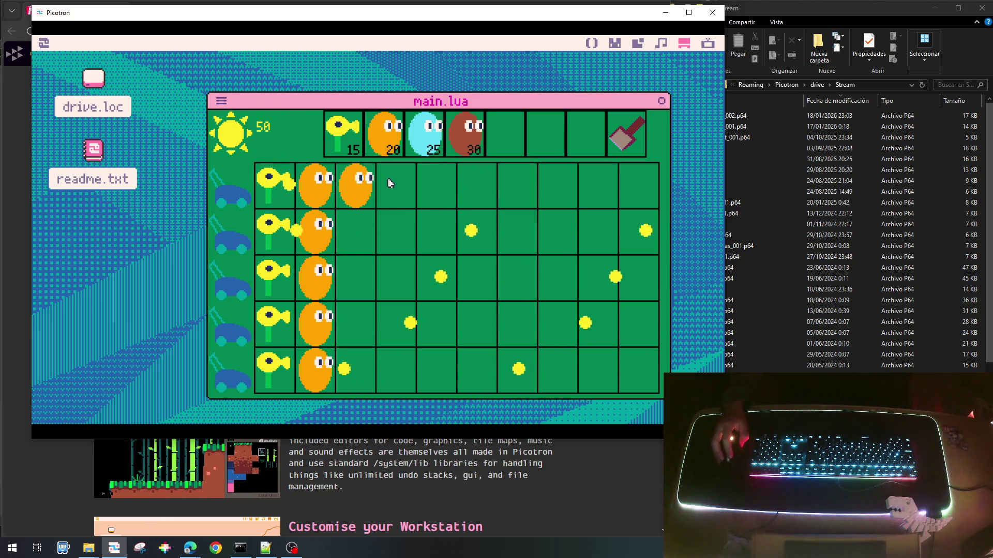
pyautogui.click(475, 176)
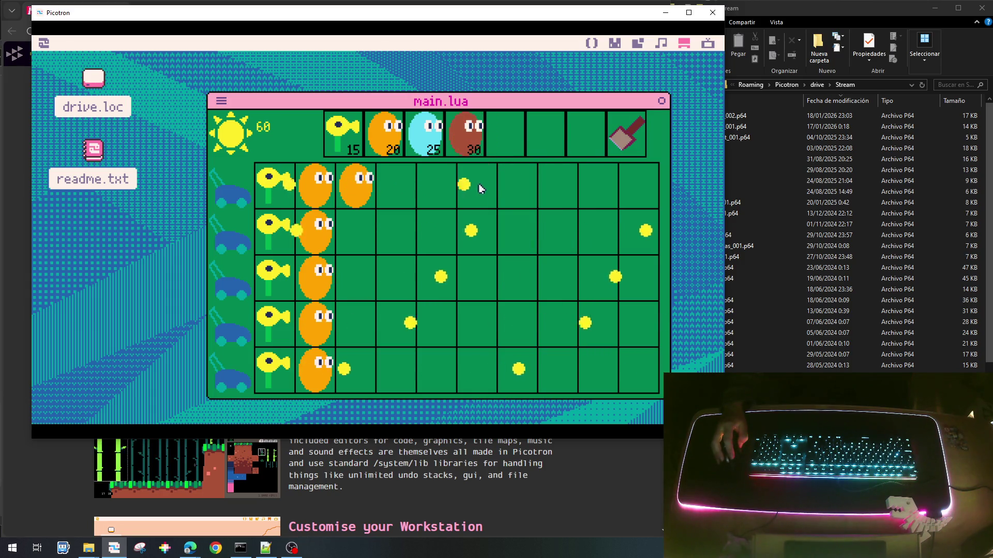
pyautogui.click(343, 133)
pyautogui.click(346, 228)
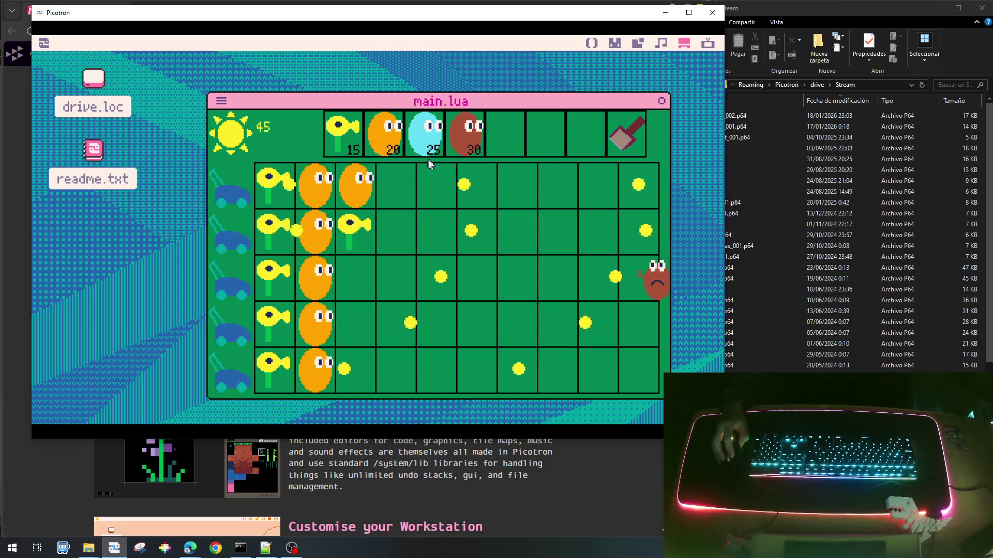
pyautogui.click(353, 280)
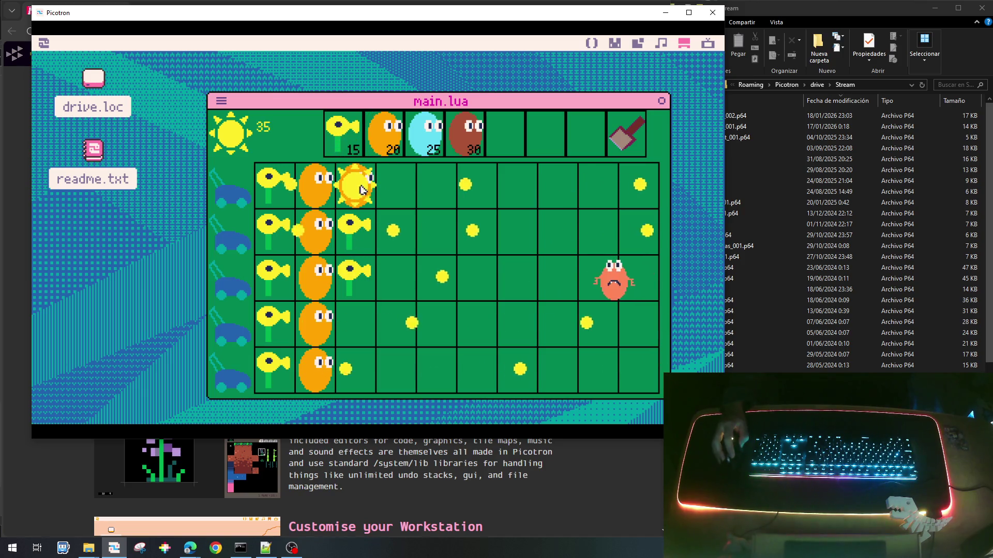
pyautogui.click(355, 181)
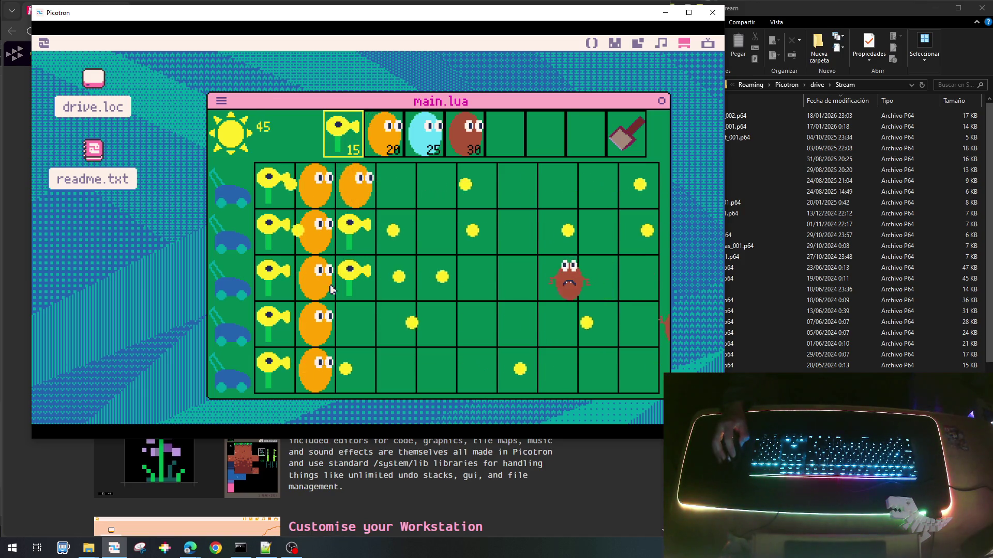
pyautogui.click(353, 320)
# Plant the 15-cost yellow plant in row 5 column 3 and row 1 column 4.
pyautogui.click(443, 158)
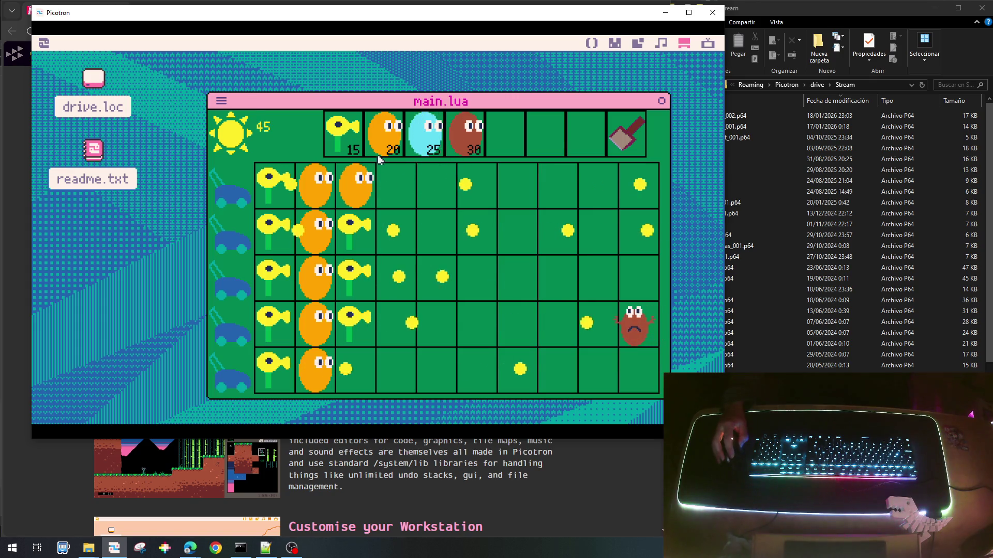
pyautogui.click(342, 134)
pyautogui.click(346, 360)
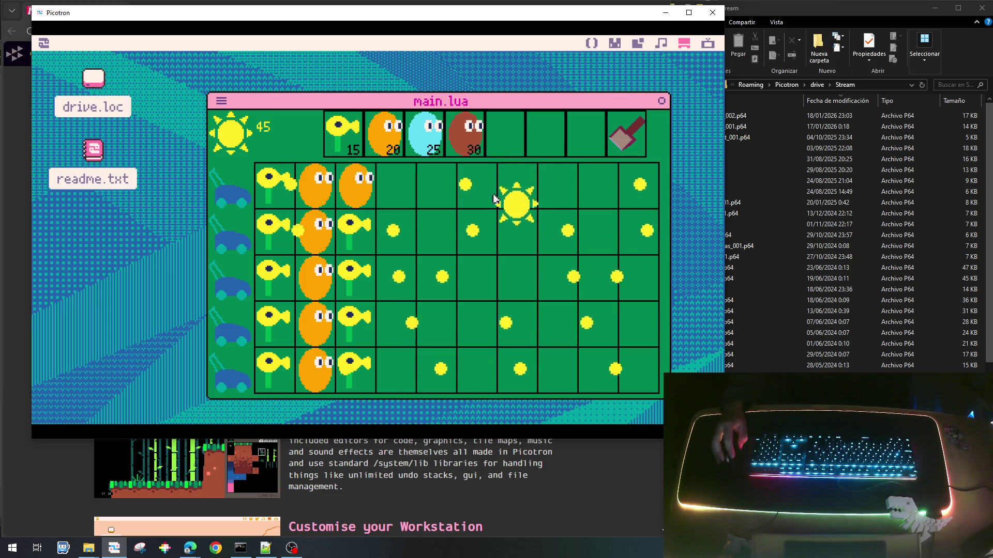
pyautogui.click(512, 199)
pyautogui.click(397, 195)
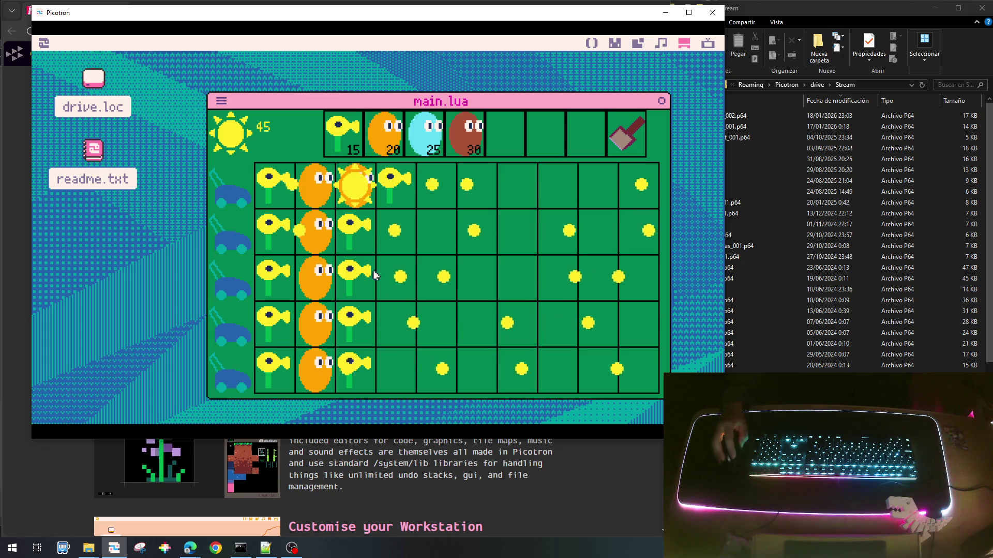
pyautogui.click(361, 198)
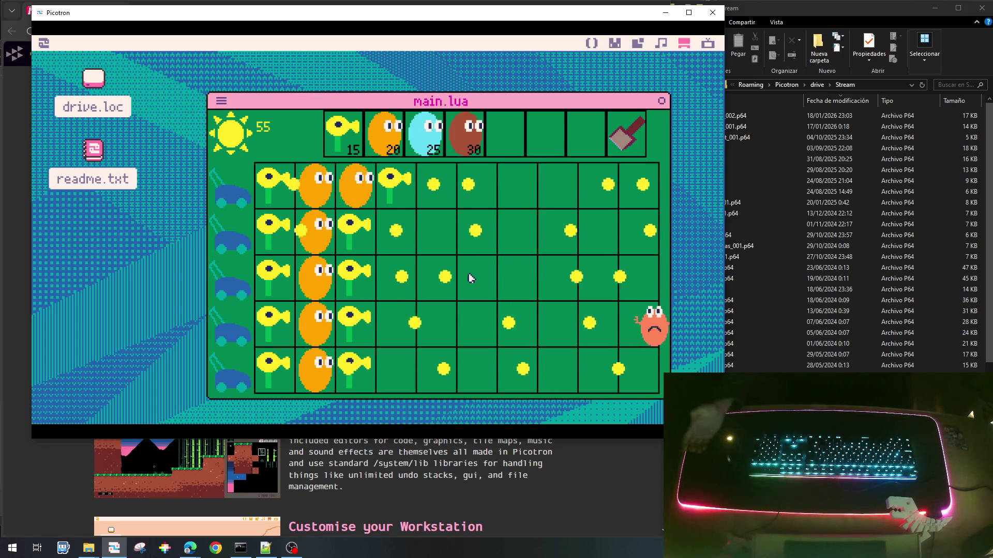
# Collect the remaining falling suns until sun reaches 155, then stop the game with Esc.
pyautogui.click(434, 194)
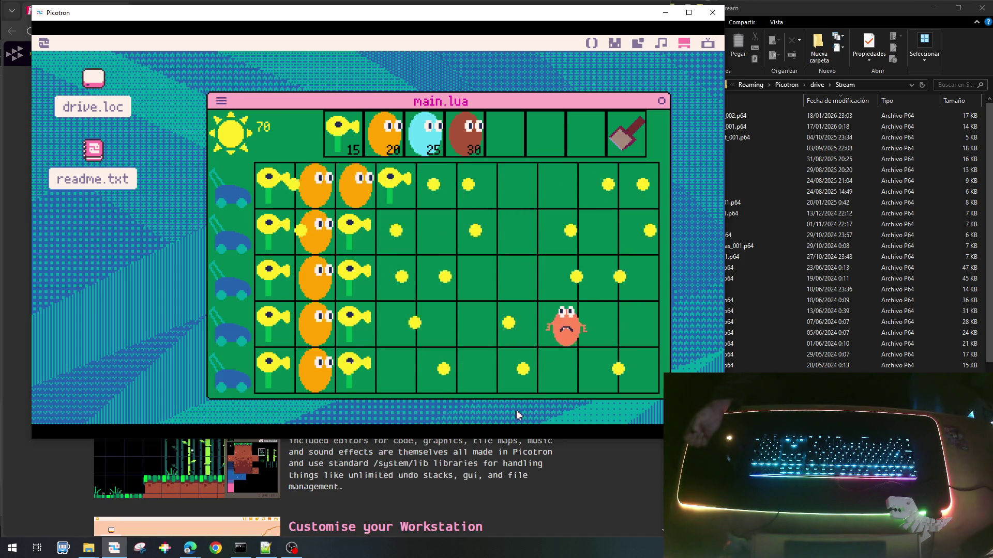
pyautogui.click(595, 242)
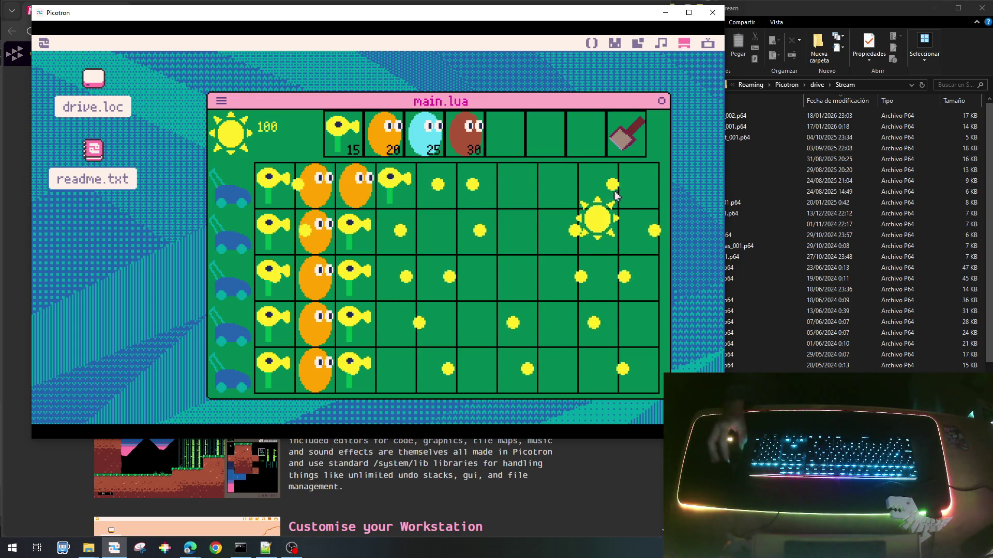
pyautogui.click(594, 264)
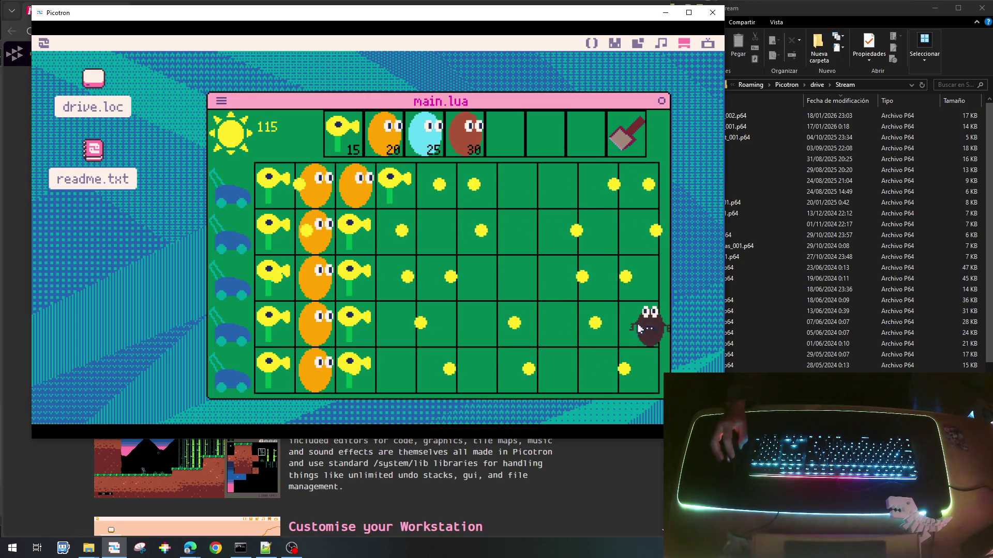
pyautogui.click(436, 187)
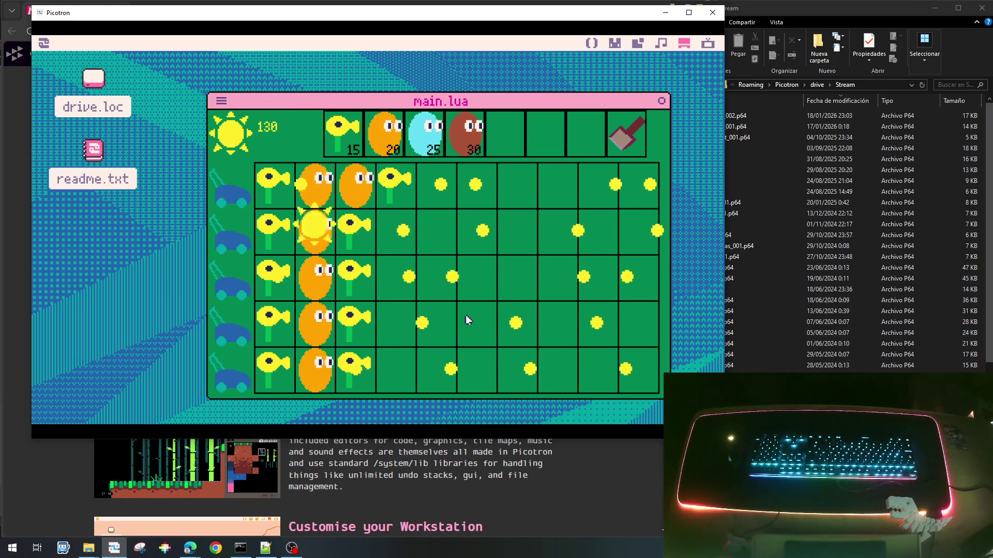
pyautogui.click(315, 229)
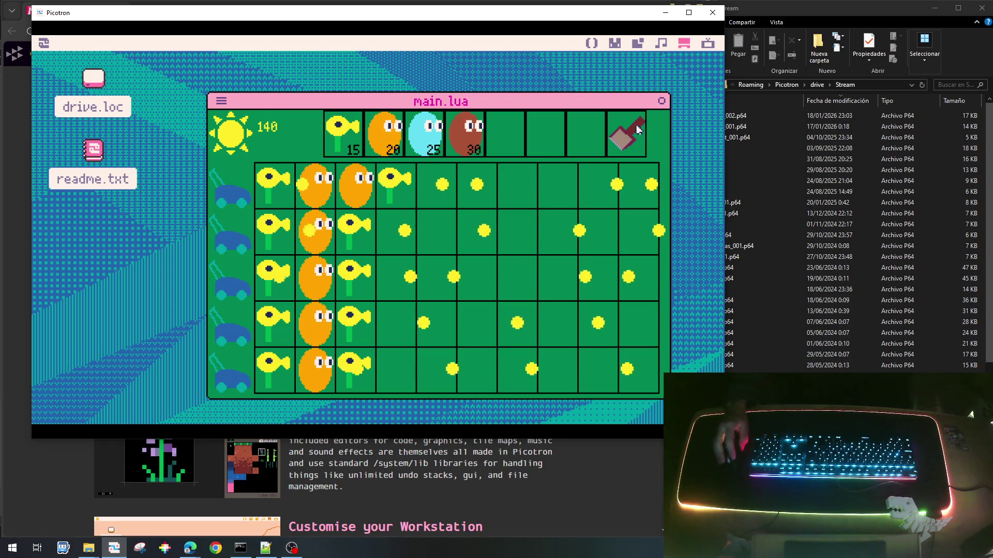
pyautogui.click(587, 140)
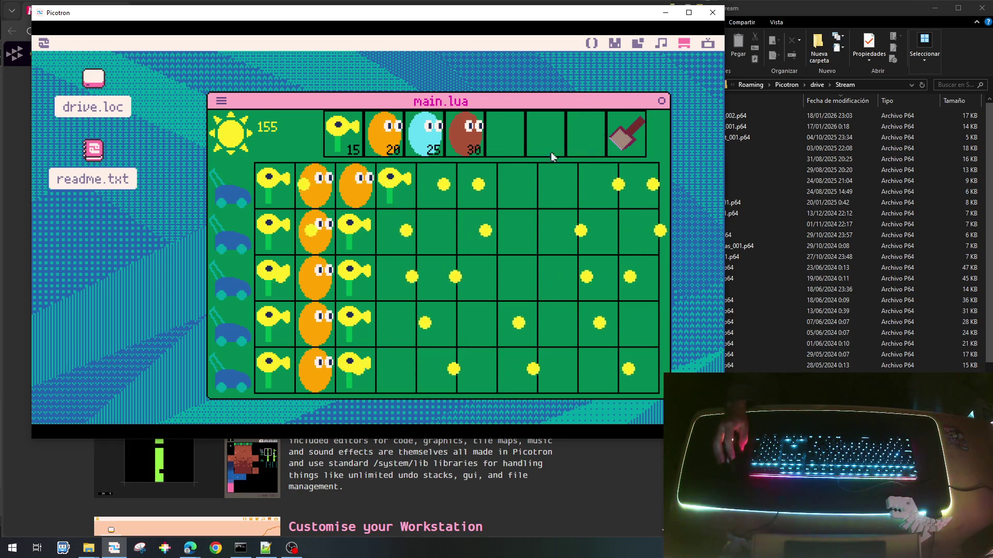
pyautogui.press('Escape')
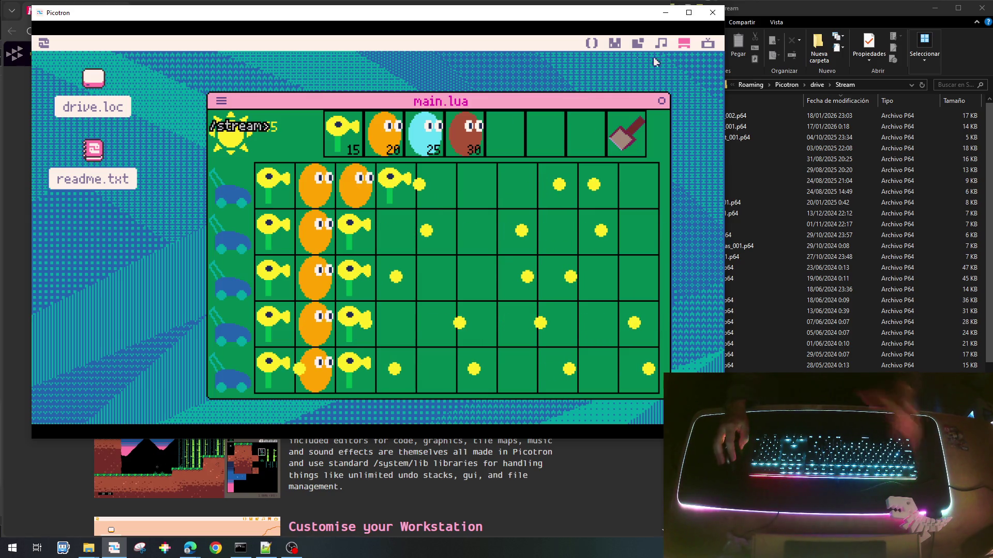
# Return from the terminal to the main.lua code editor.
pyautogui.click(707, 46)
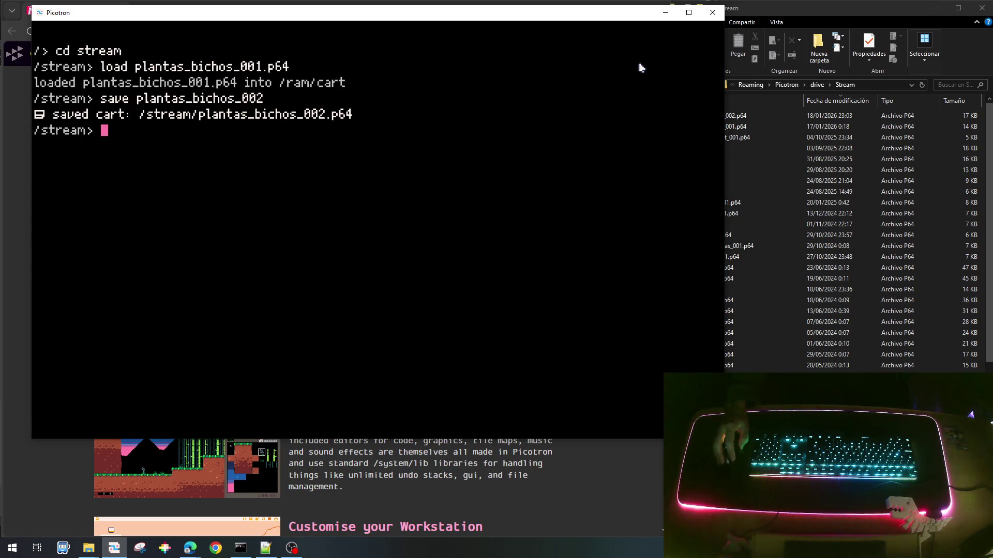
pyautogui.press('Escape')
pyautogui.click(592, 44)
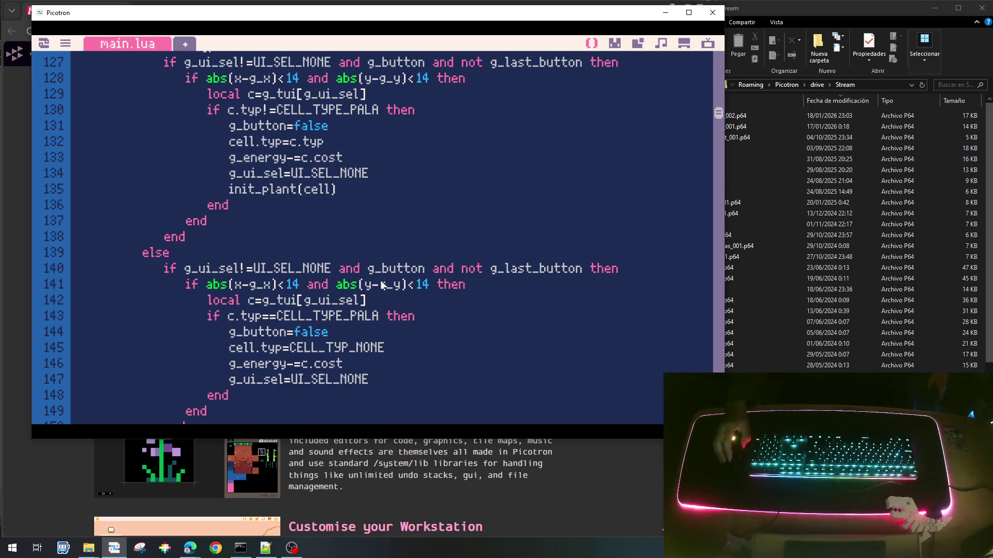
# Scroll main.lua to the update_tcell function and select g_button on line 127.
pyautogui.scroll(2, 382, 285)
pyautogui.scroll(-3, 383, 285)
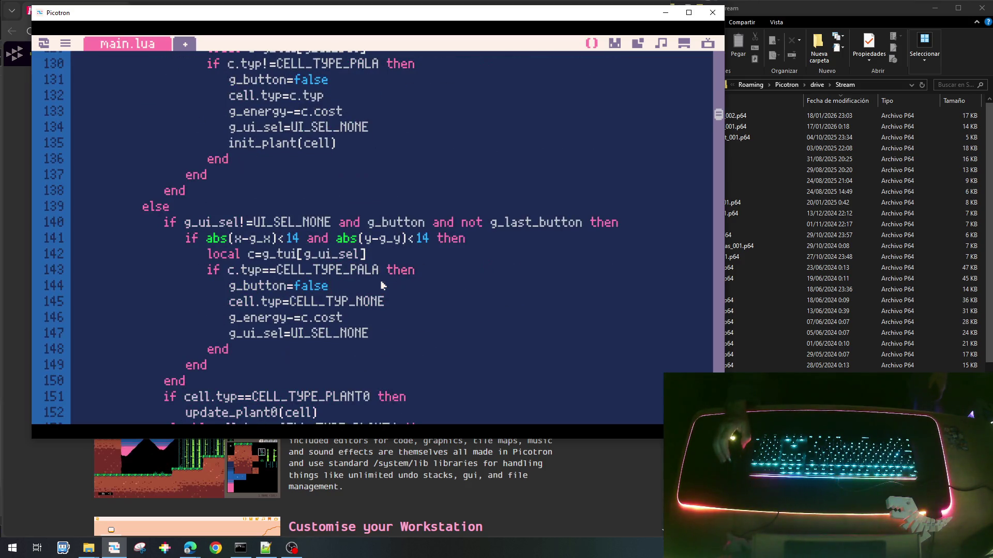
pyautogui.scroll(-3, 383, 286)
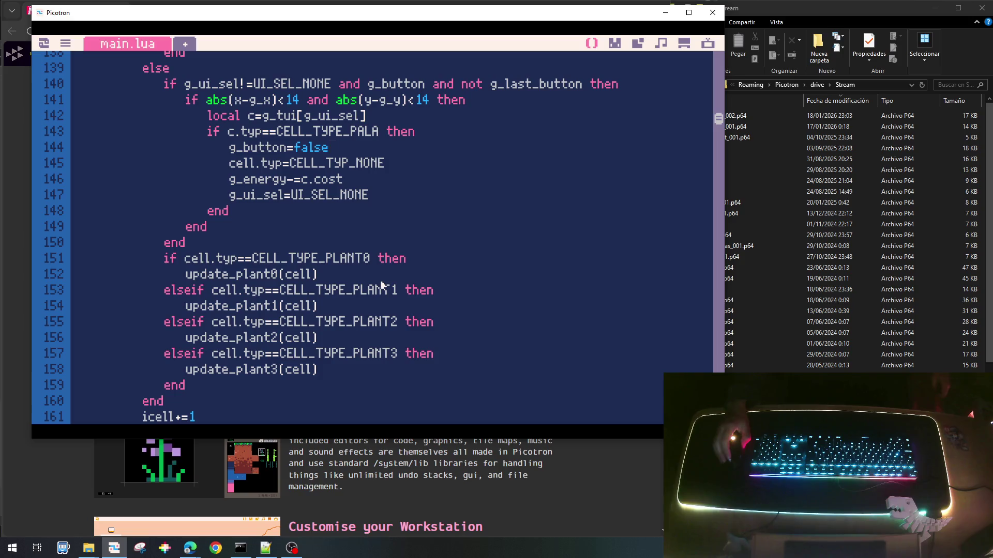
pyautogui.scroll(5, 381, 285)
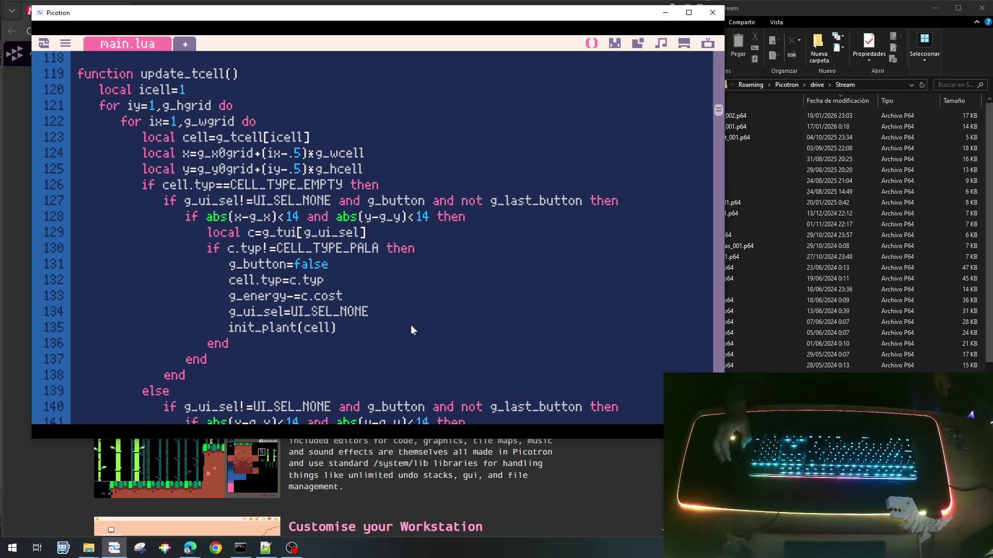
pyautogui.scroll(1, 411, 330)
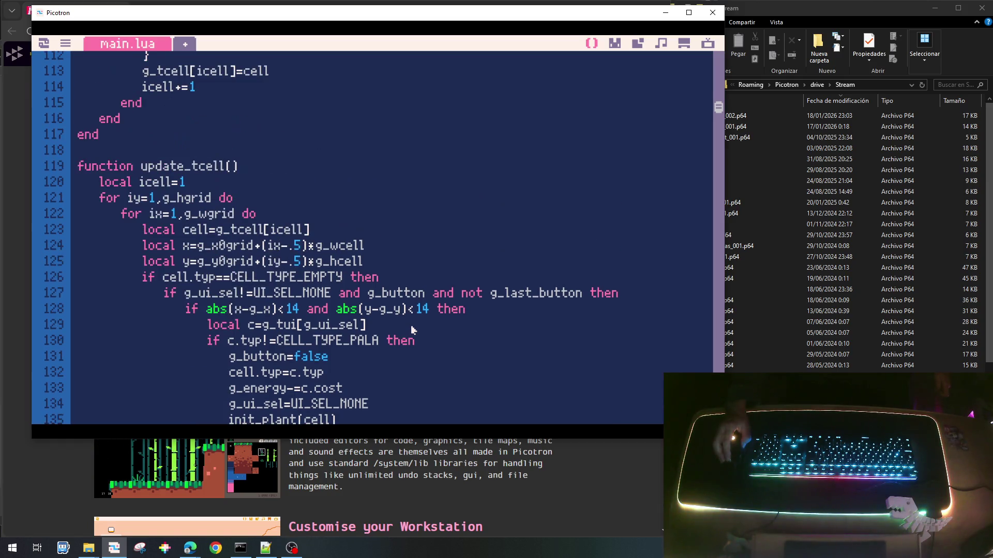
pyautogui.scroll(-2, 412, 330)
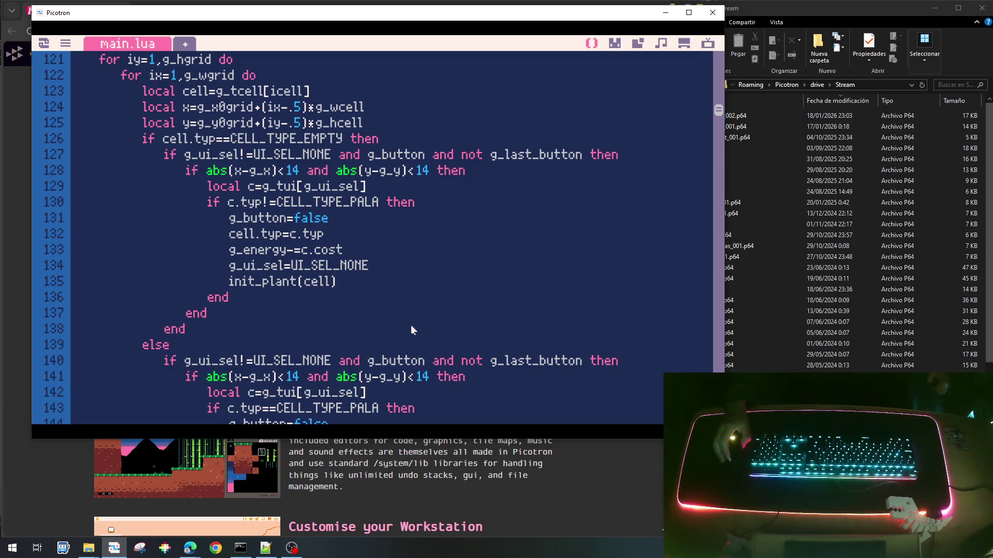
pyautogui.scroll(-3, 403, 155)
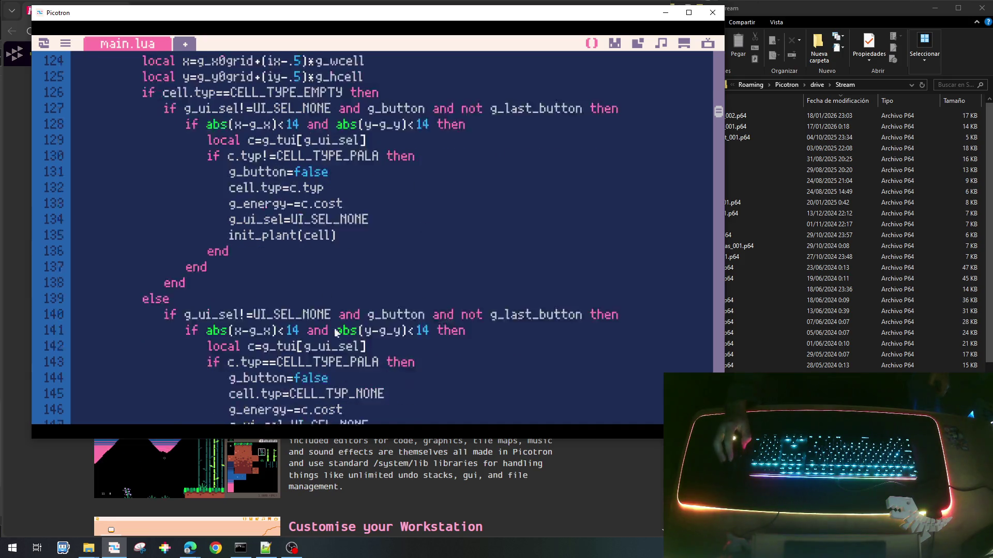
pyautogui.scroll(5, 394, 246)
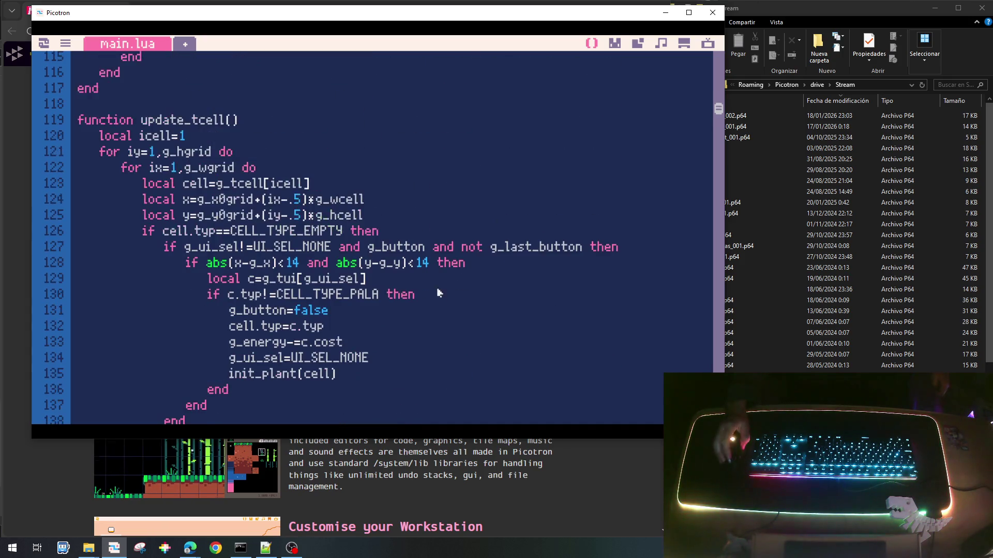
pyautogui.doubleClick(405, 246)
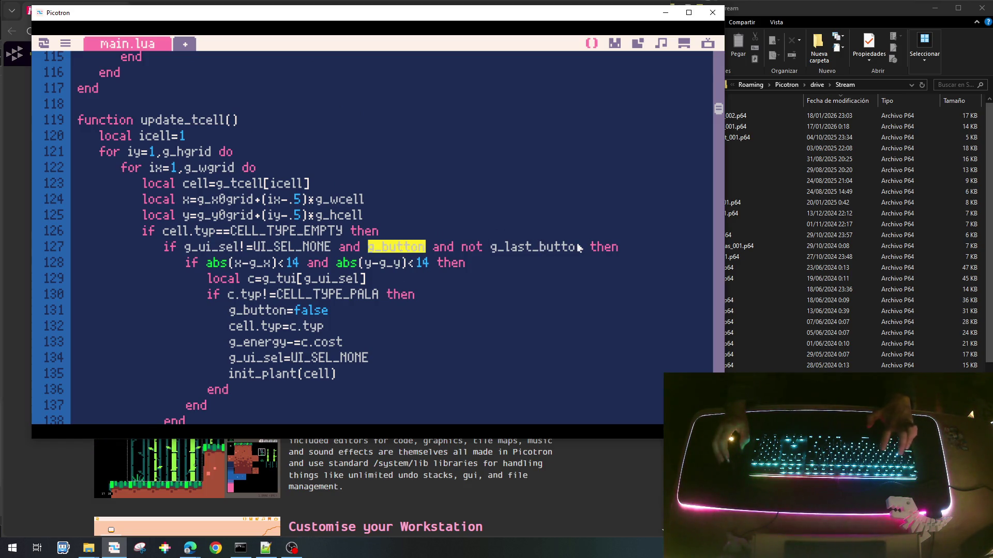
# Search main.lua for 'g_button' and jump through each of its matches.
pyautogui.hotkey('ctrl', 'f')
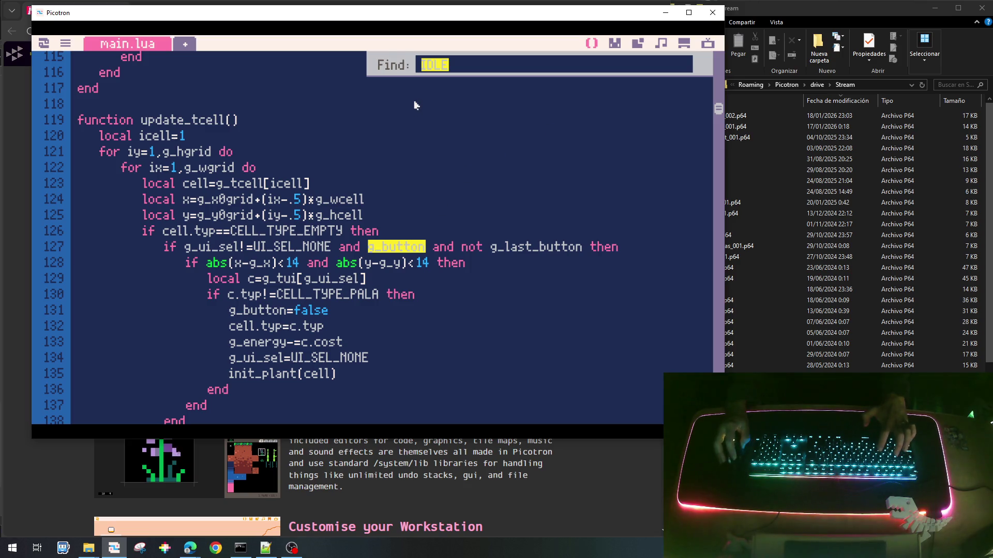
pyautogui.write('g_b')
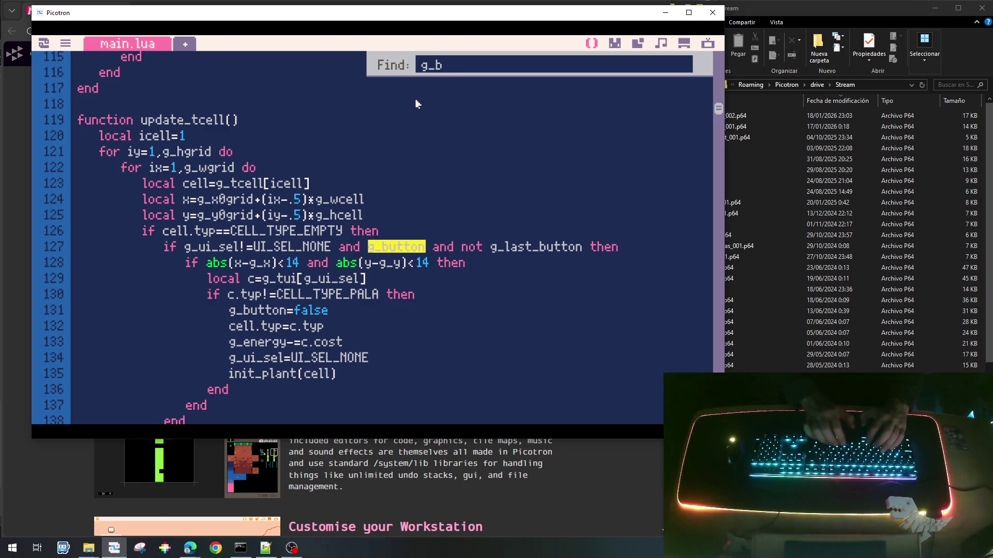
pyautogui.write('utton')
pyautogui.press('Return')
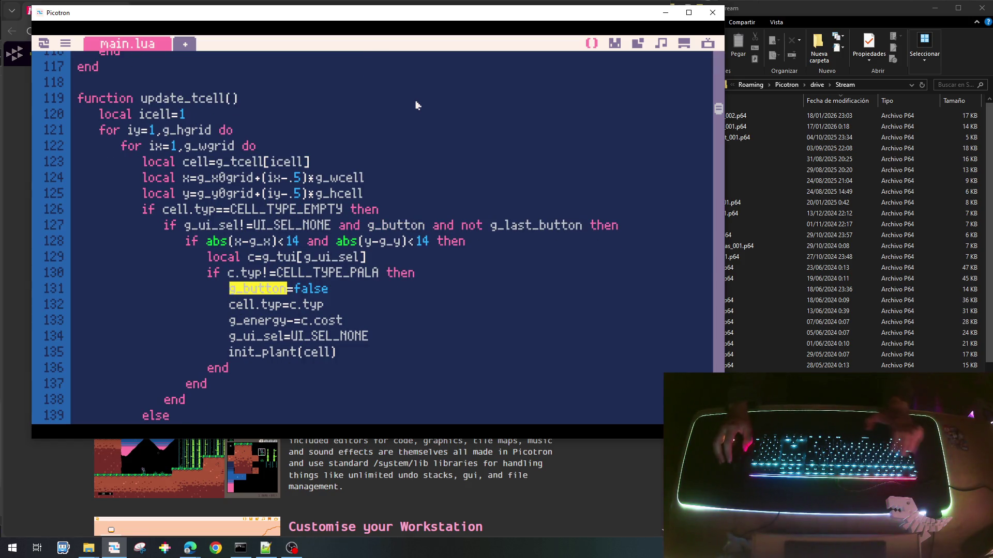
pyautogui.hotkey('ctrl', 'g')
pyautogui.hotkey('ctrl', 'g')
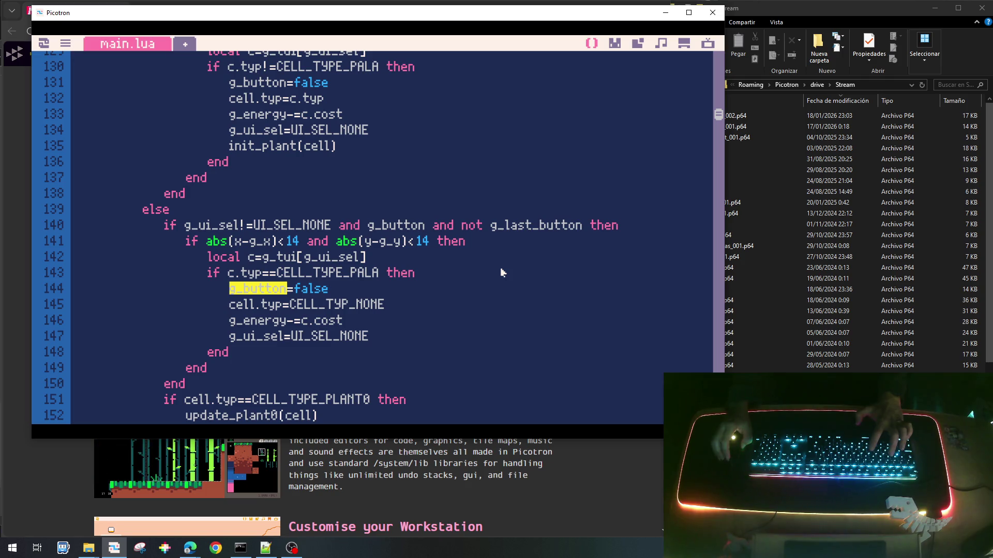
pyautogui.scroll(-2, 501, 273)
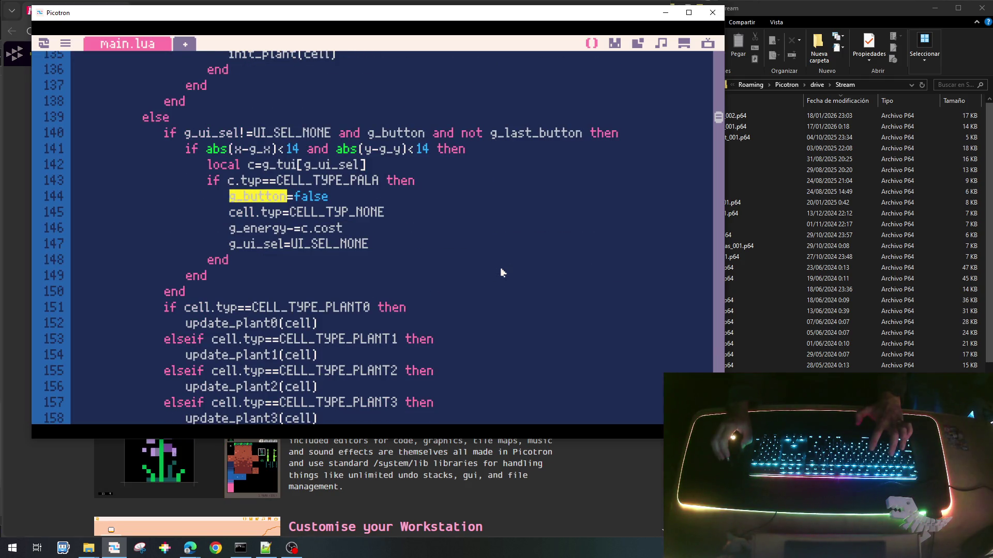
pyautogui.hotkey('ctrl', 'g')
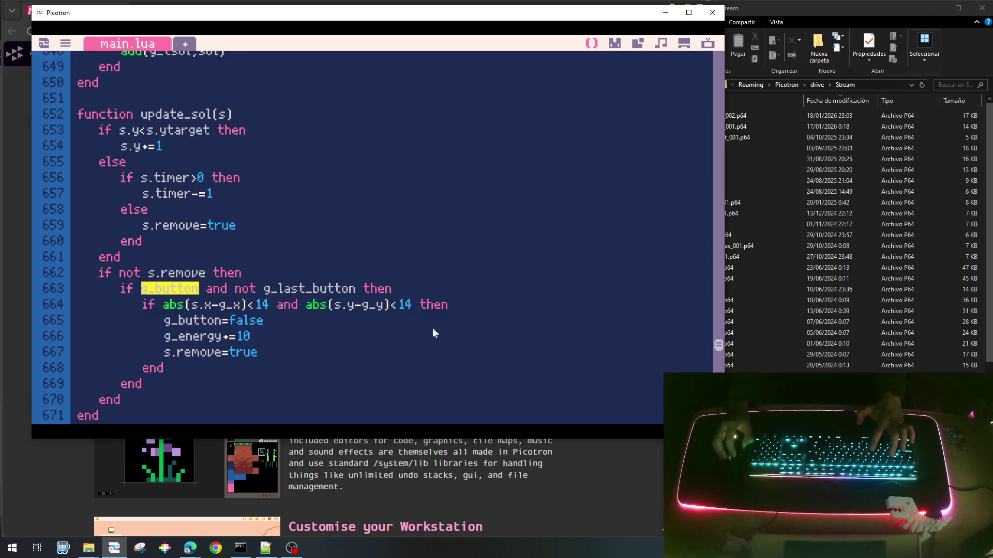
pyautogui.hotkey('ctrl', 'g')
pyautogui.hotkey('ctrl', 'g')
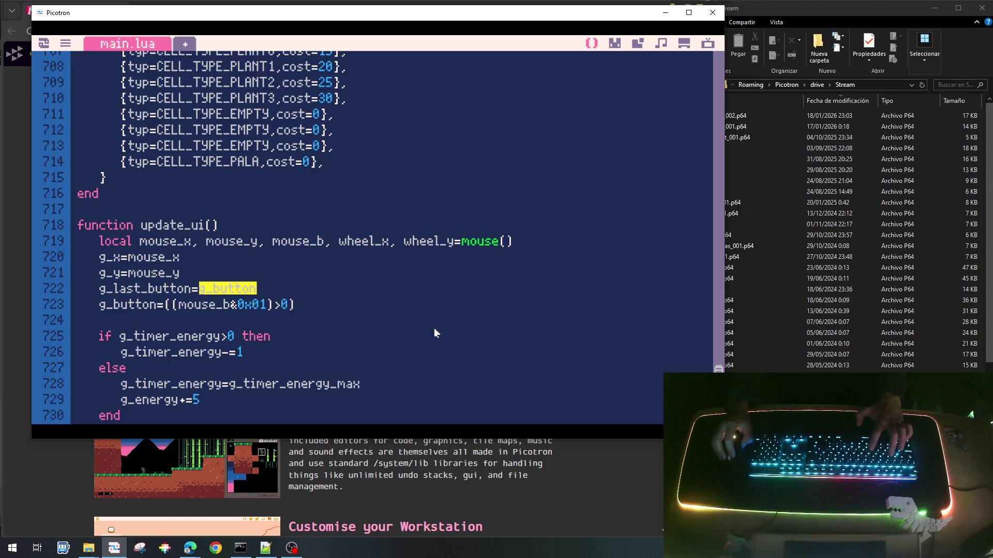
pyautogui.hotkey('ctrl', 'g')
pyautogui.hotkey('ctrl', 'g')
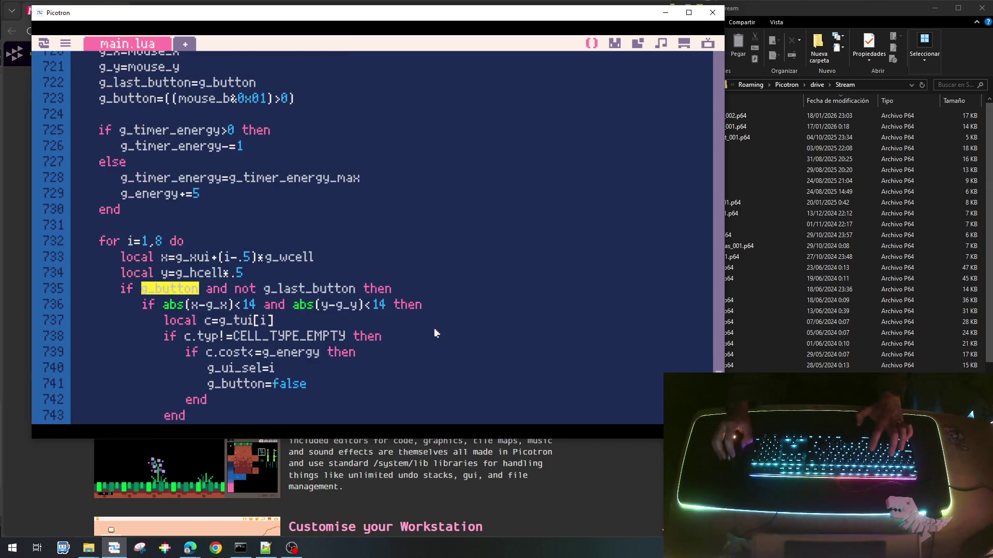
pyautogui.scroll(4, 413, 290)
pyautogui.scroll(-3, 413, 289)
pyautogui.scroll(-3, 413, 289)
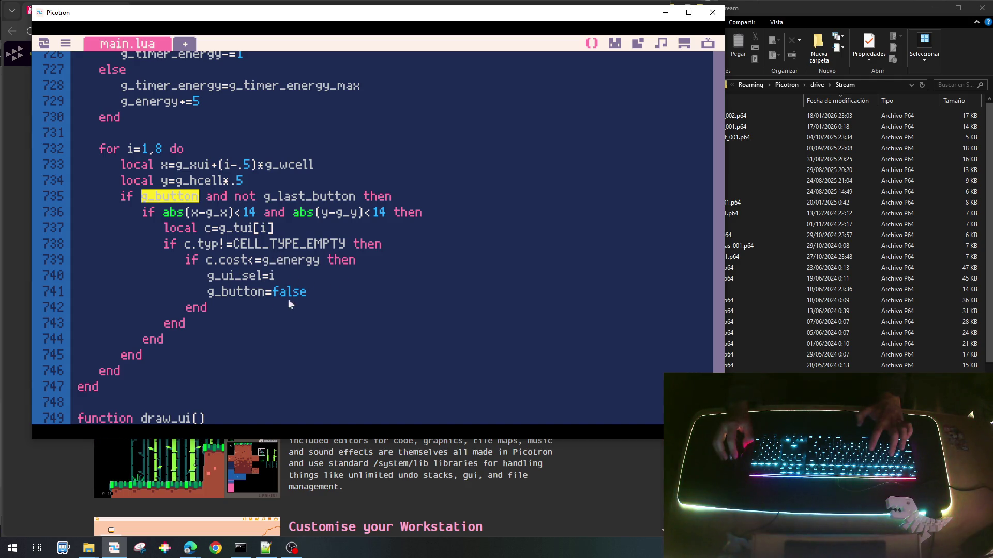
pyautogui.hotkey('ctrl', 'g')
pyautogui.hotkey('ctrl', 'g')
pyautogui.hotkey('ctrl', 'g')
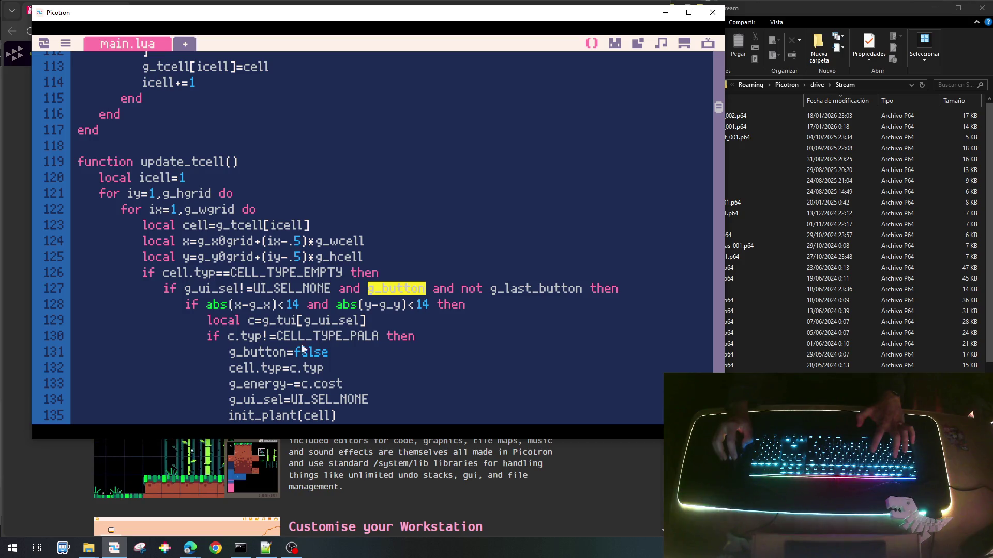
pyautogui.scroll(-3, 312, 354)
pyautogui.scroll(3, 321, 353)
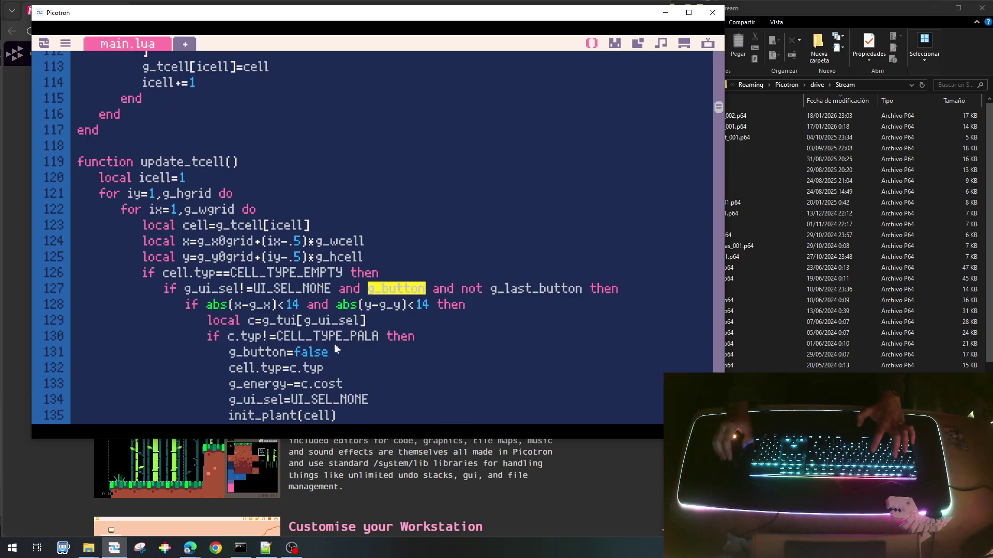
pyautogui.scroll(-2, 331, 351)
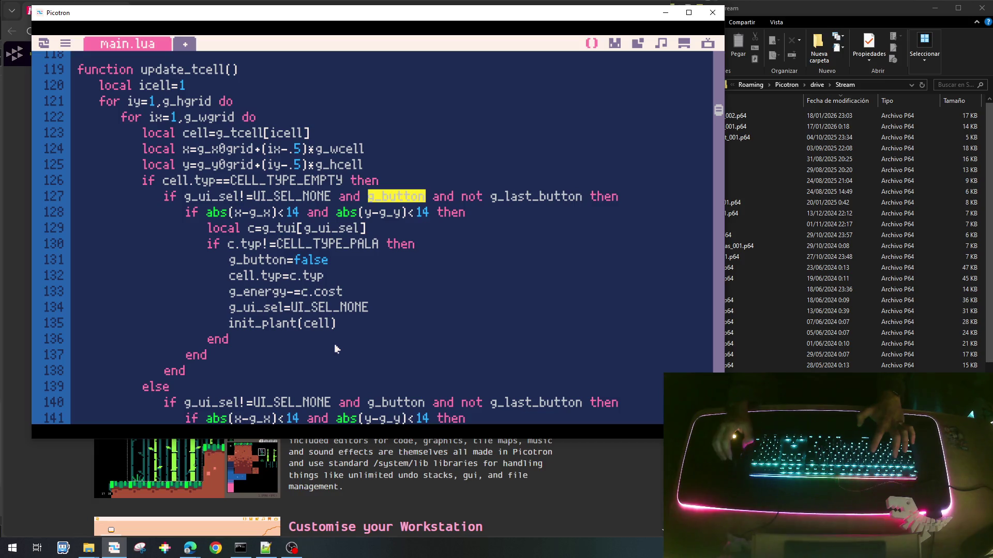
pyautogui.scroll(1, 335, 348)
pyautogui.scroll(-1, 334, 349)
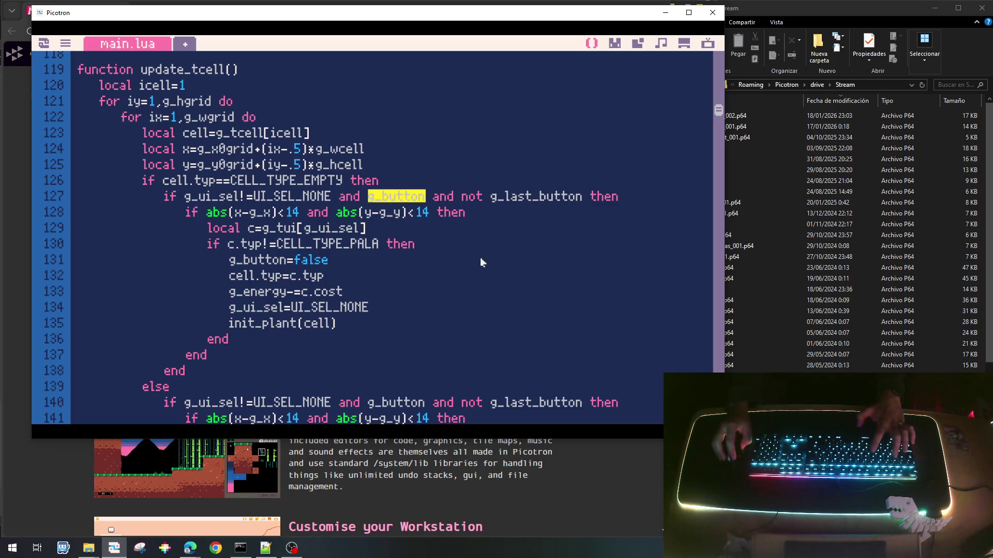
pyautogui.hotkey('ctrl', 'g')
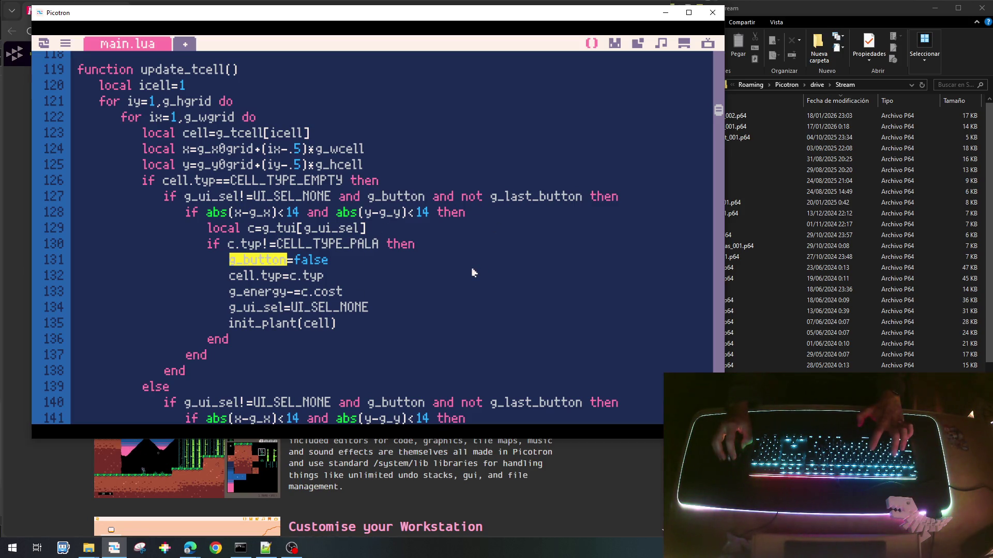
pyautogui.hotkey('ctrl', 'g')
pyautogui.hotkey('ctrl', 'g')
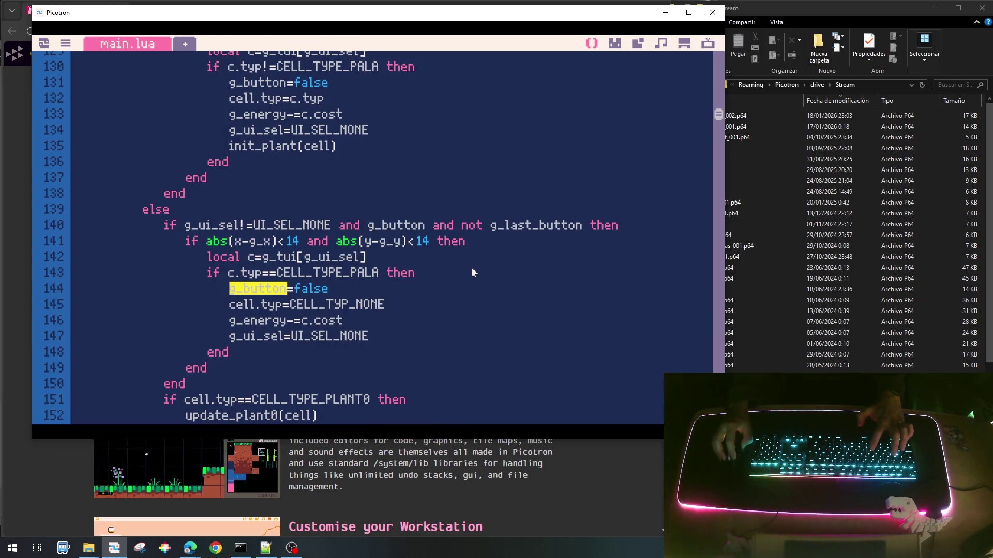
pyautogui.scroll(5, 446, 255)
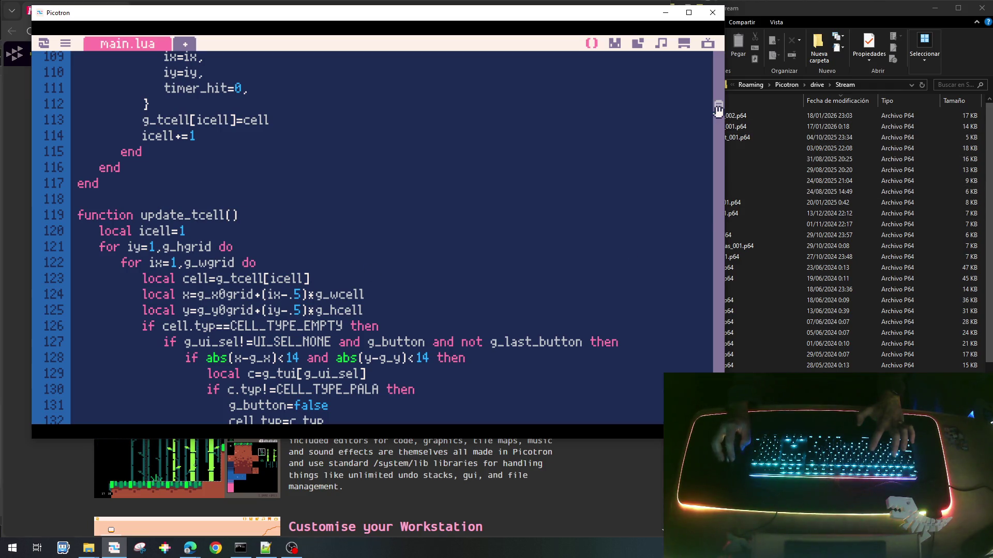
pyautogui.moveTo(718, 109); pyautogui.dragTo(719, 416)
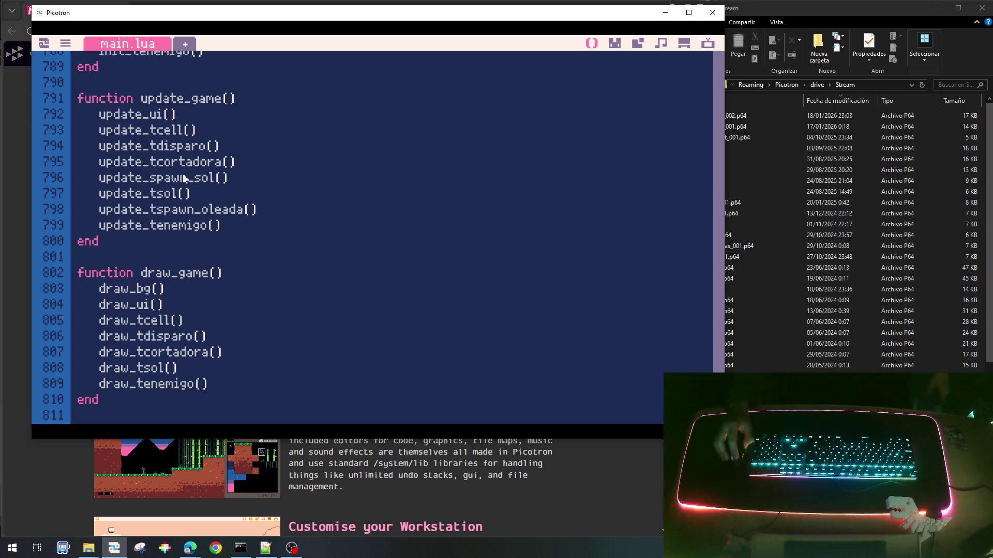
# Move the update_tsol() call above update_tcell() in update_game, then save and run with Ctrl+R.
pyautogui.click(176, 129)
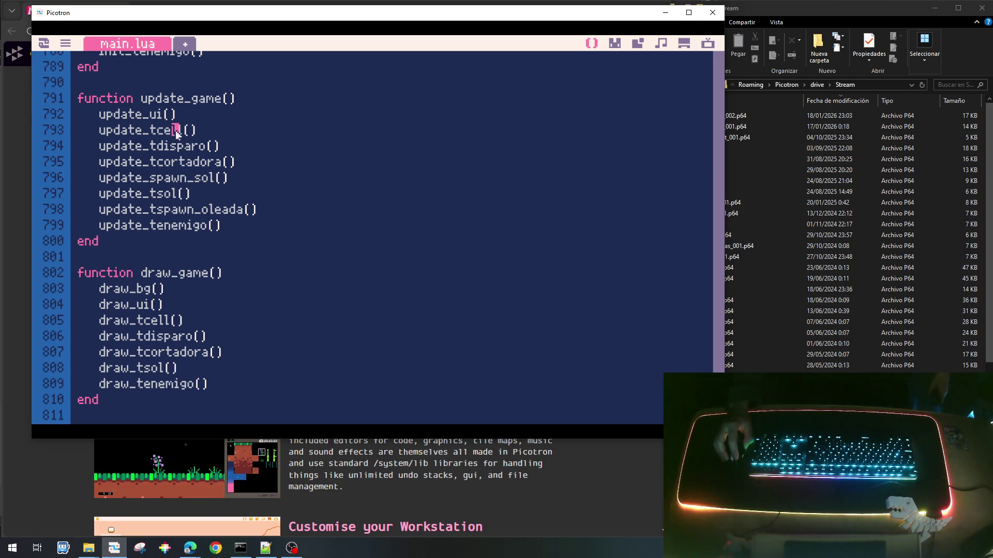
pyautogui.click(177, 196)
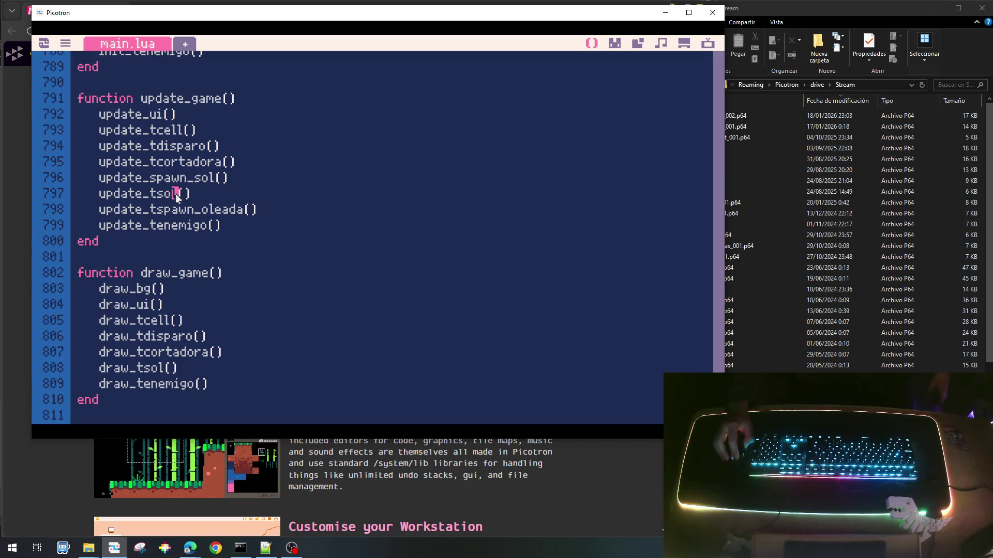
pyautogui.click(191, 196)
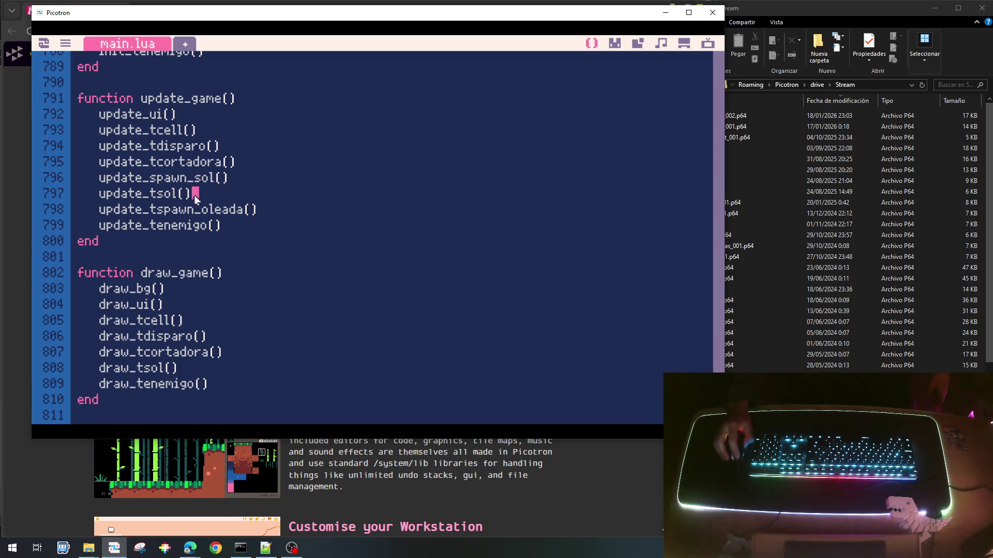
pyautogui.press('Home')
pyautogui.hotkey('shift', 'End')
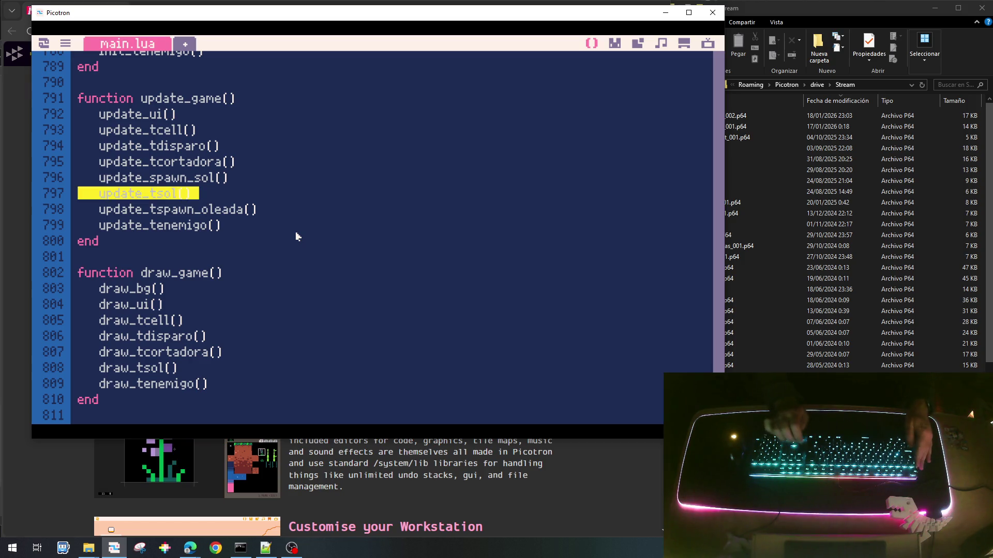
pyautogui.hotkey('ctrl', 'x')
pyautogui.press('Delete')
pyautogui.press('Up')
pyautogui.press('Up')
pyautogui.press('Up')
pyautogui.press('Down')
pyautogui.hotkey('ctrl', 'v')
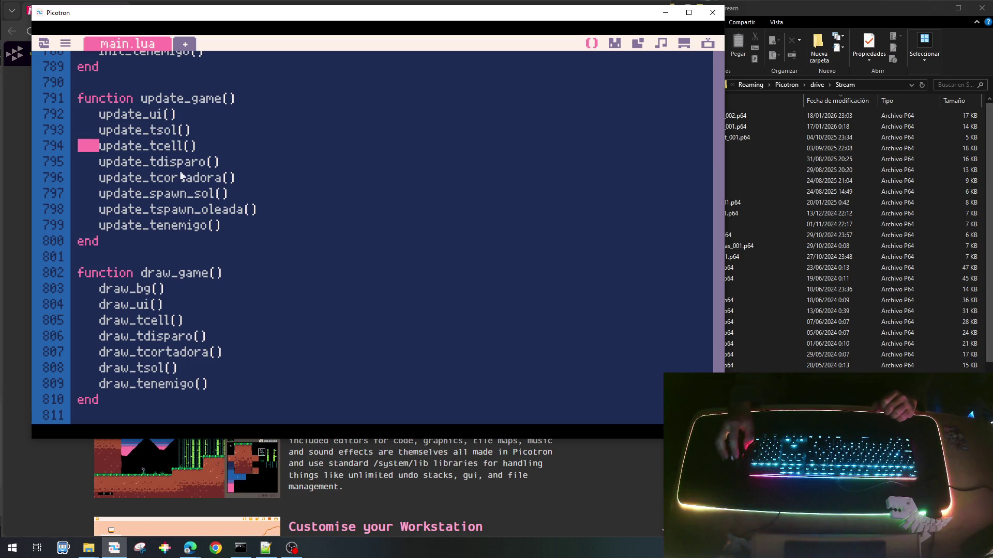
pyautogui.hotkey('ctrl', 'r')
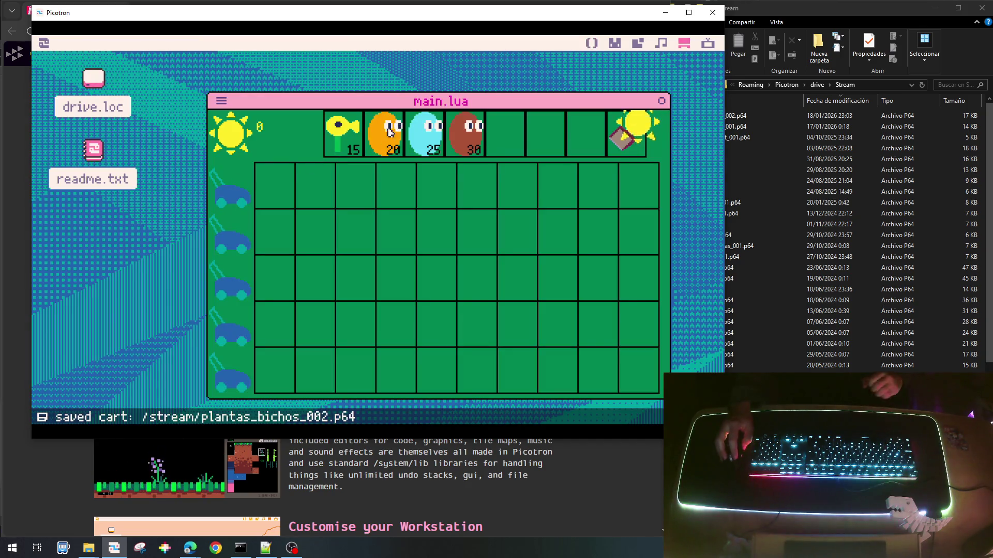
# Collect two suns, plant the 15-cost yellow plant in row 2 column 5, then stop the game.
pyautogui.click(606, 171)
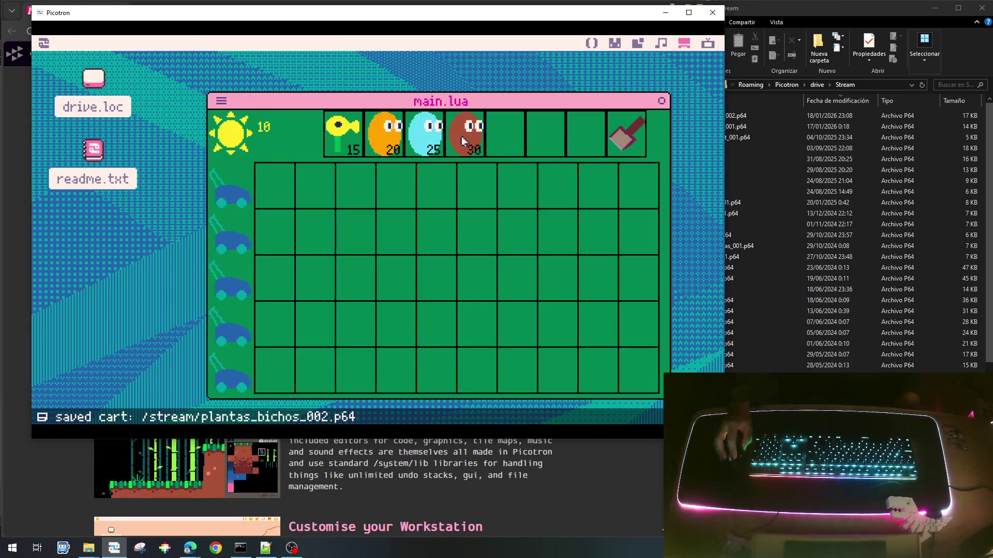
pyautogui.click(438, 127)
pyautogui.click(351, 141)
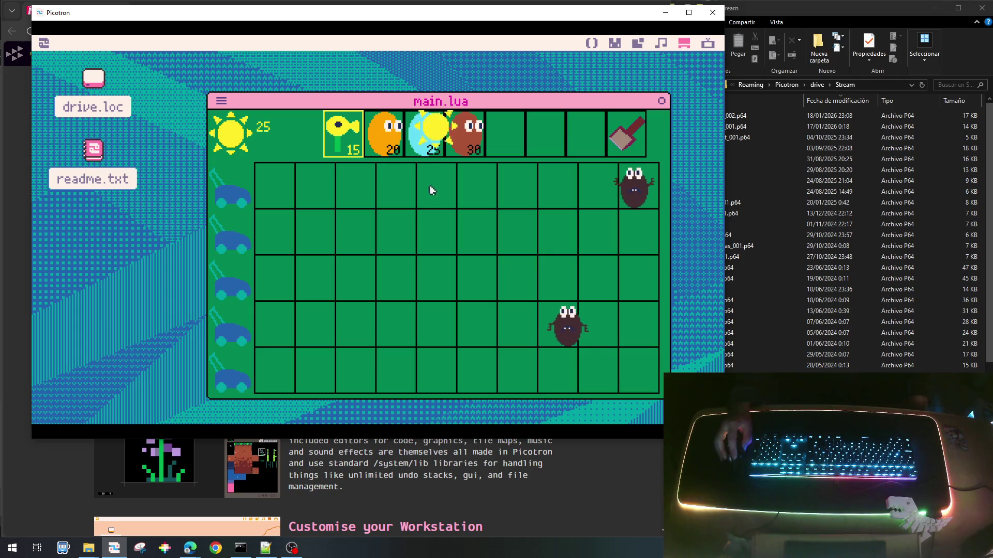
pyautogui.click(436, 240)
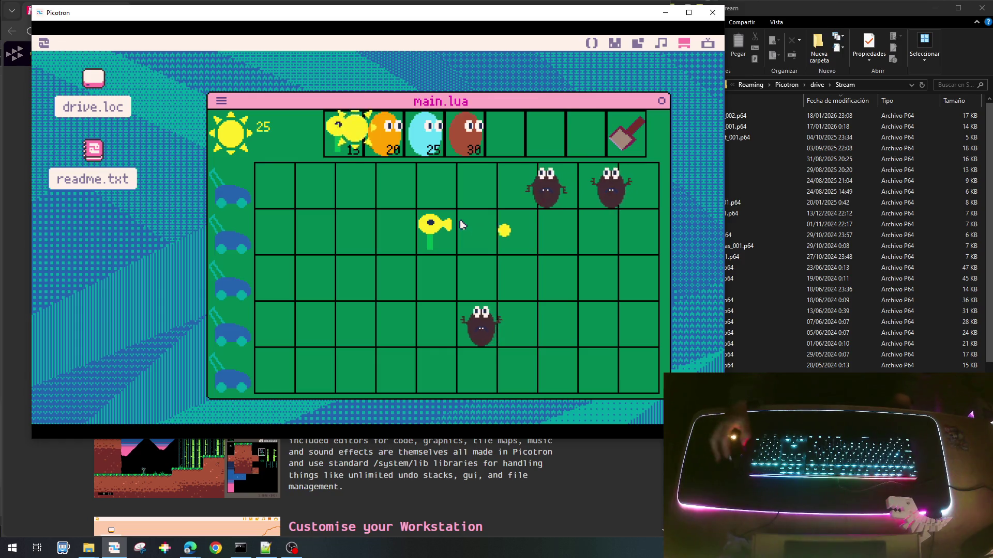
pyautogui.click(353, 213)
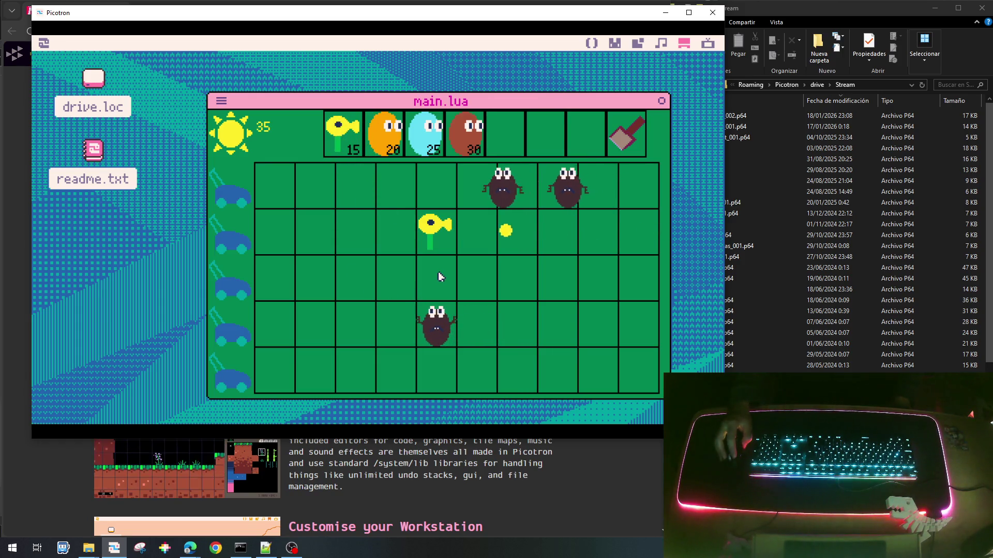
pyautogui.press('Escape')
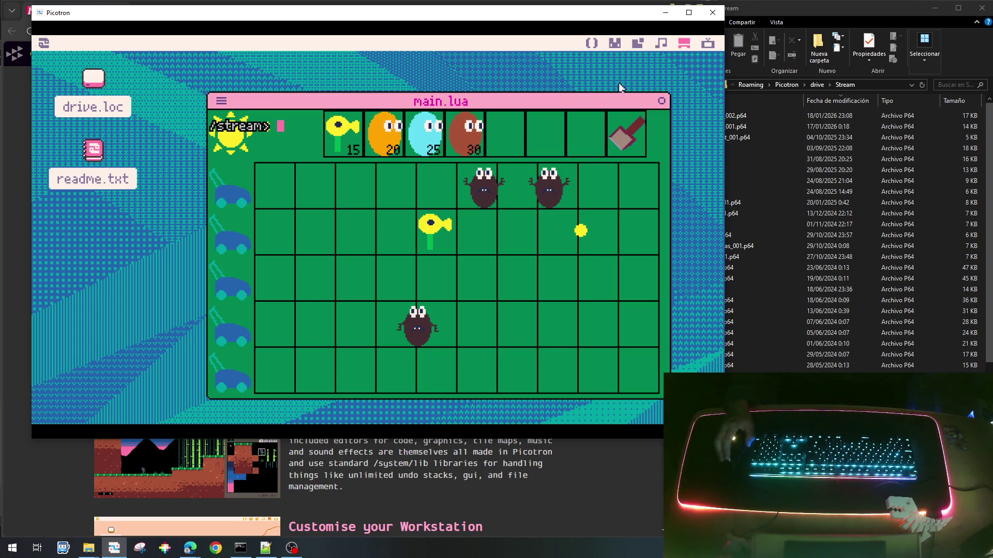
# Switch back to main.lua and scroll up to the UI global declarations near line 36.
pyautogui.click(593, 44)
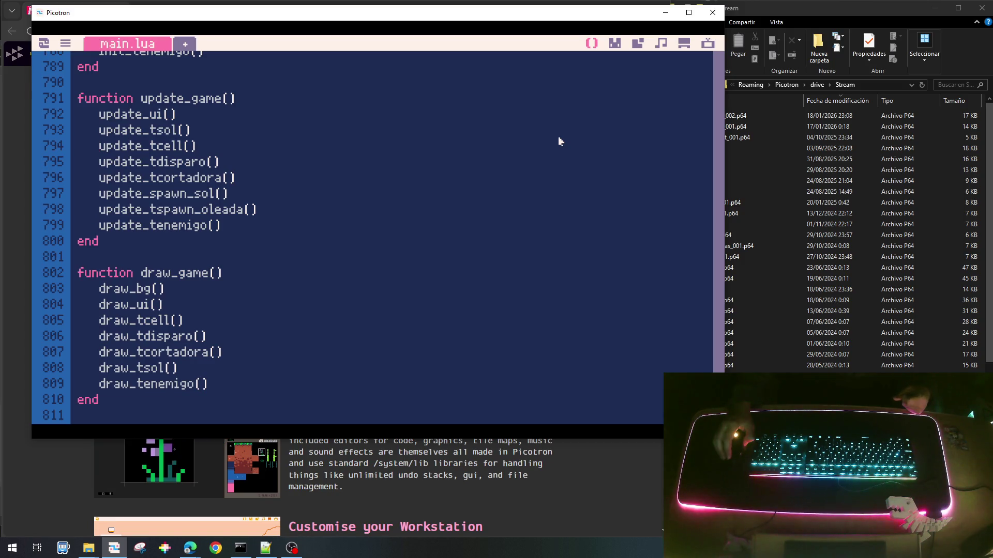
pyautogui.scroll(20, 559, 140)
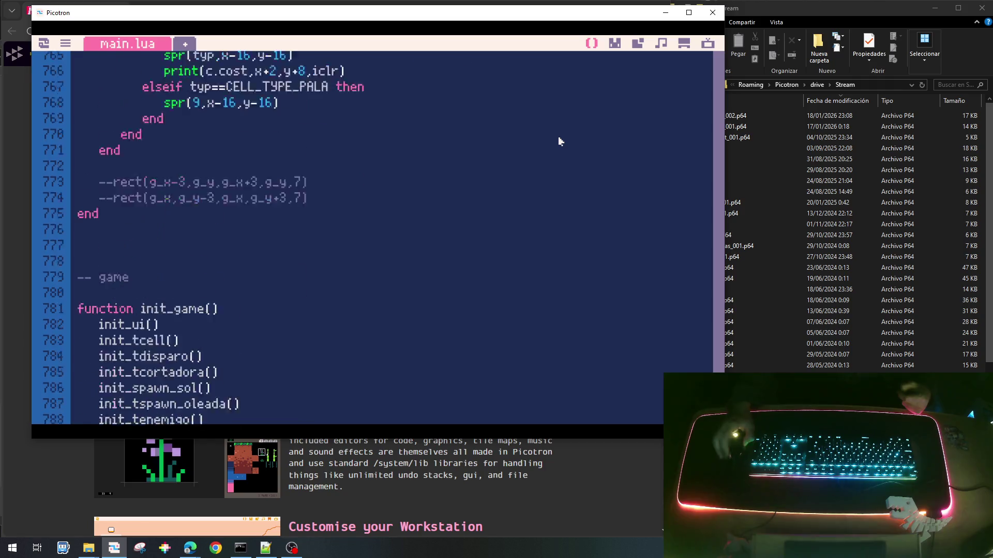
pyautogui.scroll(16, 578, 153)
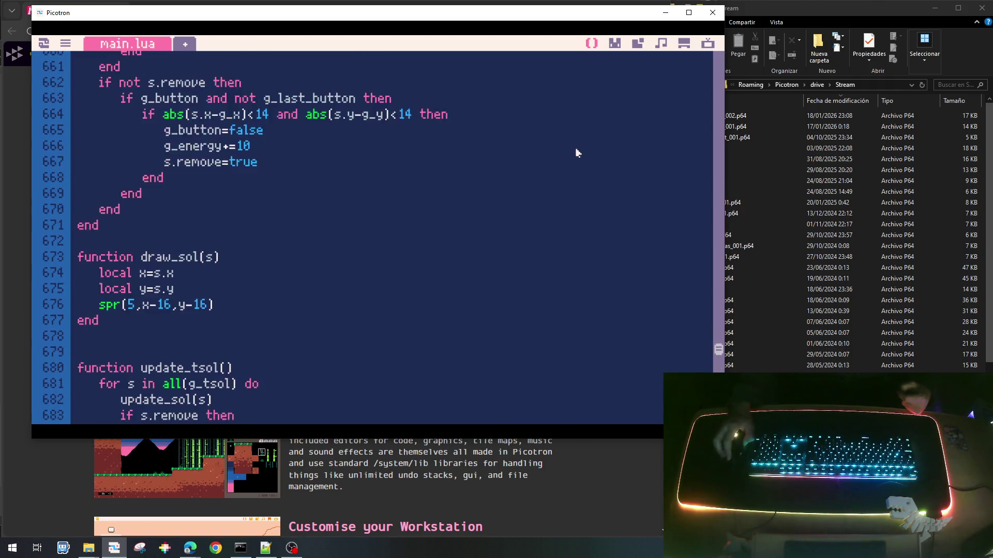
pyautogui.scroll(2, 578, 158)
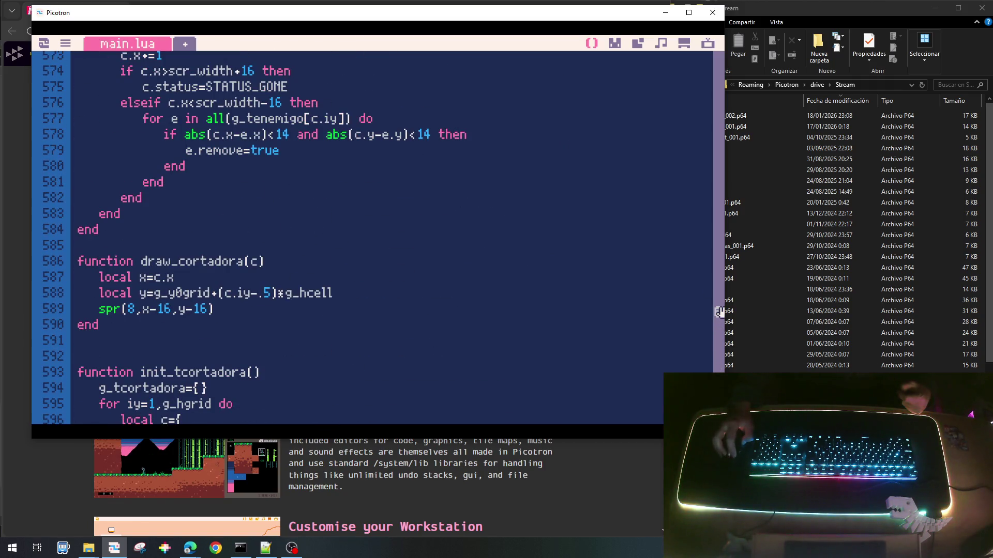
pyautogui.moveTo(718, 317); pyautogui.dragTo(717, 72)
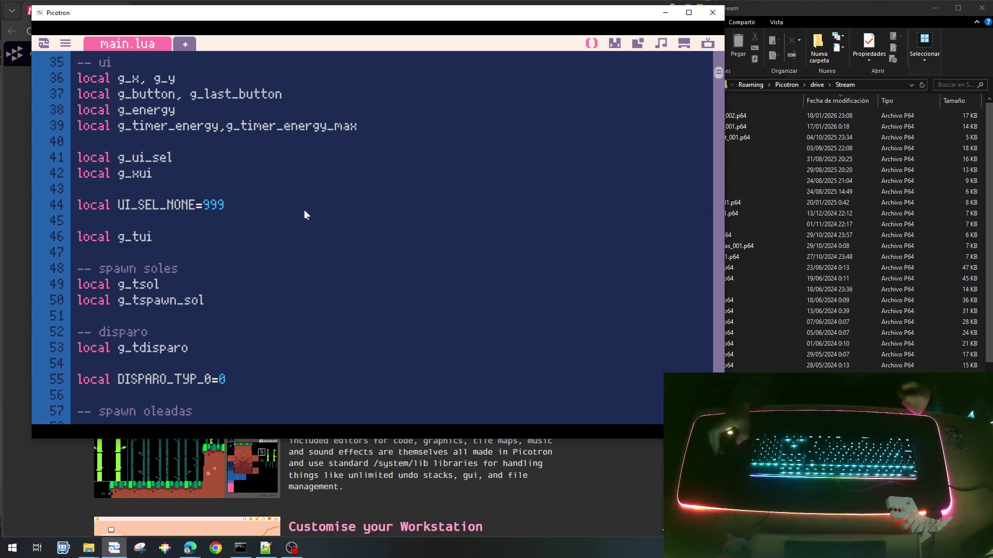
pyautogui.scroll(3, 295, 221)
pyautogui.scroll(1, 292, 223)
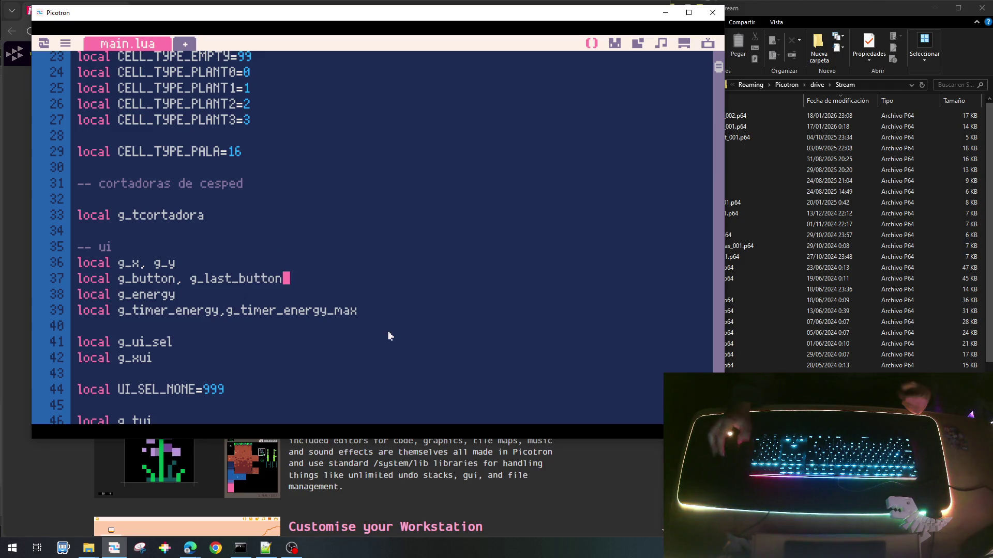
# Add a 'local g_click' declaration after line 37, below g_button and g_last_button.
pyautogui.press('Return')
pyautogui.write('local')
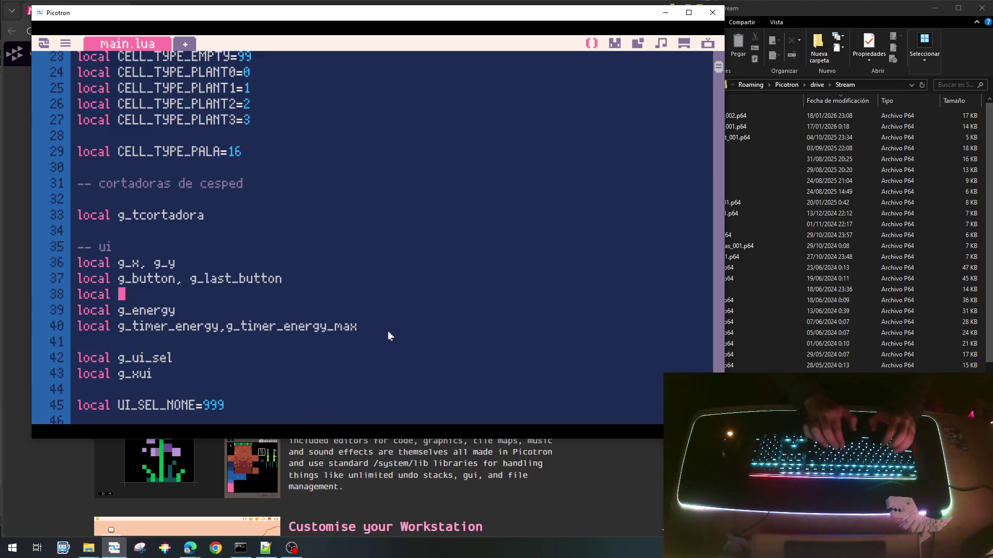
pyautogui.write(' g_')
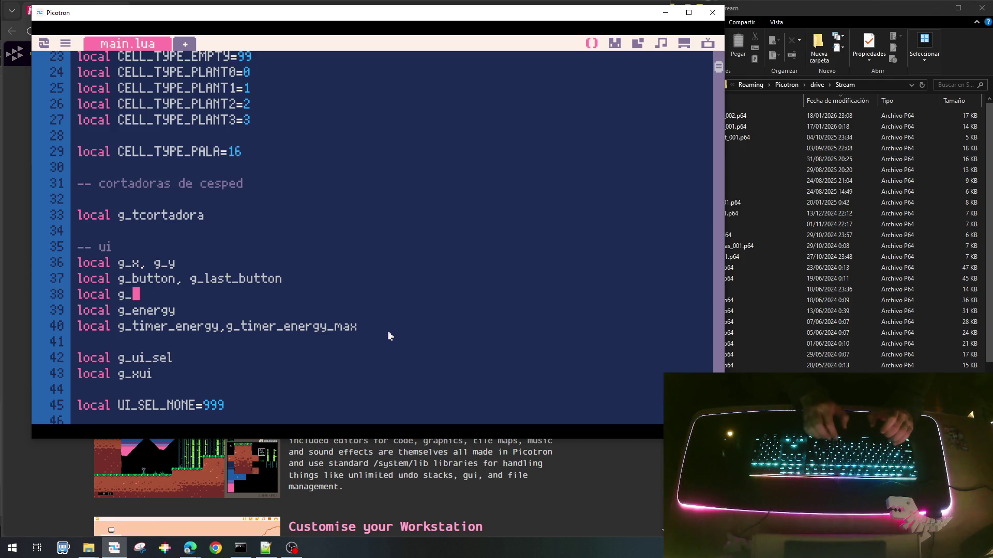
pyautogui.write('click')
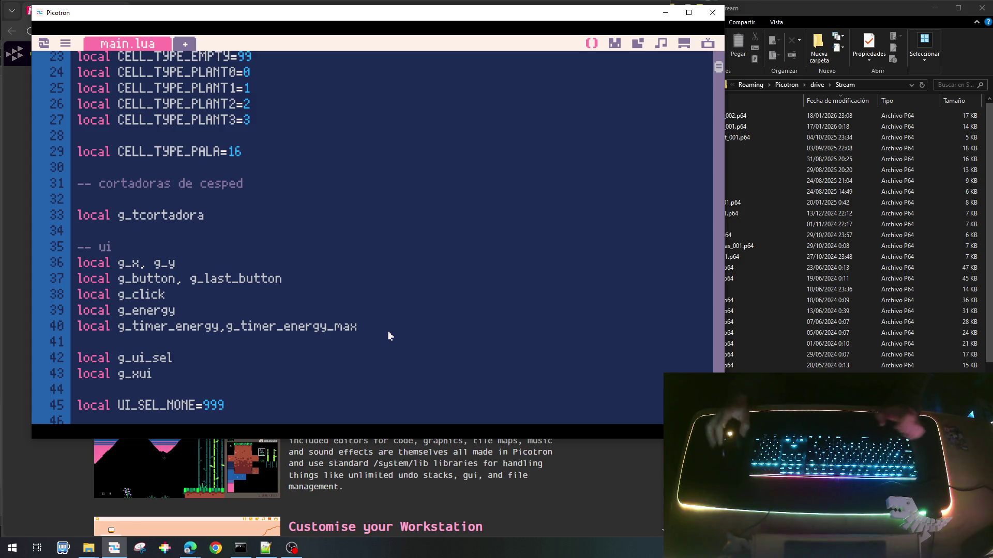
pyautogui.doubleClick(145, 298)
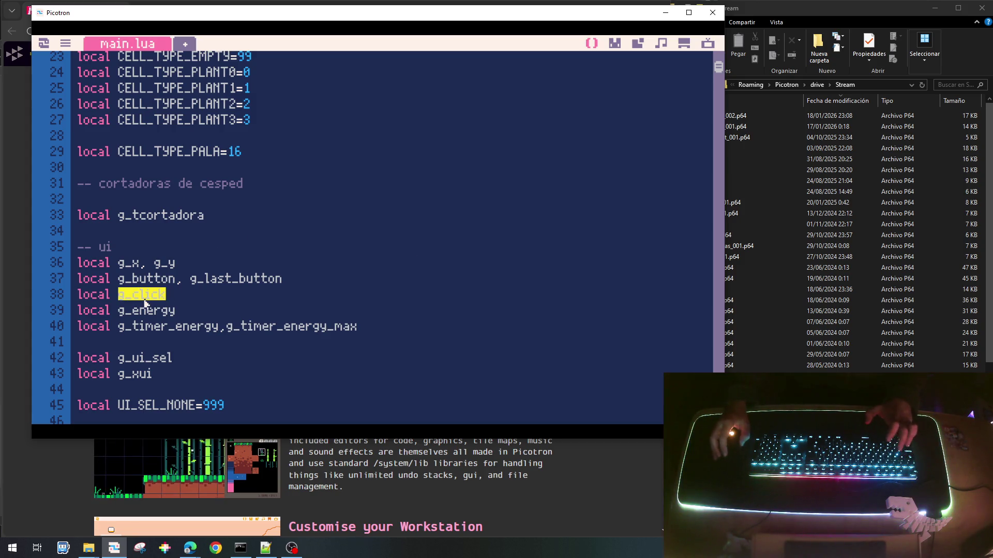
pyautogui.moveTo(719, 69); pyautogui.dragTo(718, 408)
pyautogui.scroll(10, 299, 269)
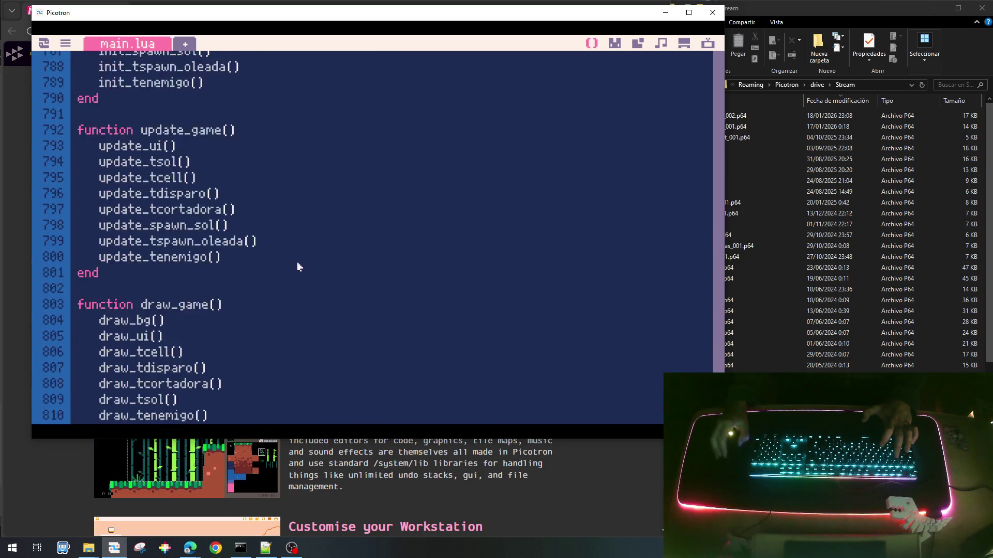
# Below line 724 in update_ui, add an assignment line and rename its variable to g_cur_button.
pyautogui.scroll(5, 298, 278)
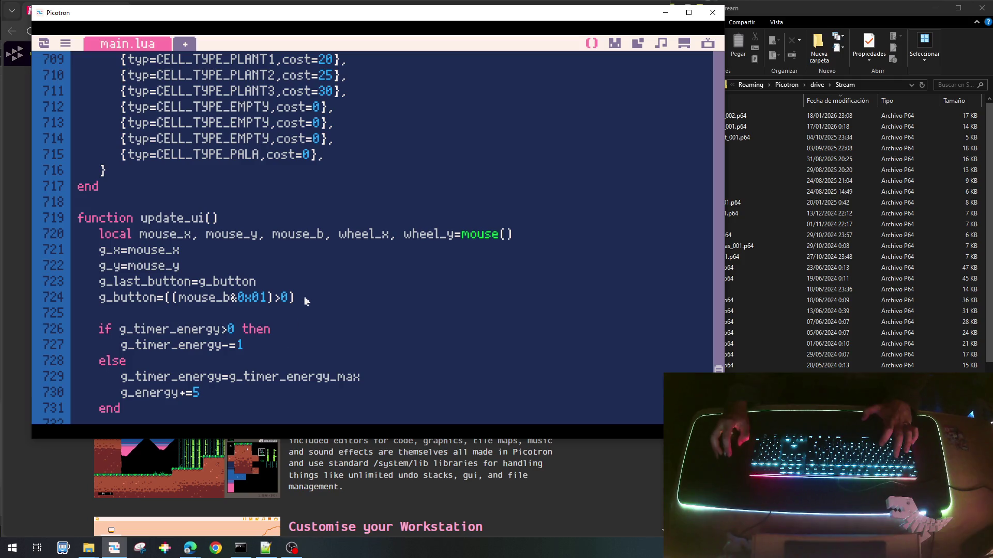
pyautogui.press('Return')
pyautogui.write('g_click')
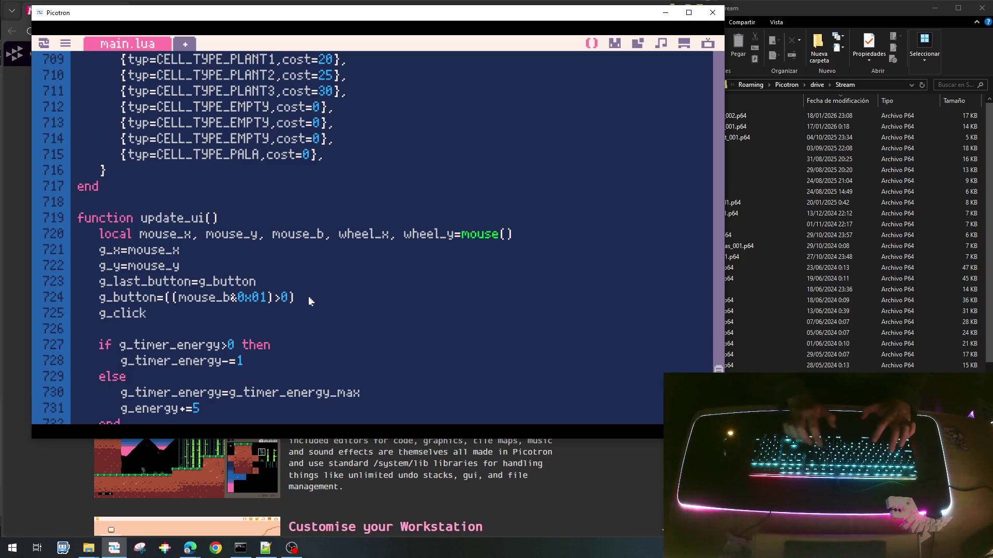
pyautogui.write('=')
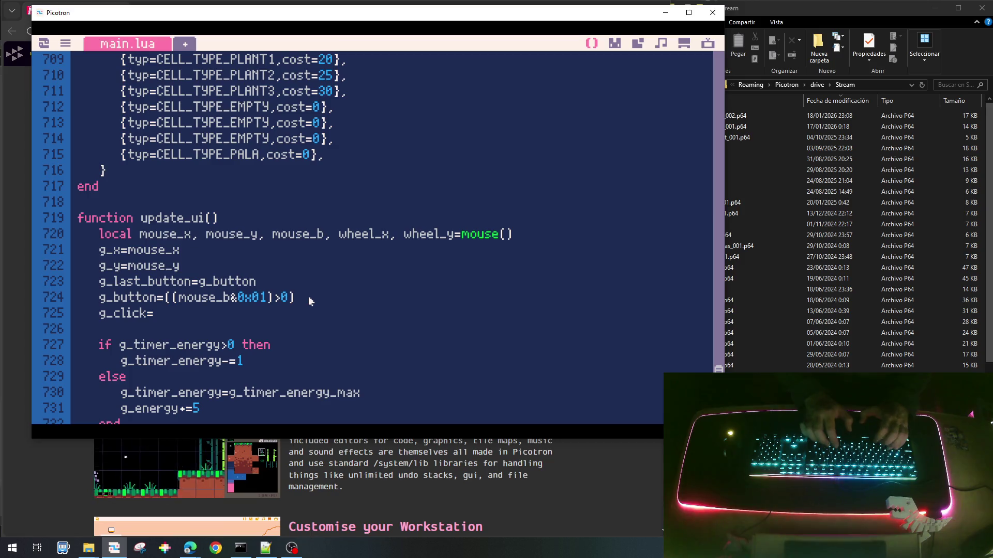
pyautogui.write('g_b')
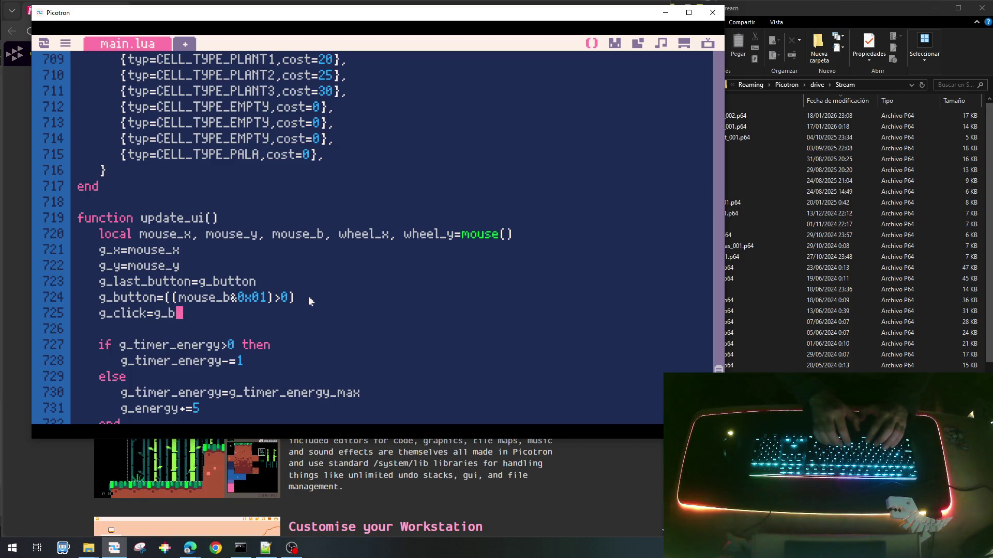
pyautogui.write('utton')
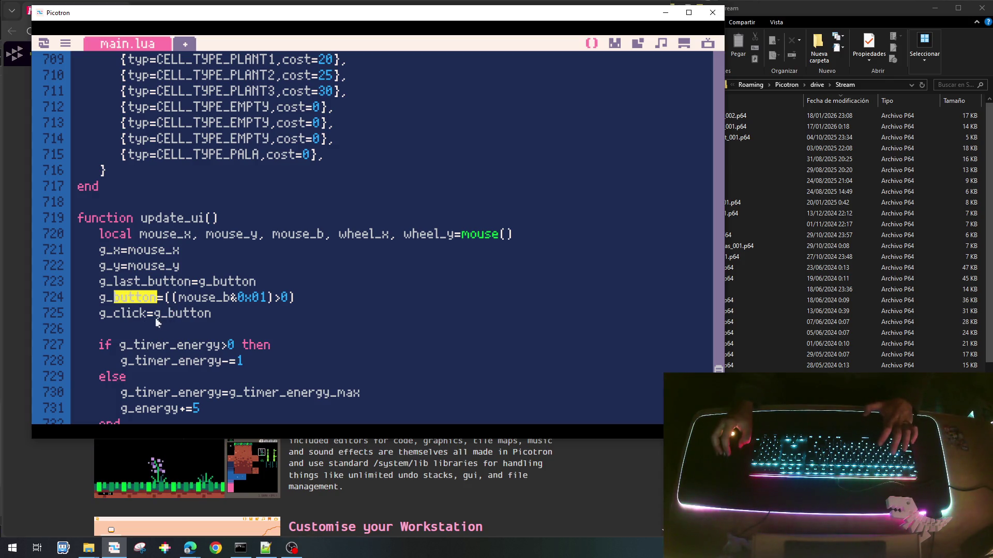
pyautogui.moveTo(141, 313); pyautogui.dragTo(115, 314)
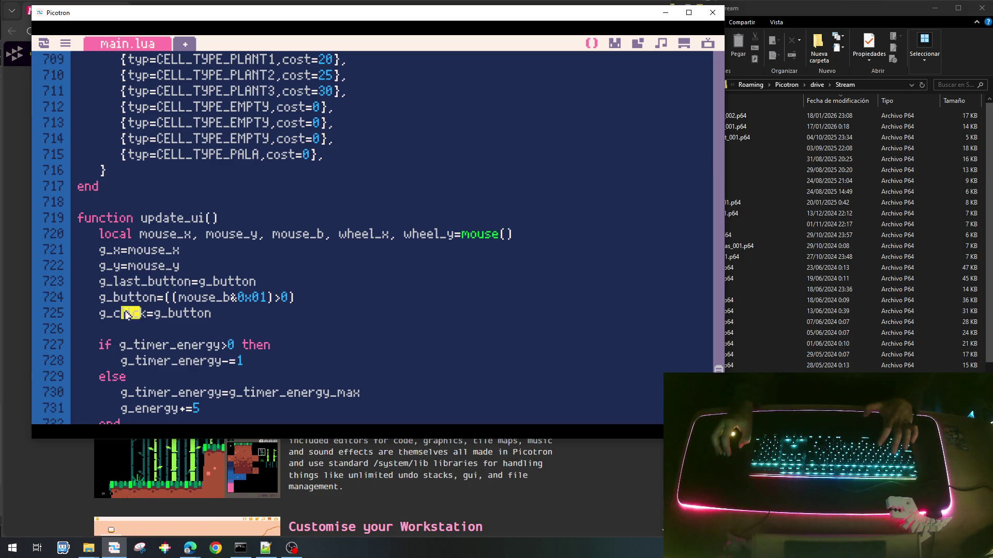
pyautogui.write('button')
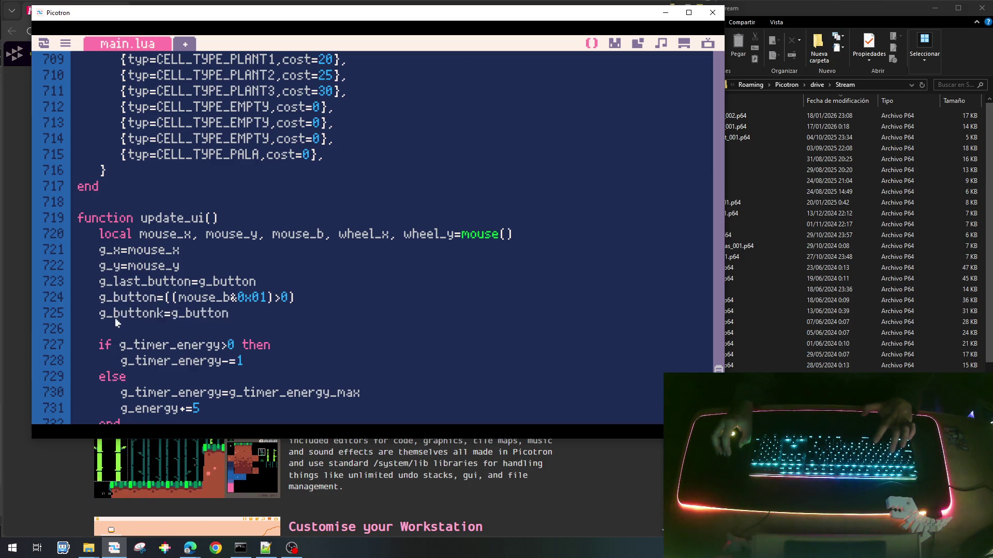
pyautogui.click(114, 314)
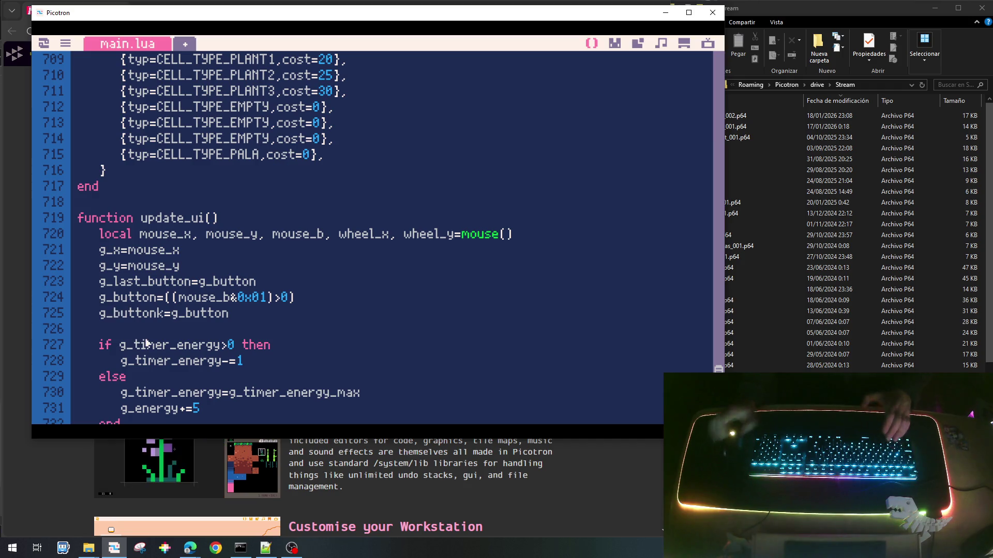
pyautogui.write('cur_')
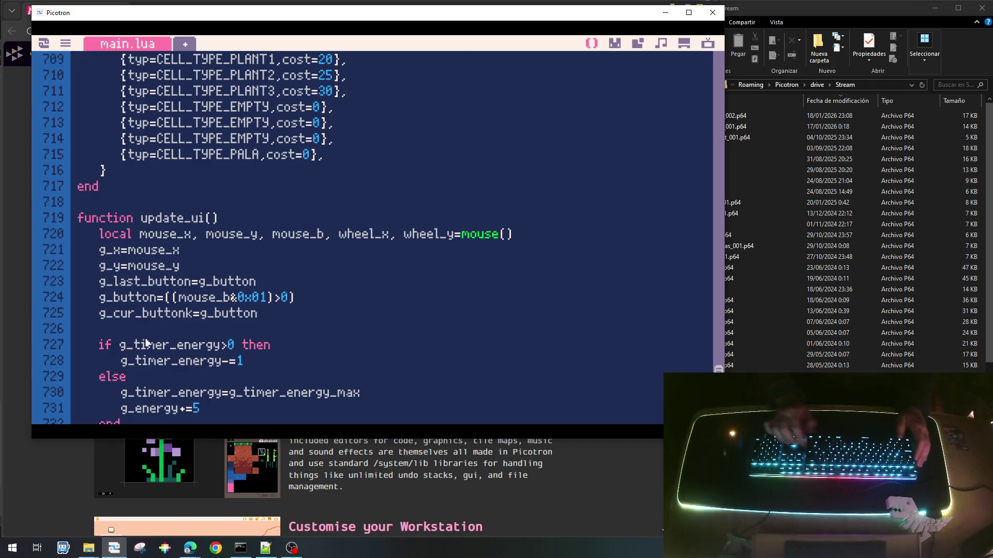
pyautogui.press('BackSpace')
pyautogui.press('BackSpace')
pyautogui.press('BackSpace')
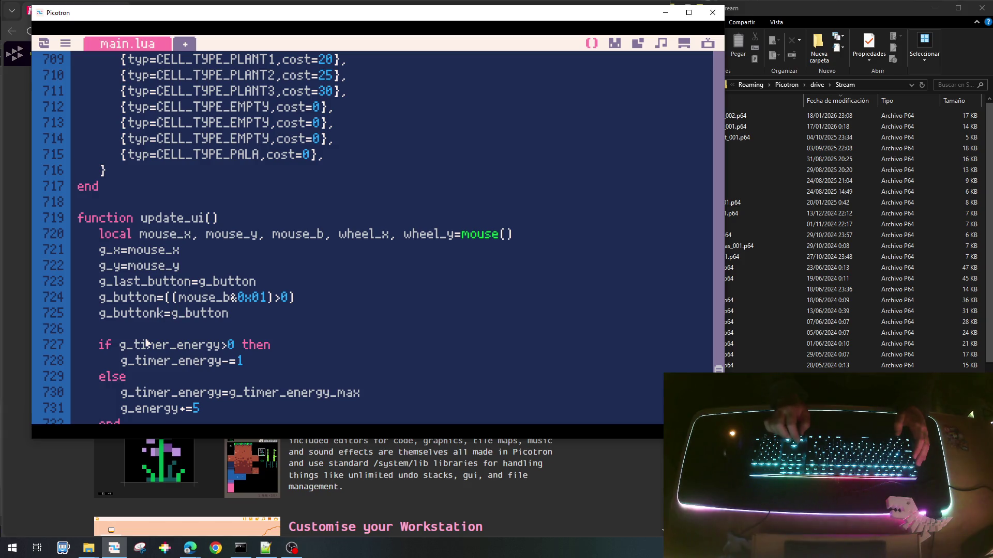
pyautogui.write('cur_')
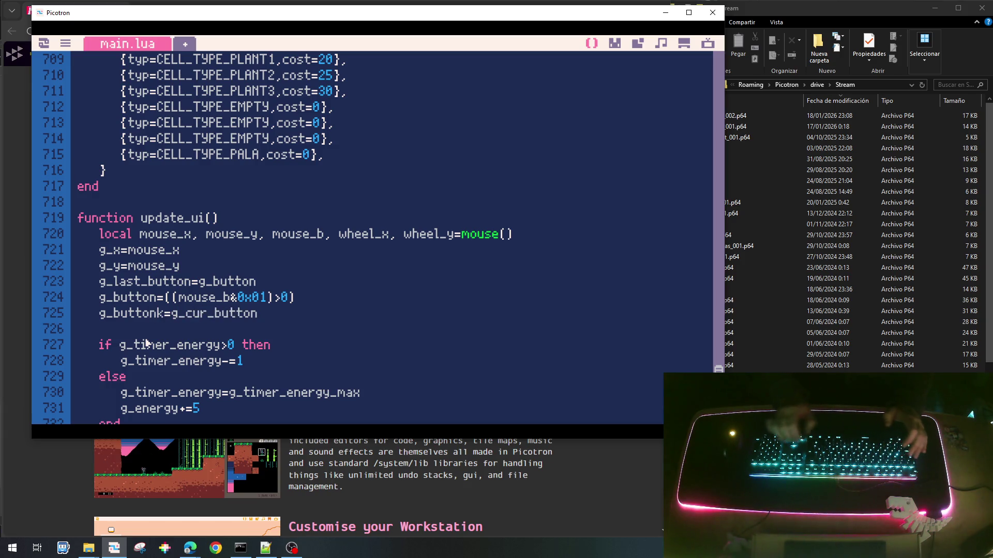
pyautogui.press('BackSpace')
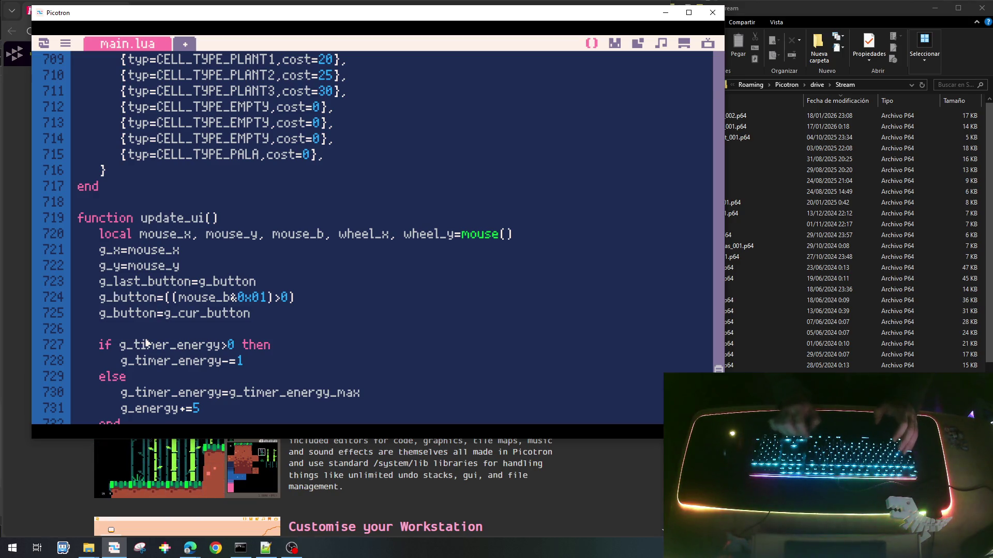
pyautogui.write('act')
pyautogui.press('BackSpace')
pyautogui.press('BackSpace')
pyautogui.press('BackSpace')
pyautogui.write('cur_')
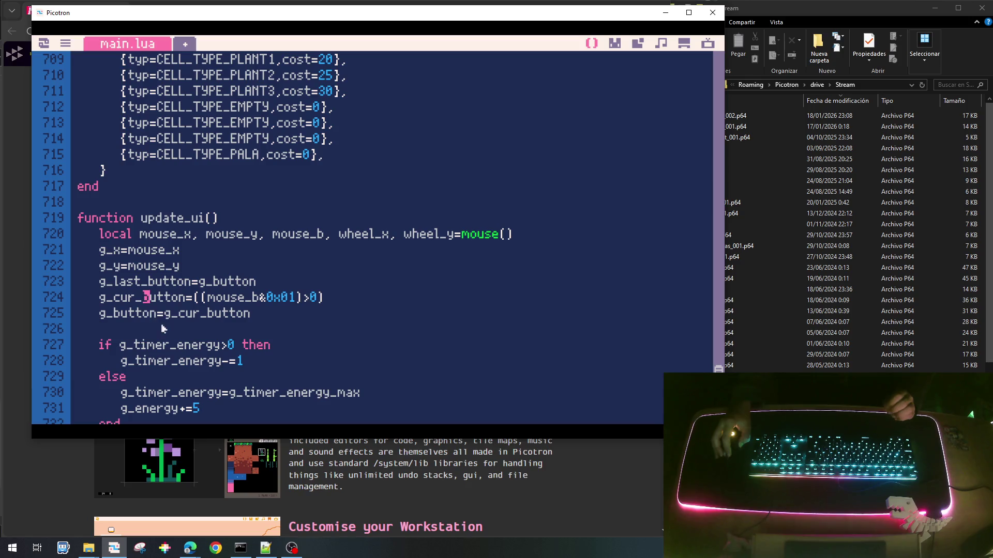
# Rename the g_button variable on line 723 to use the g_cur_button name.
pyautogui.moveTo(153, 317); pyautogui.dragTo(103, 315)
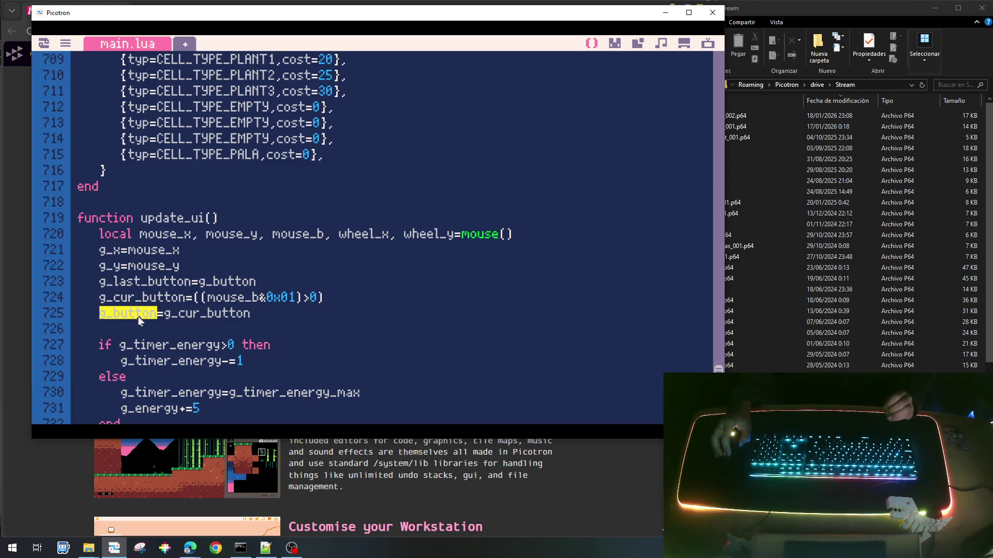
pyautogui.click(176, 317)
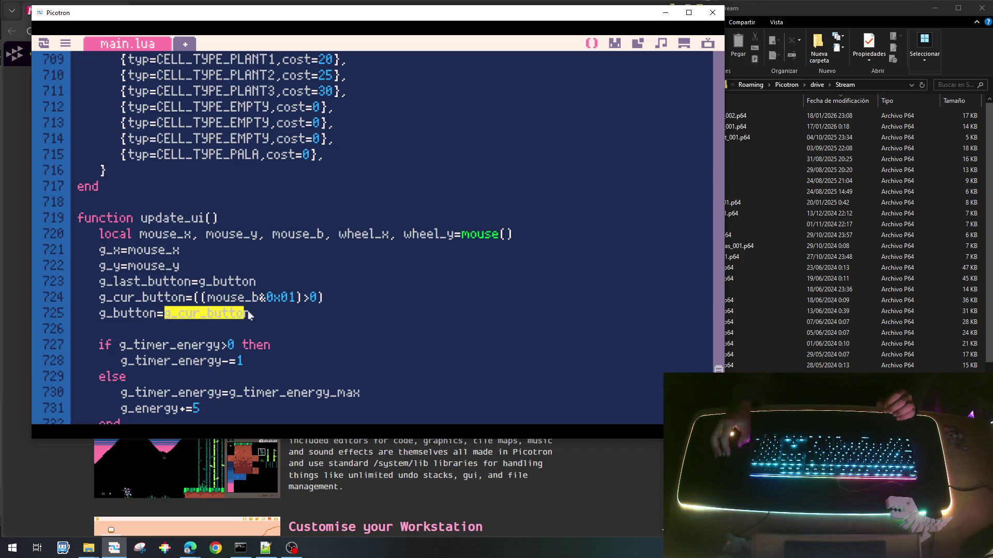
pyautogui.moveTo(100, 315); pyautogui.dragTo(138, 315)
pyautogui.click(225, 315)
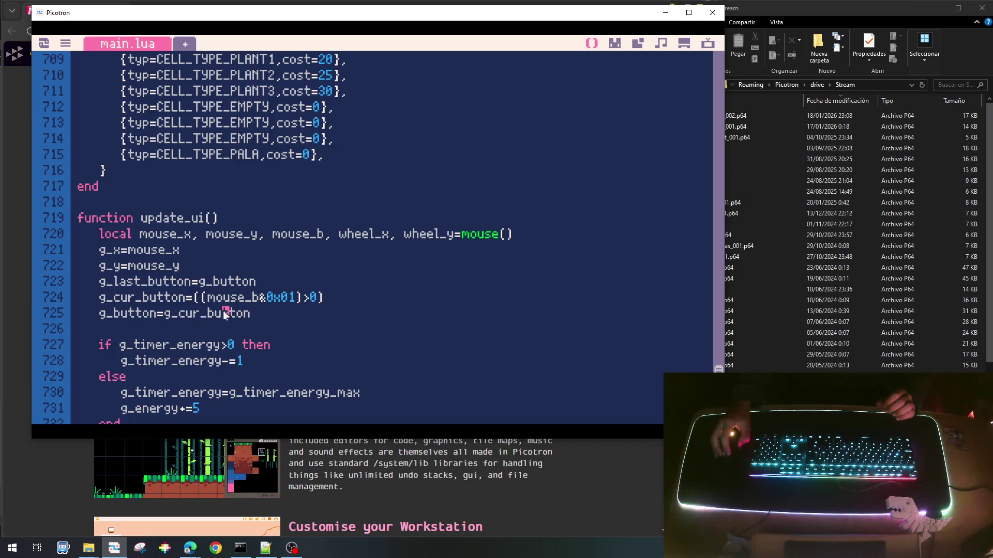
pyautogui.write('_cur')
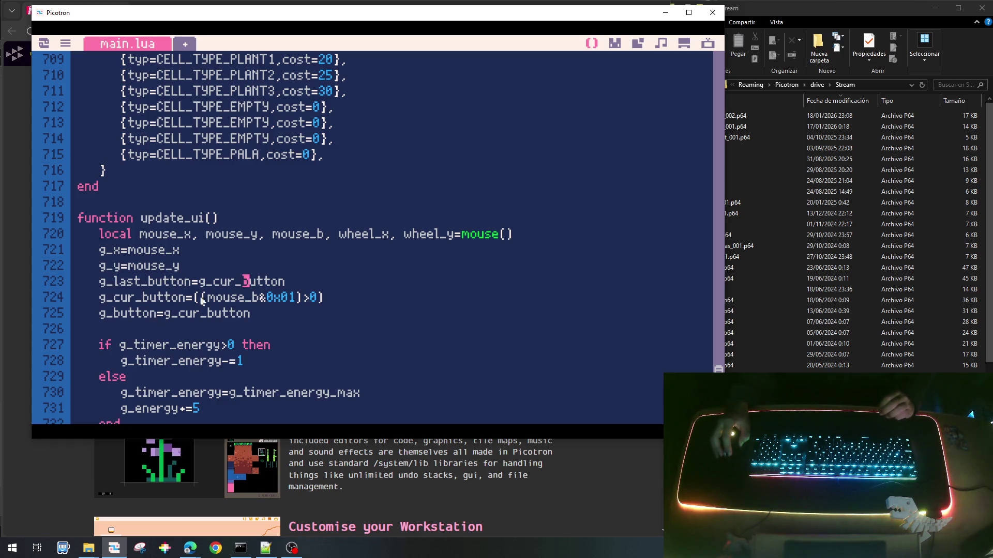
pyautogui.scroll(5, 187, 309)
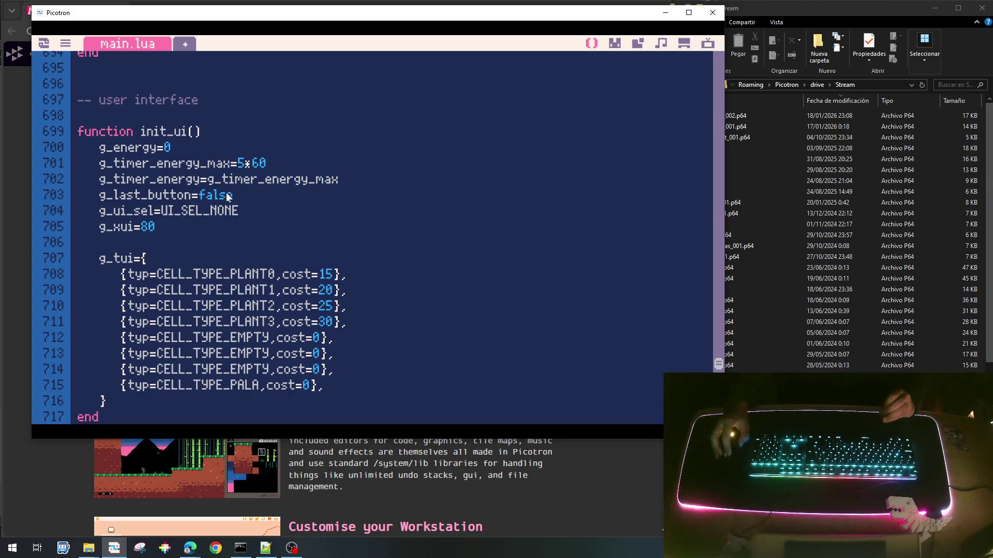
# Duplicate init_ui's g_last_button=false line as g_button=false and save the cart.
pyautogui.moveTo(233, 195); pyautogui.dragTo(106, 203)
pyautogui.hotkey('ctrl', 'c')
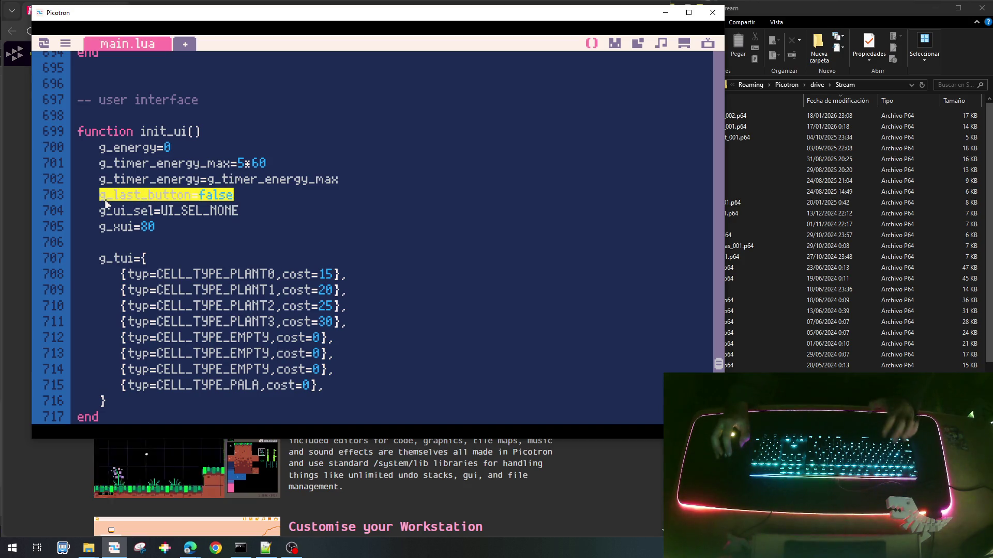
pyautogui.click(105, 200)
pyautogui.press('Return')
pyautogui.hotkey('ctrl', 'v')
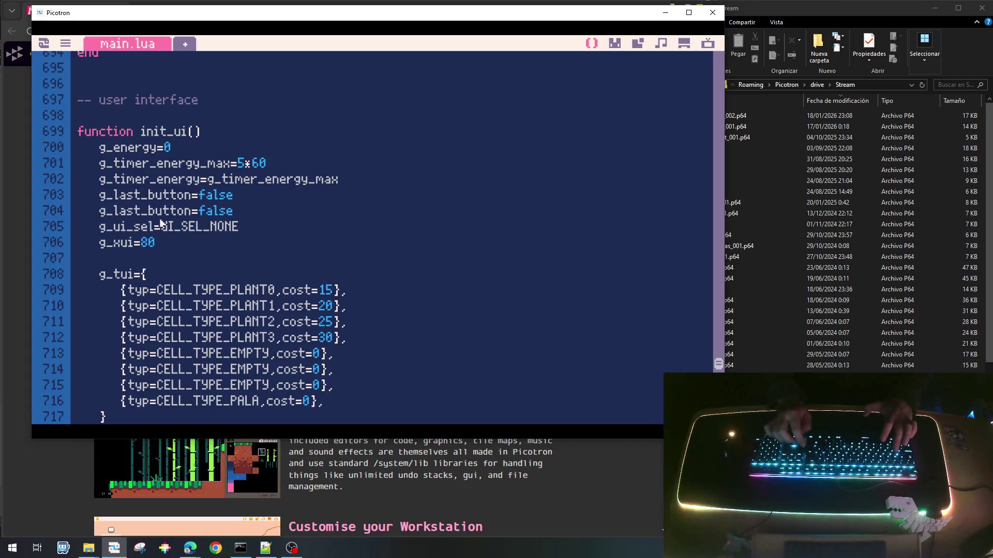
pyautogui.press('BackSpace')
pyautogui.press('BackSpace')
pyautogui.press('BackSpace')
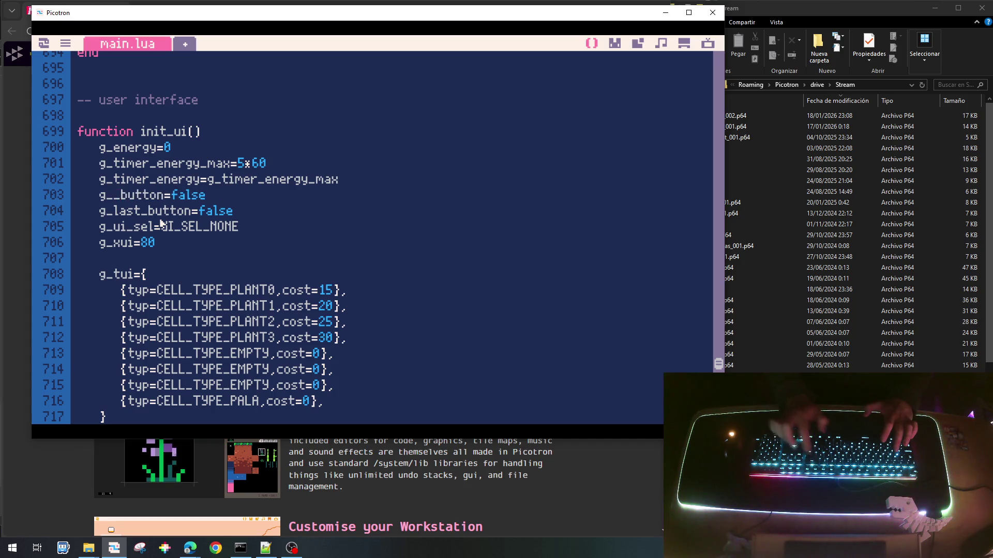
pyautogui.press('BackSpace')
pyautogui.hotkey('ctrl', 's')
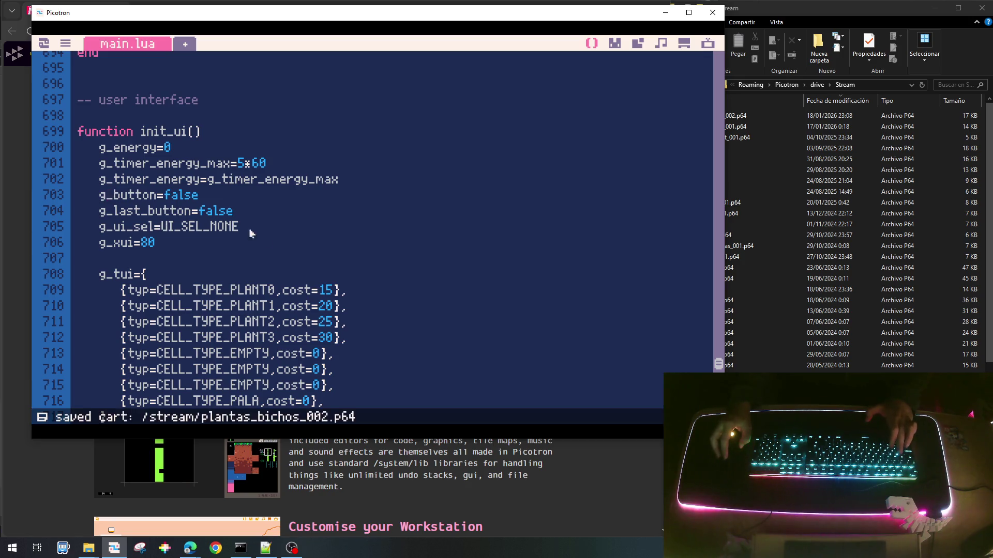
# Replace the g_click declaration with g_cur_button and g_button, save, and run the game.
pyautogui.scroll(-5, 321, 206)
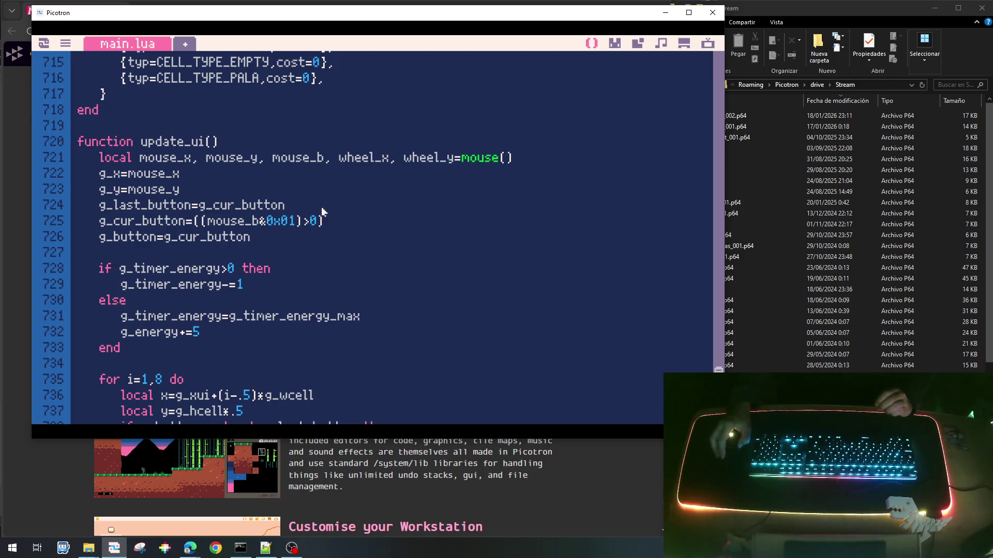
pyautogui.moveTo(718, 369); pyautogui.dragTo(702, 57)
pyautogui.scroll(-1, 439, 200)
pyautogui.scroll(1, 440, 200)
pyautogui.scroll(-5, 439, 199)
pyautogui.scroll(-3, 438, 199)
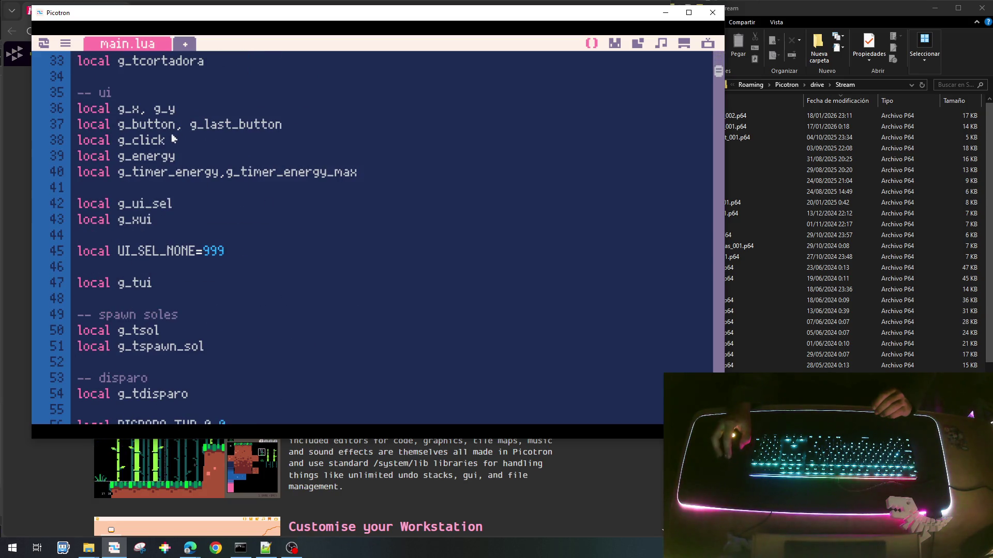
pyautogui.press('BackSpace')
pyautogui.press('BackSpace')
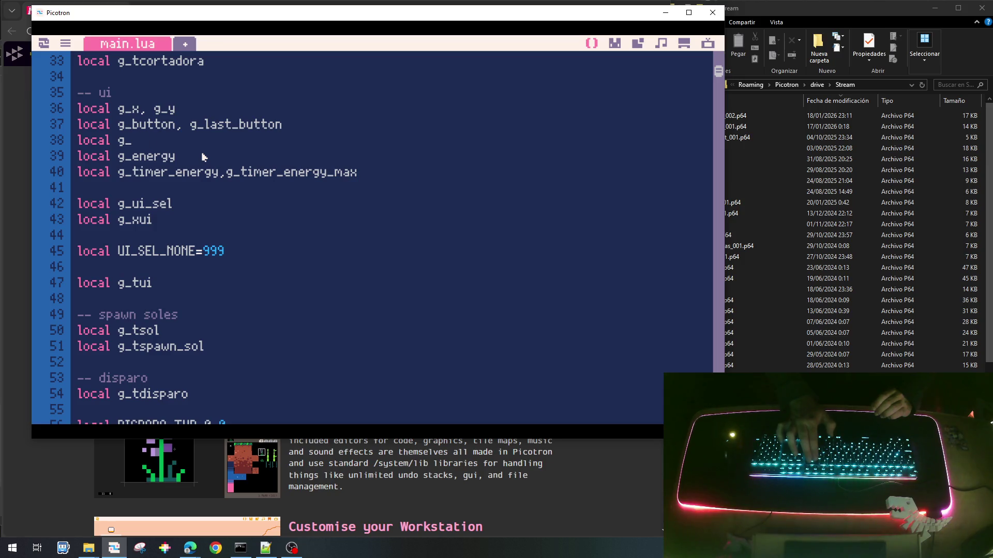
pyautogui.press('Up')
pyautogui.write('cur')
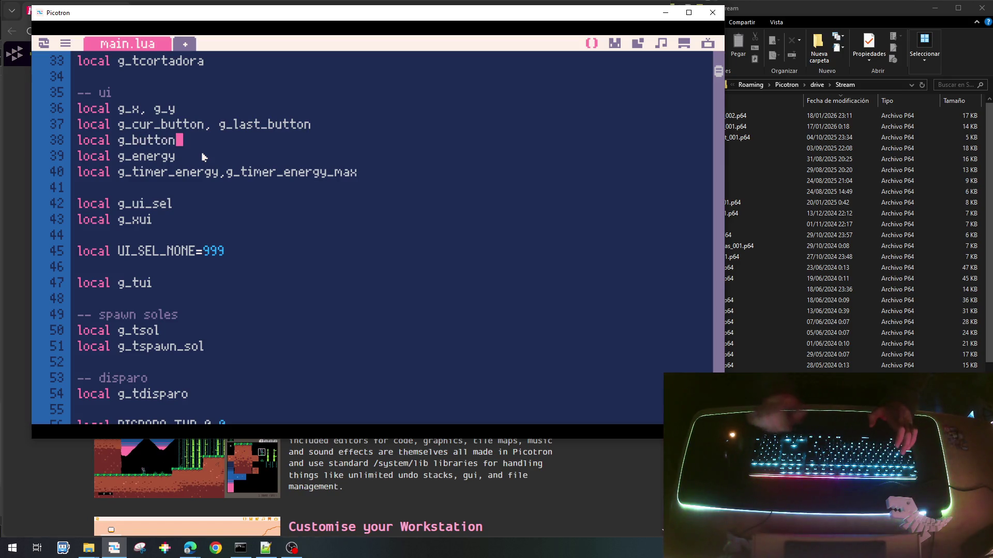
pyautogui.hotkey('ctrl', 's')
pyautogui.hotkey('ctrl', 'r')
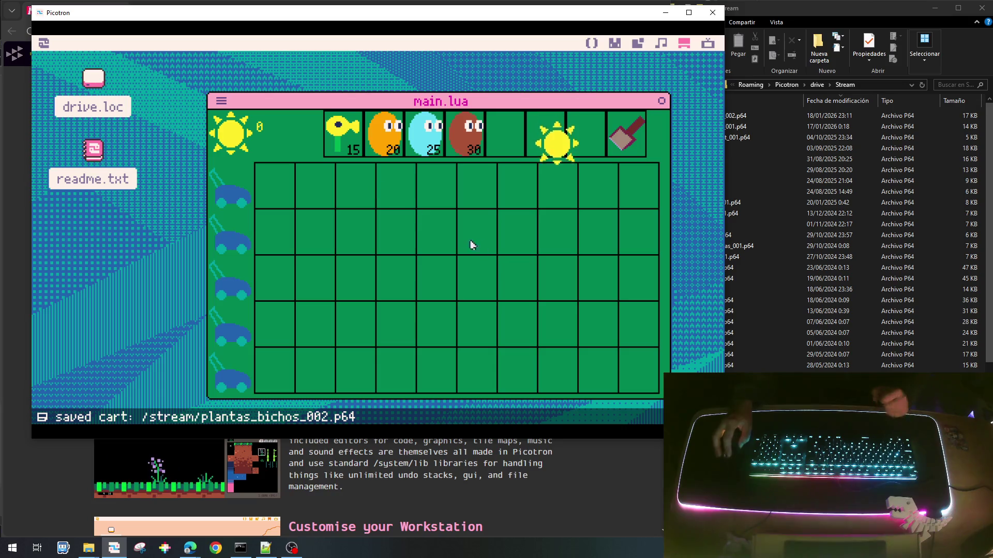
# Collect suns and plant a sunflower at row 2 column 1 and an orange plant at column 2.
pyautogui.click(558, 221)
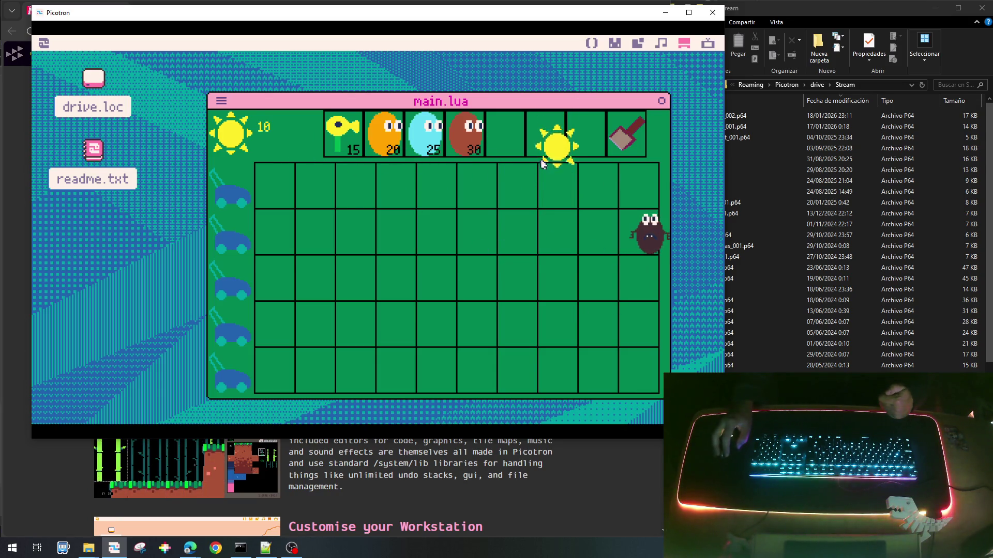
pyautogui.click(347, 137)
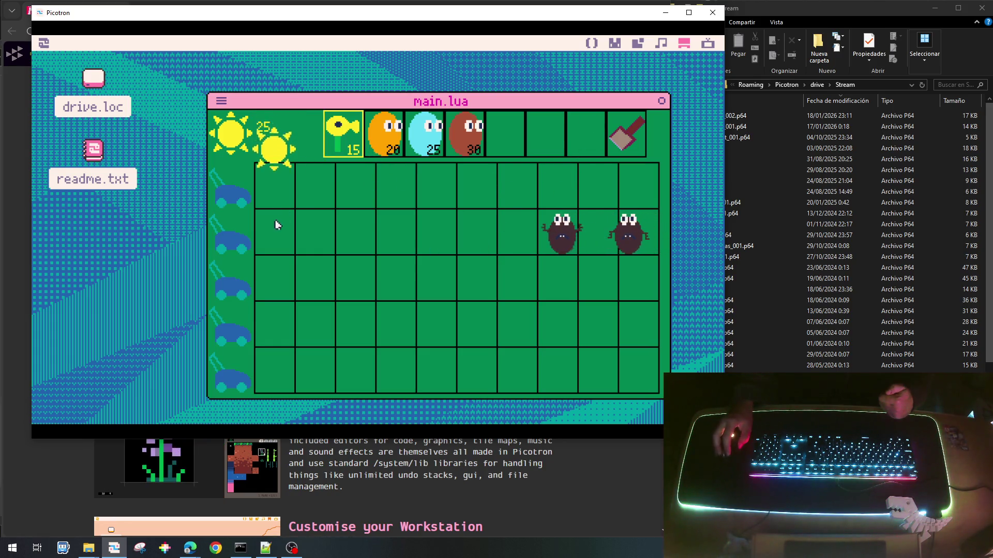
pyautogui.click(274, 191)
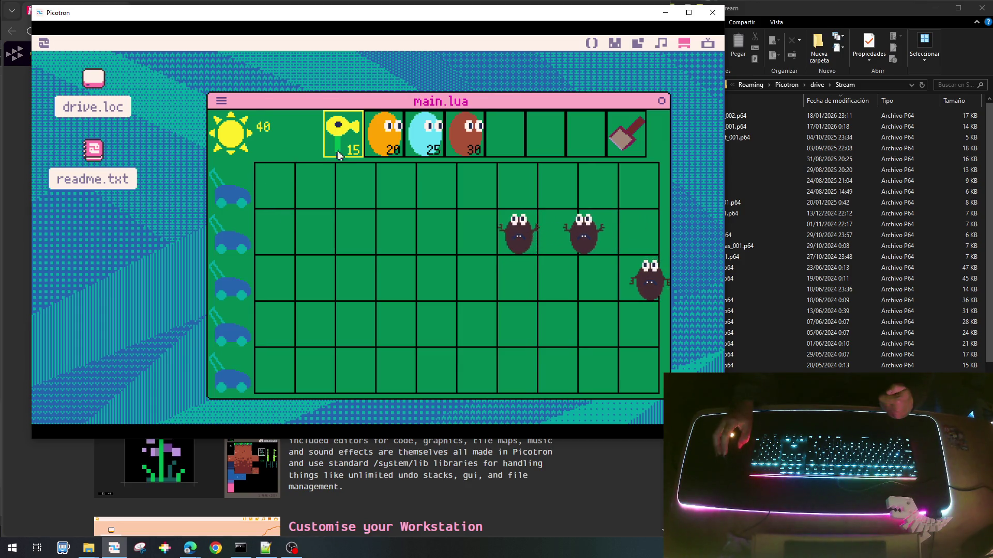
pyautogui.click(277, 233)
pyautogui.click(348, 214)
pyautogui.click(386, 134)
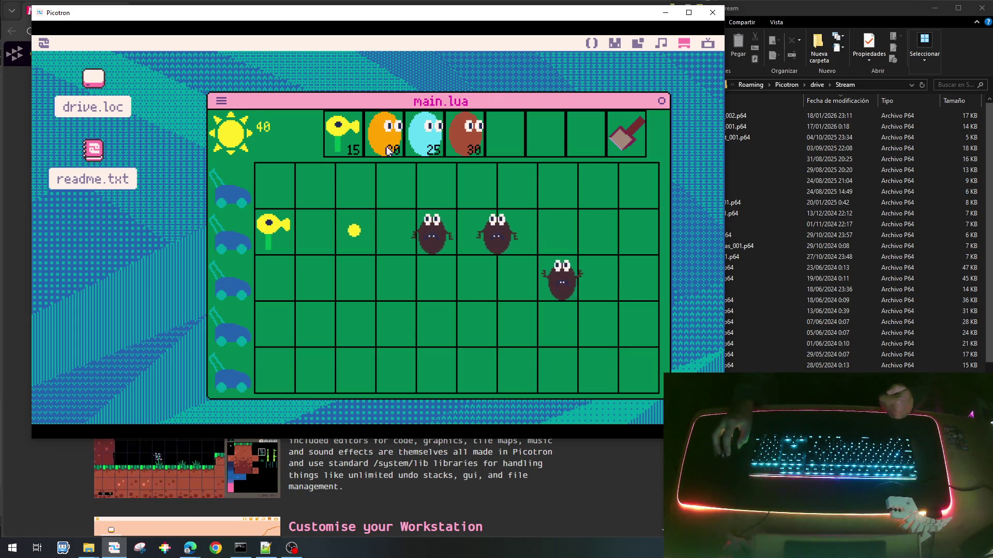
pyautogui.click(313, 235)
# Place a wall-nut at row 3 column 3 and peashooters down column 1 in rows 1, 3, 4, 5.
pyautogui.click(385, 133)
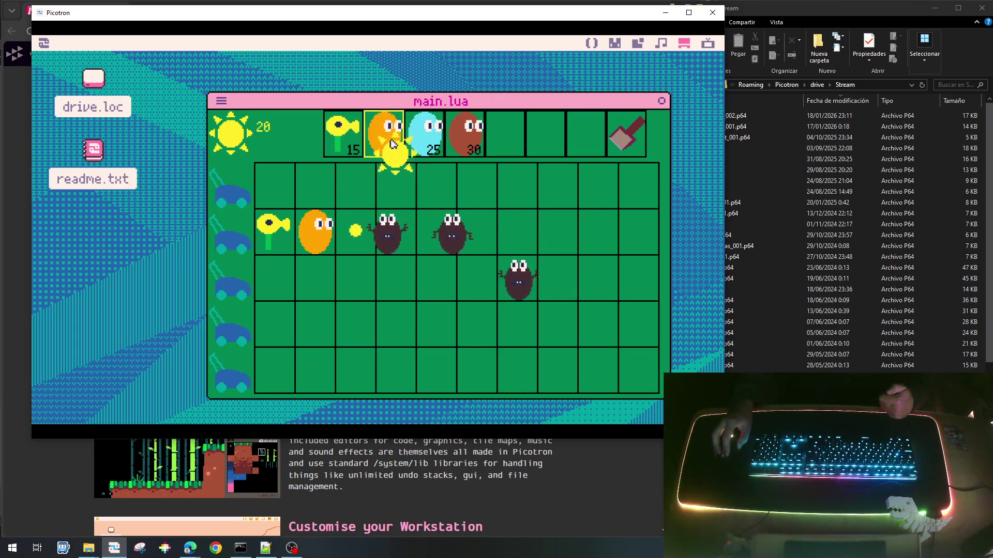
pyautogui.click(281, 279)
pyautogui.click(386, 133)
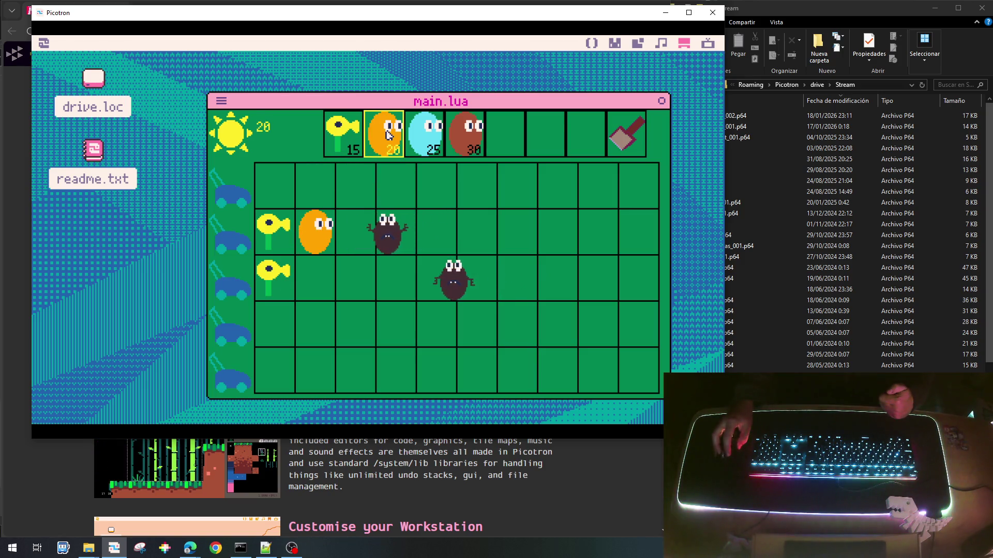
pyautogui.click(361, 277)
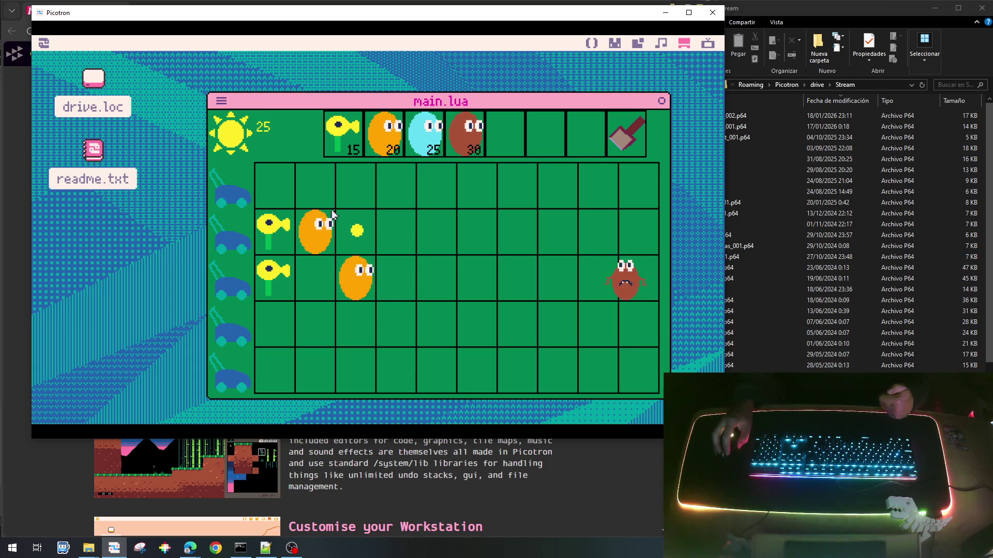
pyautogui.click(274, 185)
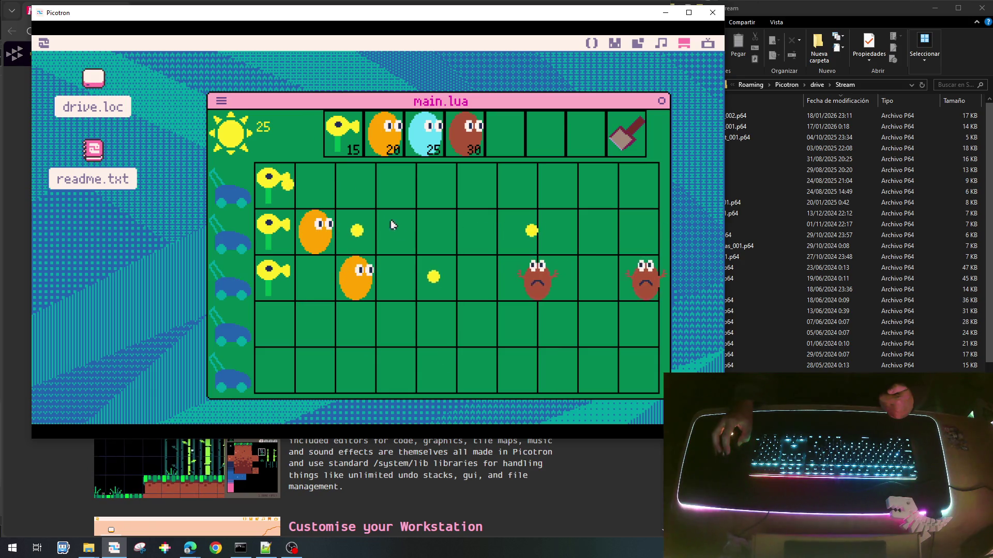
pyautogui.click(277, 323)
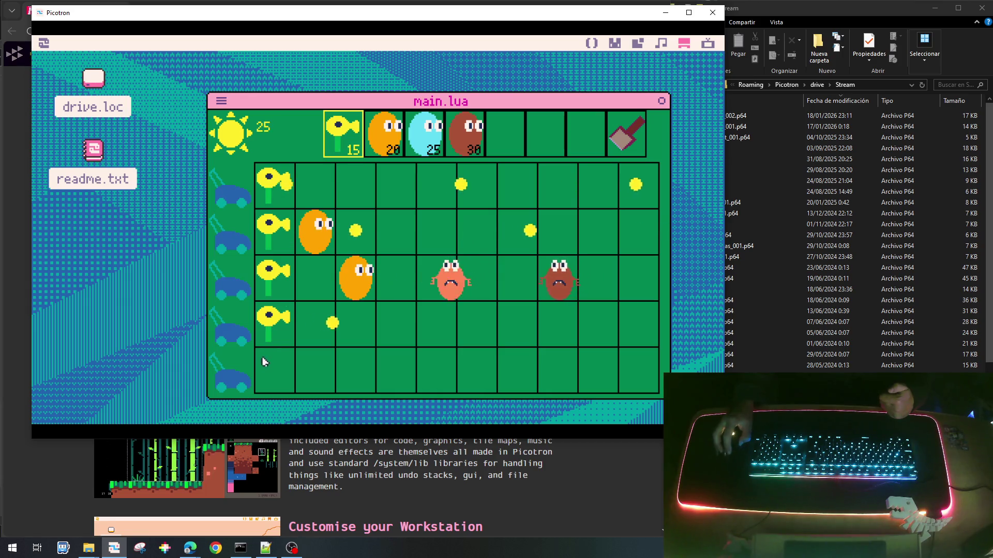
pyautogui.click(285, 364)
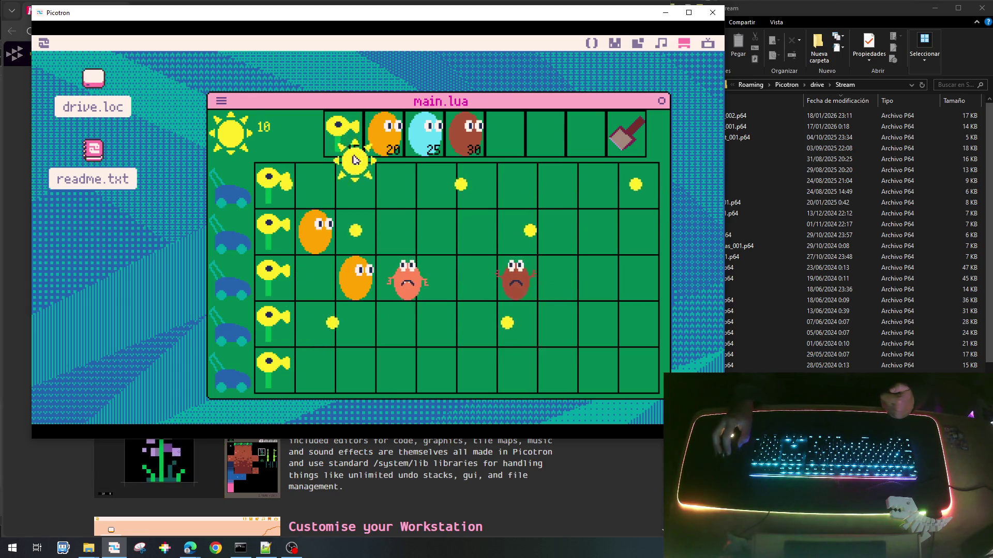
# Collect falling suns, add a wall-nut at row 4 column 3 and a peashooter at row 5 column 2.
pyautogui.click(361, 192)
pyautogui.click(384, 133)
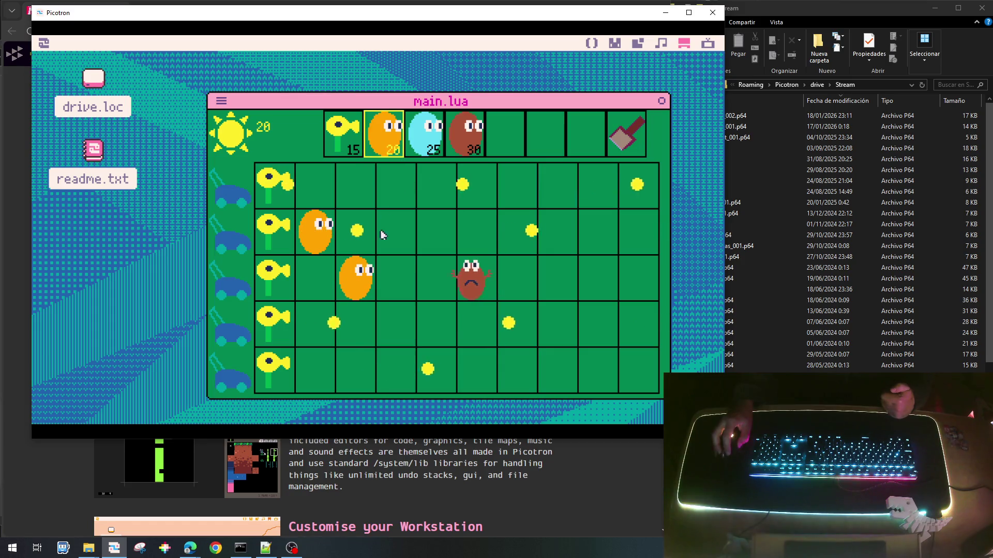
pyautogui.click(365, 327)
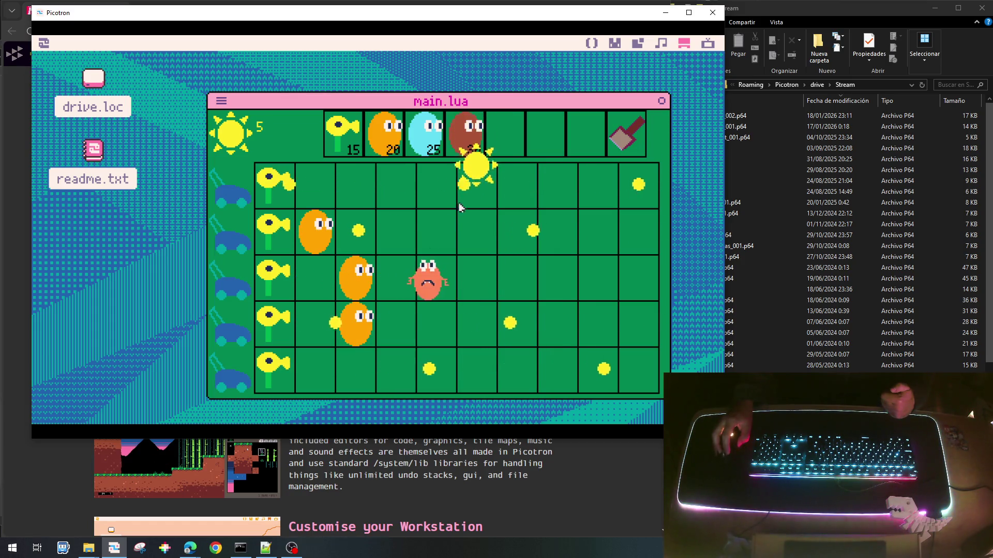
pyautogui.click(467, 195)
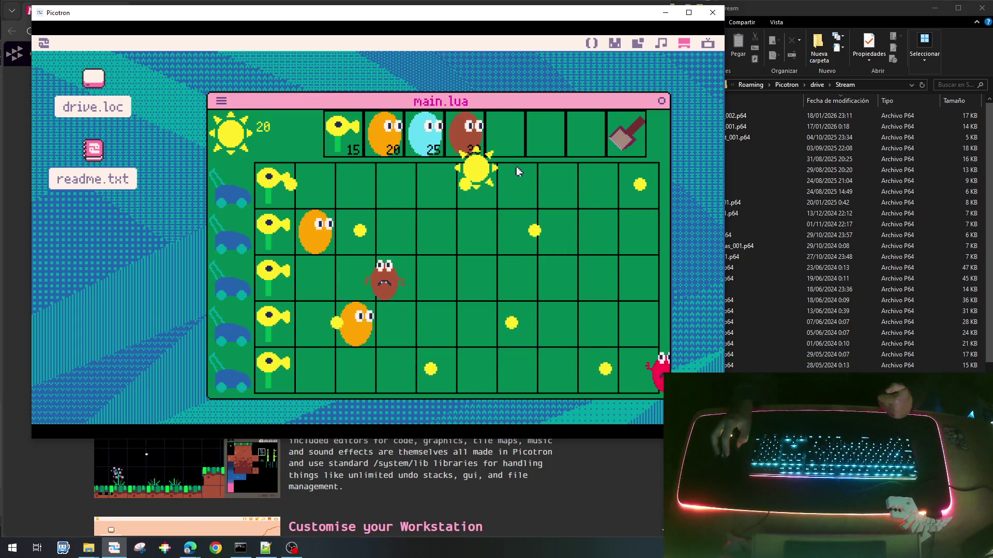
pyautogui.click(474, 213)
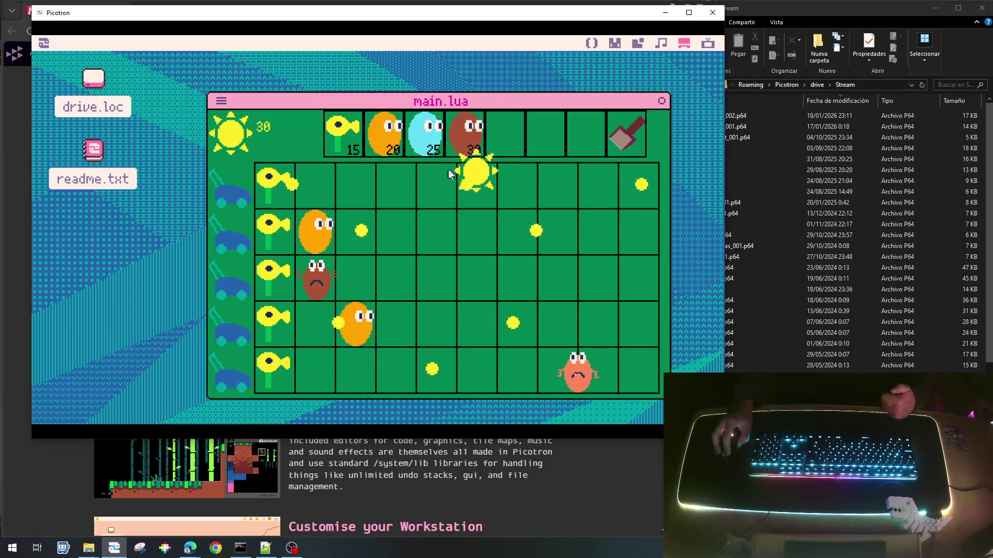
pyautogui.click(471, 249)
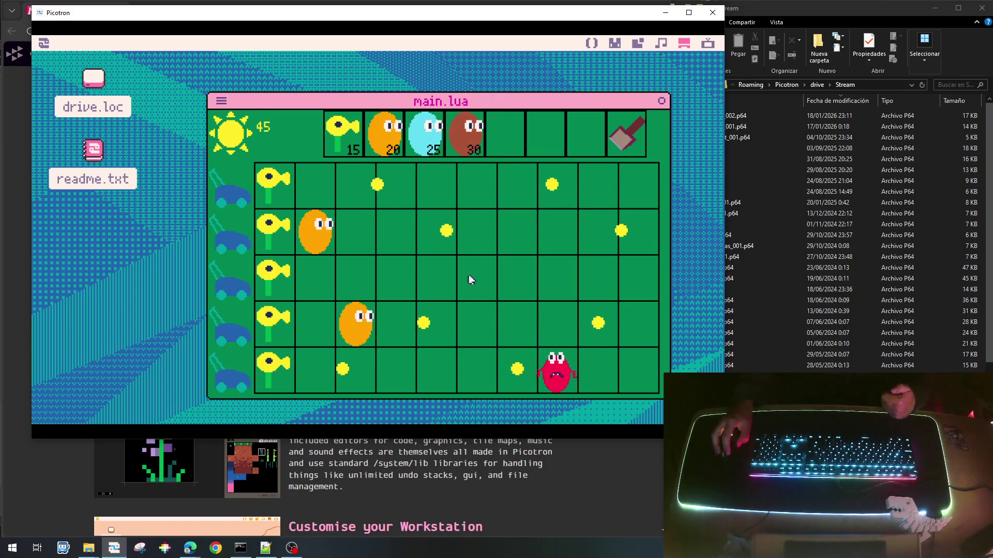
pyautogui.click(343, 133)
pyautogui.click(318, 368)
# Add a wall-nut at row 5 column 3 and a peashooter at row 3 column 2, collecting suns.
pyautogui.click(469, 210)
pyautogui.click(388, 128)
pyautogui.click(356, 368)
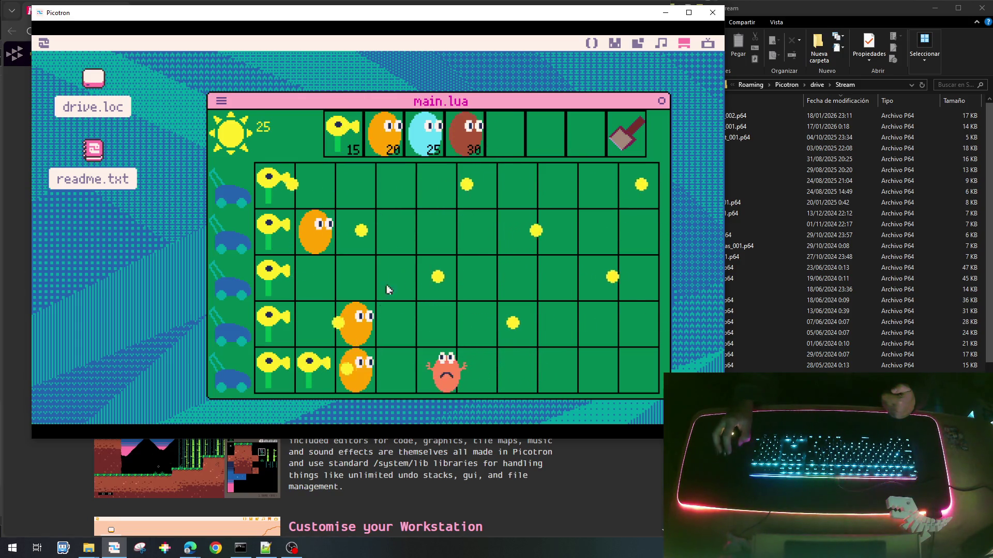
pyautogui.click(344, 135)
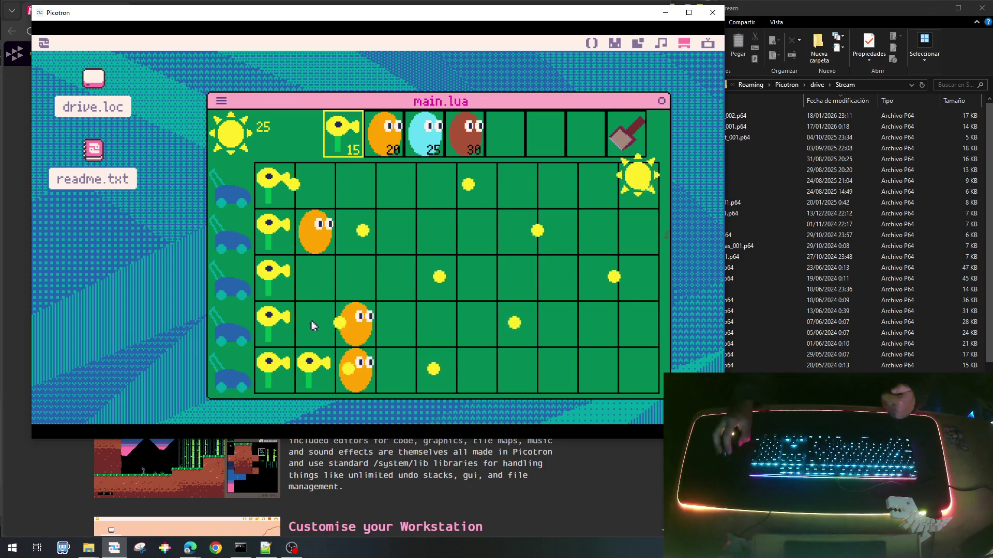
pyautogui.click(313, 274)
pyautogui.click(639, 188)
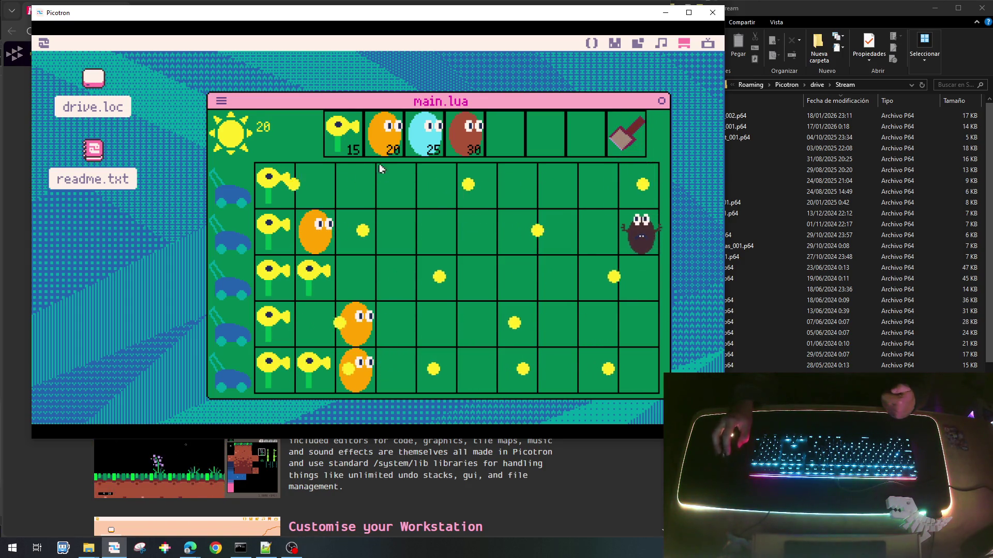
pyautogui.click(516, 186)
pyautogui.click(389, 138)
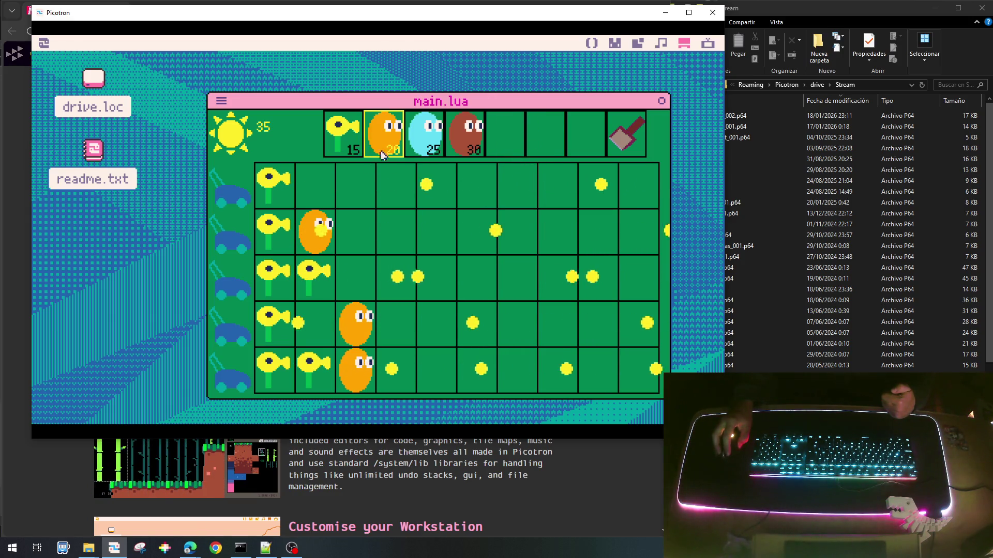
# Place a wall-nut at row 1 column 3 and peashooters at rows 2/3, 4/2 and 1/2.
pyautogui.click(357, 186)
pyautogui.click(349, 155)
pyautogui.click(355, 230)
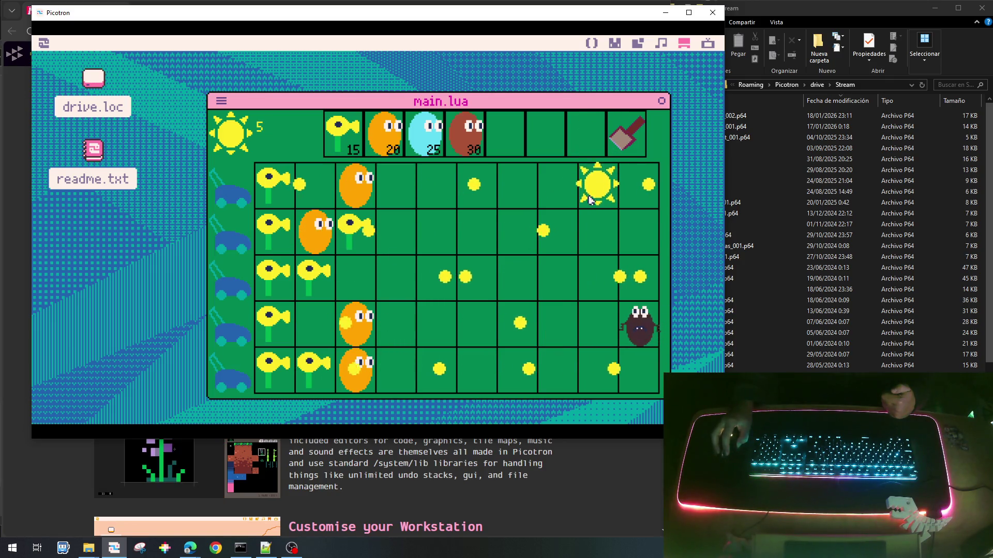
pyautogui.click(300, 323)
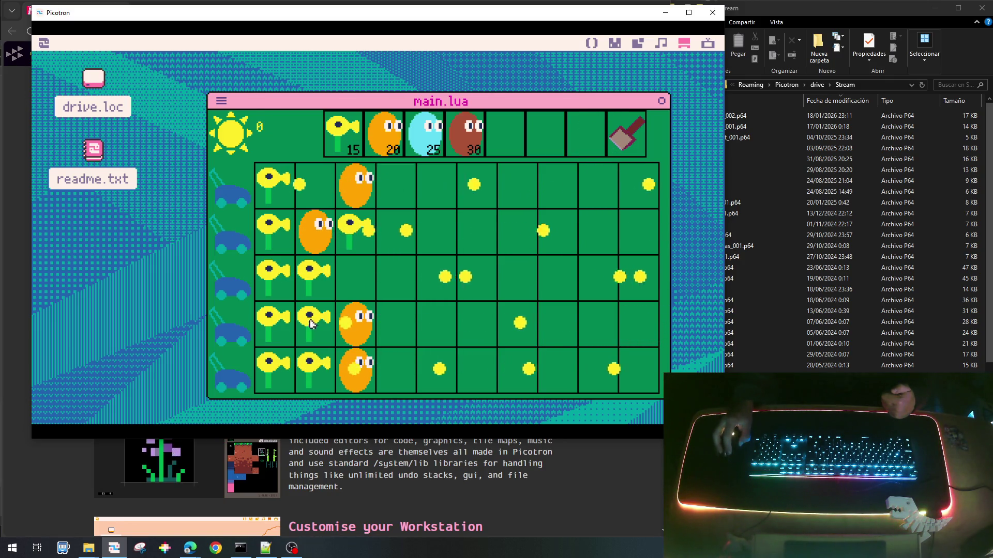
pyautogui.click(457, 155)
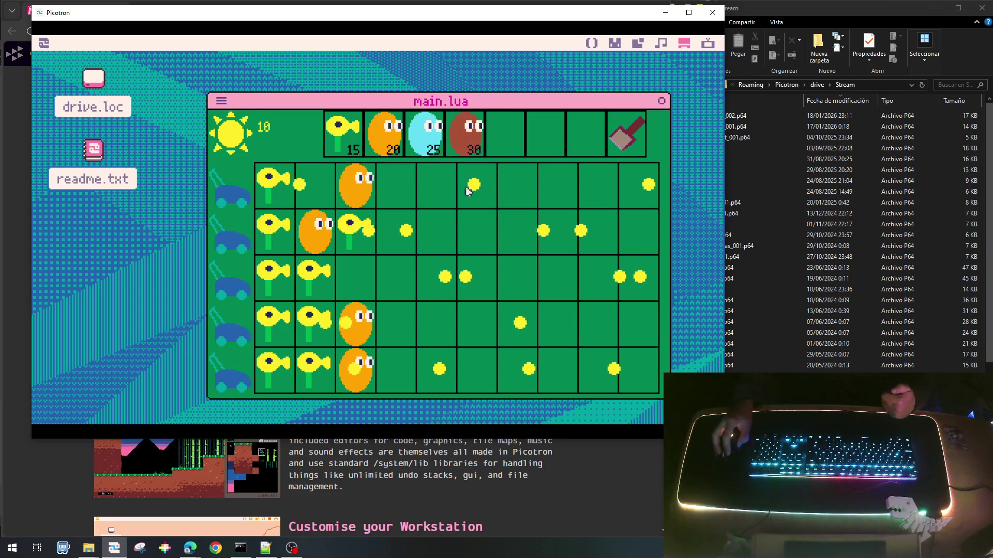
pyautogui.click(339, 141)
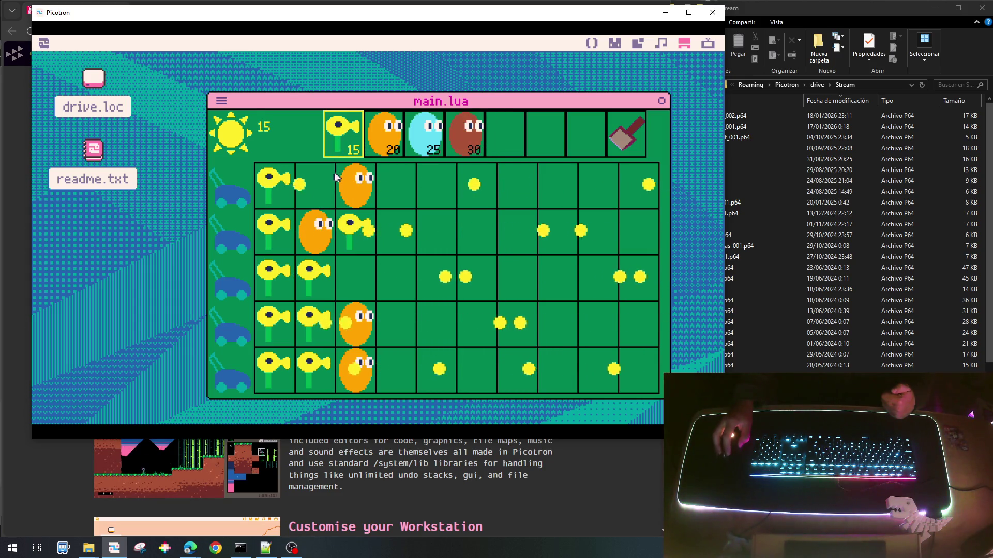
pyautogui.click(316, 181)
# Collect several suns and place a wall-nut at row 3 column 3, bringing sun to 75.
pyautogui.click(515, 190)
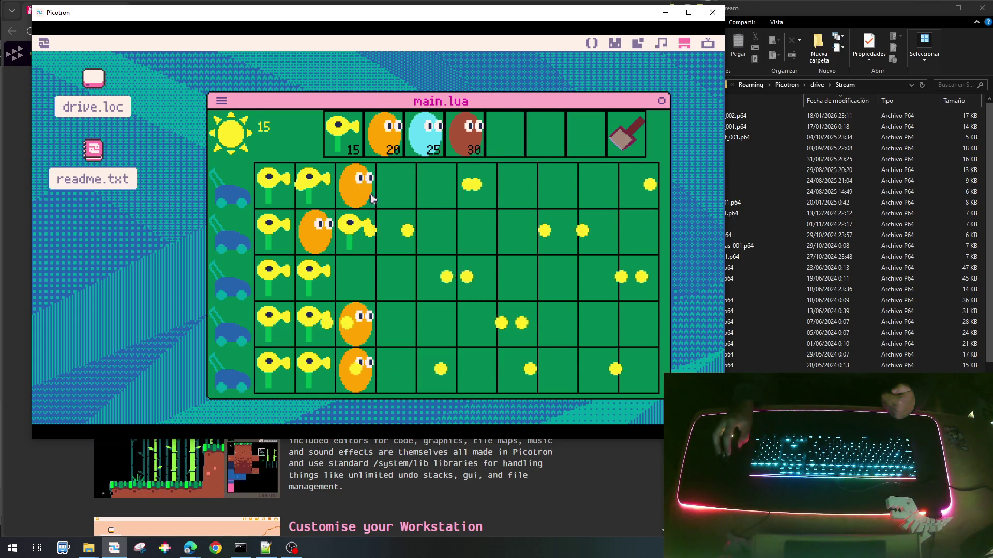
pyautogui.click(471, 150)
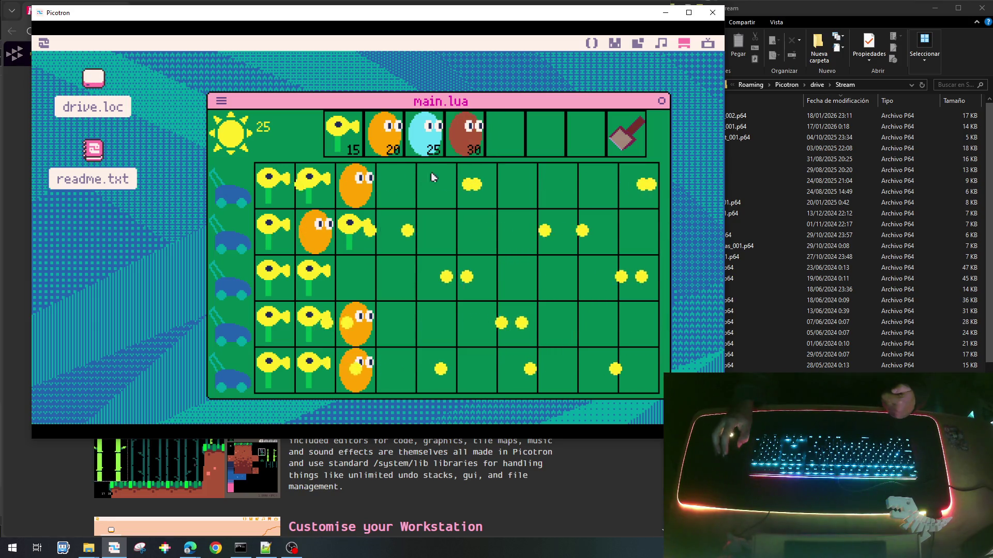
pyautogui.click(385, 135)
pyautogui.click(356, 279)
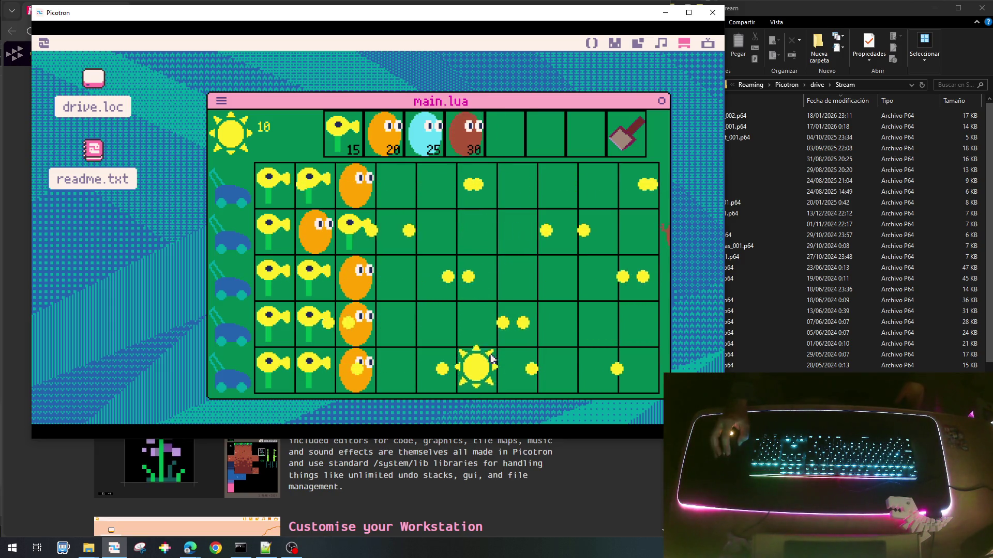
pyautogui.click(491, 358)
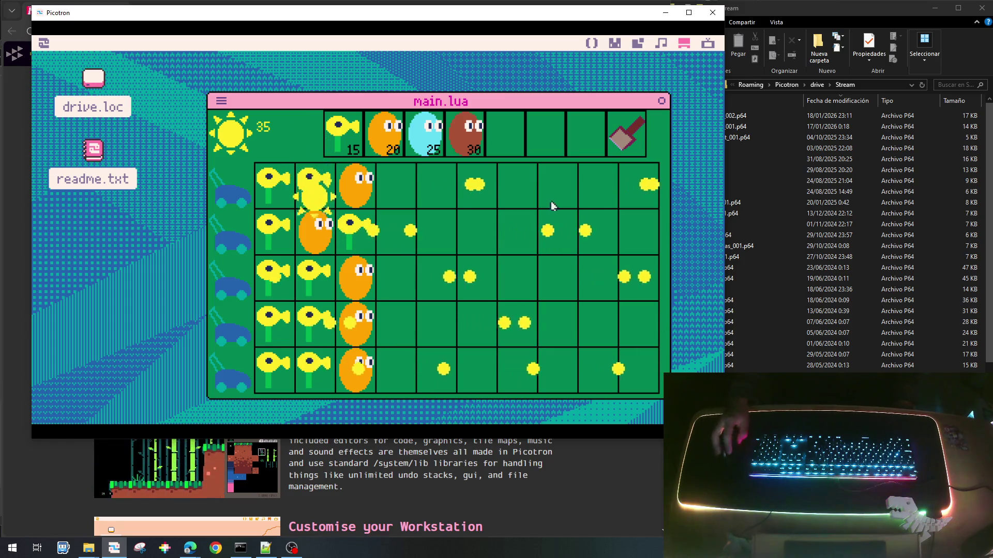
pyautogui.click(323, 272)
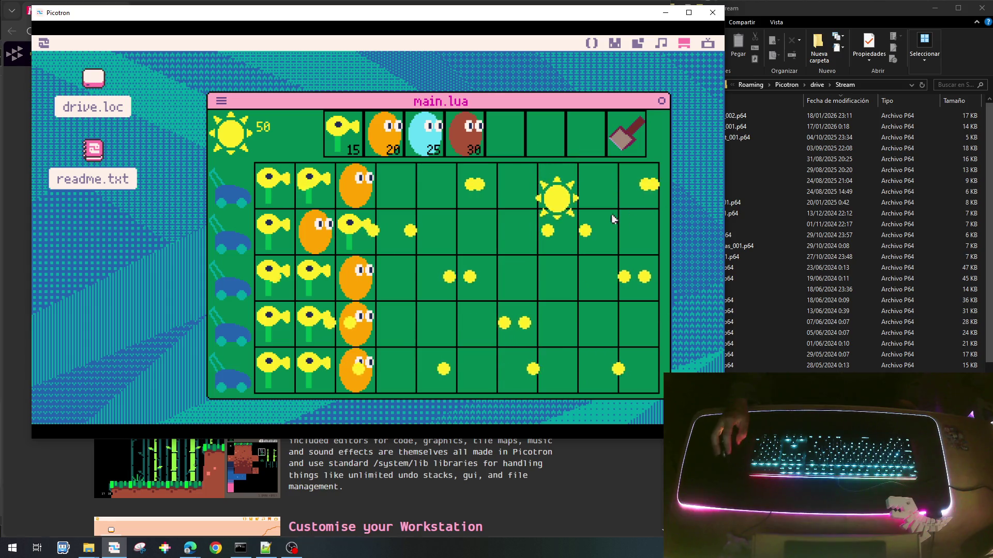
pyautogui.click(567, 232)
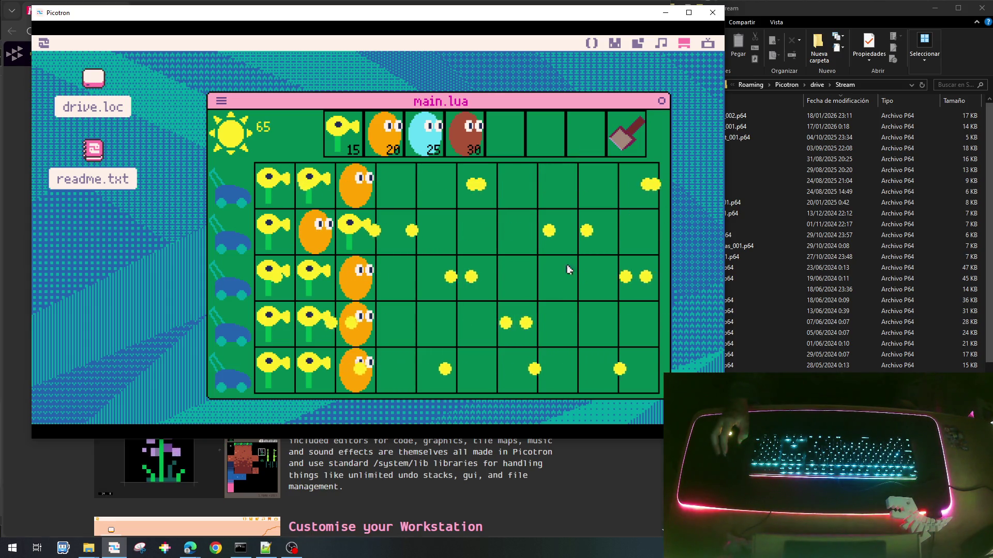
pyautogui.click(642, 133)
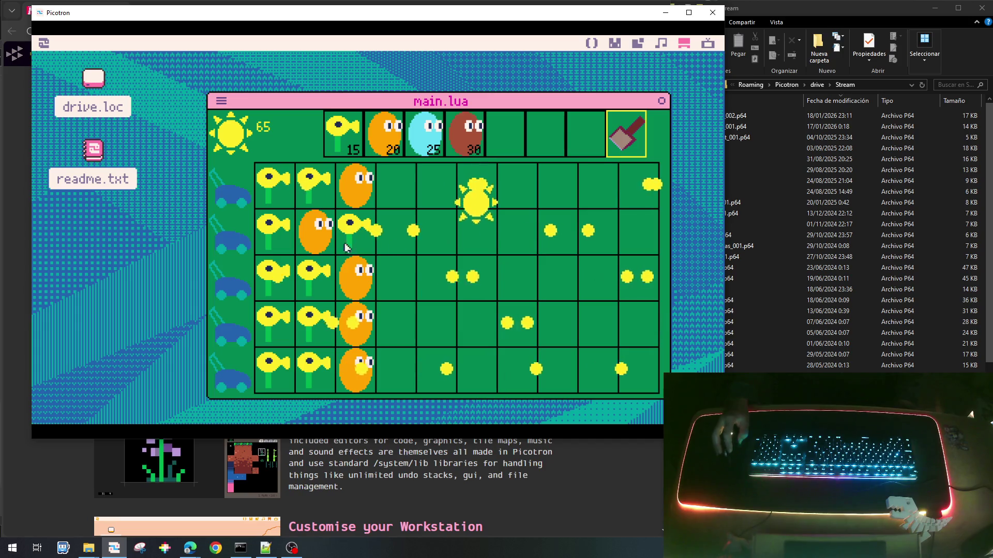
# Dig up the wall-nut at row 2 column 2, replant it in column 4, and collect suns.
pyautogui.click(320, 233)
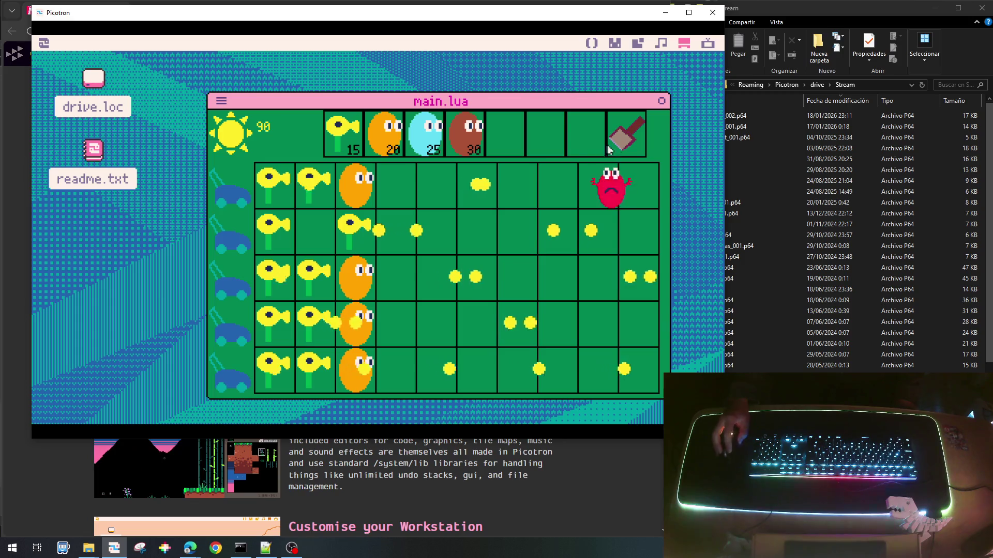
pyautogui.click(386, 133)
pyautogui.click(396, 231)
pyautogui.click(343, 133)
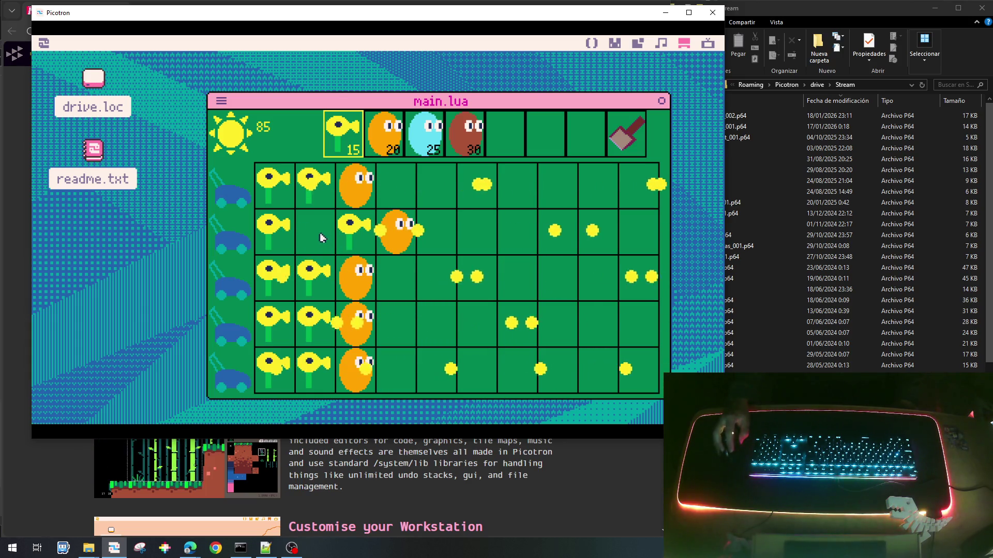
pyautogui.click(390, 171)
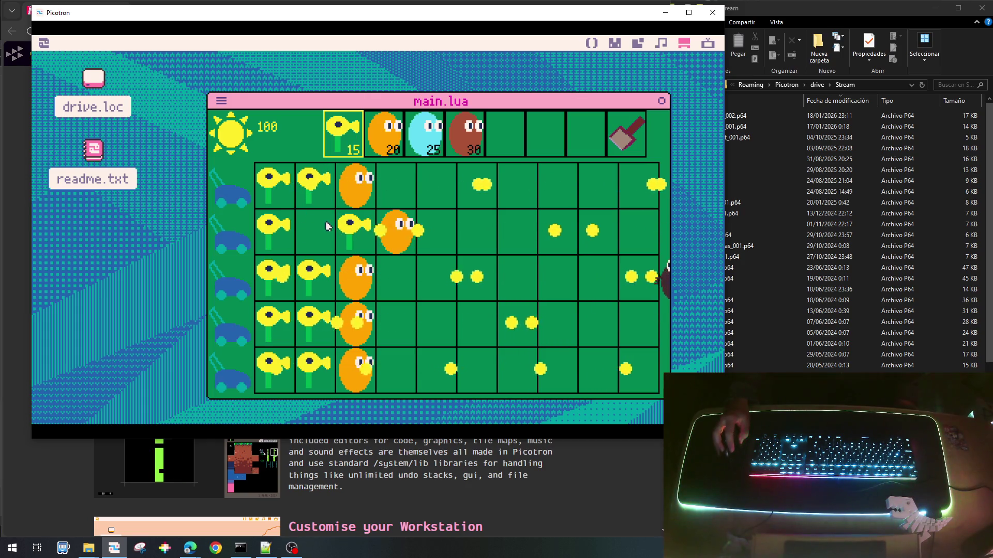
pyautogui.click(597, 192)
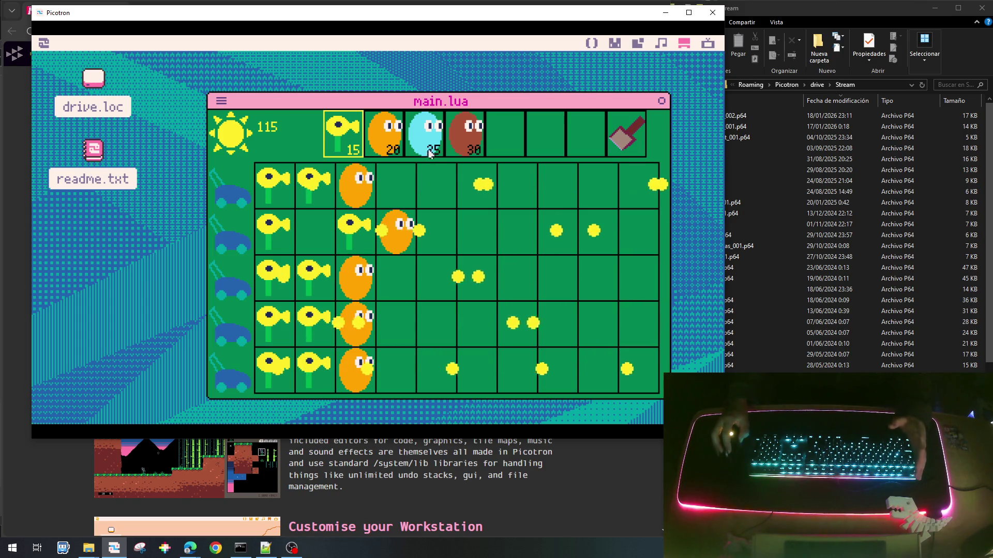
pyautogui.click(555, 195)
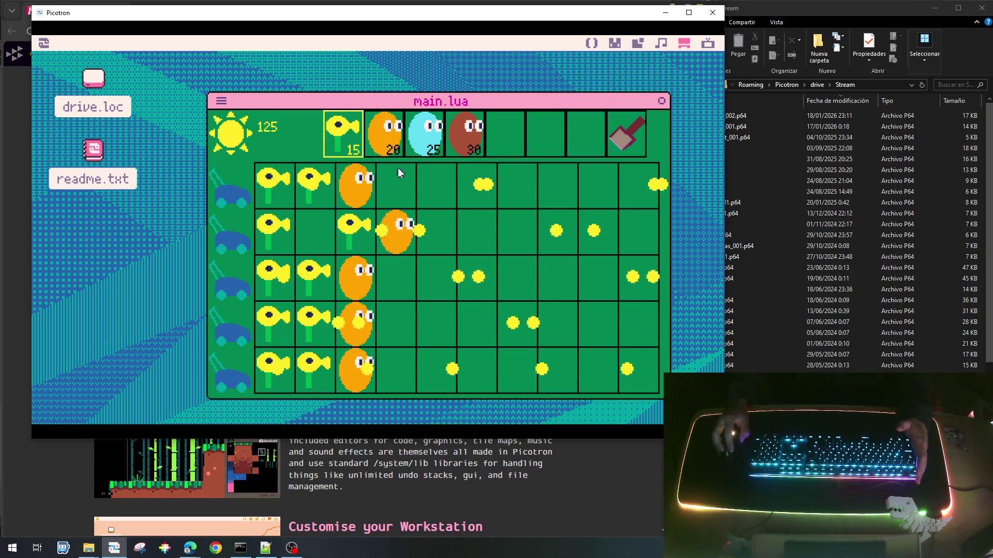
# Plant a sunflower in the second row, then stop the game back to main.lua.
pyautogui.click(393, 135)
pyautogui.click(273, 196)
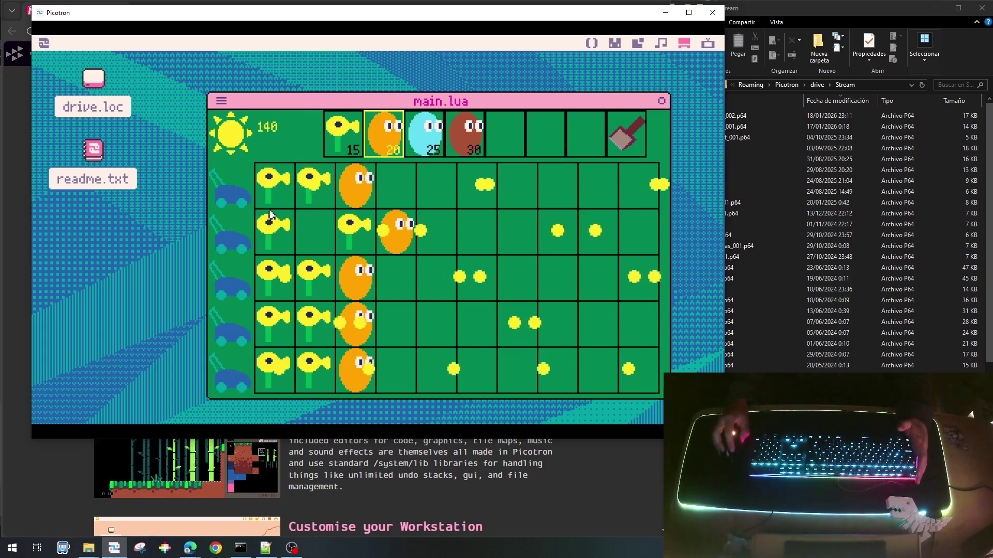
pyautogui.click(341, 133)
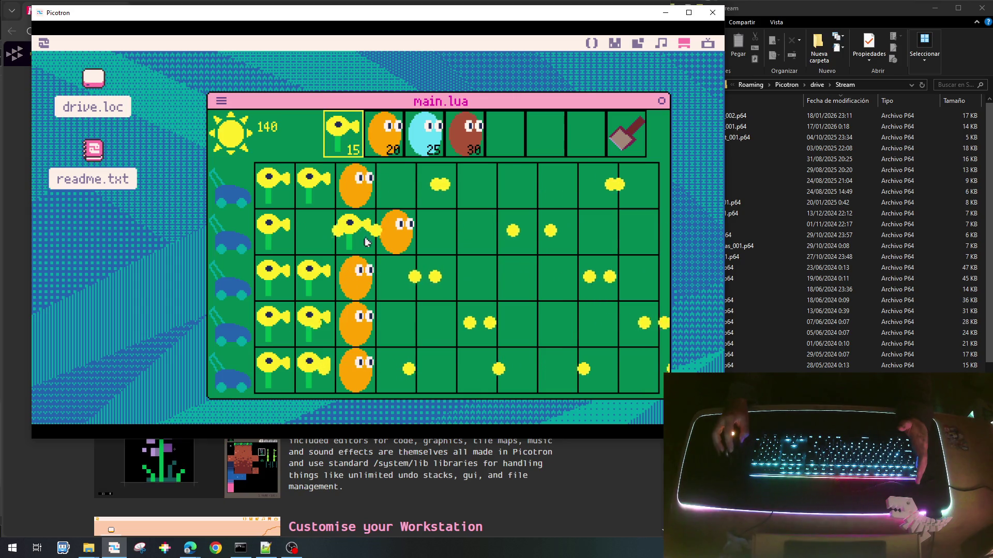
pyautogui.click(442, 224)
pyautogui.press('Escape')
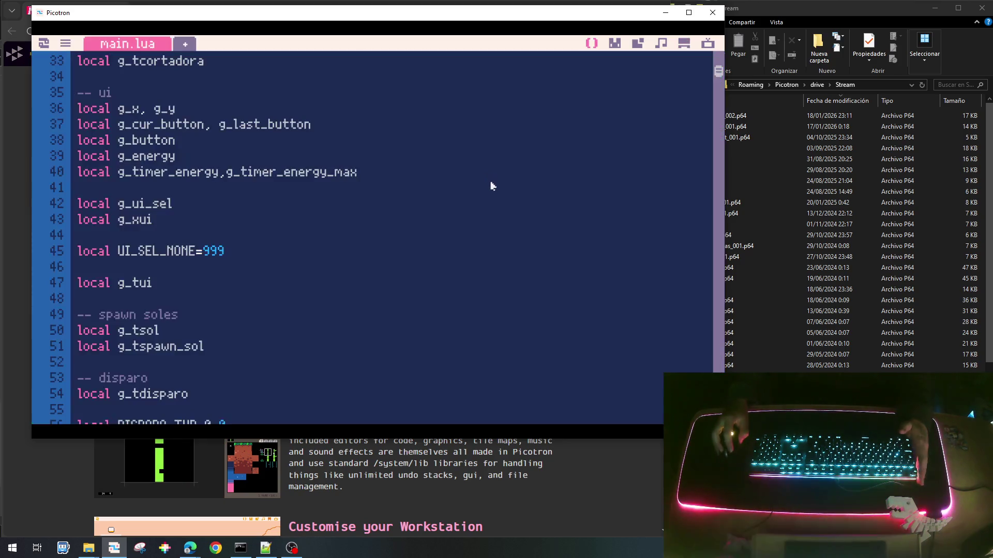
# Change the shovel's cell type on line 146 from NONE to EMPTY, save, and relaunch the game.
pyautogui.scroll(-15, 517, 207)
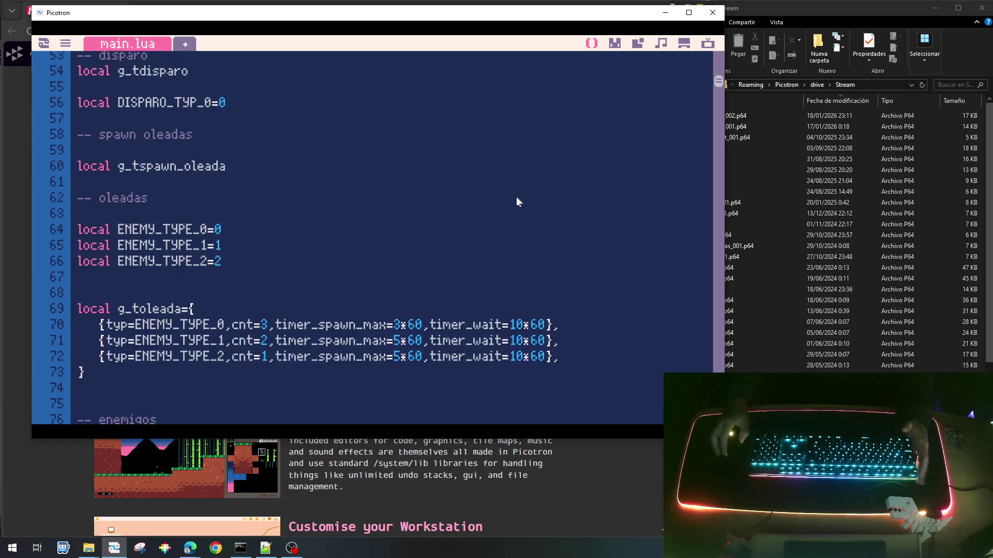
pyautogui.scroll(-9, 513, 226)
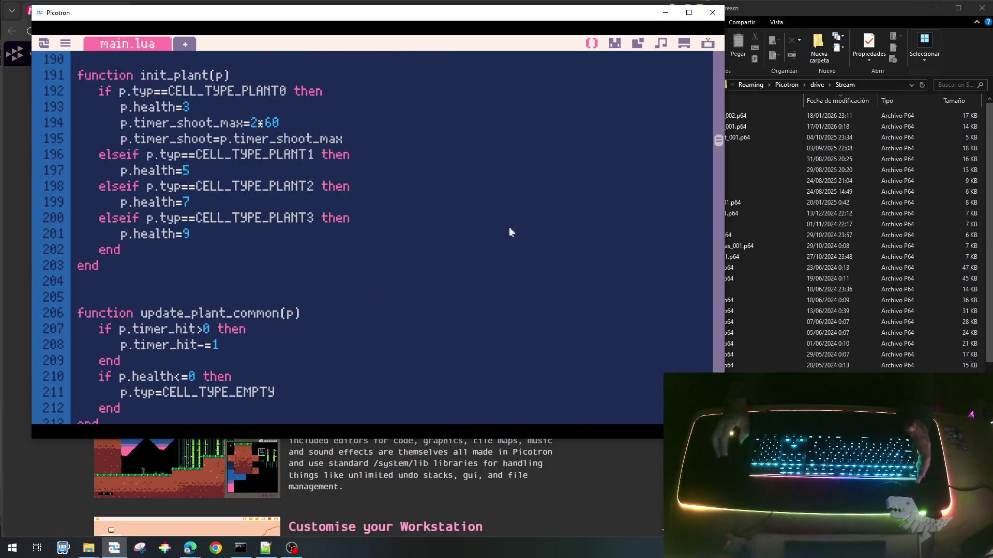
pyautogui.scroll(1, 511, 232)
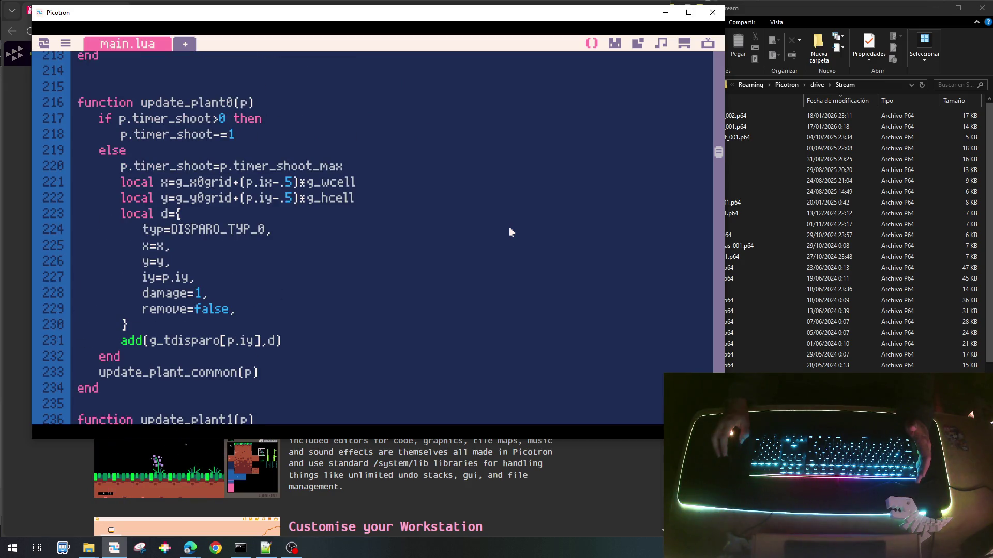
pyautogui.scroll(3, 511, 232)
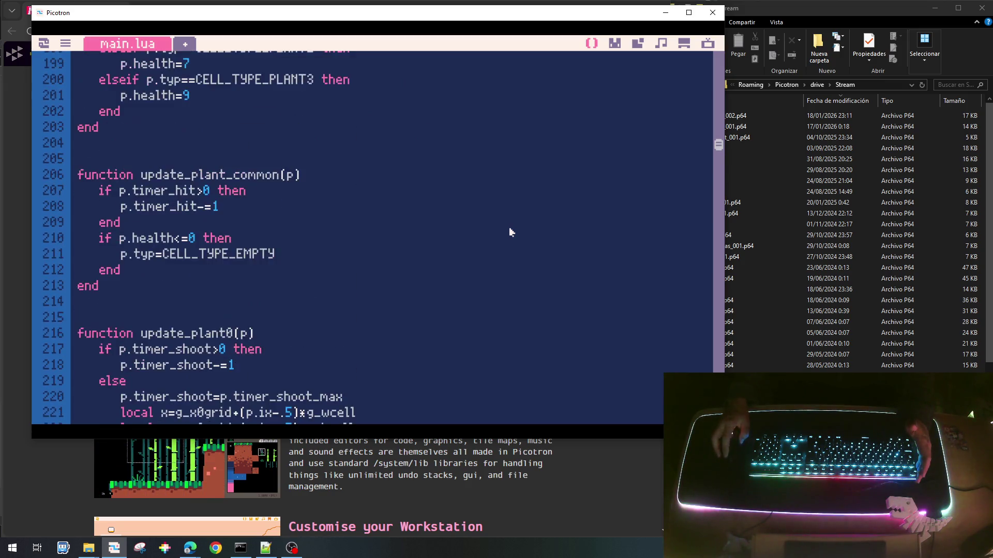
pyautogui.scroll(-3, 511, 232)
pyautogui.scroll(-1, 510, 232)
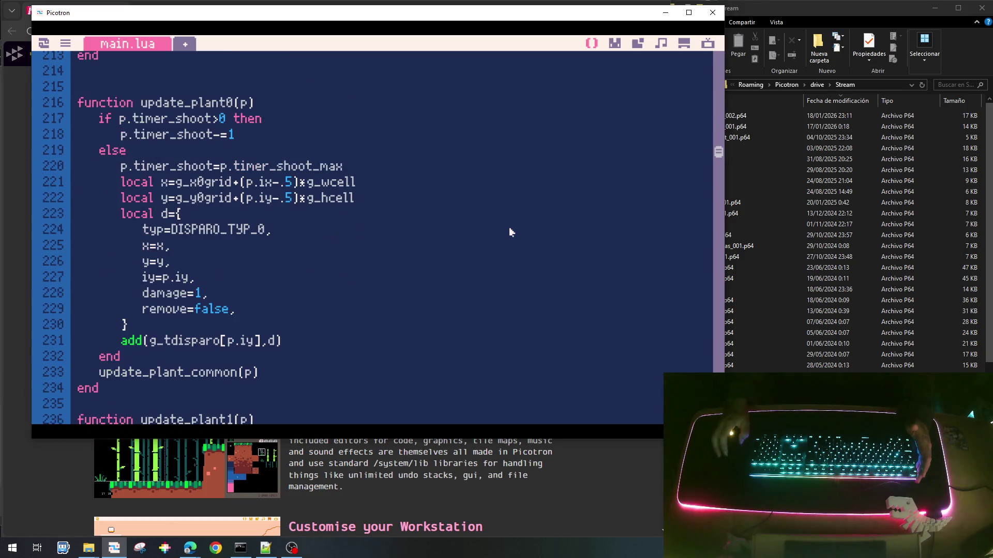
pyautogui.scroll(3, 511, 232)
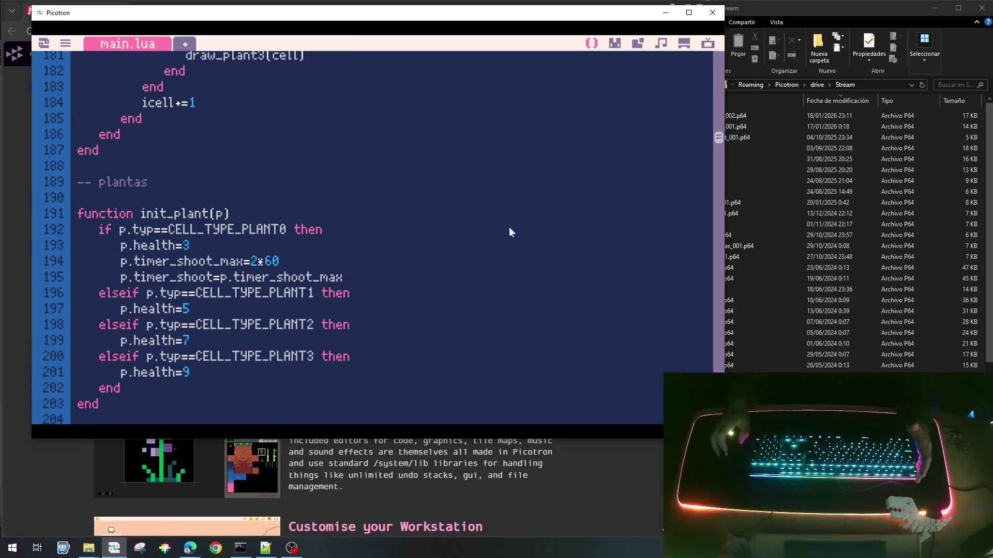
pyautogui.scroll(-5, 510, 232)
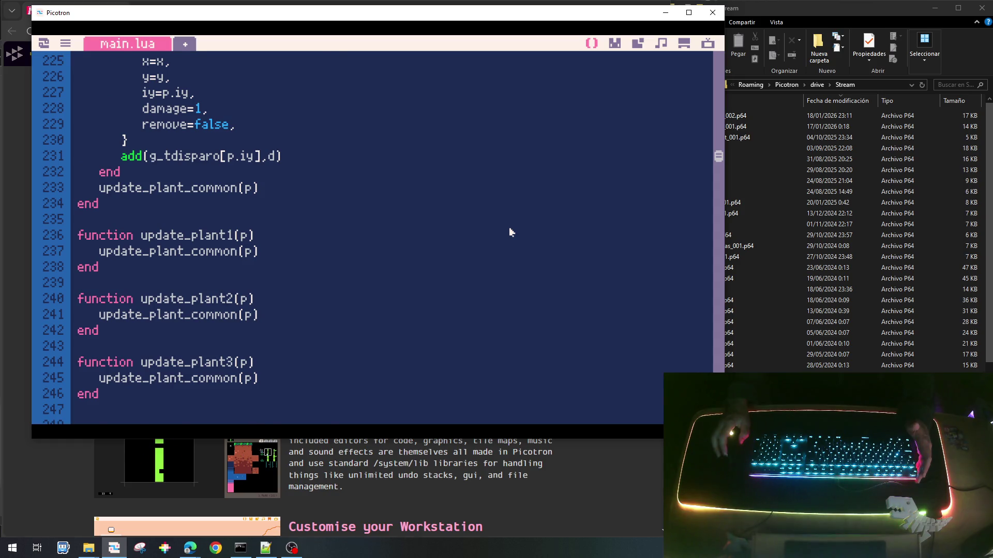
pyautogui.scroll(7, 511, 233)
pyautogui.scroll(6, 510, 232)
pyautogui.scroll(2, 511, 232)
pyautogui.scroll(-2, 511, 232)
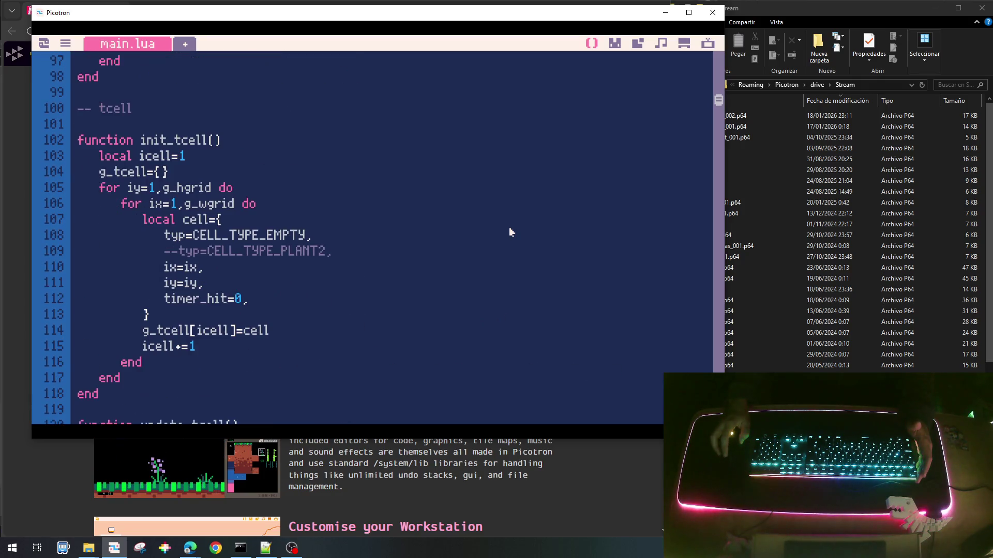
pyautogui.scroll(-1, 510, 232)
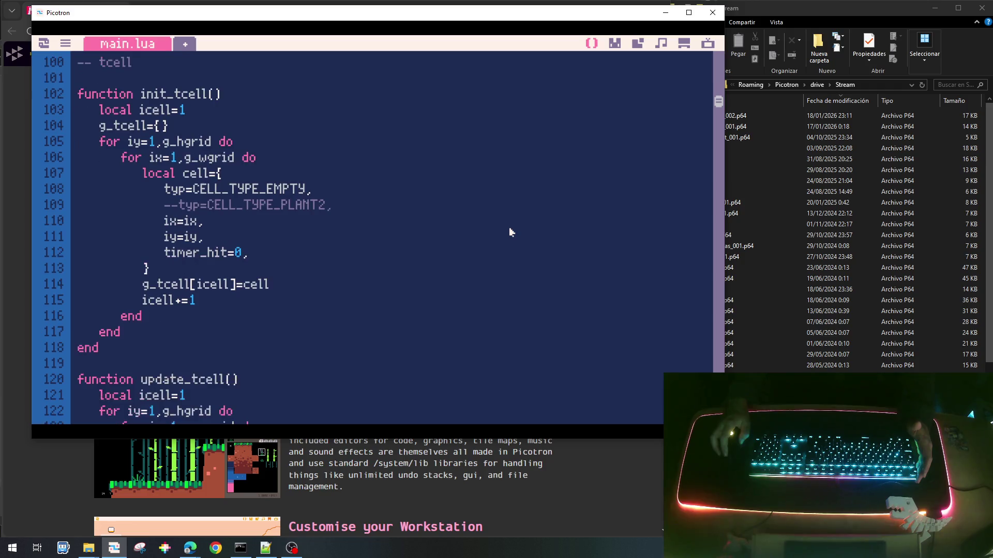
pyautogui.scroll(-11, 511, 232)
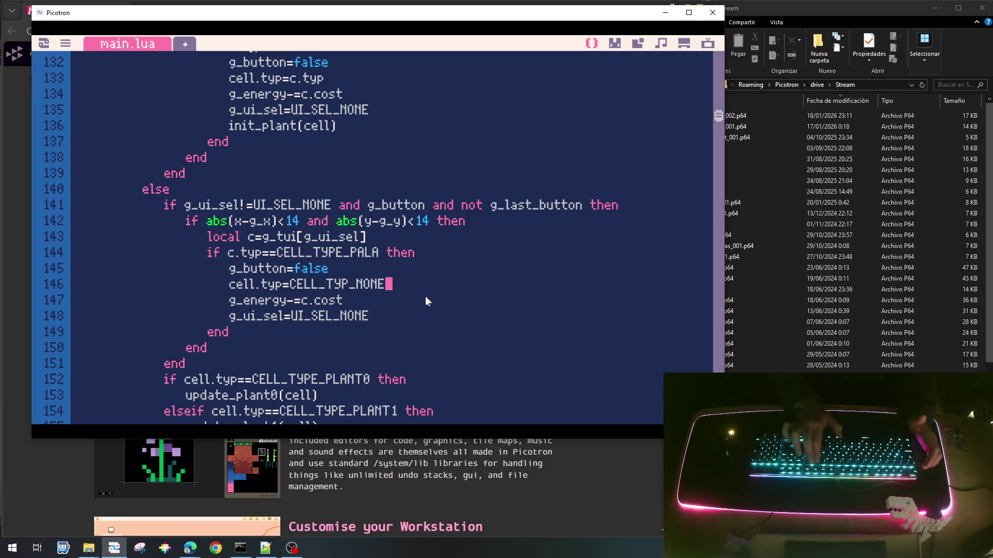
pyautogui.press('BackSpace')
pyautogui.press('BackSpace')
pyautogui.press('BackSpace')
pyautogui.write('EMPTY')
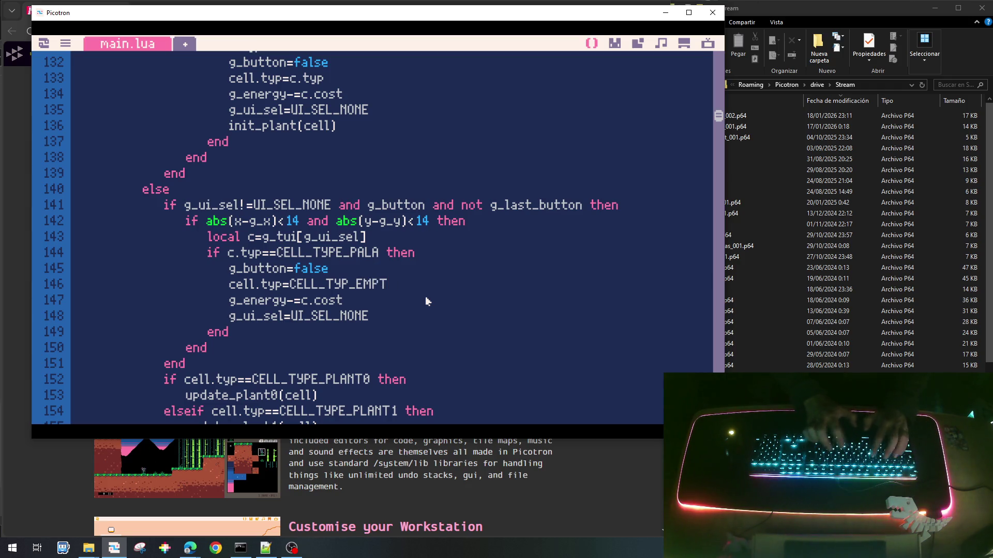
pyautogui.hotkey('ctrl', 's')
pyautogui.hotkey('ctrl', 'r')
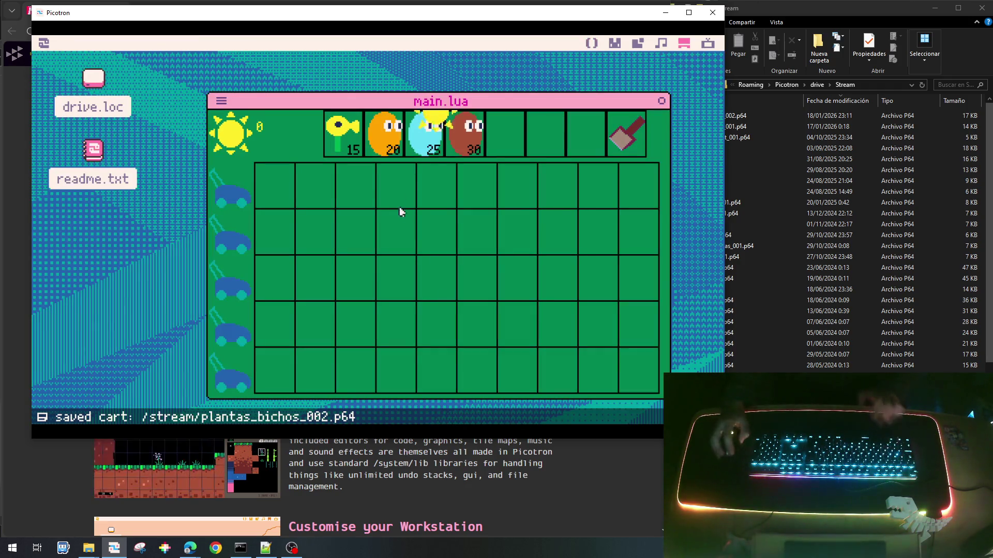
# Plant sunflowers in column 1 rows 3 and 5 plus row 5 column 2, then shovel the last one.
pyautogui.click(435, 155)
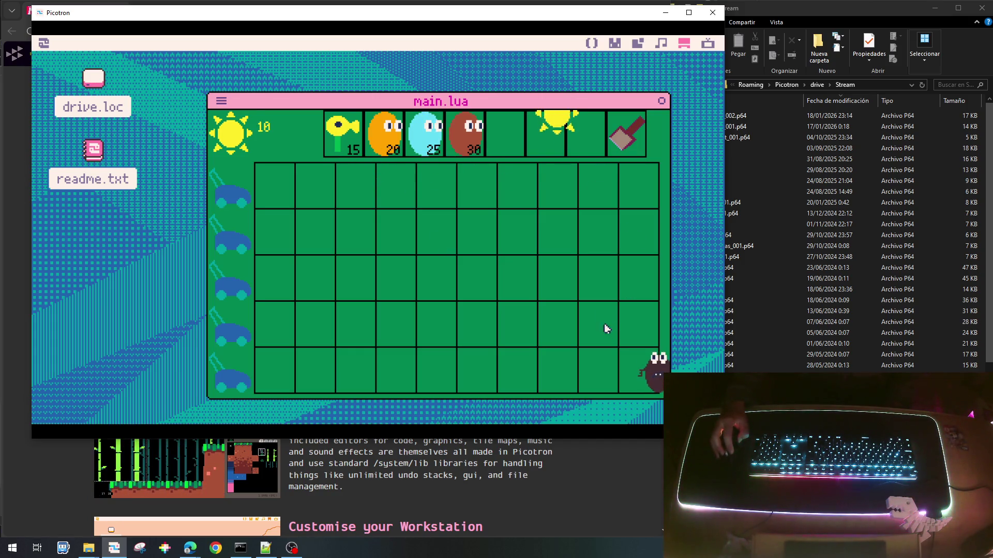
pyautogui.click(286, 384)
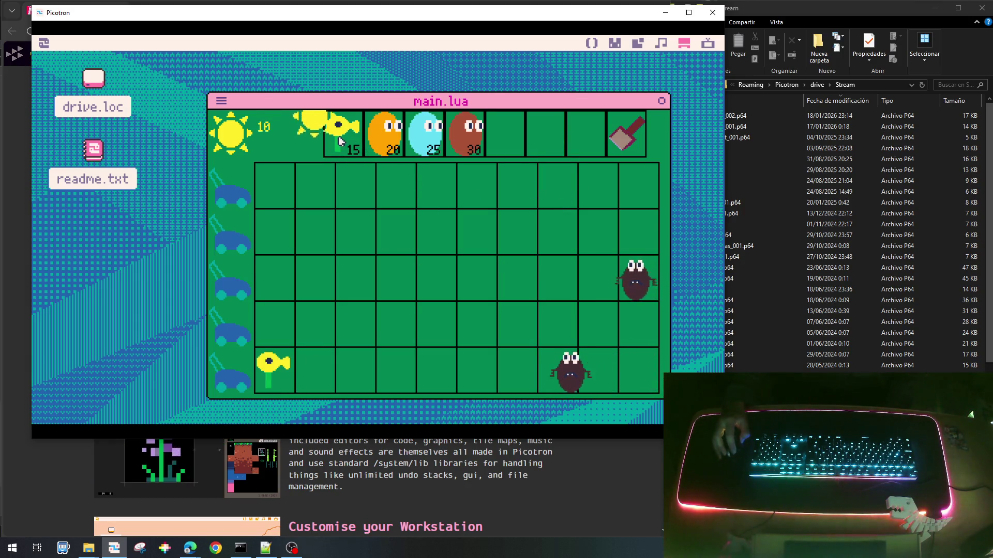
pyautogui.click(277, 277)
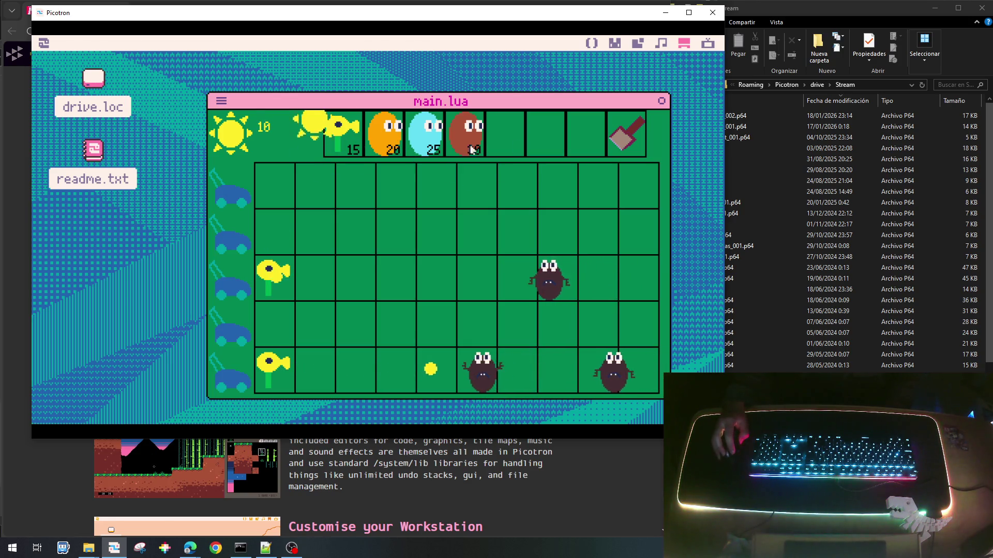
pyautogui.click(313, 205)
pyautogui.click(336, 144)
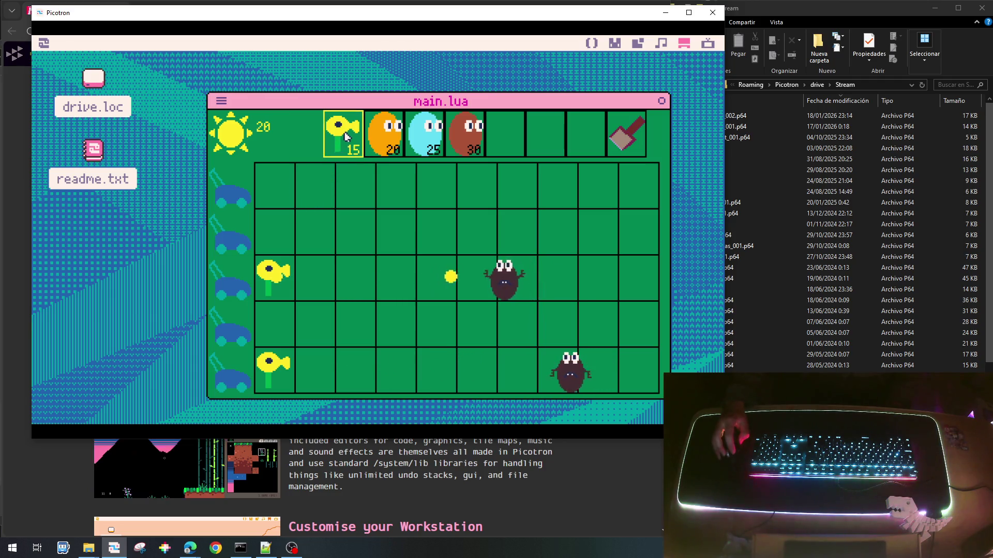
pyautogui.click(314, 368)
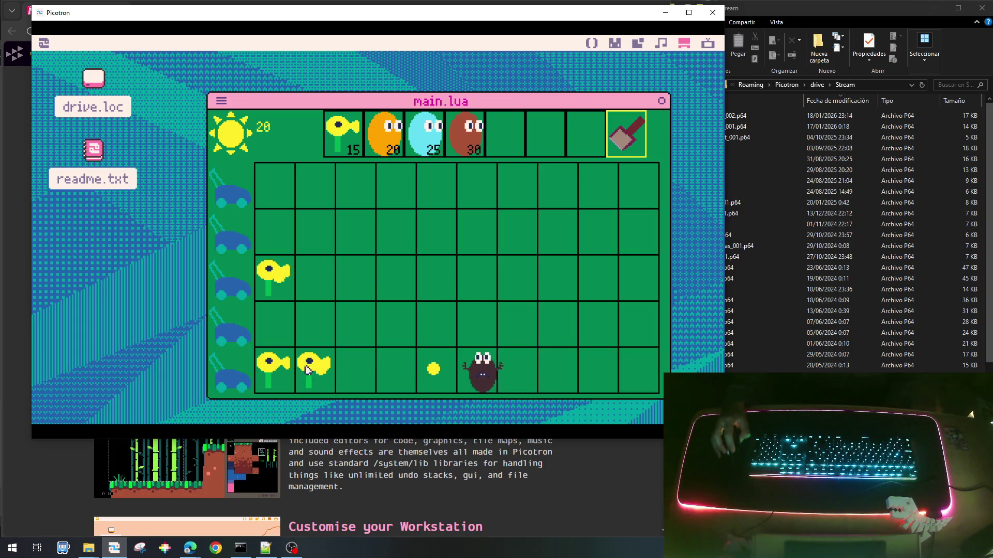
pyautogui.click(307, 367)
pyautogui.click(335, 154)
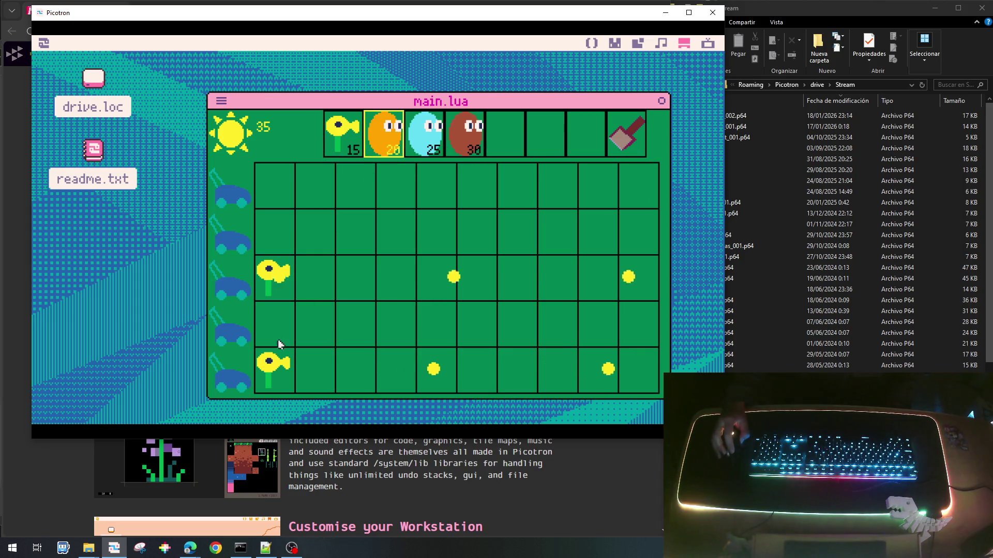
pyautogui.click(349, 137)
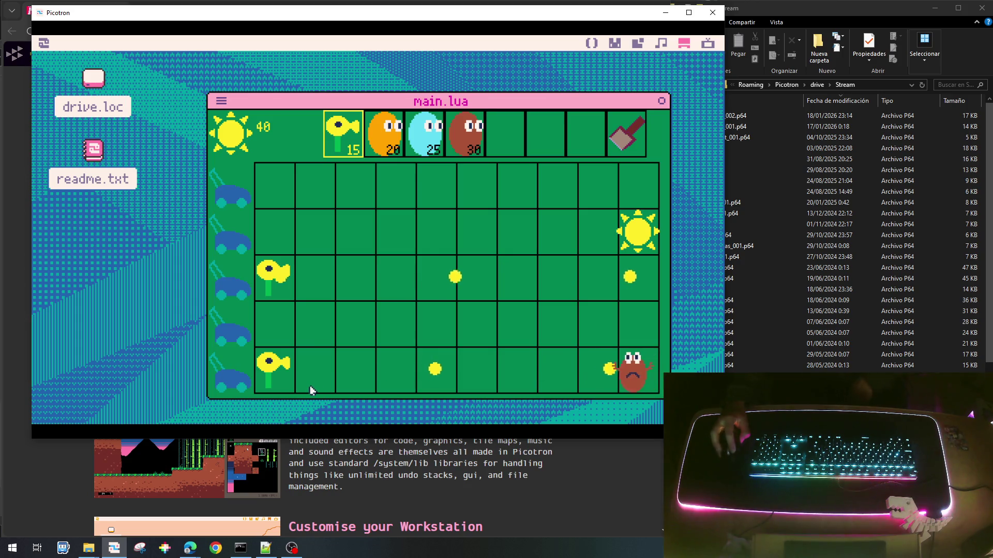
# Add the missing E so line 146 reads CELL_TYPE_EMPTY, save, and restart the game.
pyautogui.press('Escape')
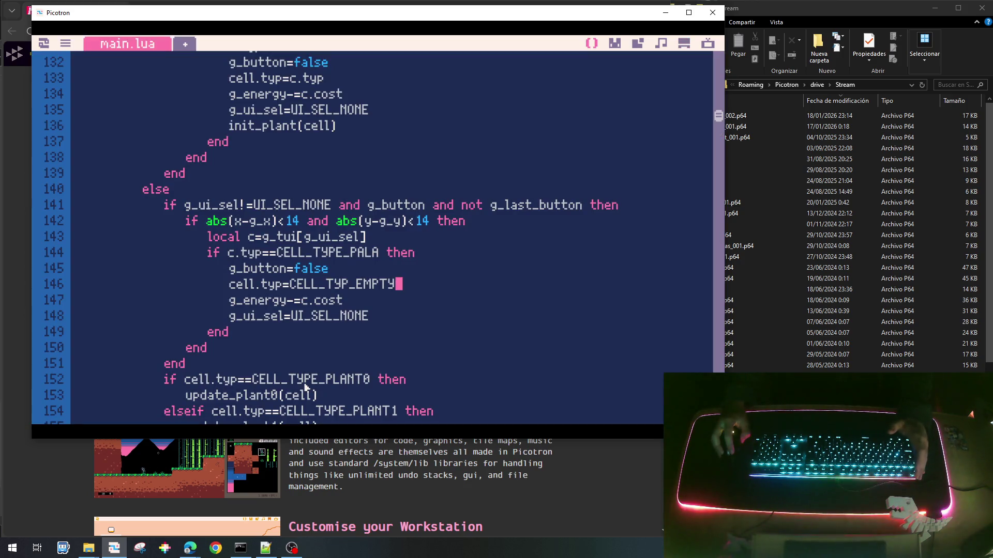
pyautogui.press('Right')
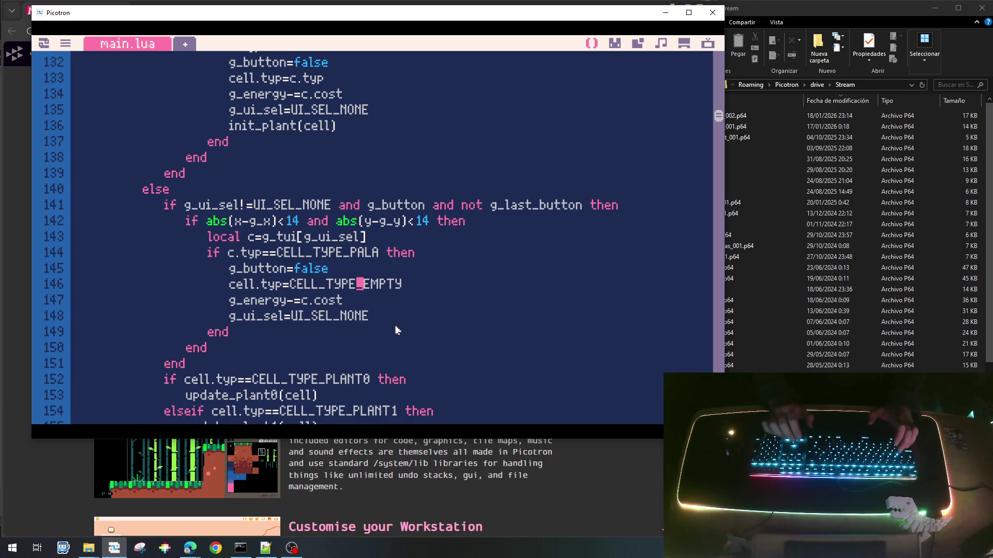
pyautogui.hotkey('ctrl', 's')
pyautogui.scroll(5, 397, 330)
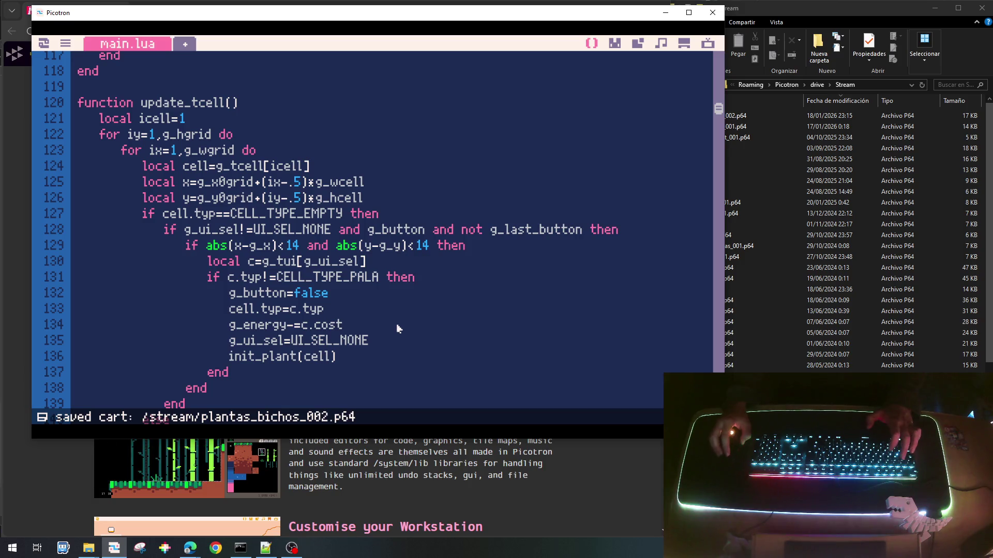
pyautogui.scroll(-7, 320, 353)
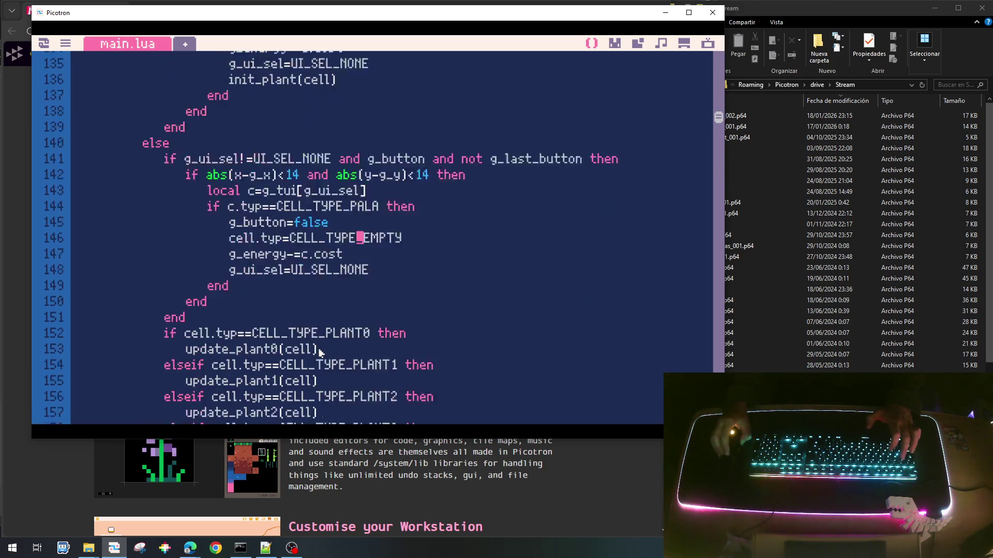
pyautogui.hotkey('ctrl', 'r')
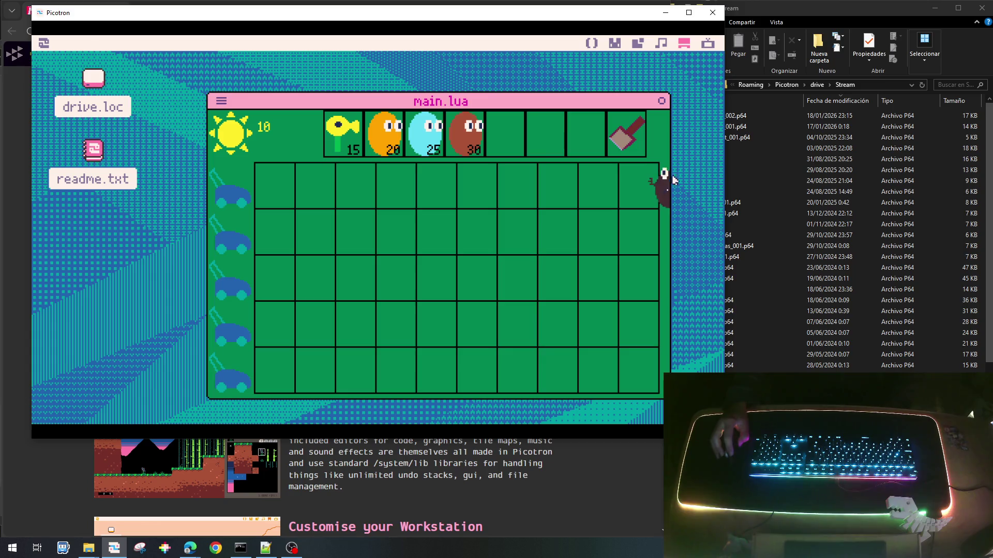
# Collect suns and plant sunflowers in the top row's first cell and fourth row's first two cells.
pyautogui.click(506, 202)
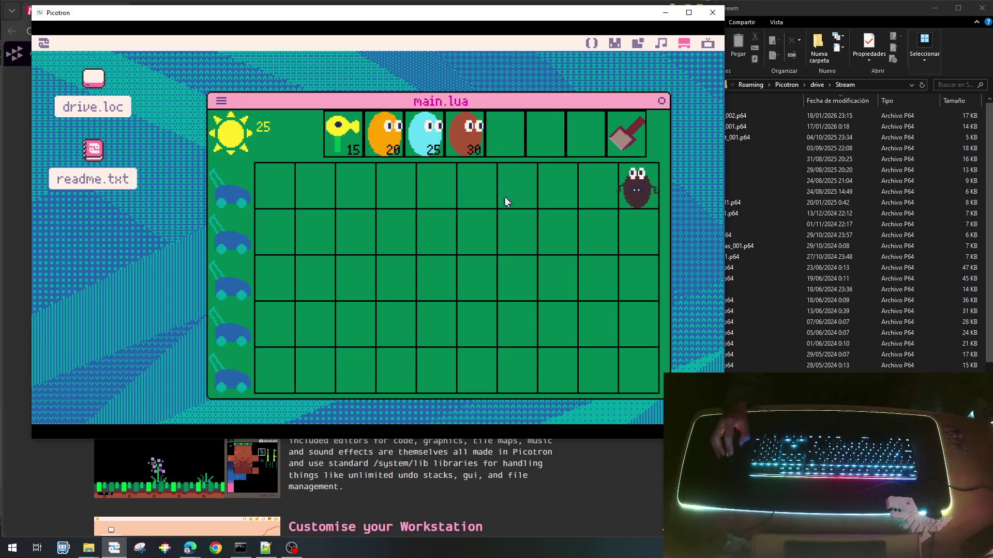
pyautogui.click(349, 154)
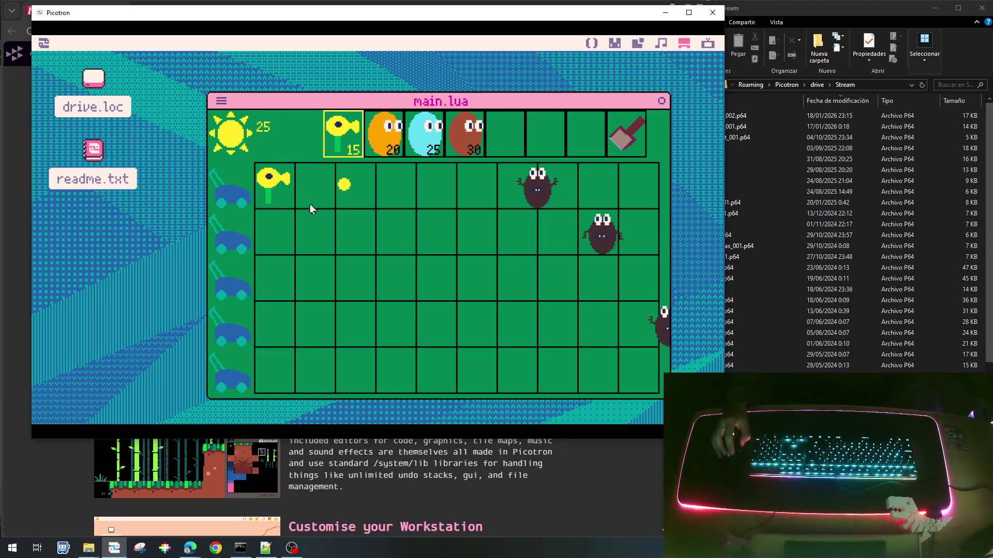
pyautogui.click(274, 230)
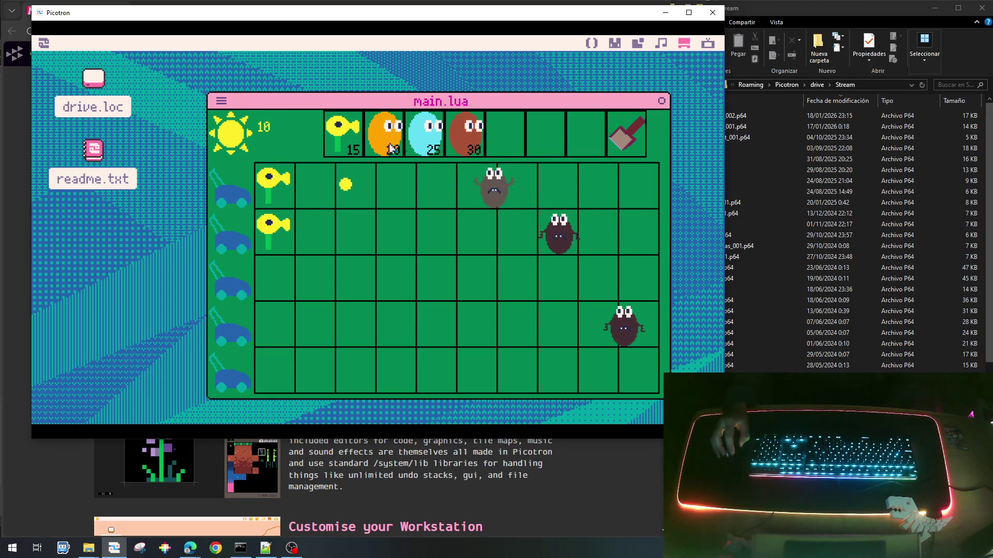
pyautogui.click(343, 135)
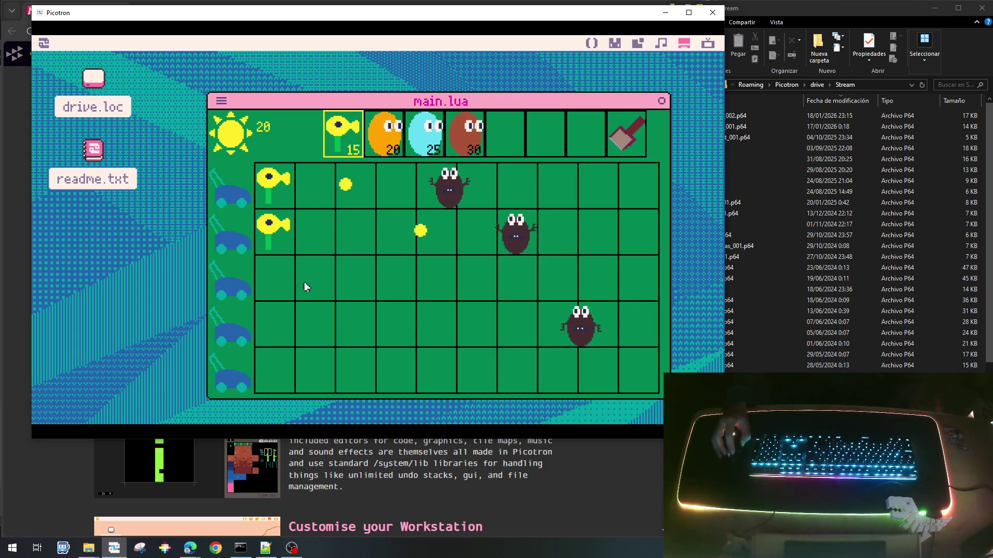
pyautogui.click(274, 323)
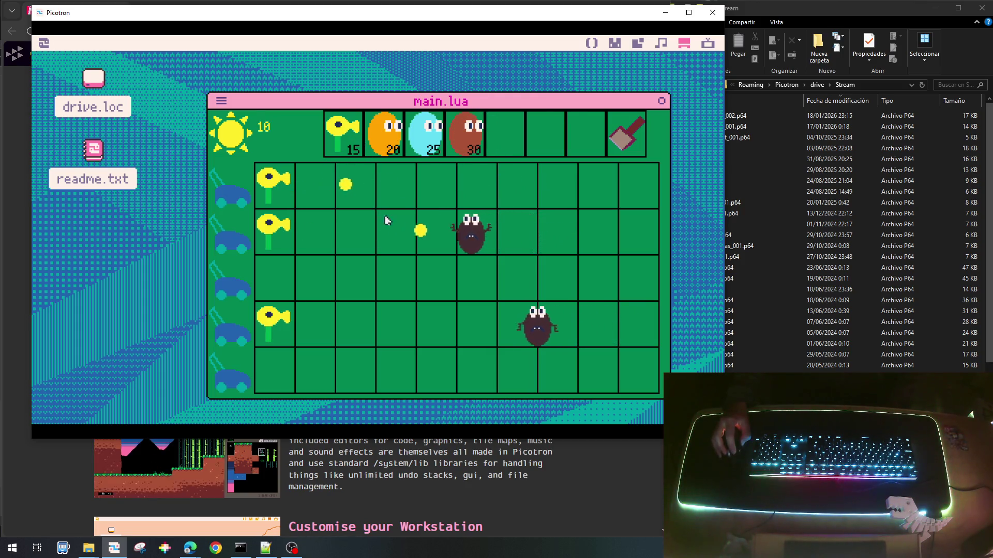
pyautogui.click(345, 144)
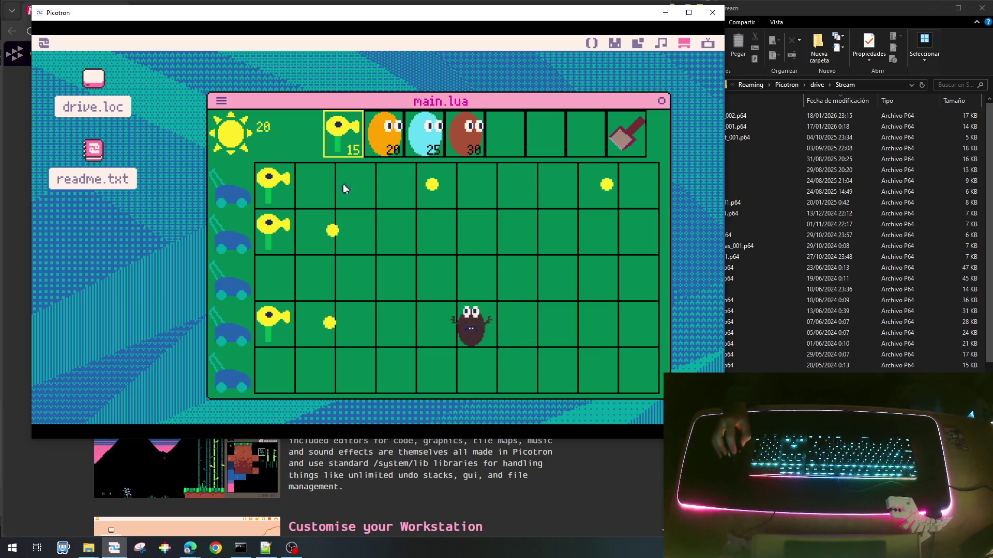
pyautogui.click(308, 324)
# Collect more suns and plant an orange pea plant at row 4, column 4.
pyautogui.click(618, 143)
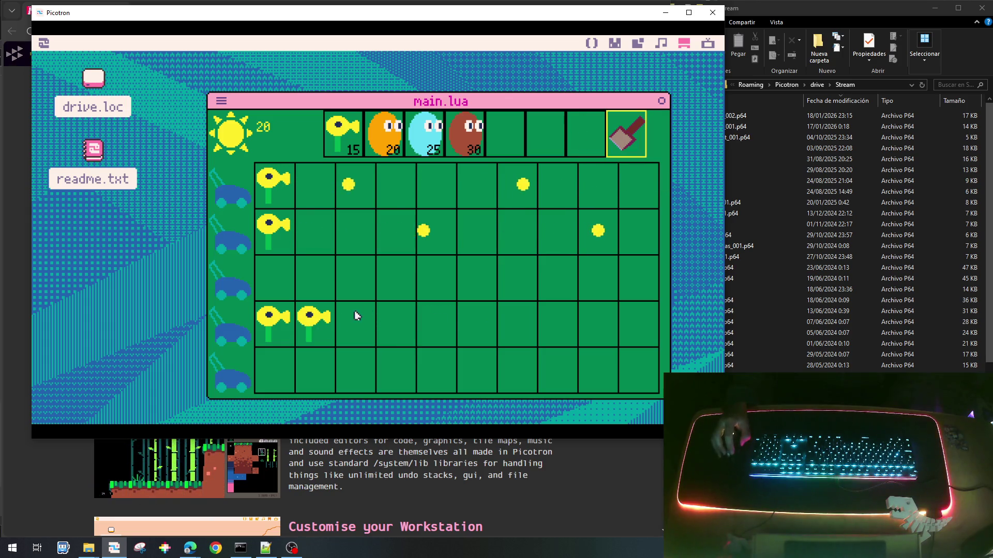
pyautogui.click(345, 139)
pyautogui.click(309, 324)
pyautogui.click(475, 238)
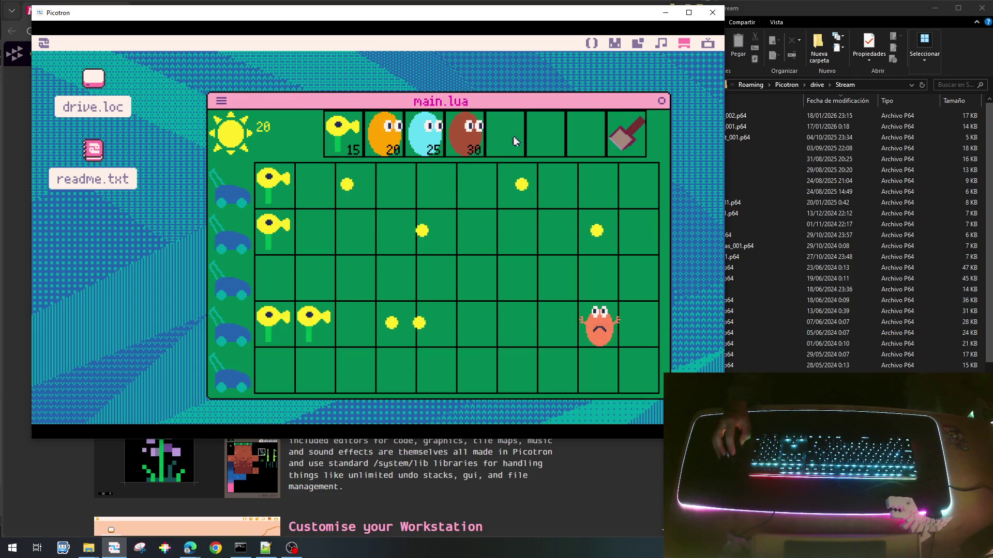
pyautogui.click(595, 228)
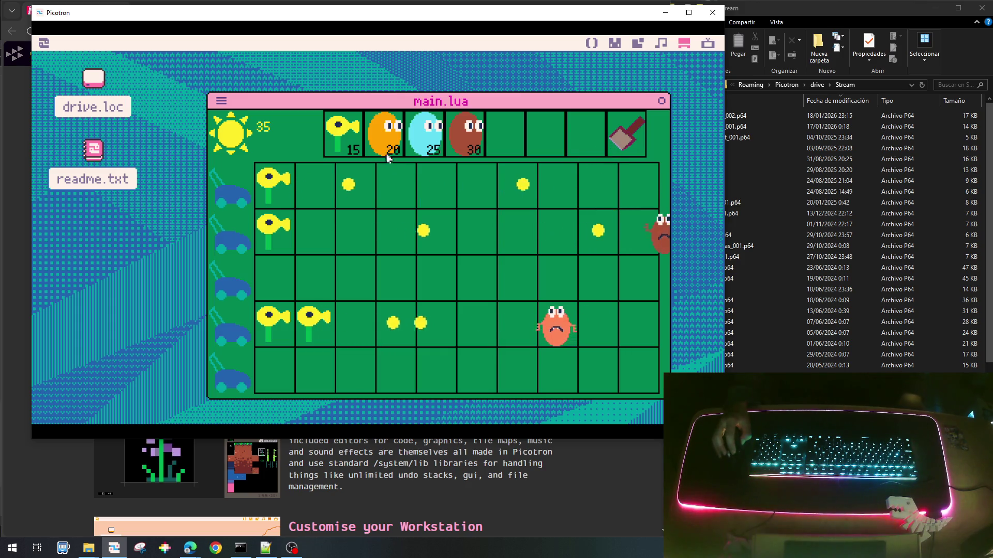
pyautogui.click(389, 155)
pyautogui.click(383, 326)
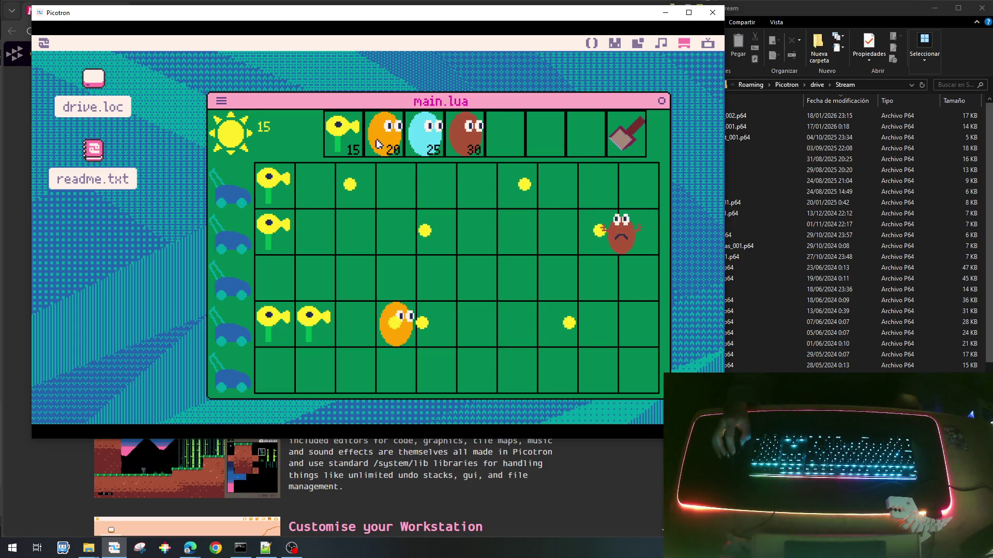
# Plant orange pea plants at rows 2 and 1 of column 4, collect a sun, and save the cart.
pyautogui.click(475, 178)
pyautogui.click(383, 135)
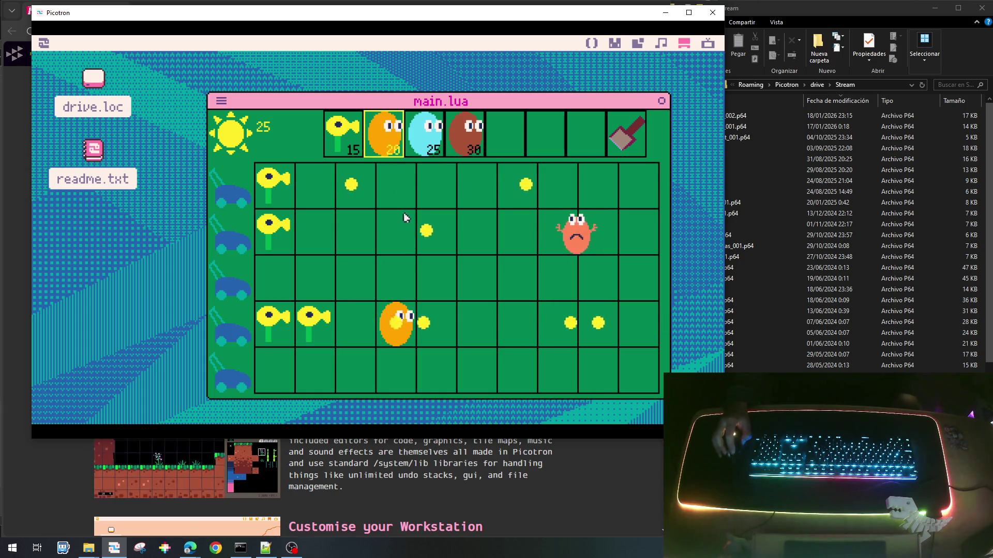
pyautogui.click(406, 217)
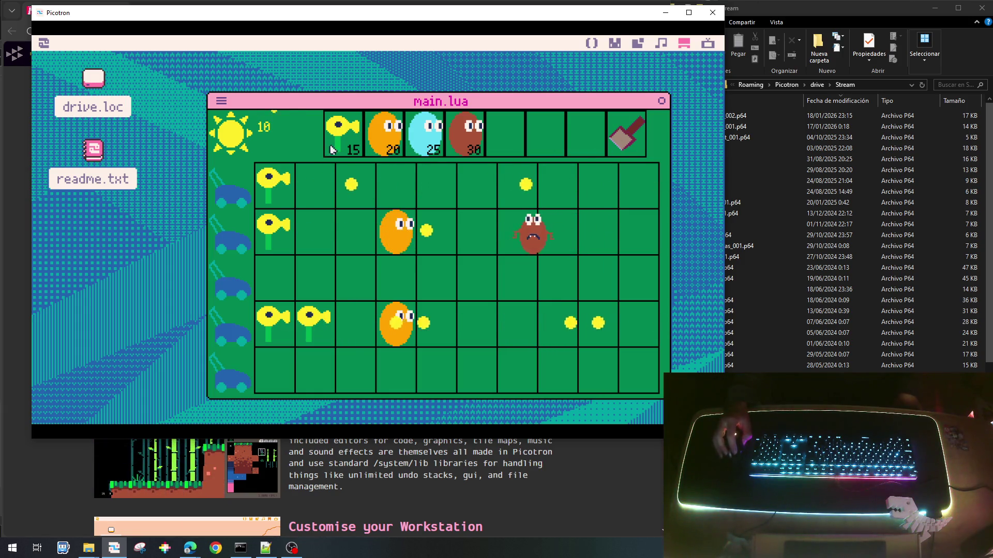
pyautogui.click(274, 134)
pyautogui.click(381, 187)
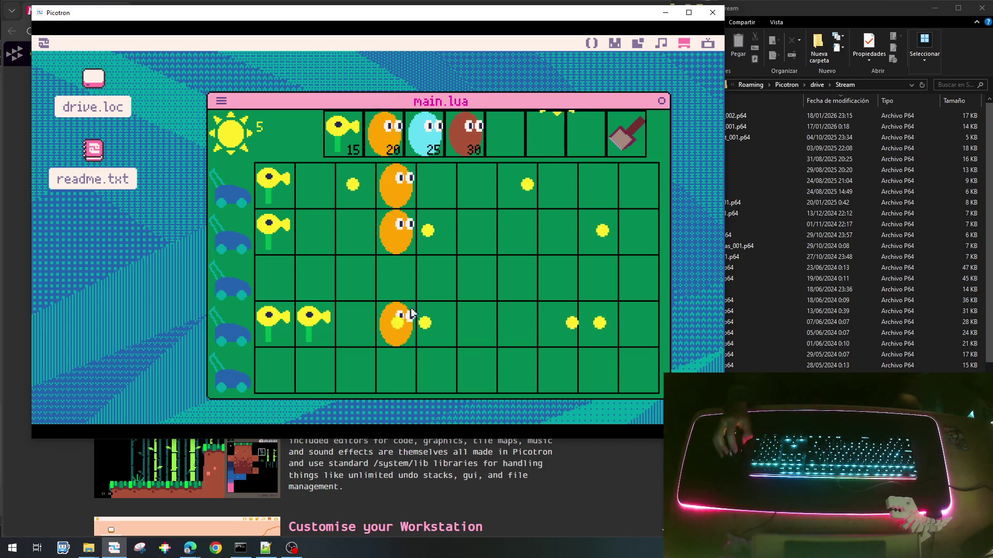
pyautogui.click(569, 186)
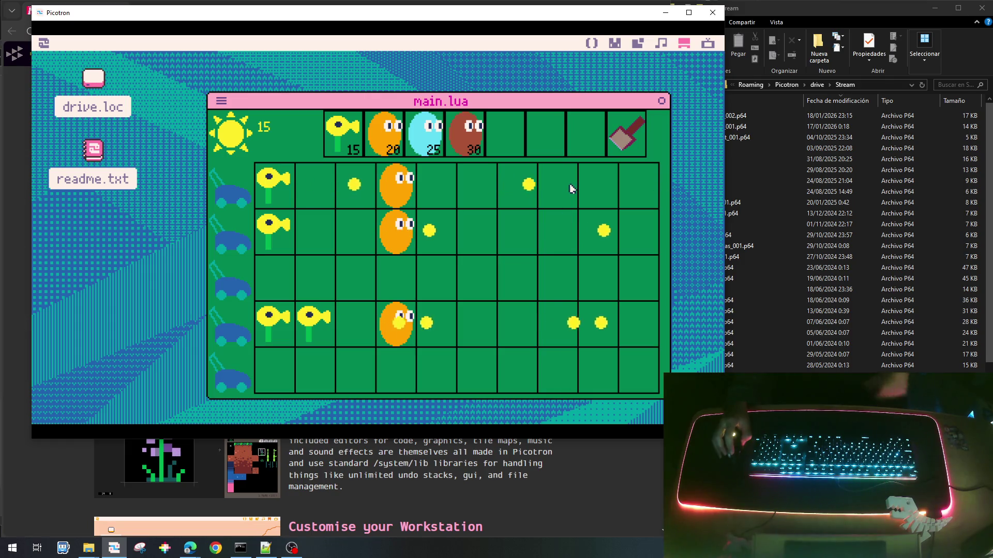
pyautogui.hotkey('ctrl', 's')
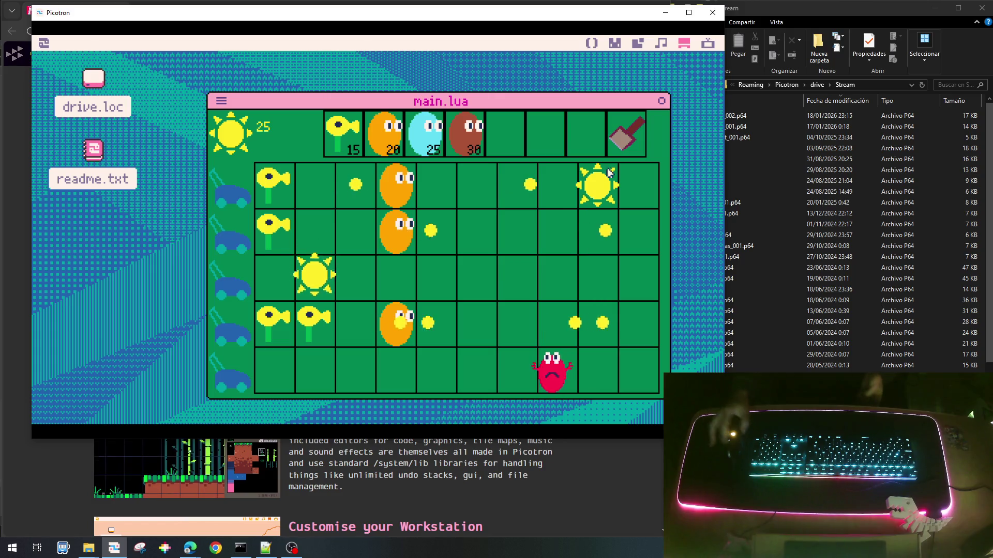
# Collect the twelve falling suns across the lawn to raise the sun total to 260.
pyautogui.click(318, 331)
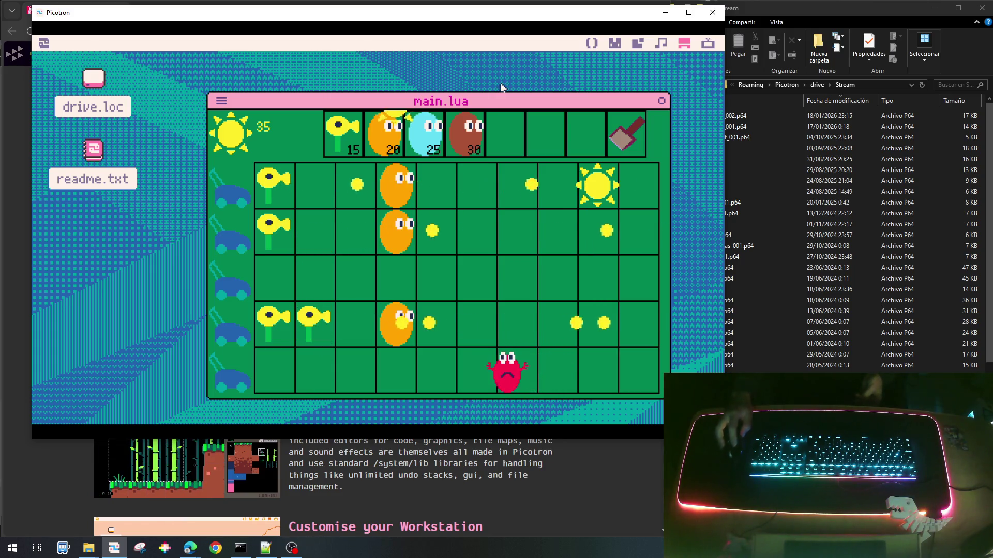
pyautogui.click(390, 187)
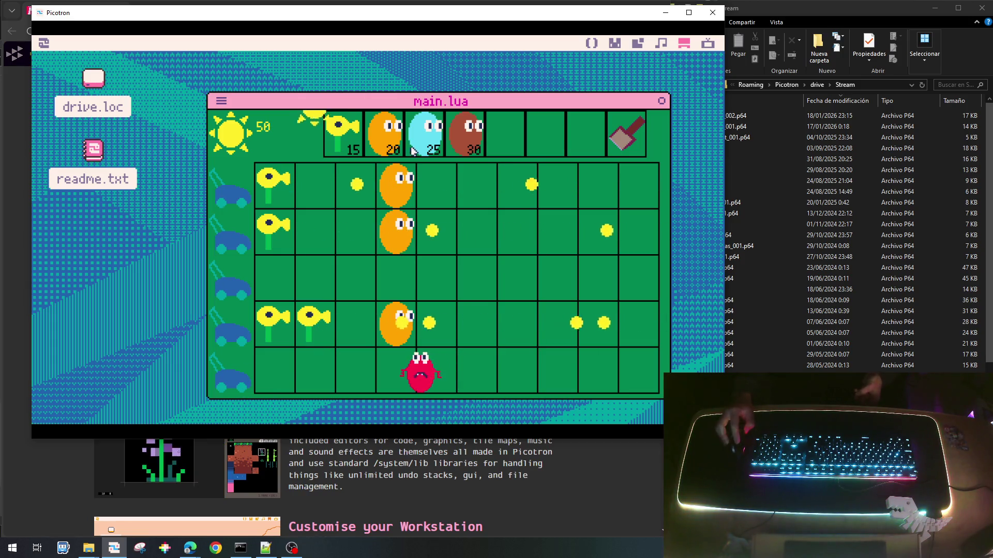
pyautogui.click(316, 147)
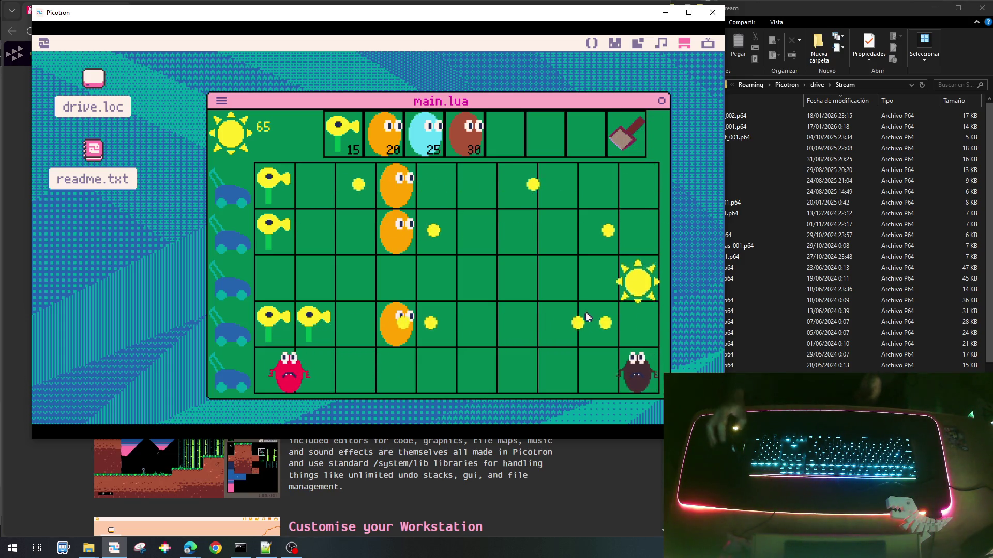
pyautogui.click(640, 366)
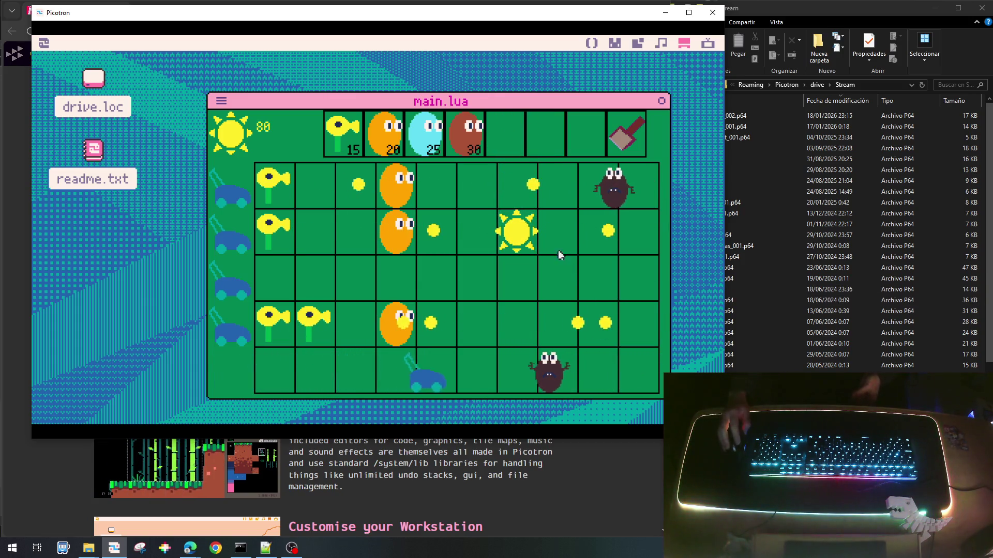
pyautogui.click(519, 231)
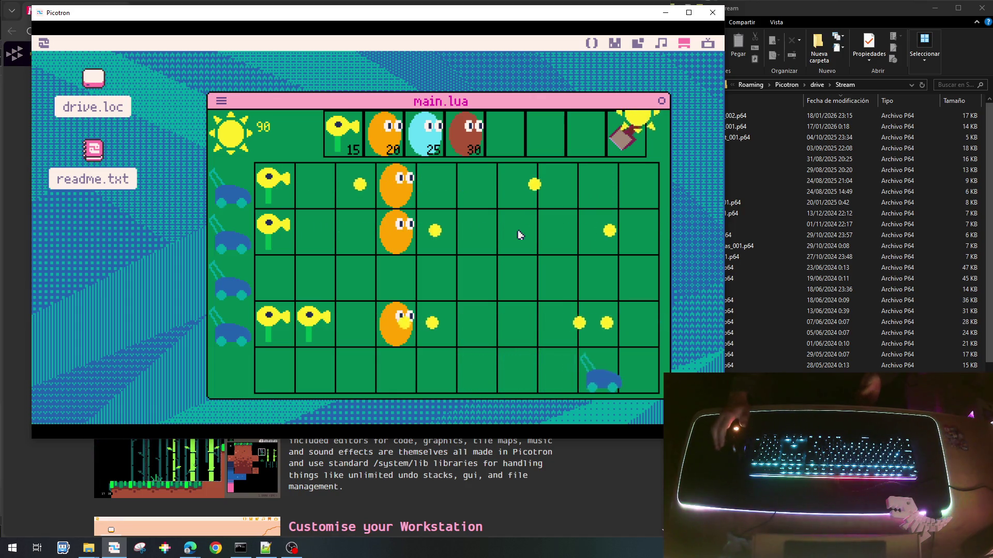
pyautogui.click(634, 284)
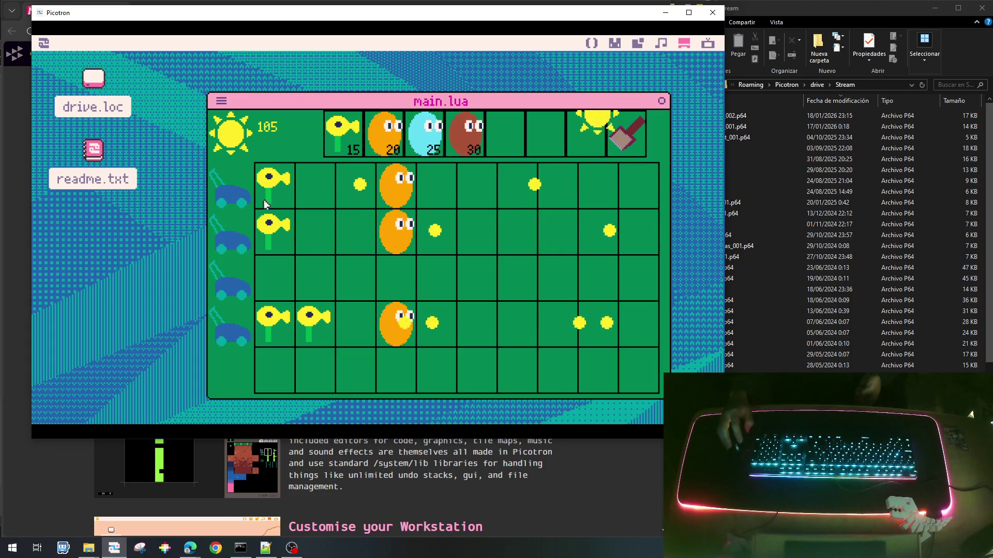
pyautogui.click(600, 197)
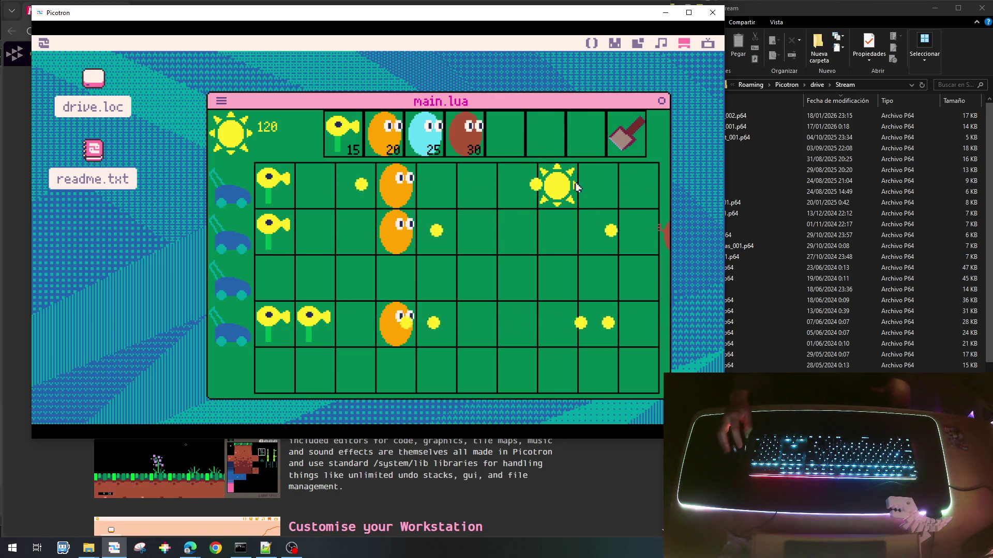
pyautogui.click(577, 188)
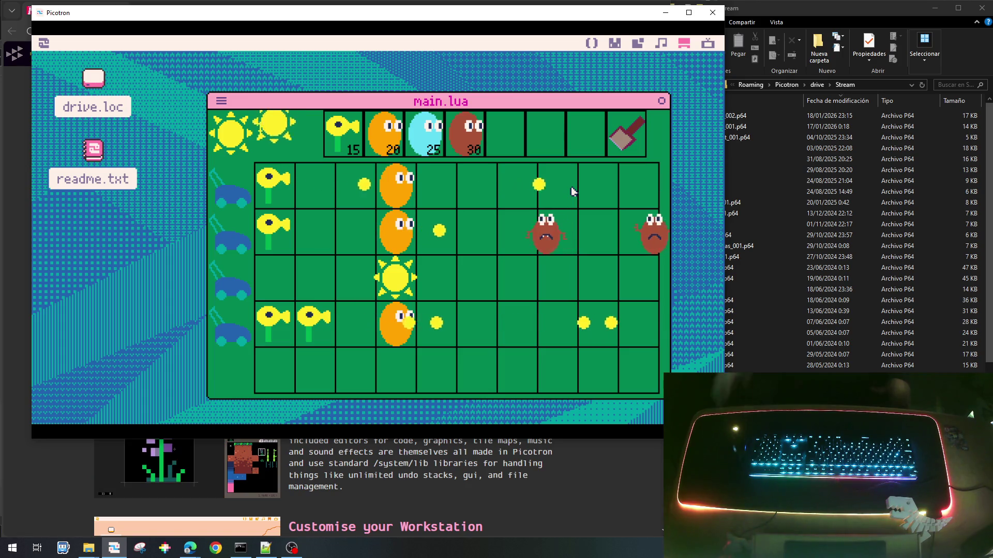
pyautogui.click(396, 277)
pyautogui.click(285, 227)
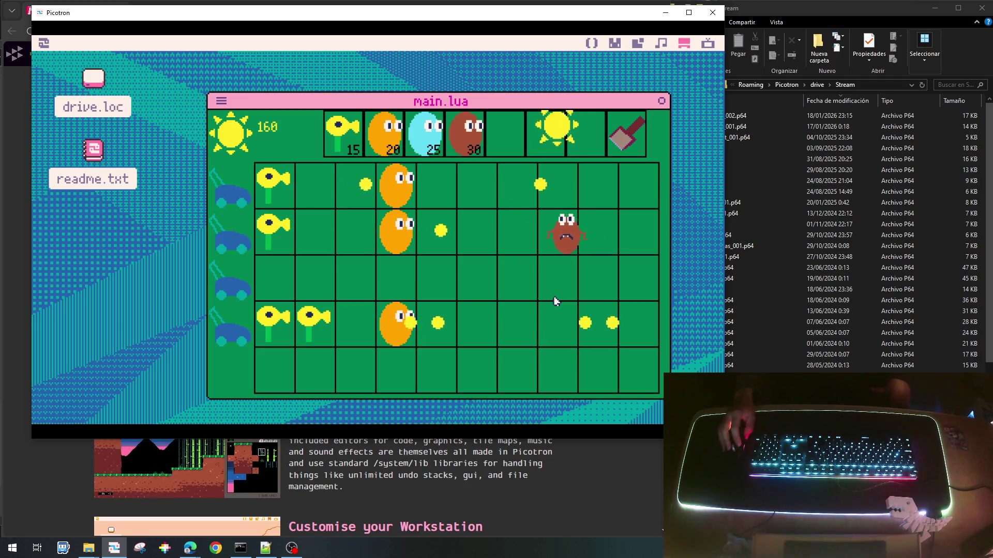
pyautogui.click(537, 290)
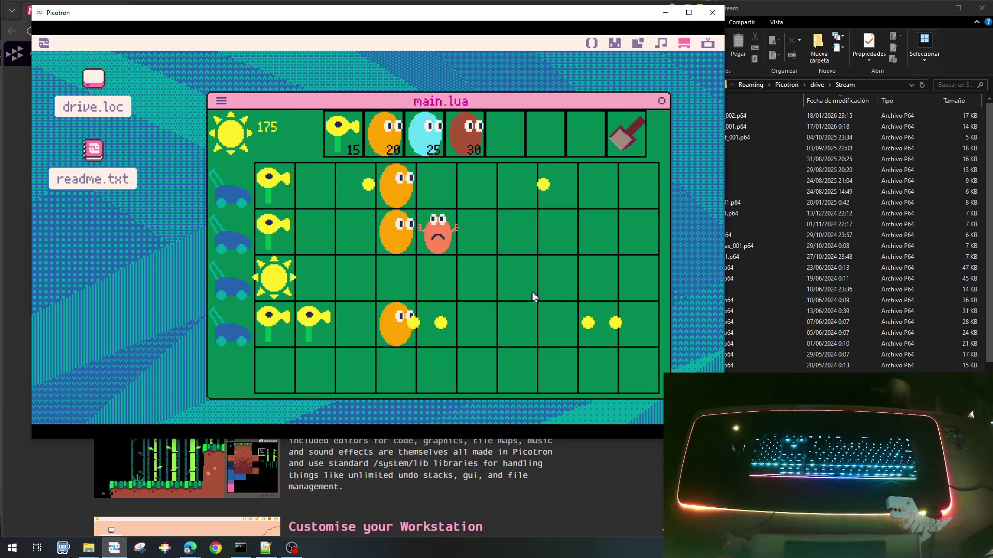
pyautogui.click(274, 277)
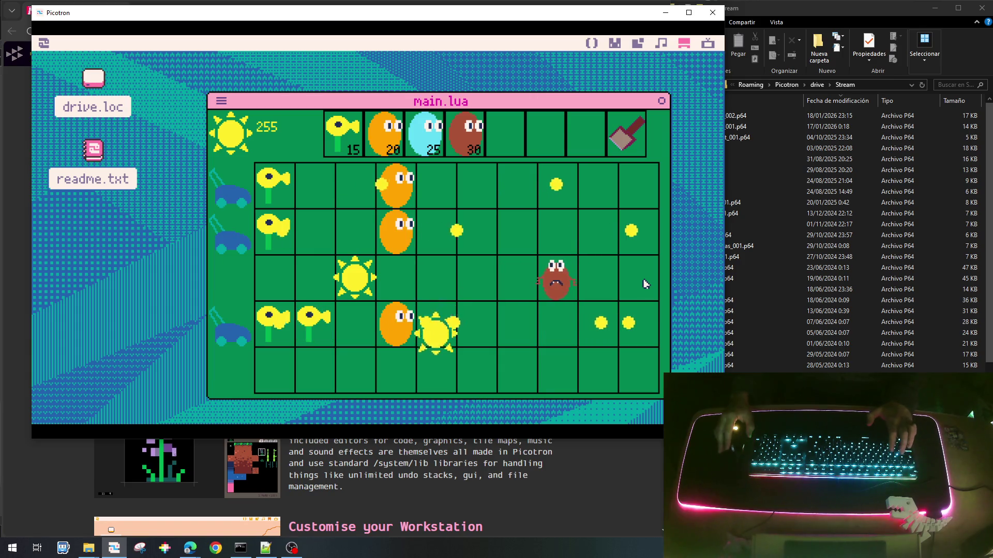
# Save the cart as plantas_bichos_002.p64 and exit the running game to the terminal.
pyautogui.hotkey('ctrl', 's')
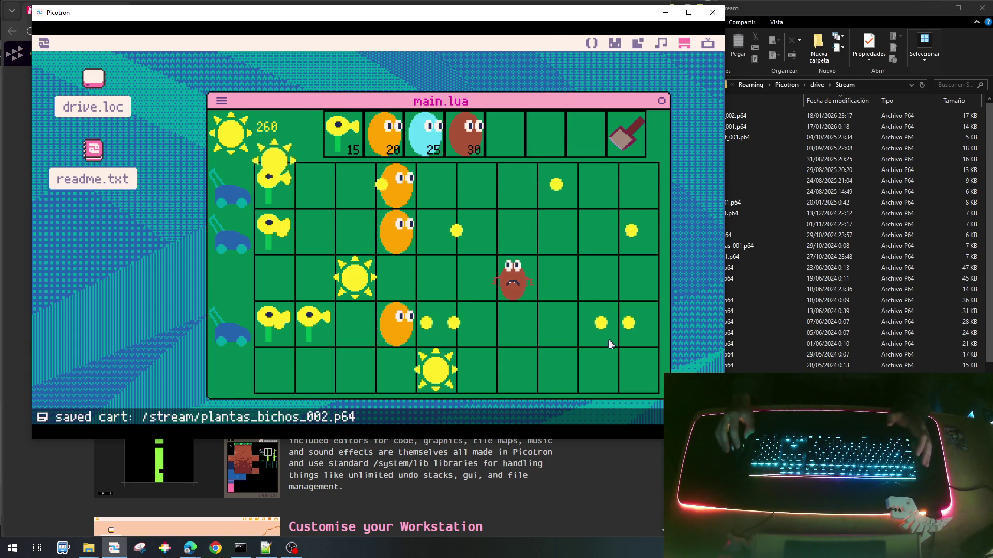
pyautogui.press('Escape')
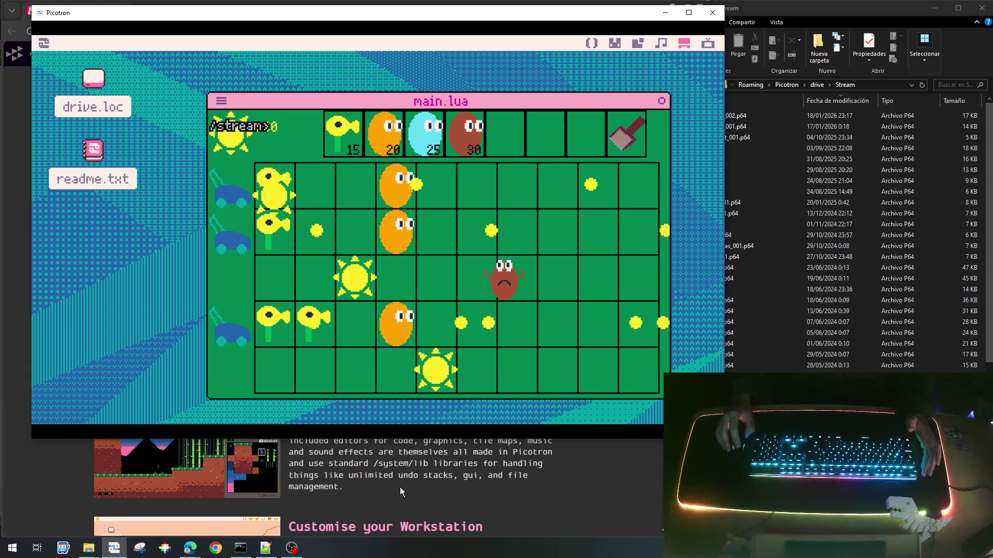
pyautogui.moveTo(194, 551)
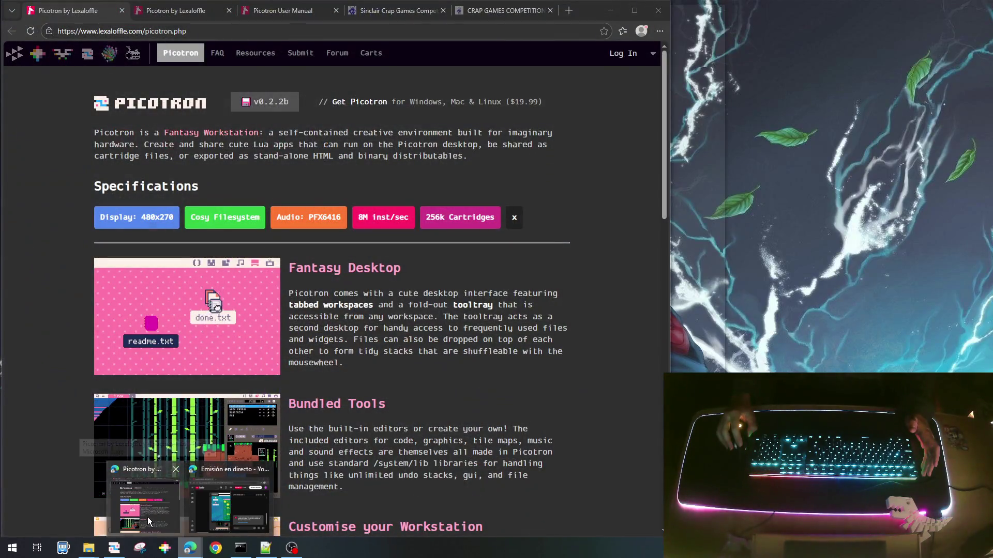
# Bring Edge forward, load YouTube in a new tab, and search for 'sabreman'.
pyautogui.click(147, 517)
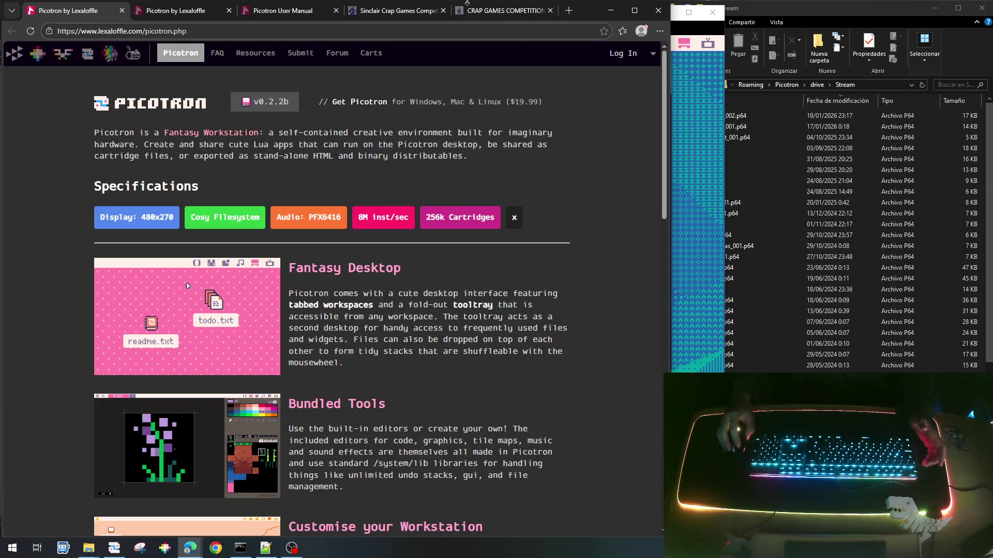
pyautogui.click(567, 13)
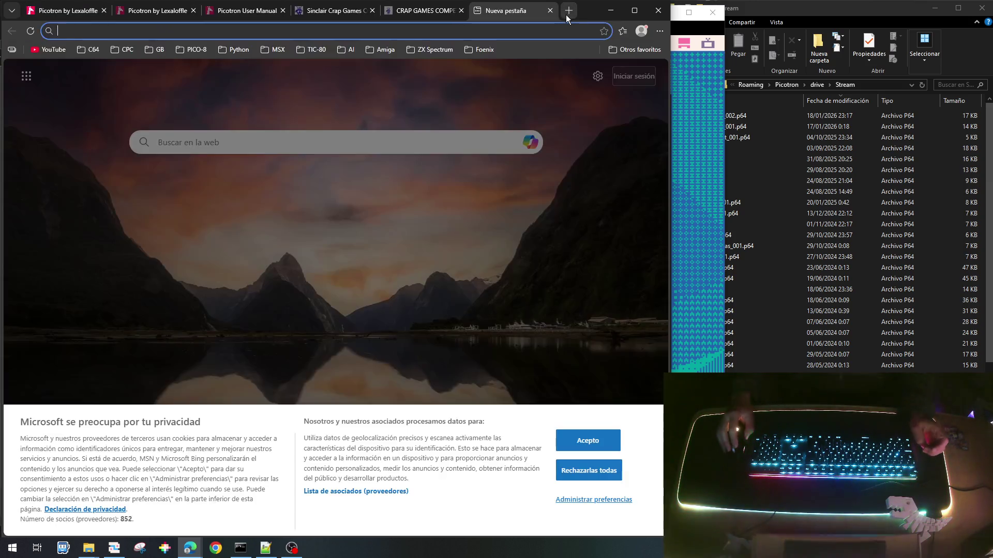
pyautogui.click(55, 51)
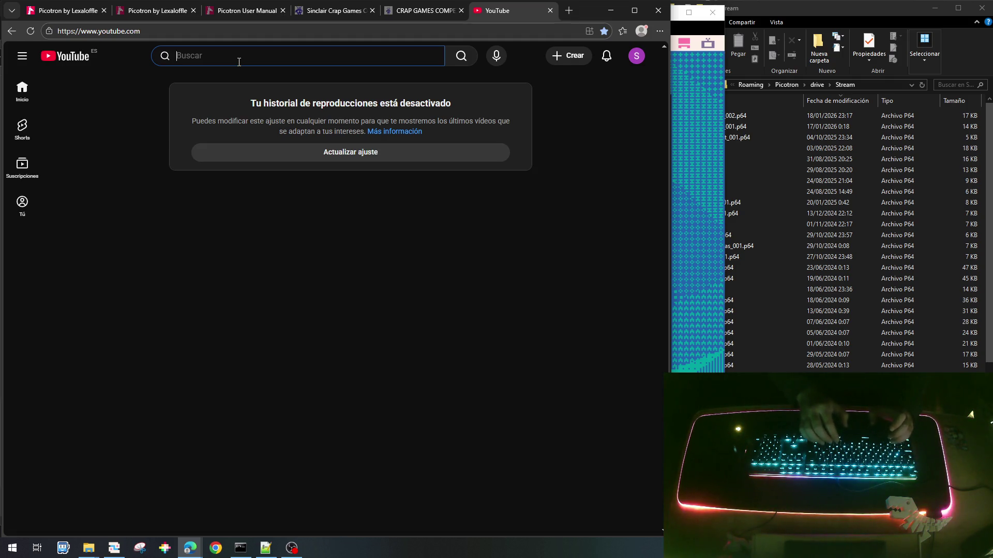
pyautogui.write('sa')
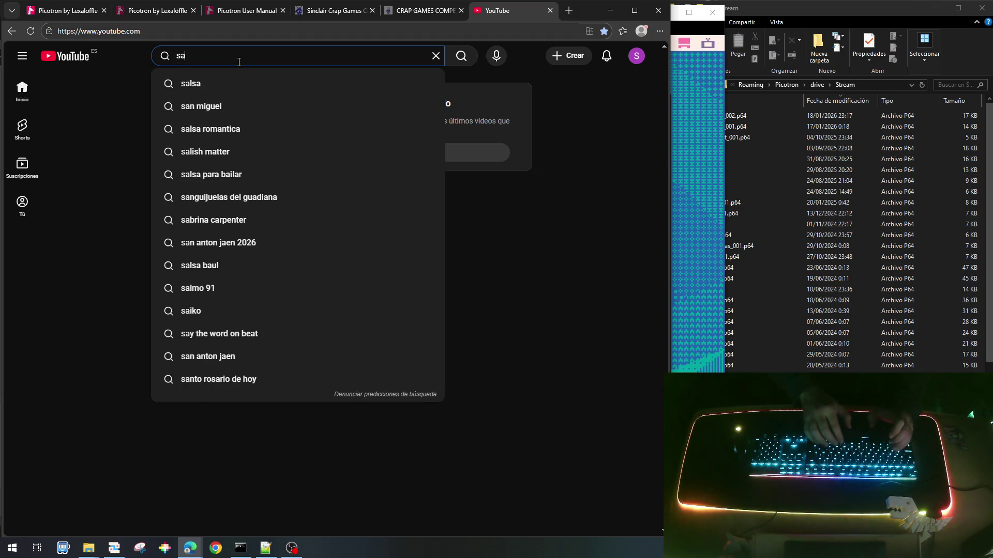
pyautogui.write('breman')
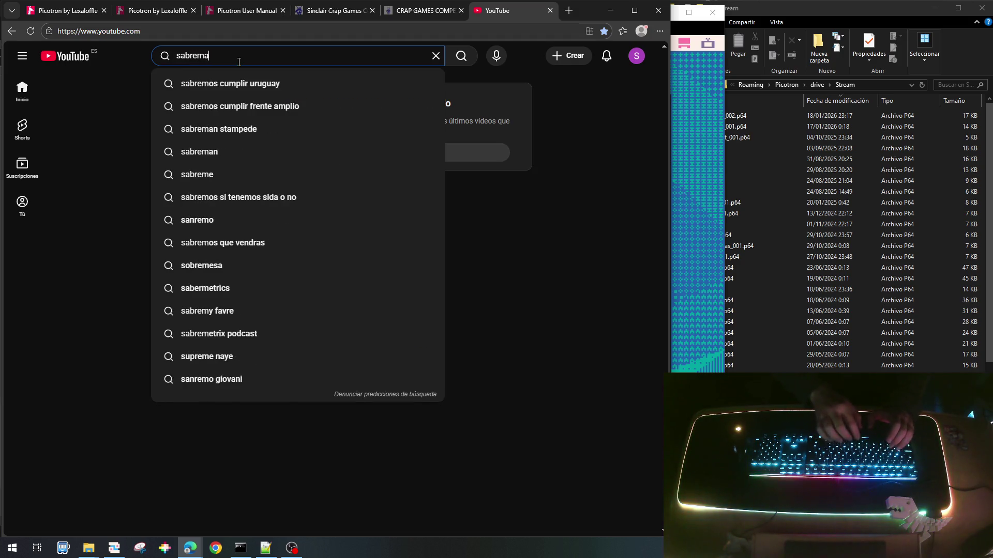